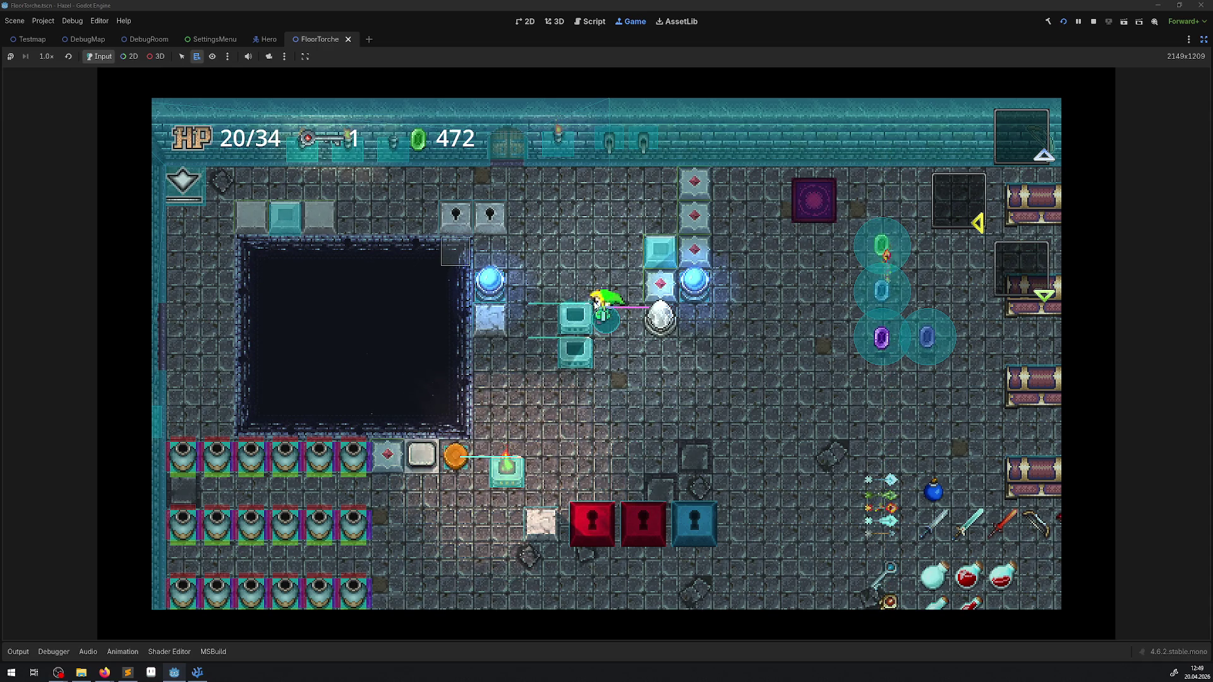
Walk the hero left, then right and down beside the teal blocks, and stop the game with F8.
key("Left")
key("Right")
key("Down")
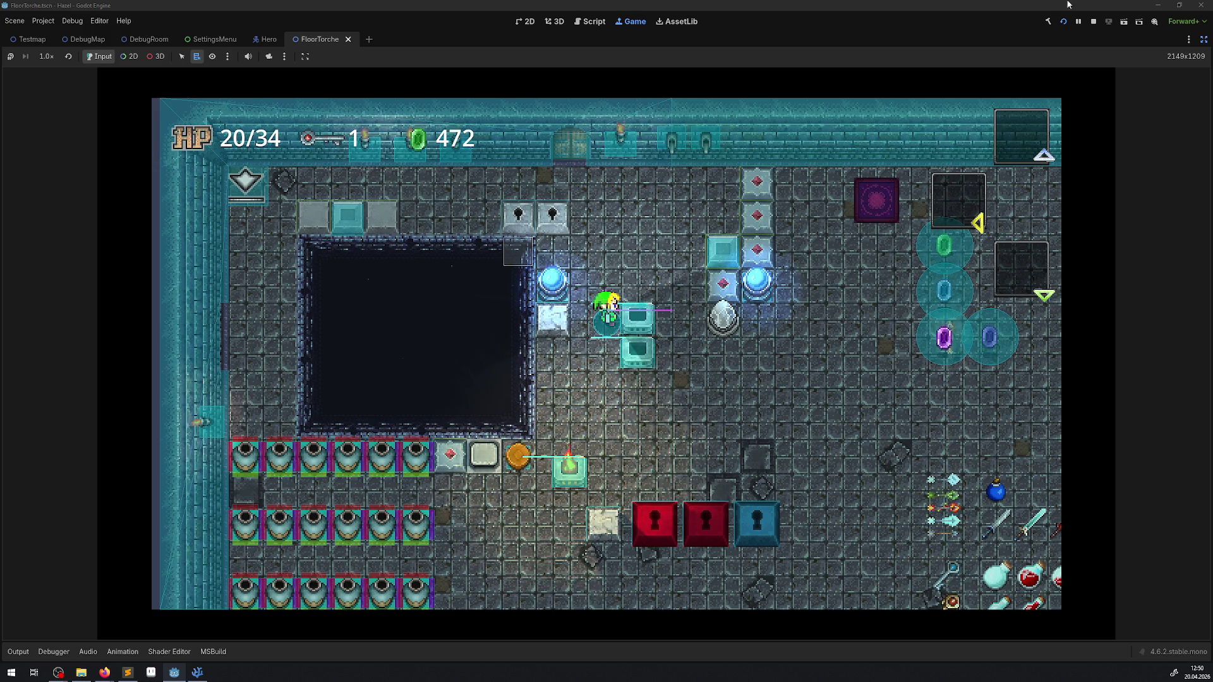
key("F8")
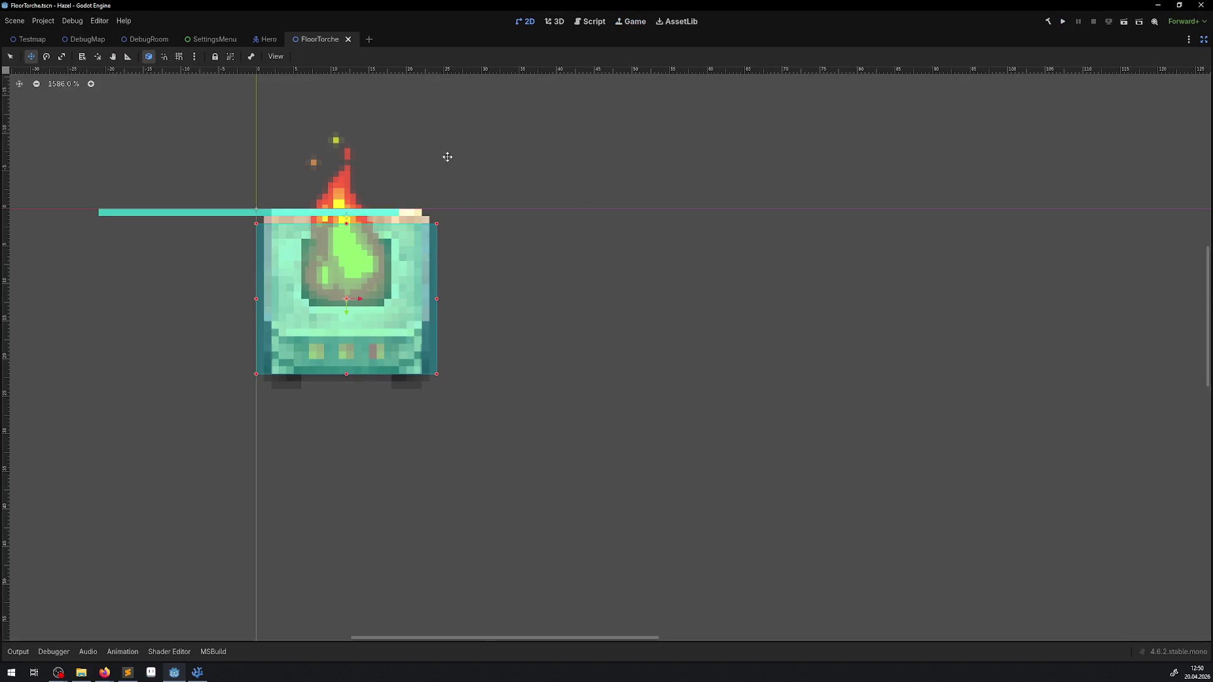
Restore the side panels, glance at DebugRoom, then collapse StaticBody2D in the FloorTorche scene.
left_click(1204, 41)
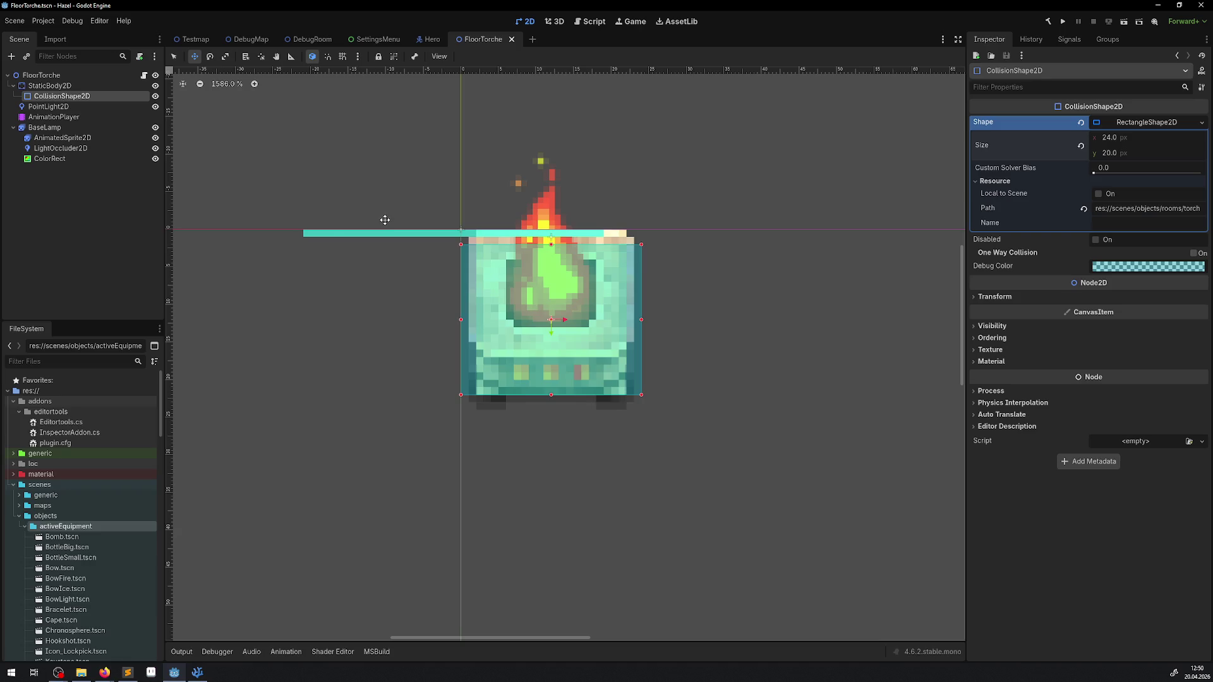
left_click(327, 43)
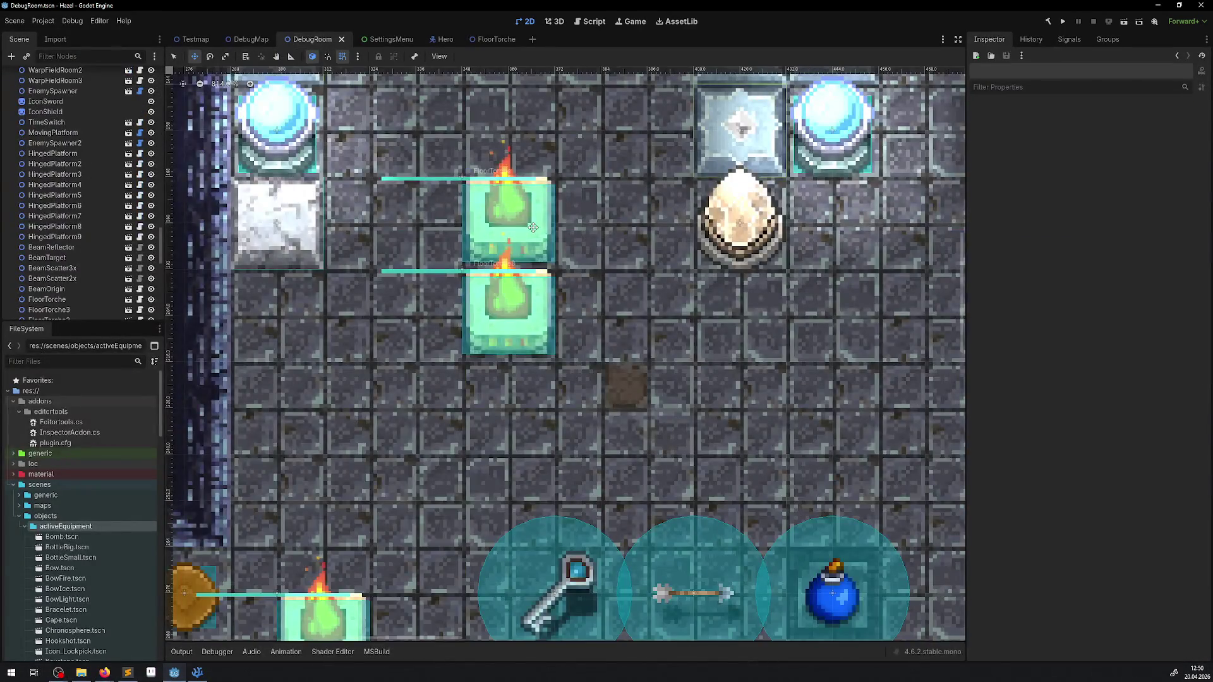
left_click(490, 38)
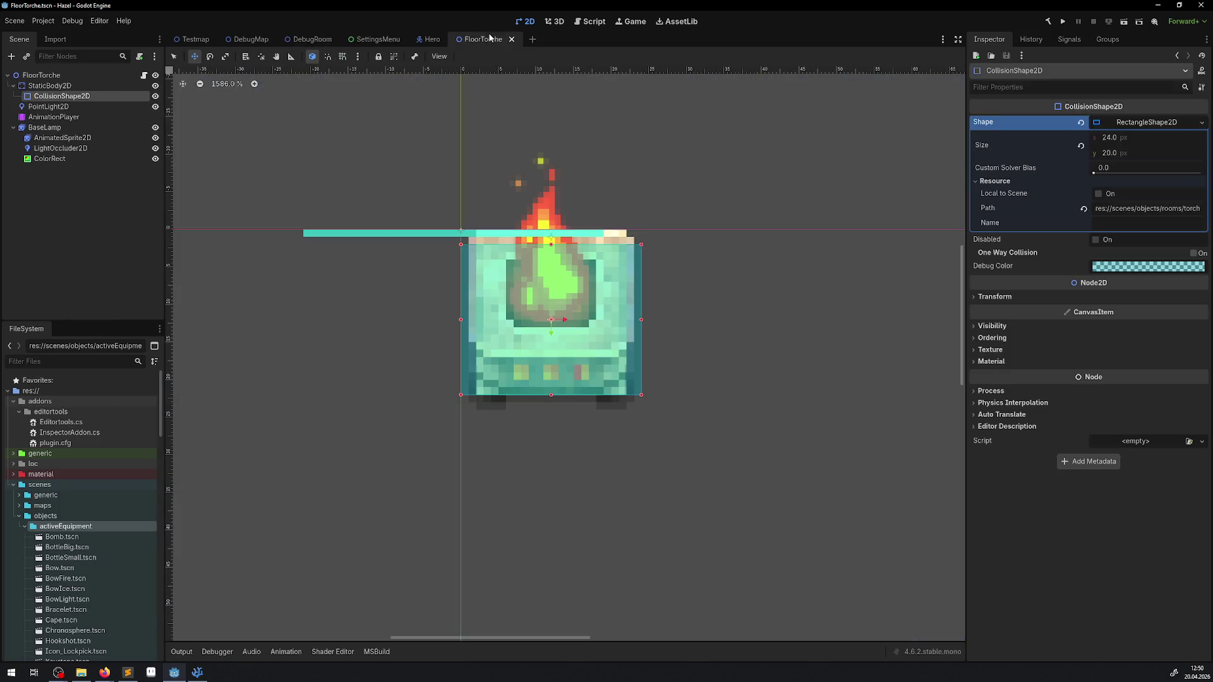
left_click(14, 85)
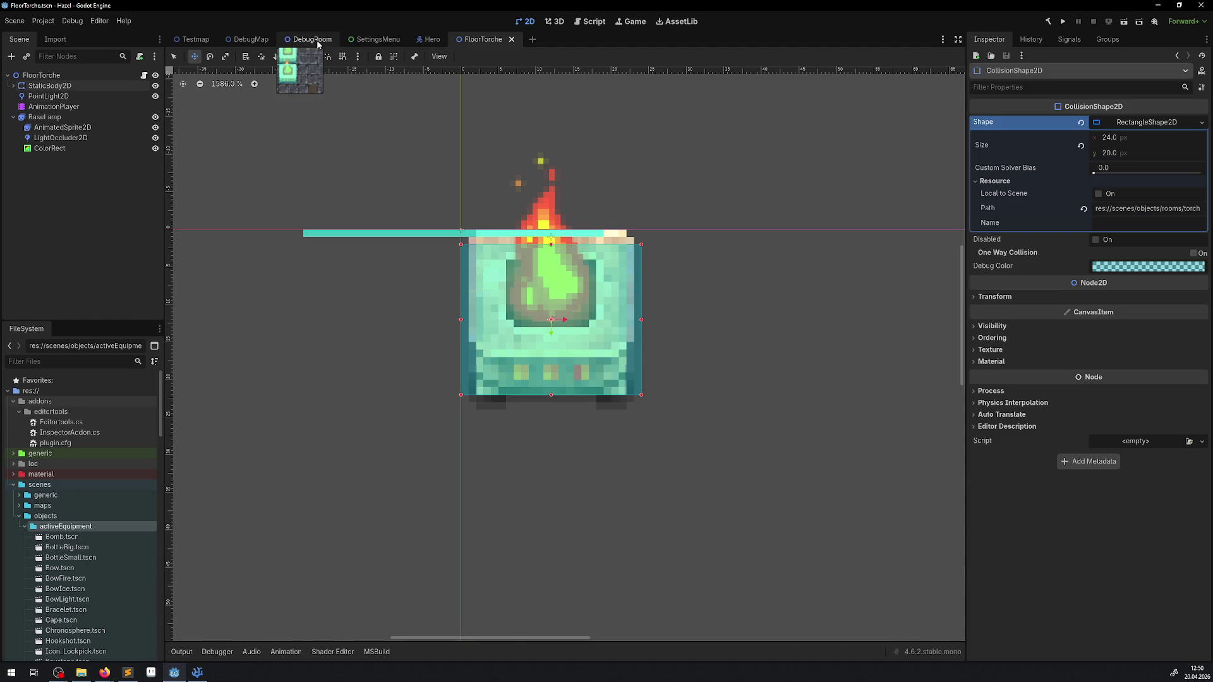
In the DebugRoom, reposition the LinkedSwitch2 orb and the TimeSwitch egg to the right.
left_click(316, 40)
scroll("up", 3)
left_click(174, 56)
left_click_drag(738, 302, 733, 269)
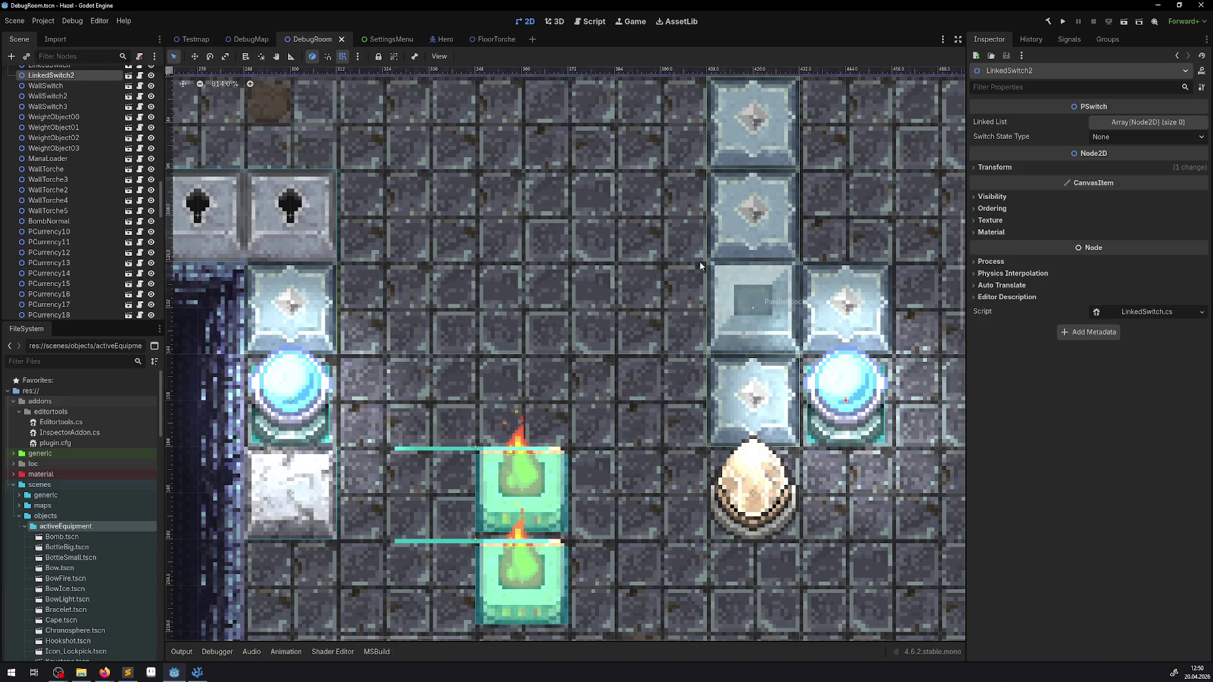
scroll("down", 3)
scroll("right", 3)
left_click(516, 321)
left_click_drag(515, 321, 786, 325)
left_click(546, 335)
left_click_drag(546, 334, 824, 335)
Line SokobanBlocks 6, 4 and 5 up in one column, with the egg and orb beside them.
left_click(440, 256)
left_click_drag(451, 320, 590, 319)
left_click_drag(511, 252, 582, 253)
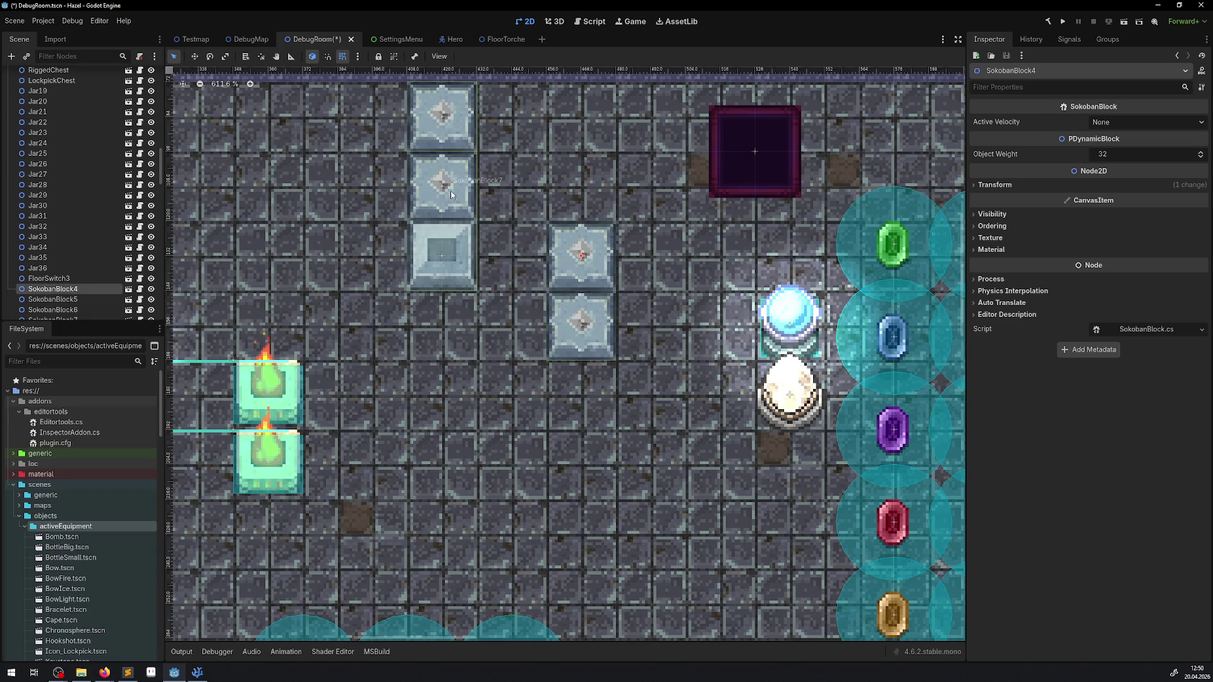
left_click_drag(451, 194, 590, 194)
left_click_drag(449, 120, 590, 120)
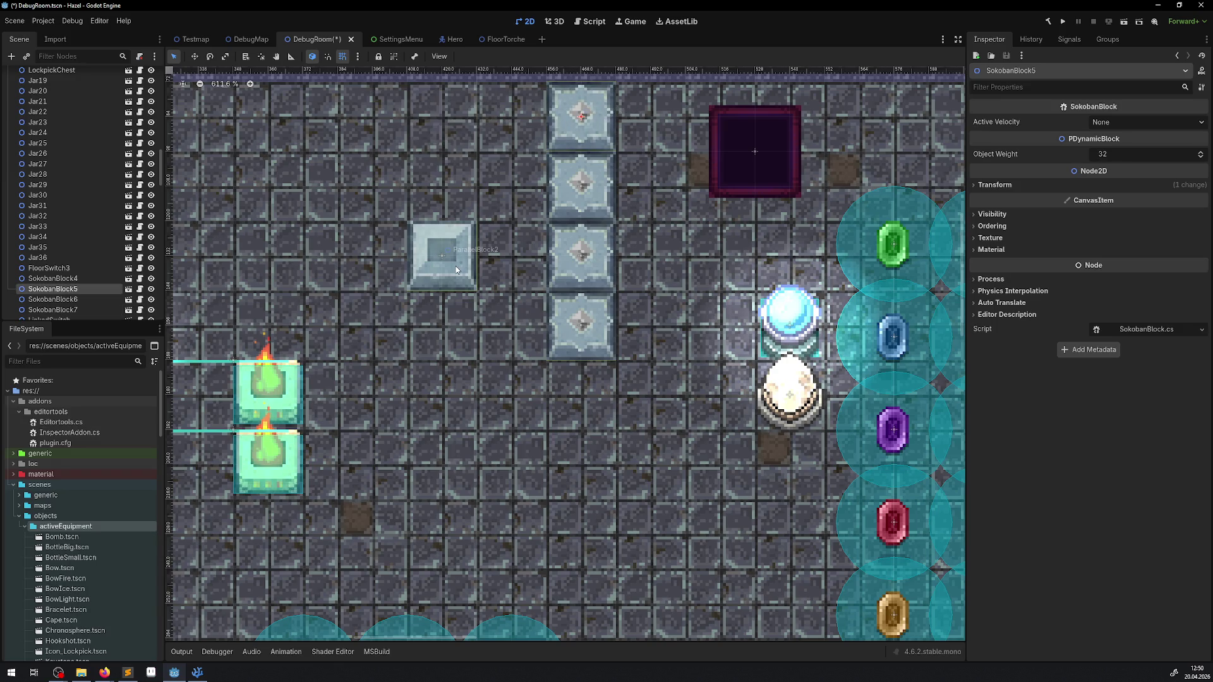
left_click_drag(790, 387, 650, 322)
left_click_drag(789, 322, 651, 255)
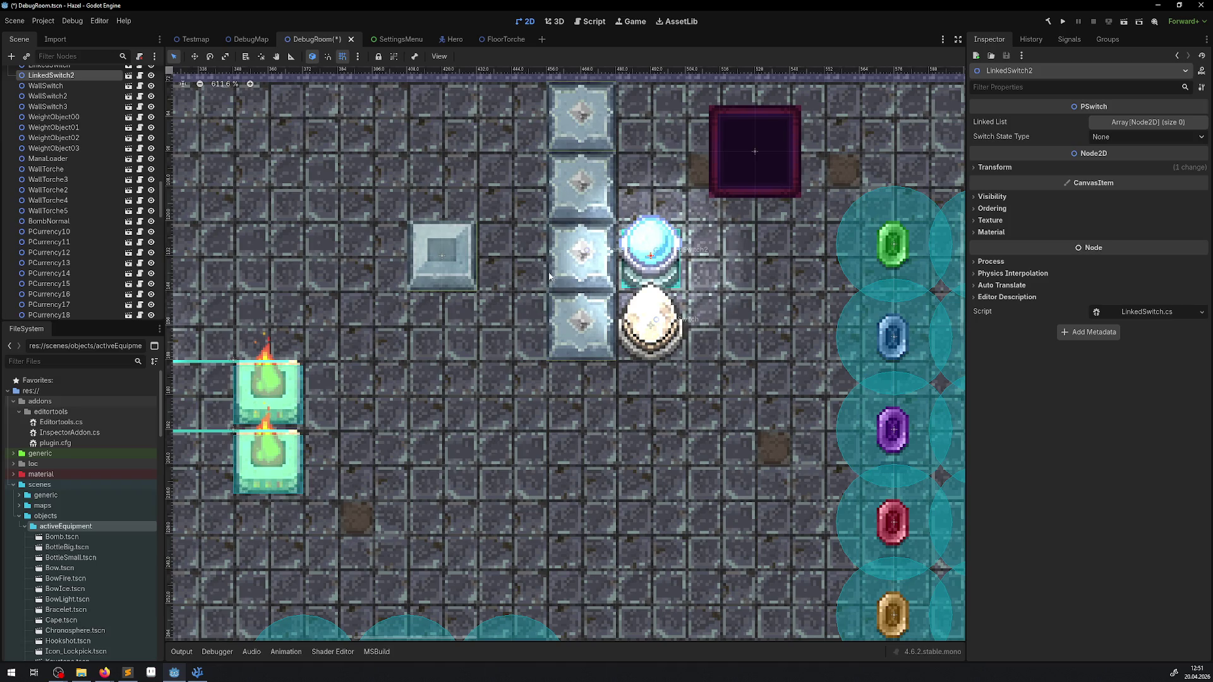
Select ParallelBlock2 and open its ParallelBlock scene for editing.
scroll("up", 3)
scroll("left", 3)
scroll("left", 3)
scroll("down", 3)
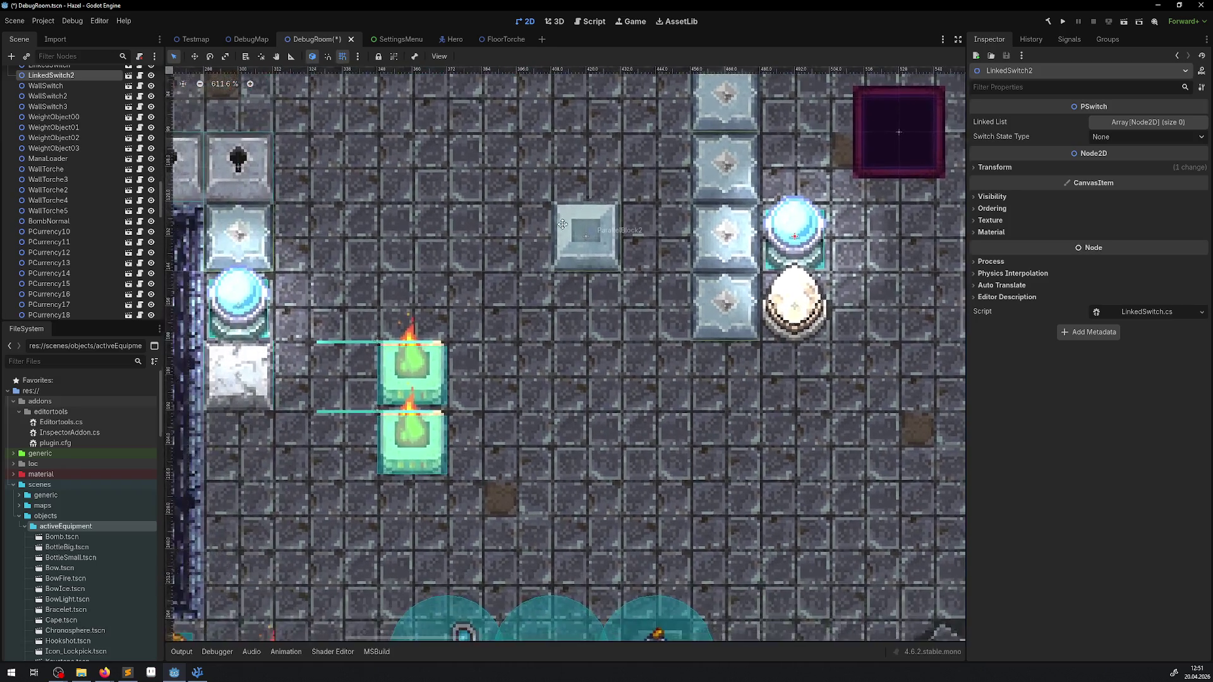
scroll("up", 3)
left_click(578, 268)
left_click(130, 76)
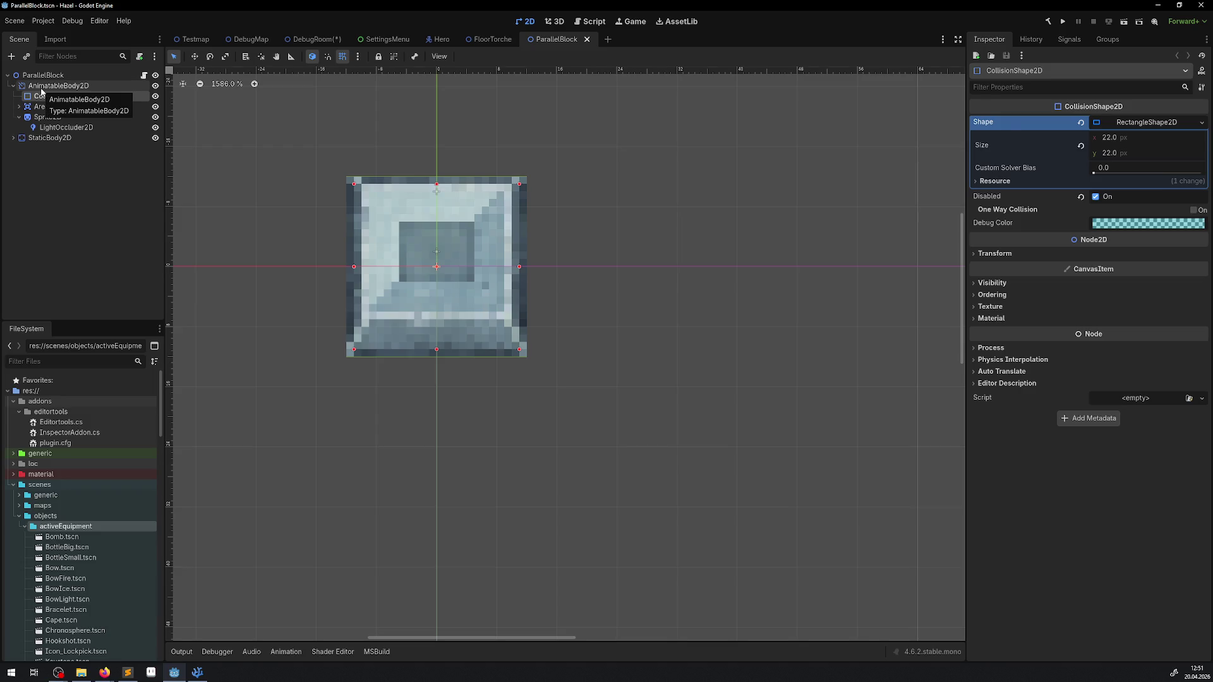
Turn off Y Sort Enabled on the AnimatableBody2D node.
left_click(42, 88)
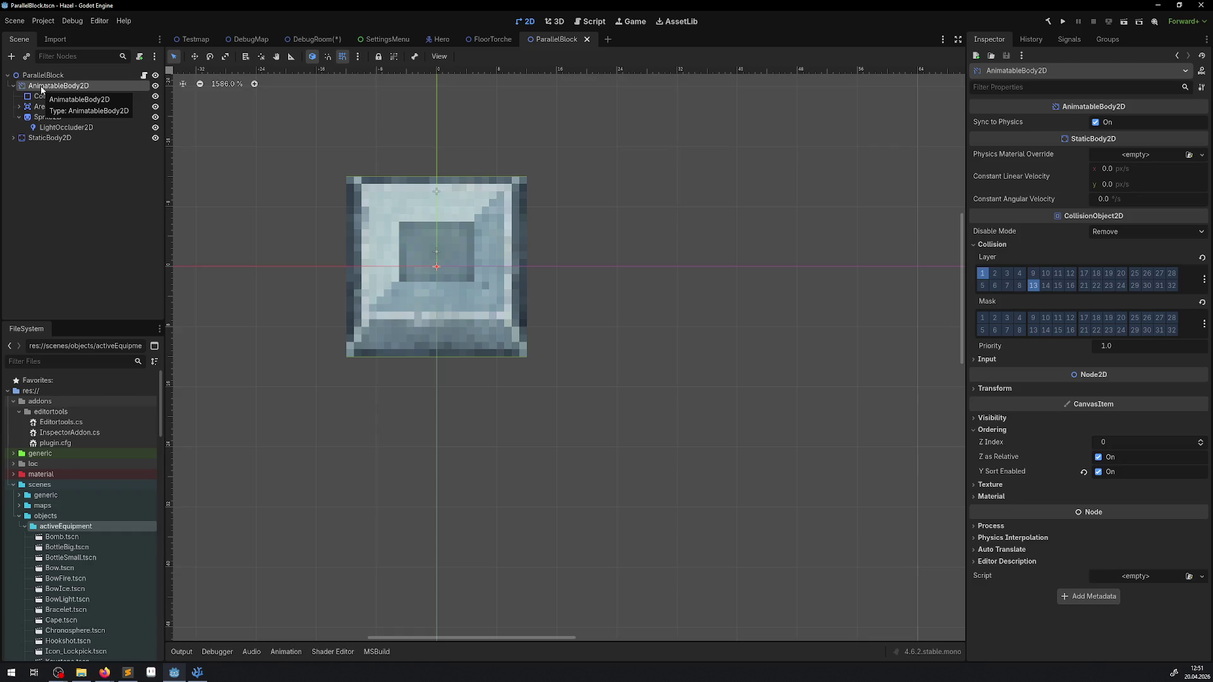
left_click(993, 388)
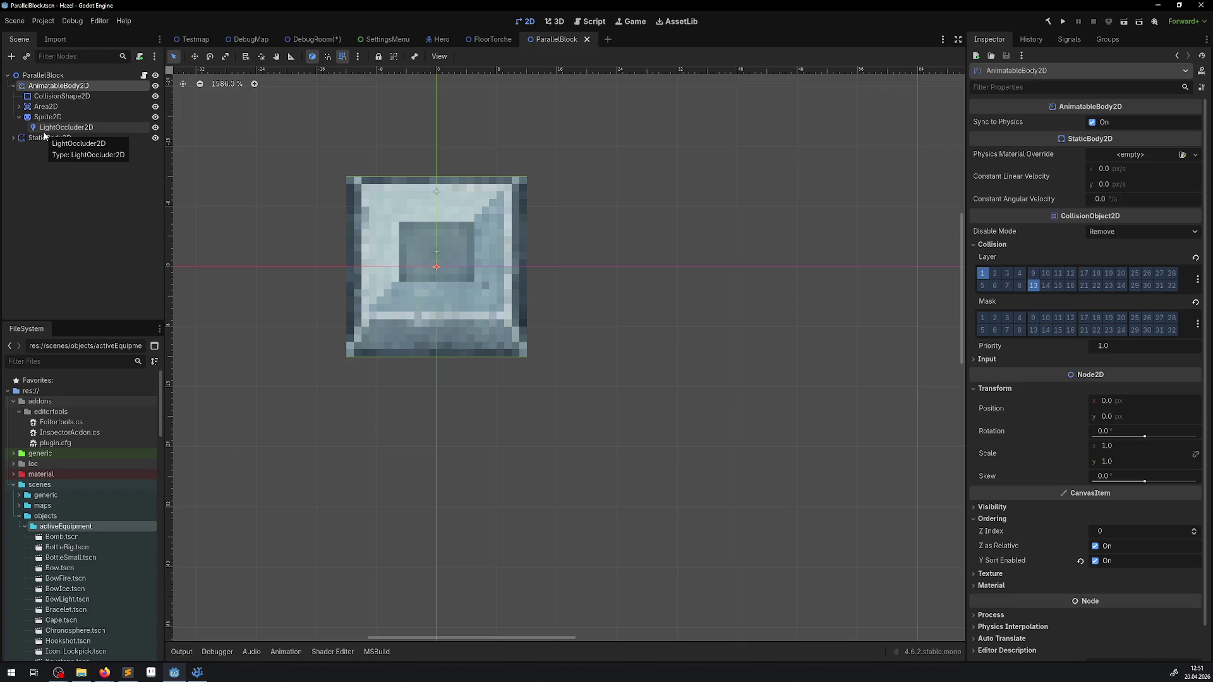
left_click(13, 137)
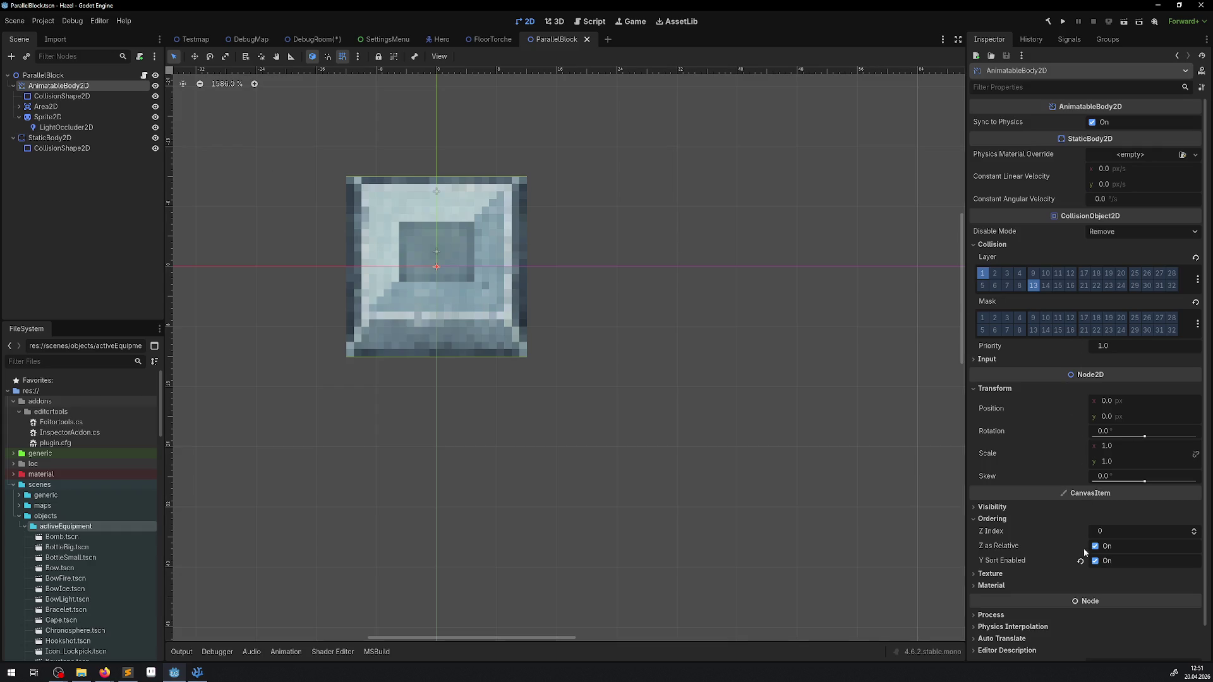
left_click(1095, 561)
Disable Y Sort on the ParallelBlock root, make Z Index 1 relative, save, and run the project.
left_click(43, 76)
left_click(1095, 565)
left_click(1095, 566)
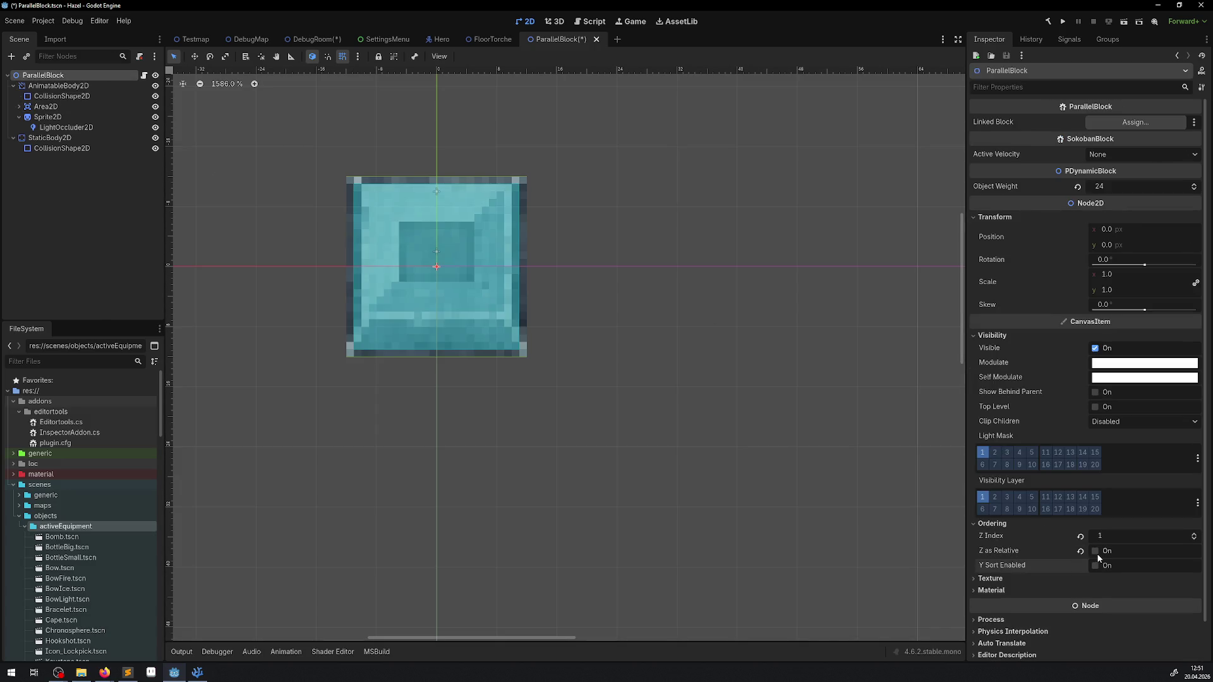
left_click(1096, 551)
key("ctrl+s")
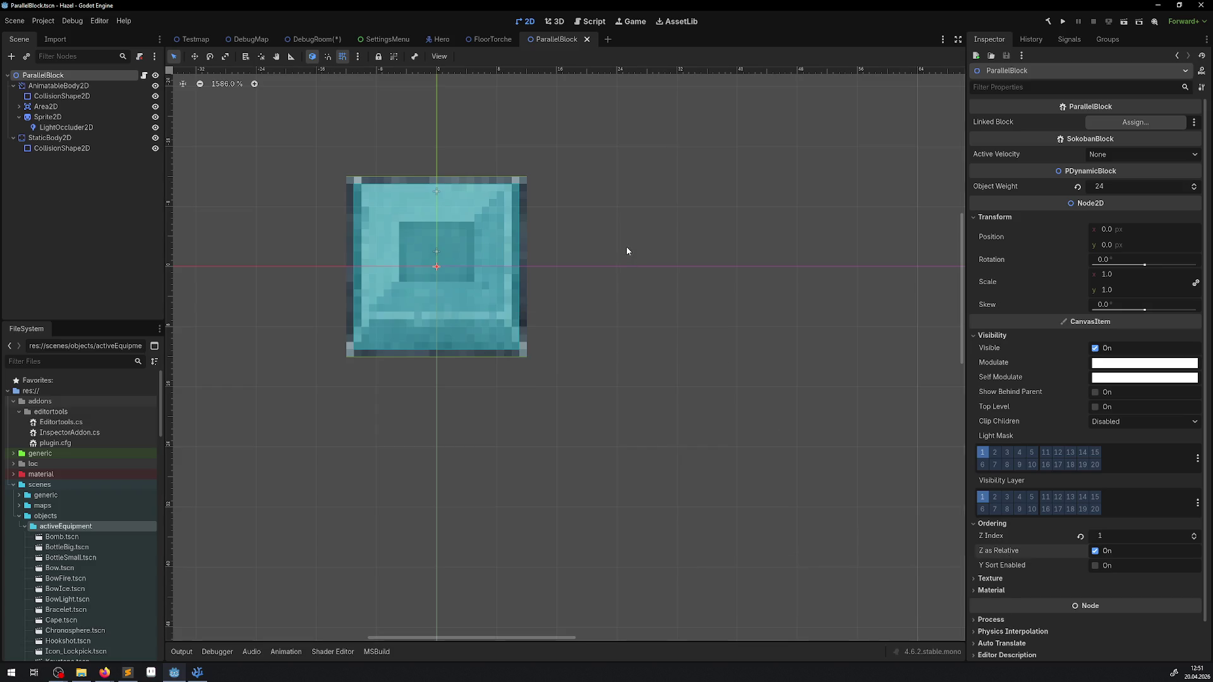
left_click(1065, 22)
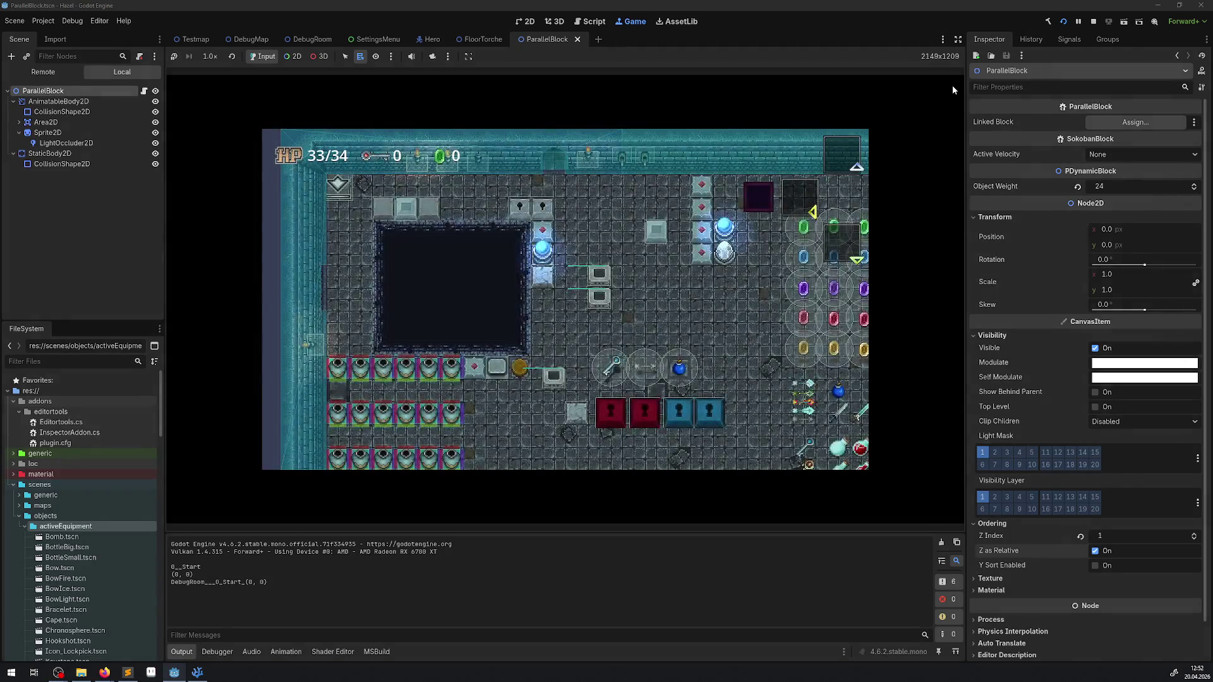
Walk the hero to the teal block, push it three tiles left, then stop the game.
key("Right")
key("Down")
key("Right")
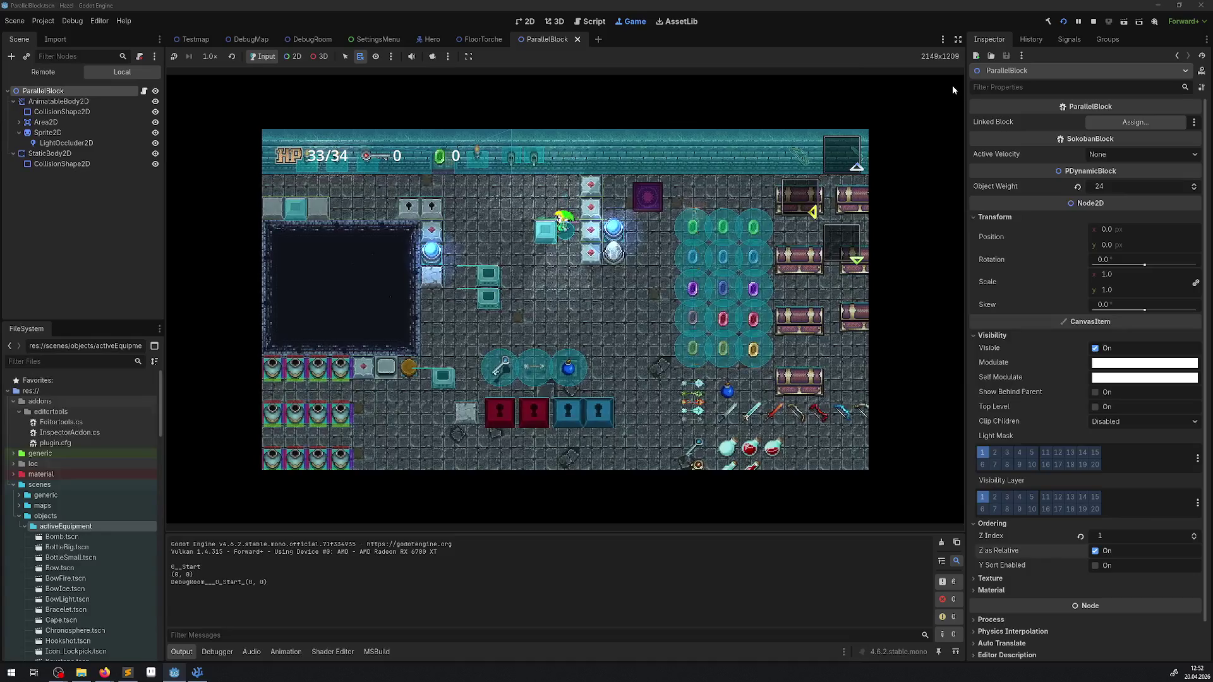
key("Up")
key("Left")
key("Left")
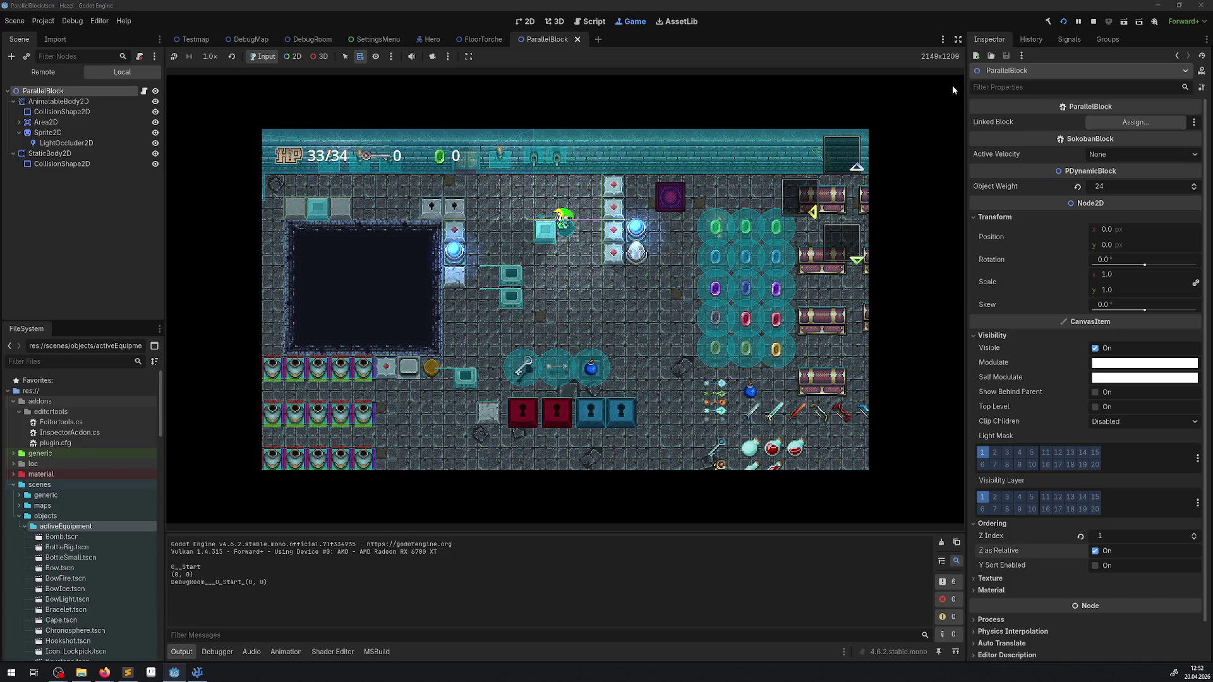
key("Left")
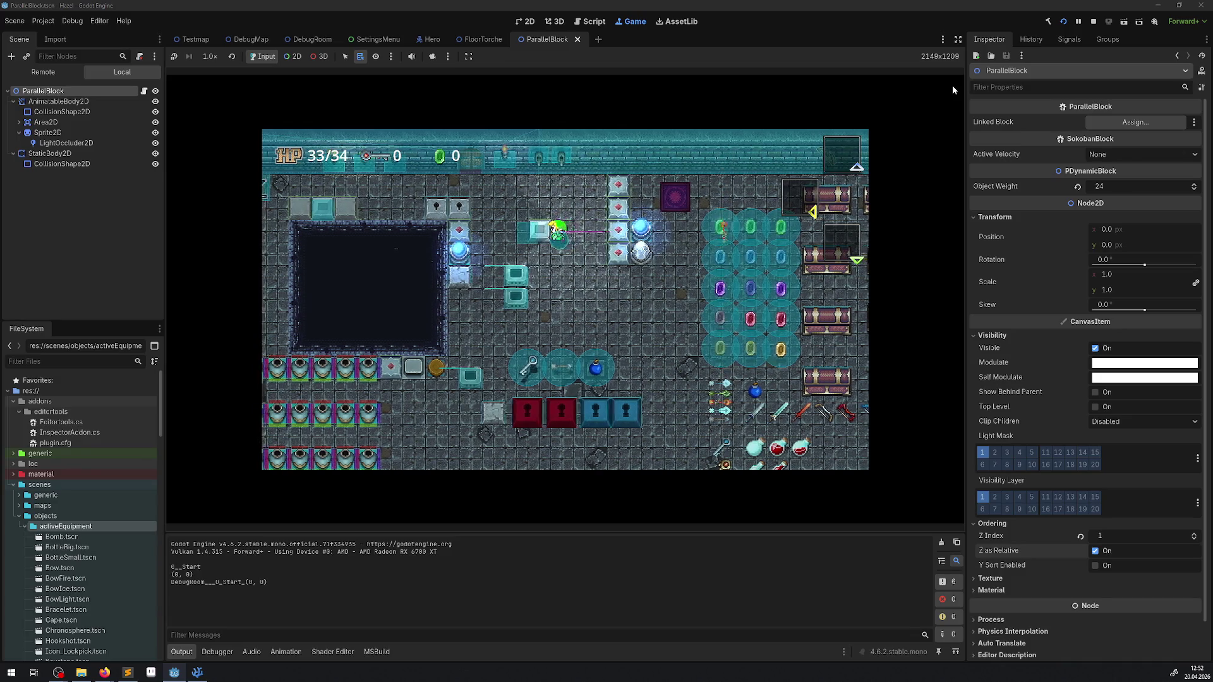
key("Left")
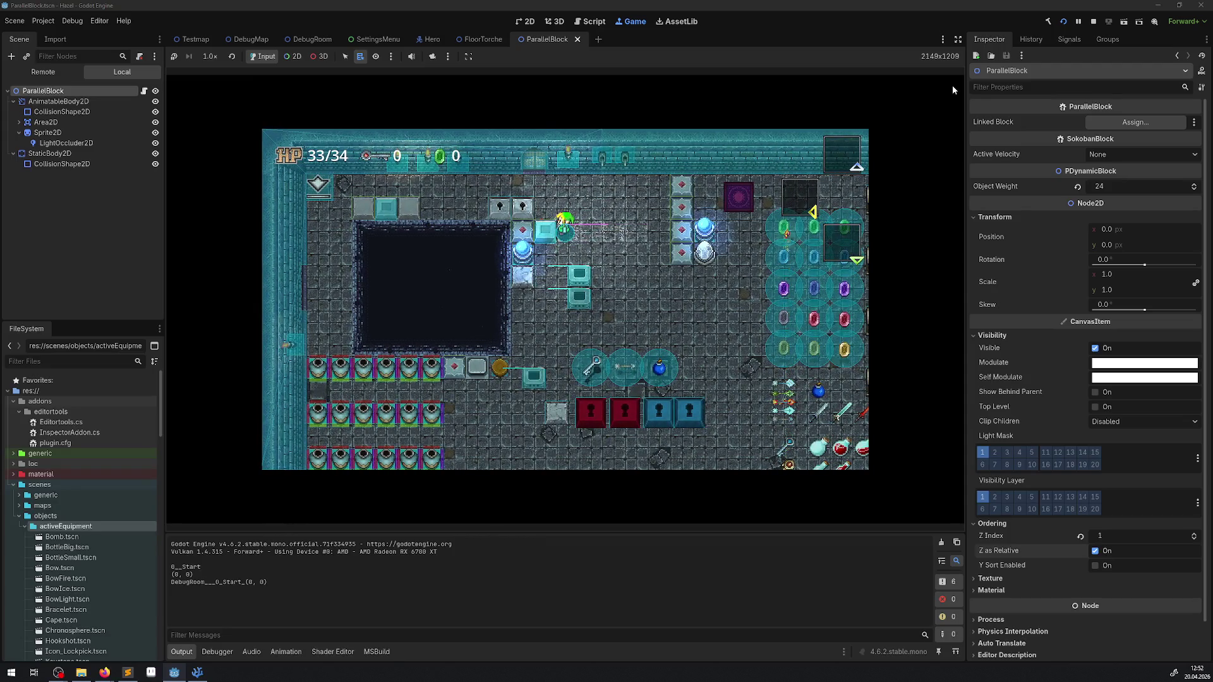
left_click(1094, 22)
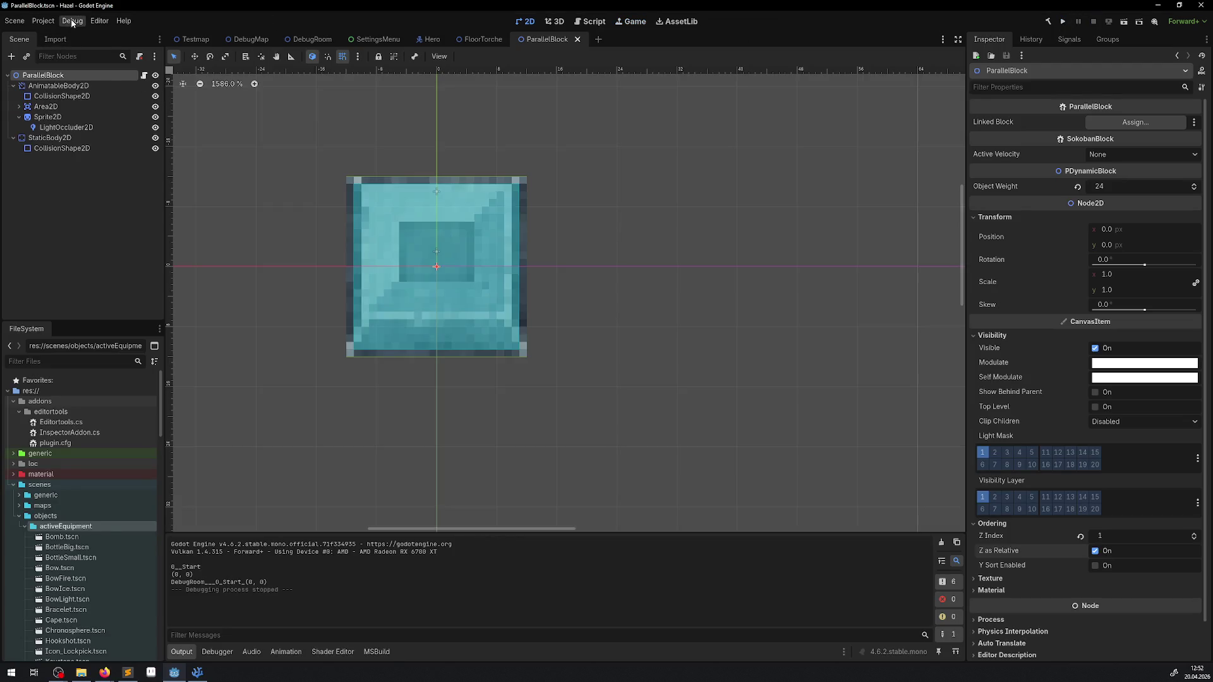
left_click(72, 22)
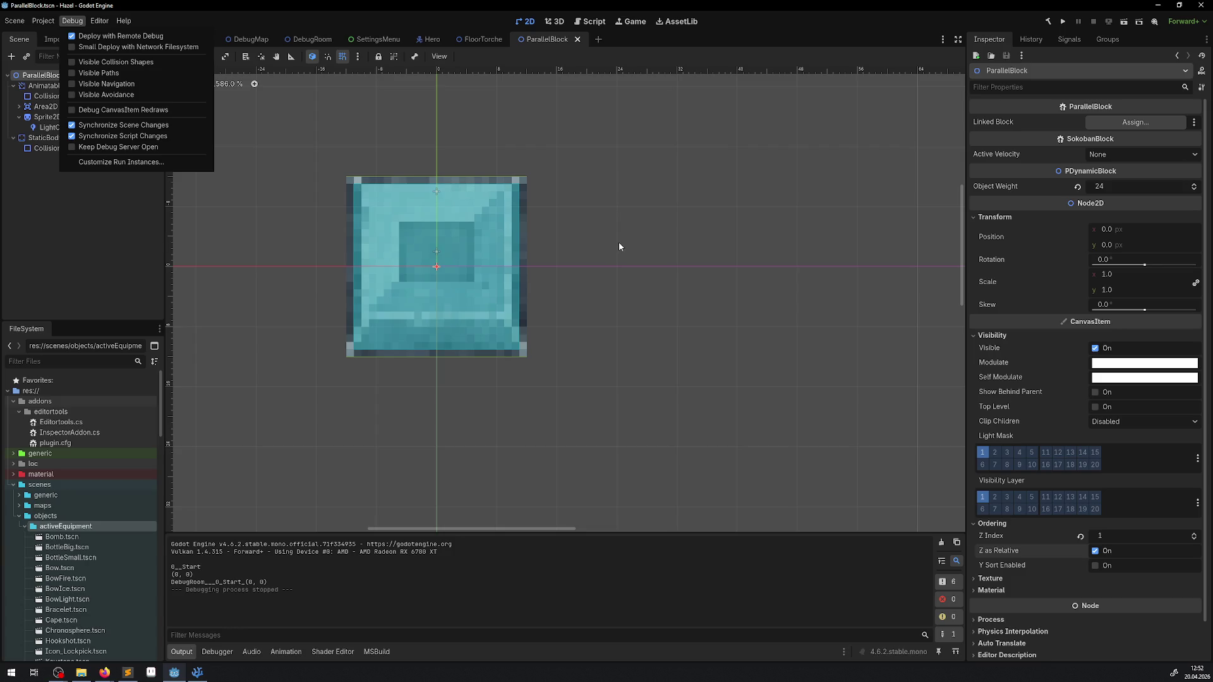
left_click(646, 210)
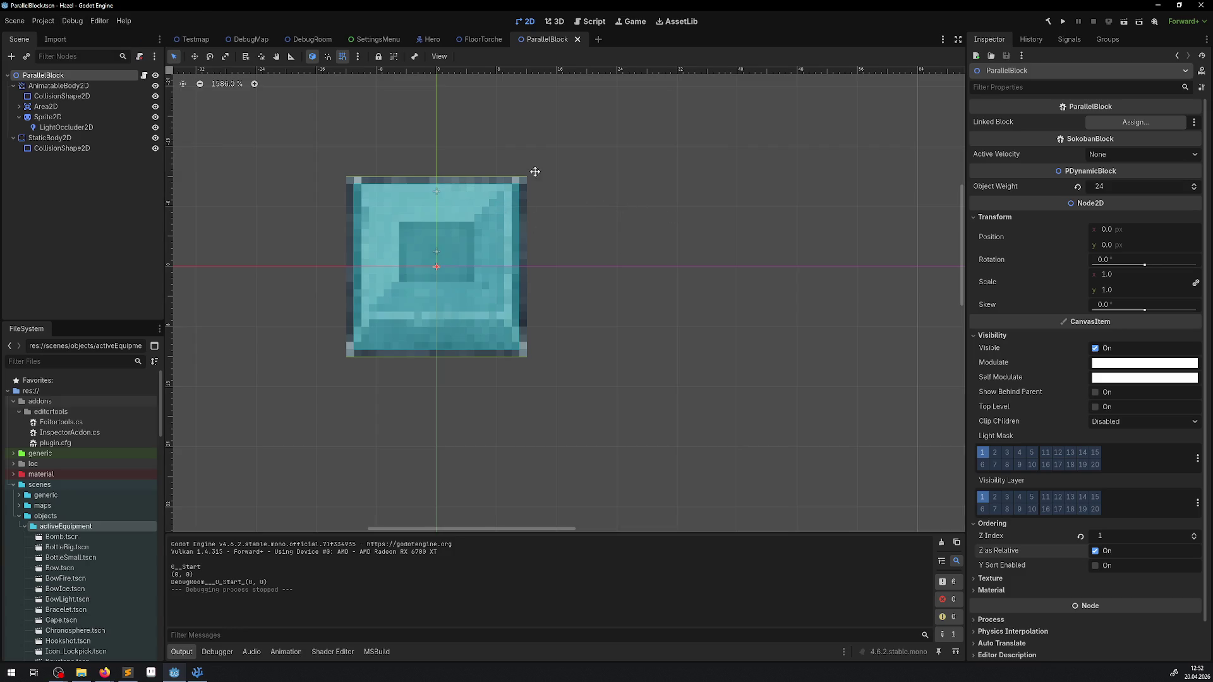
left_click_drag(536, 171, 509, 192)
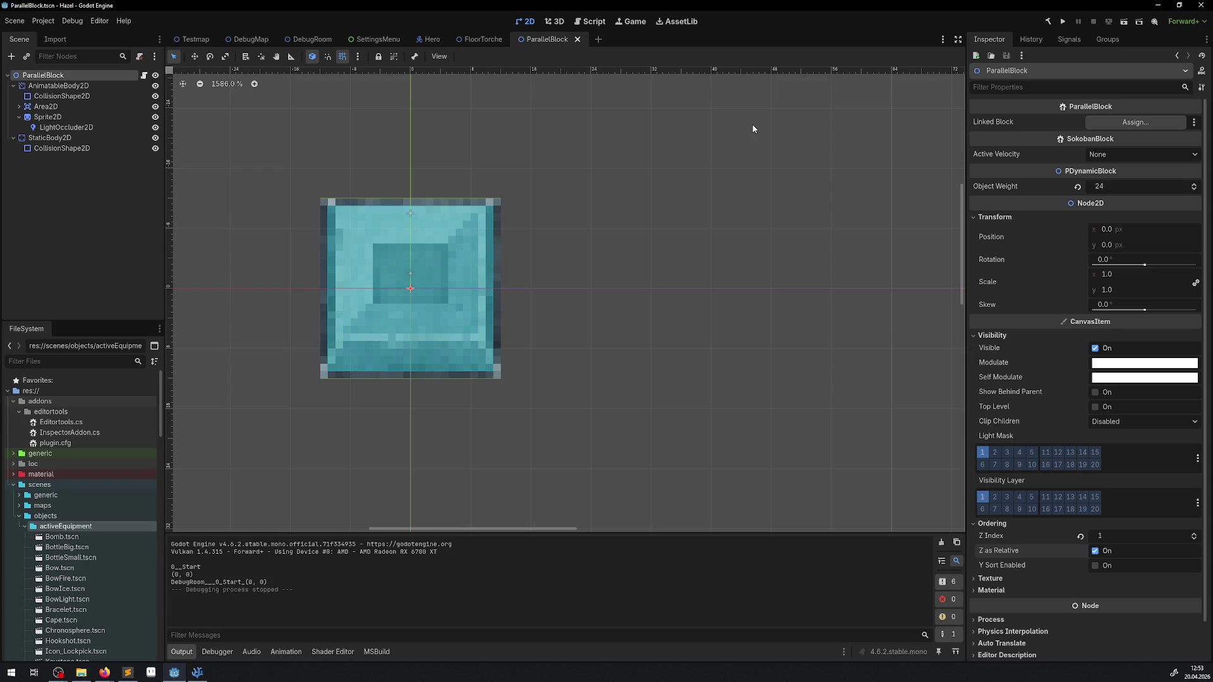
mouse_move(310, 39)
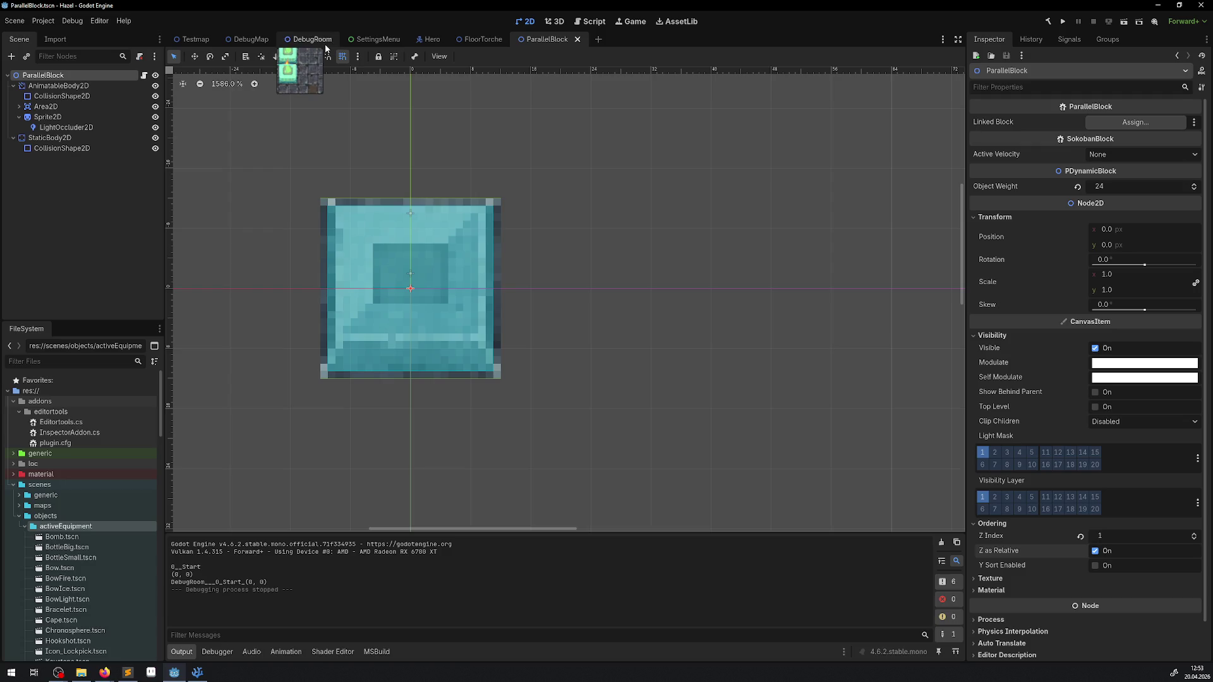
Re-enable Y Sort on the ParallelBlock root, save the scene, and run the project.
left_click(326, 44)
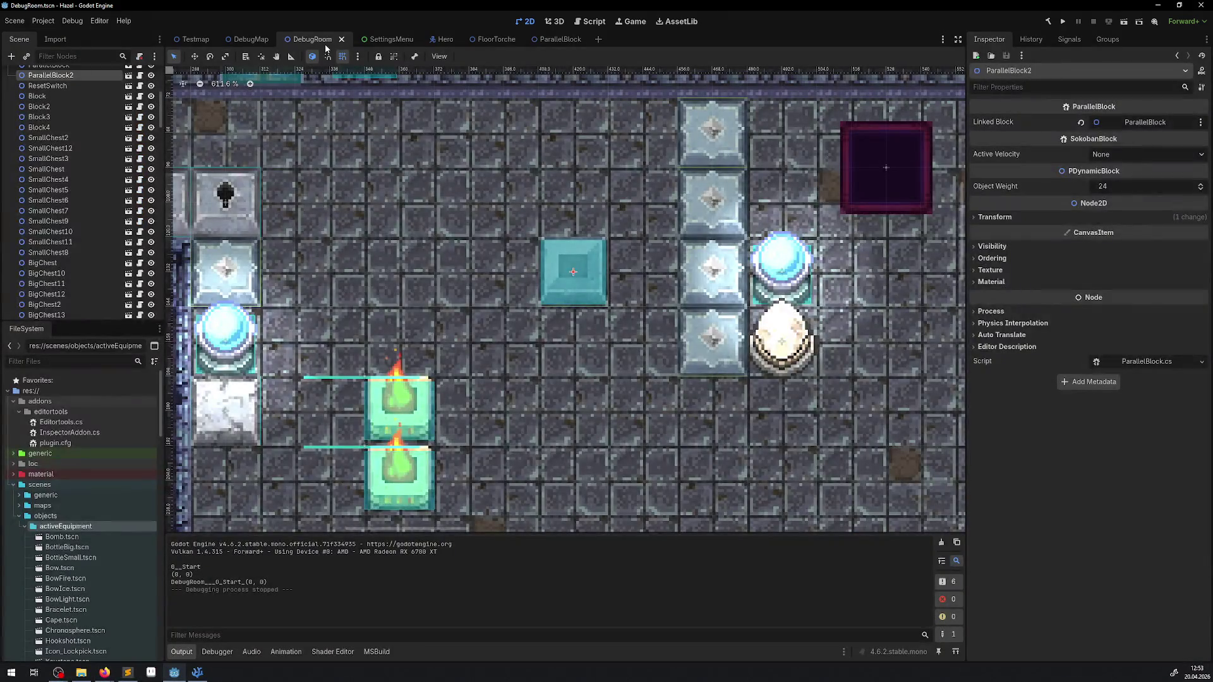
left_click(552, 40)
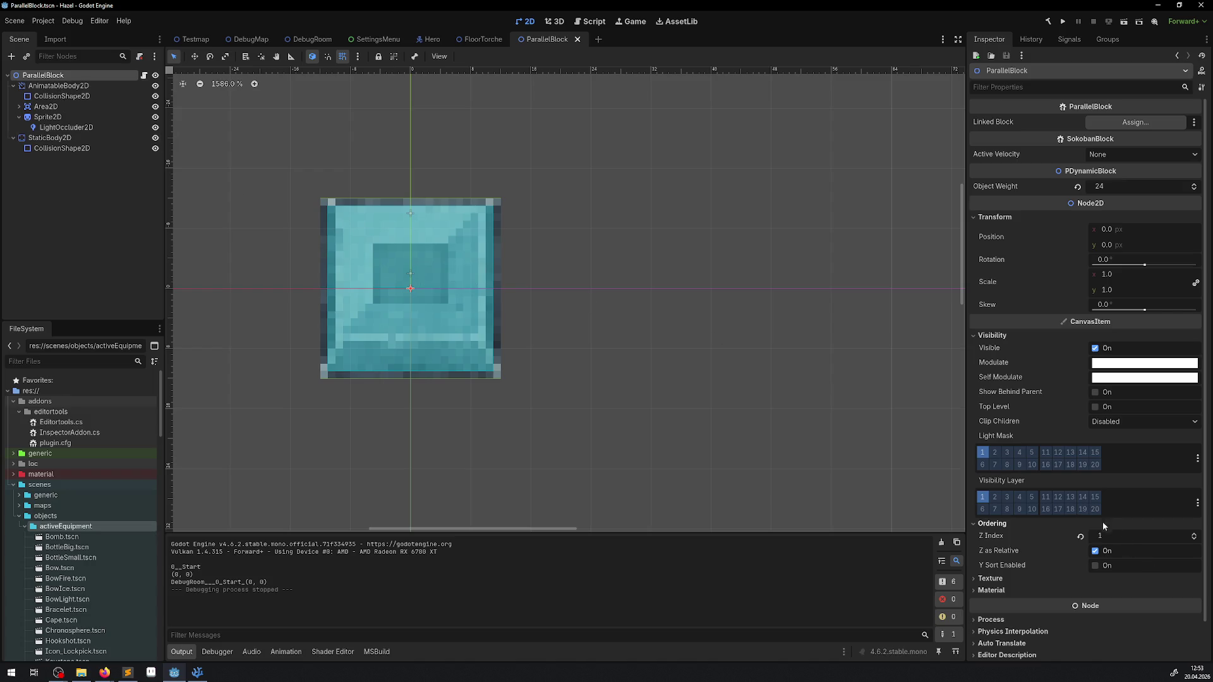
left_click(1095, 565)
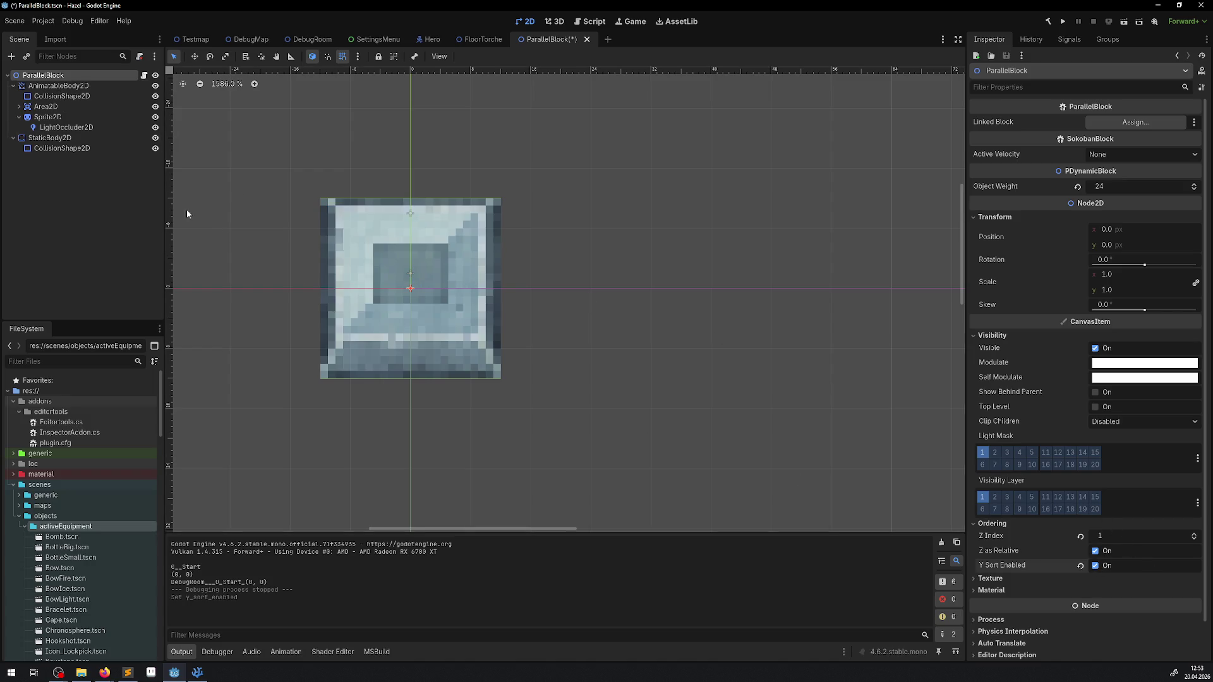
key("ctrl+s")
left_click(1063, 22)
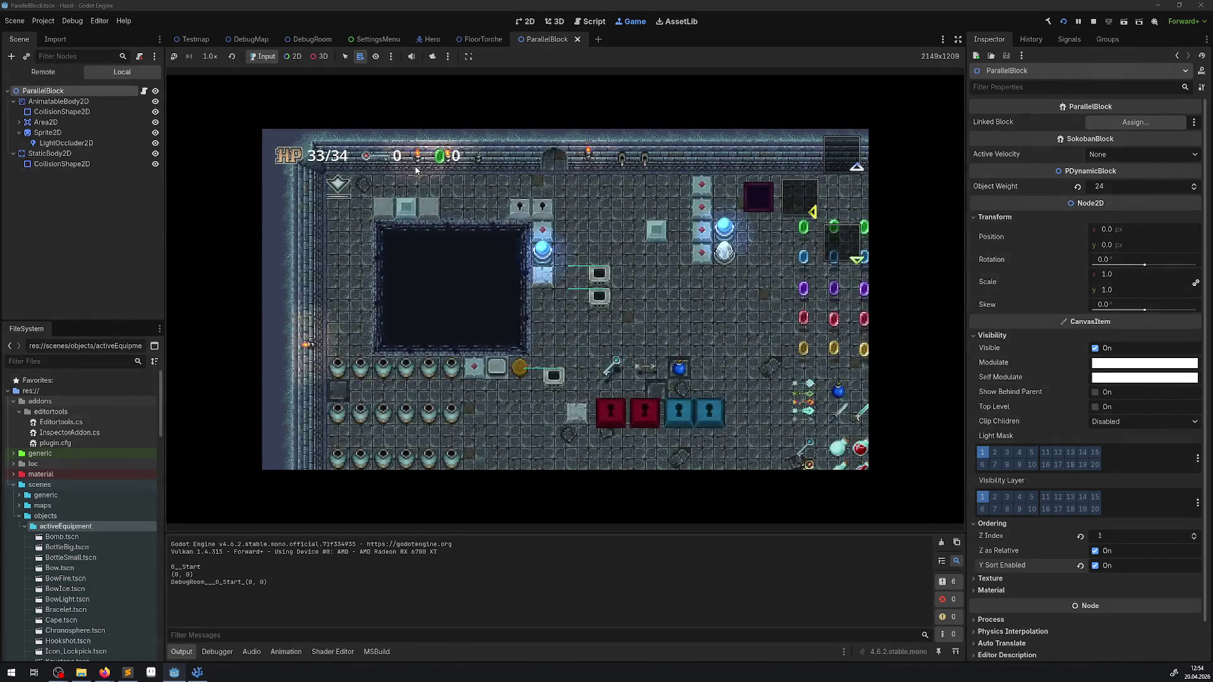
Push the light block right, then walk the hero beside and below it.
key("Right")
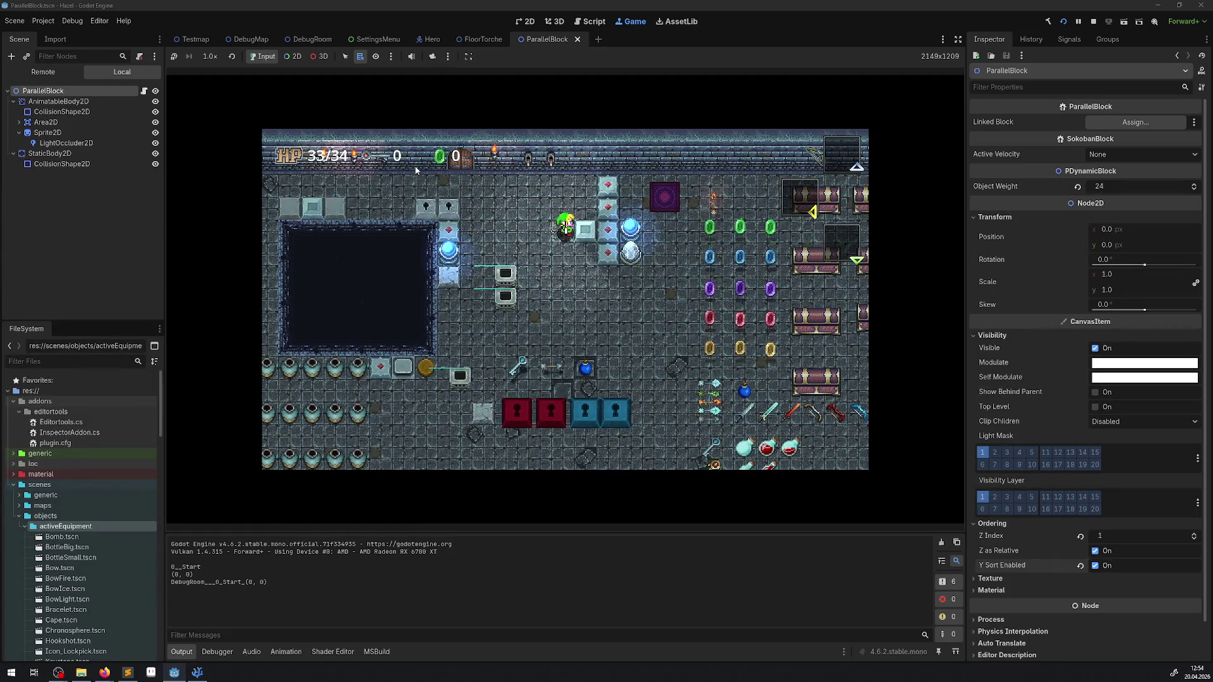
key("Right")
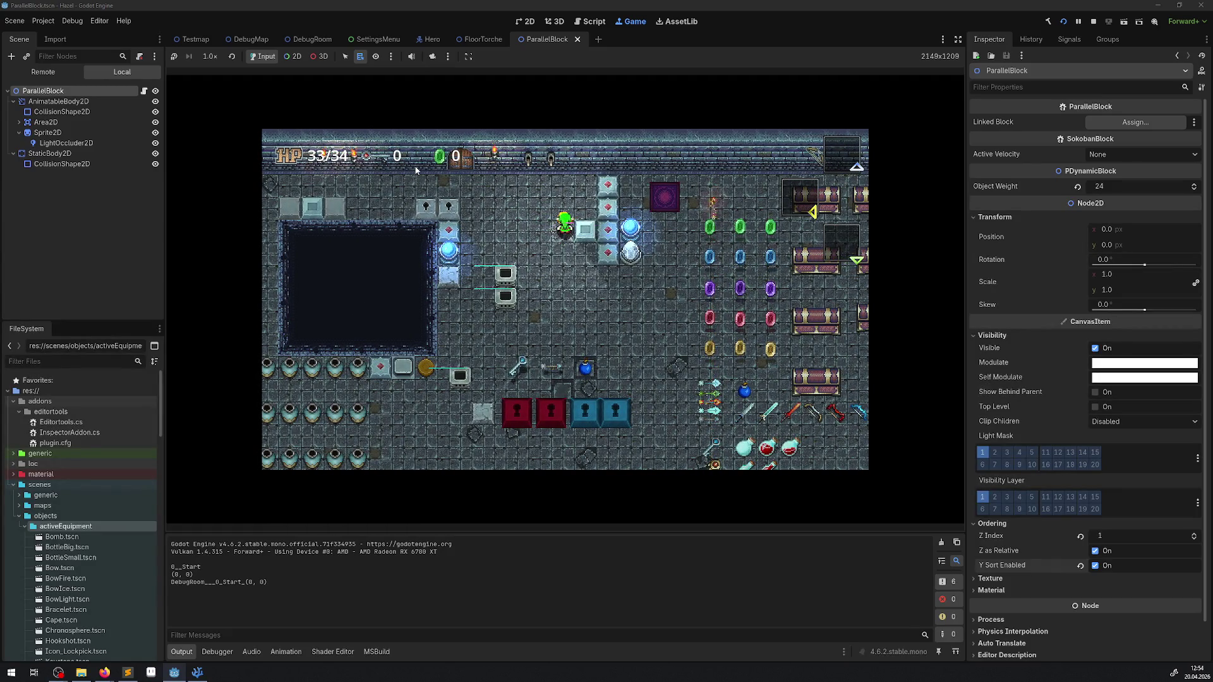
key("Up")
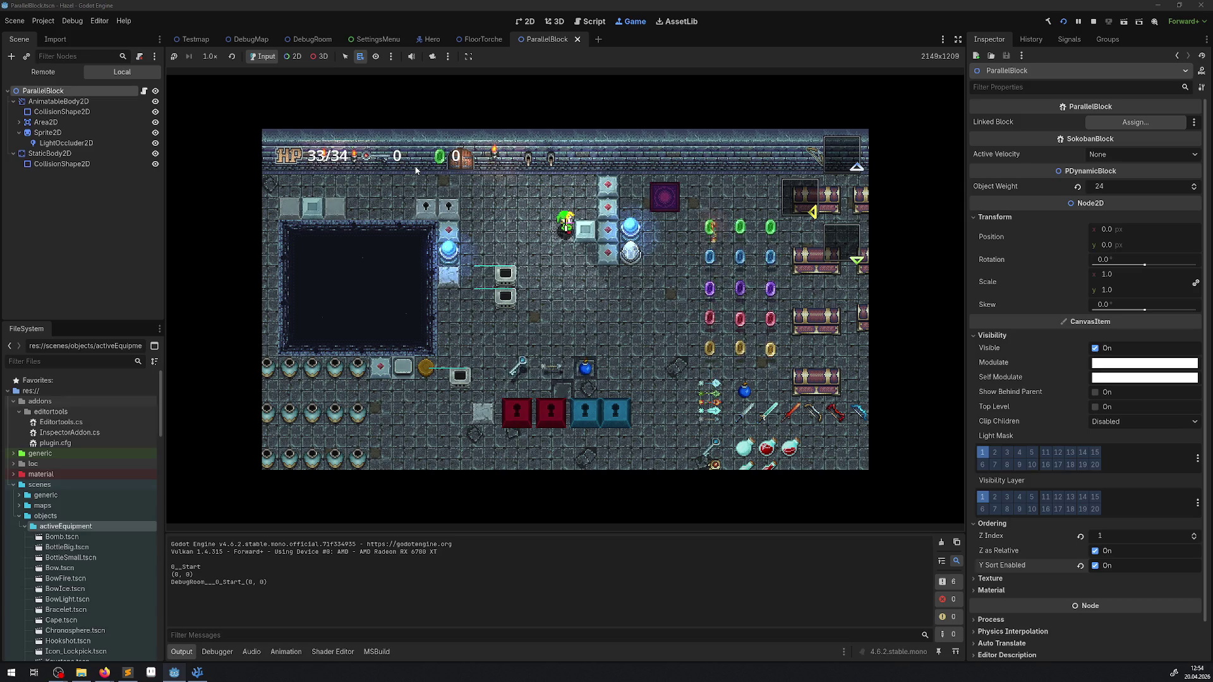
key("Down")
key("Right")
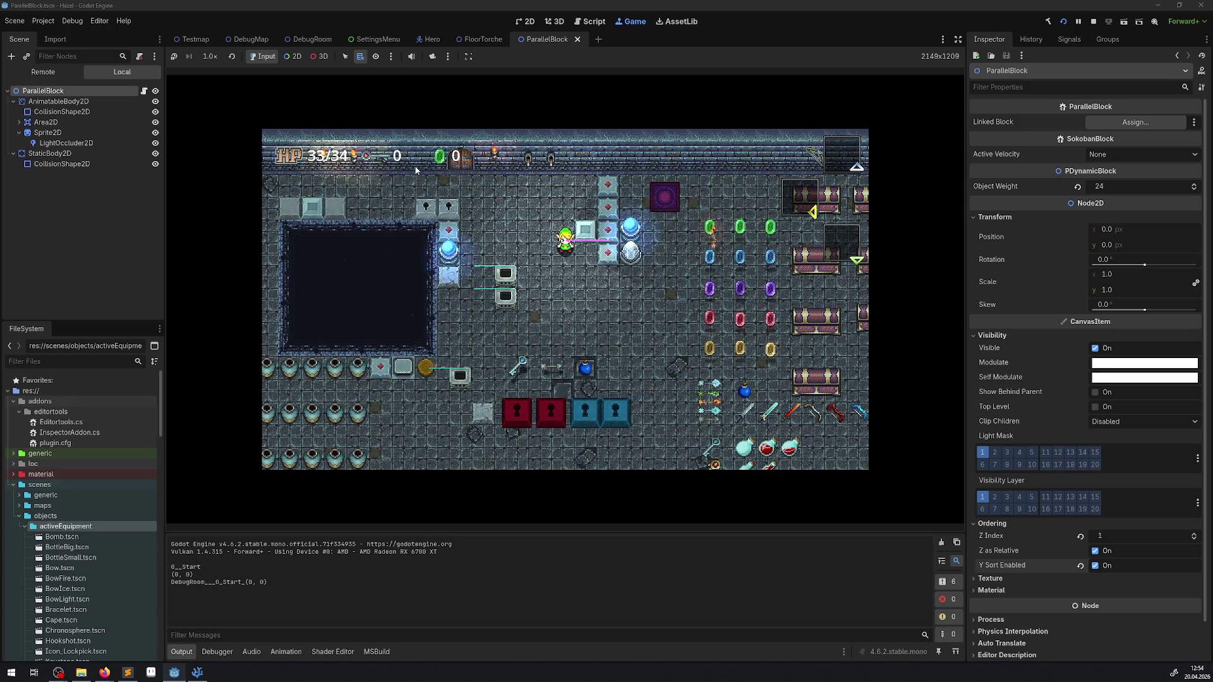
key("Left")
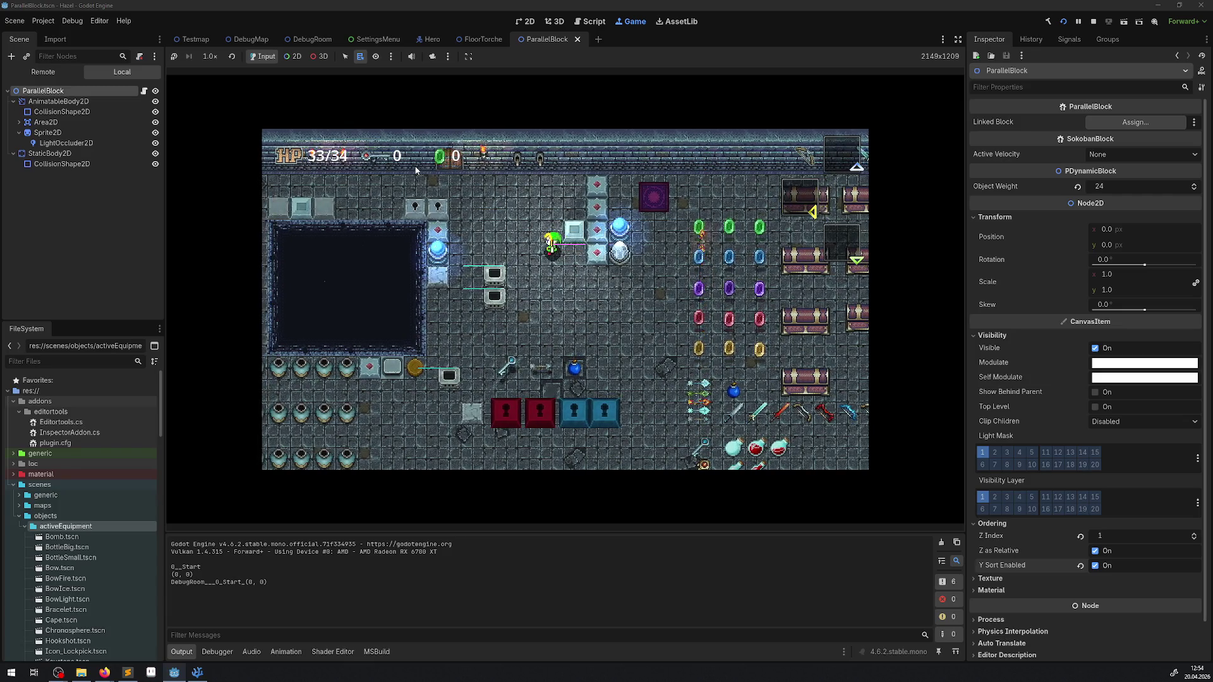
key("Up")
key("Down")
key("Right")
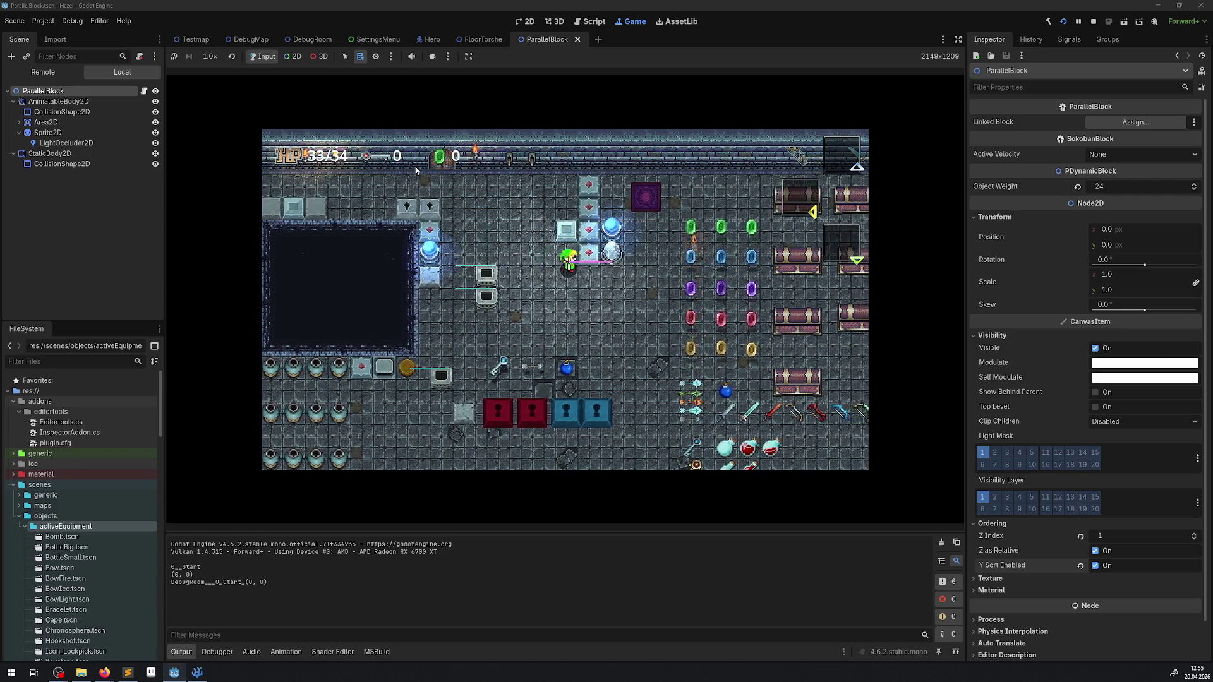
Walk the hero above and to the left of the light block, then stop the game.
key("Left")
key("Up")
key("Up")
key("Right")
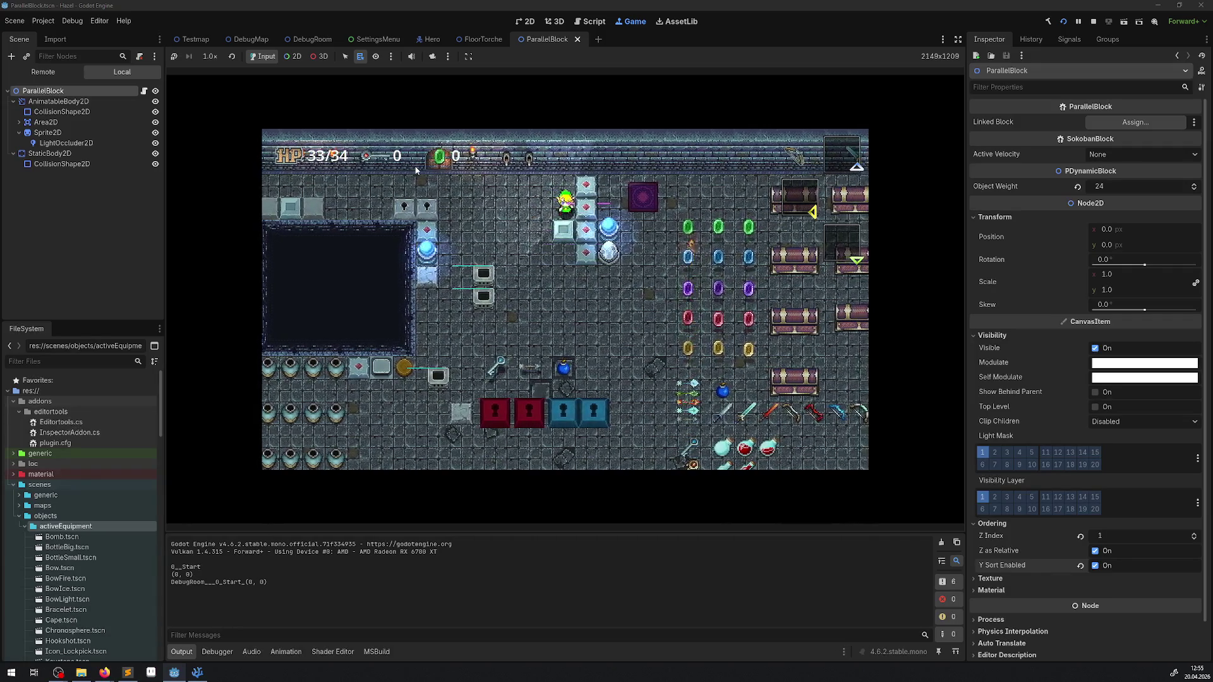
key("Left")
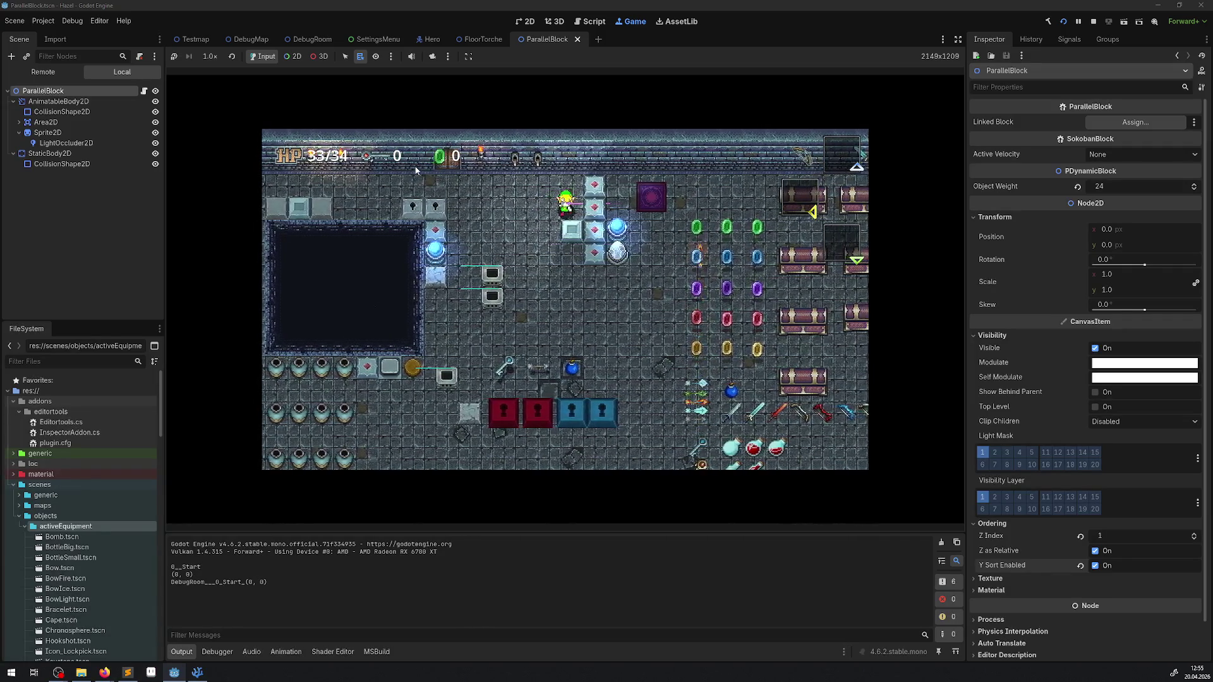
key("Left")
key("Down")
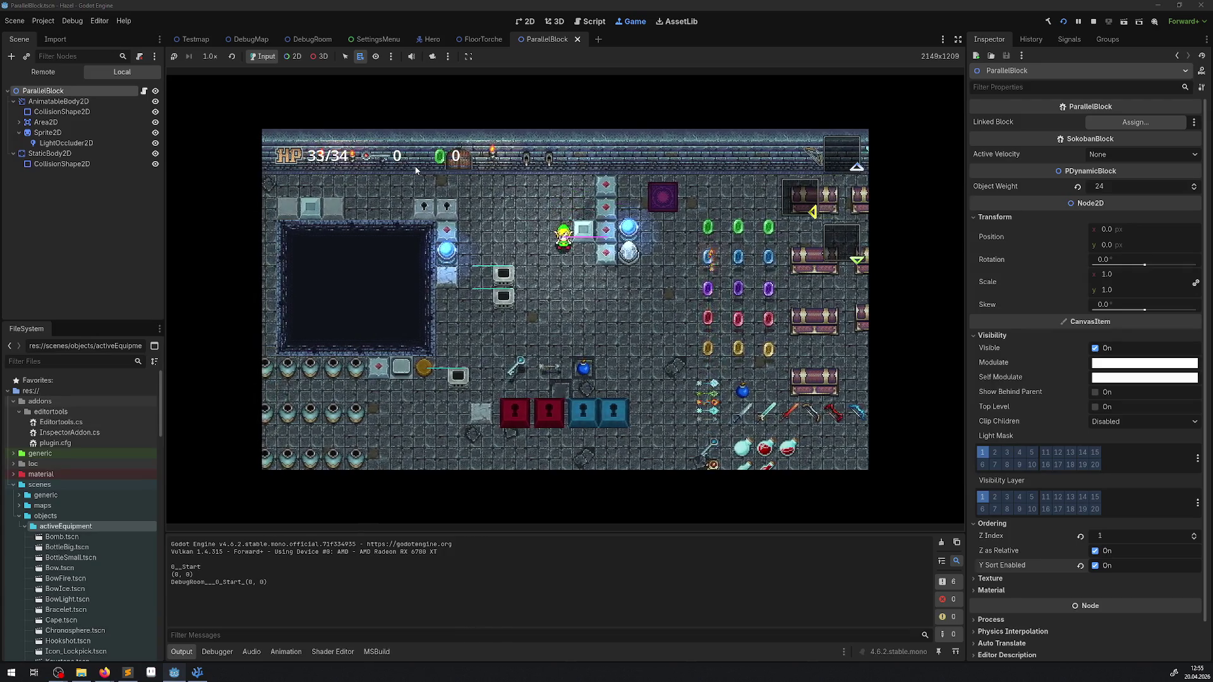
key("Up")
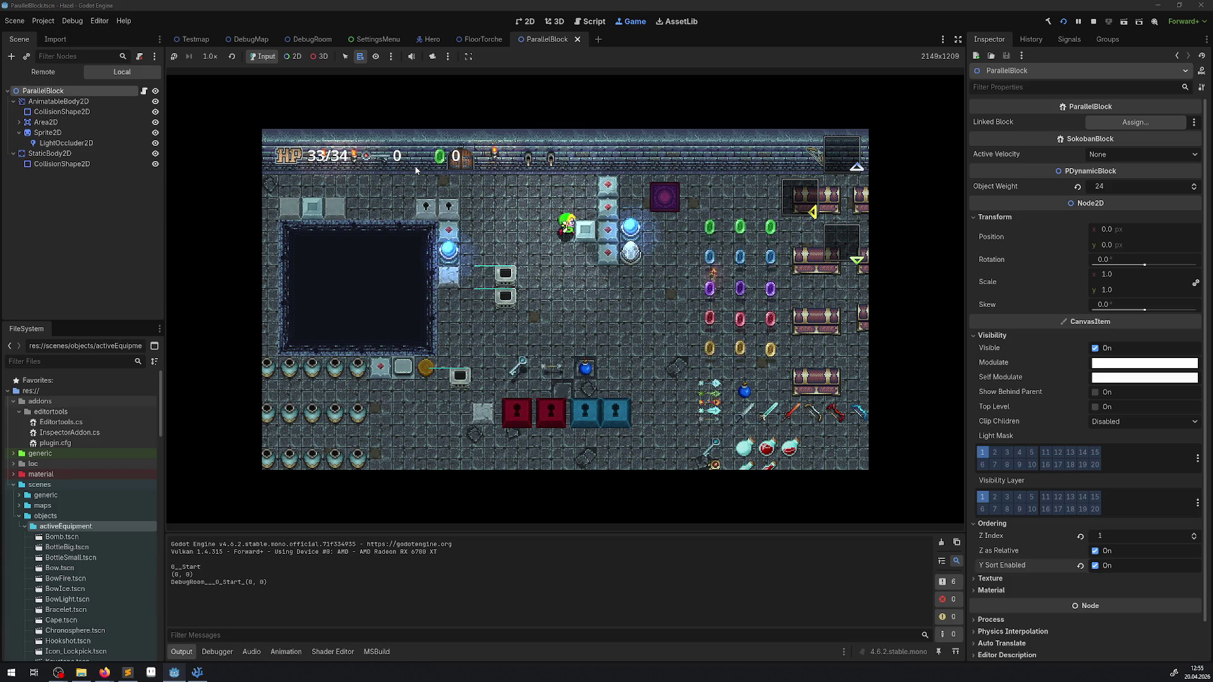
key("Left")
key("Up")
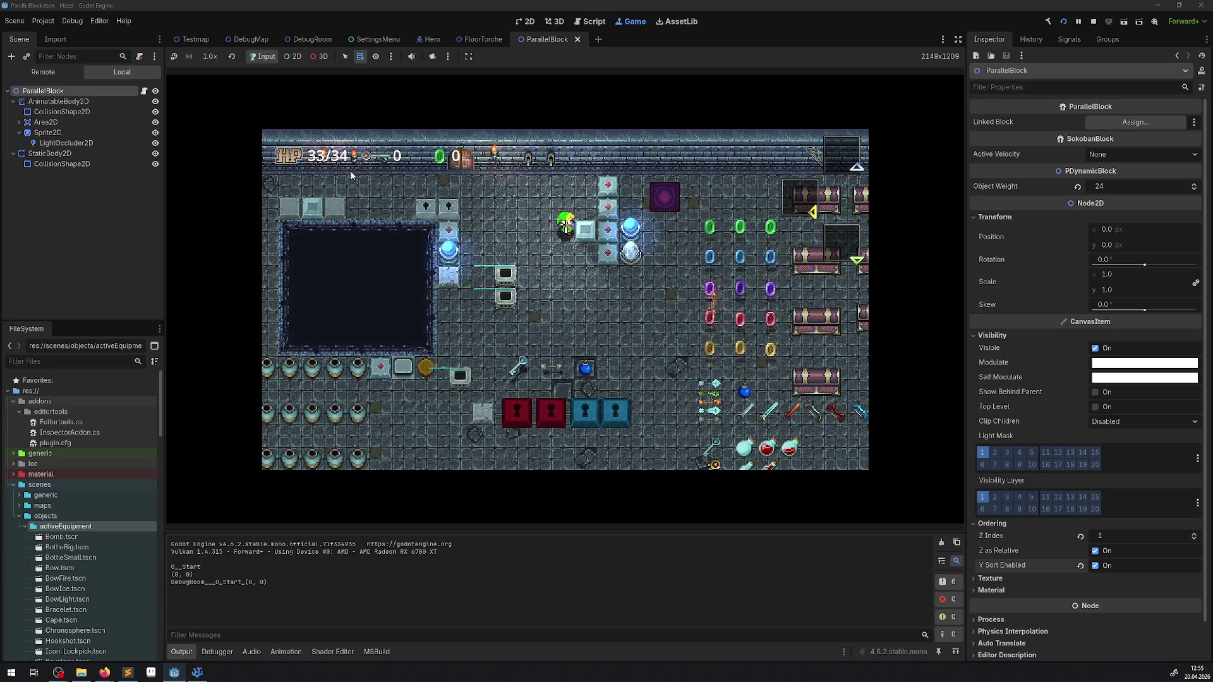
left_click(1095, 24)
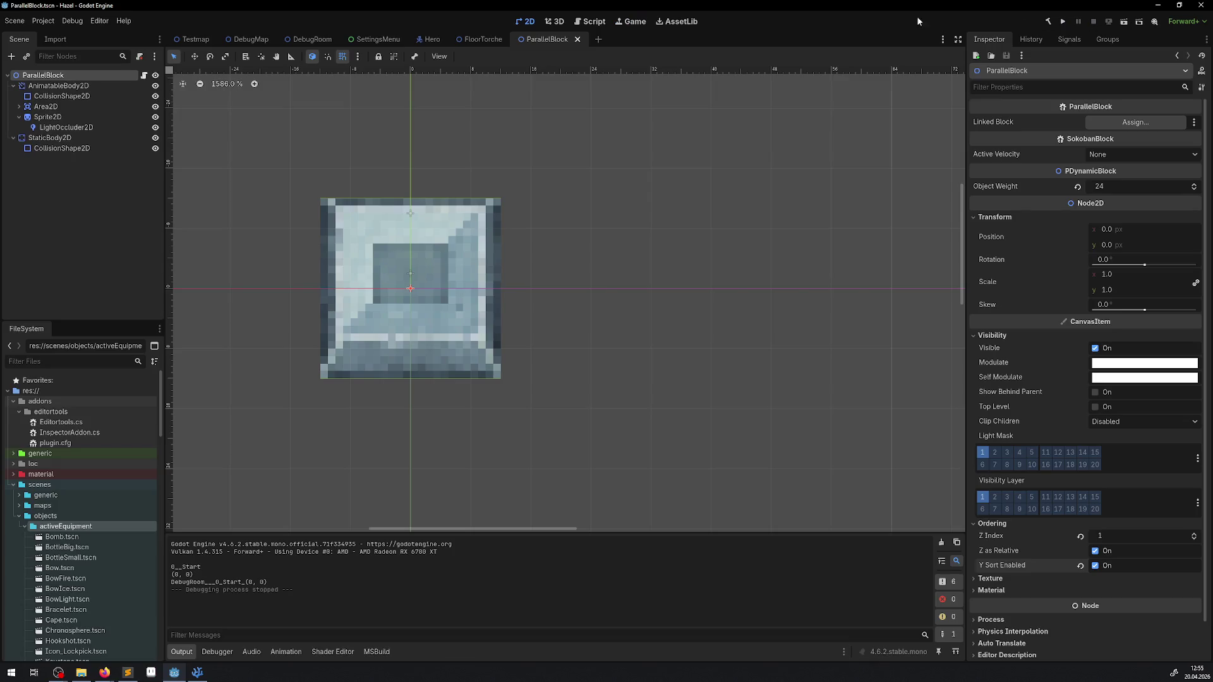
In the Hero scene, select the child nodes Shadow through ColorRect plus AnimatedSprite2D.
left_click(430, 39)
left_click(30, 75)
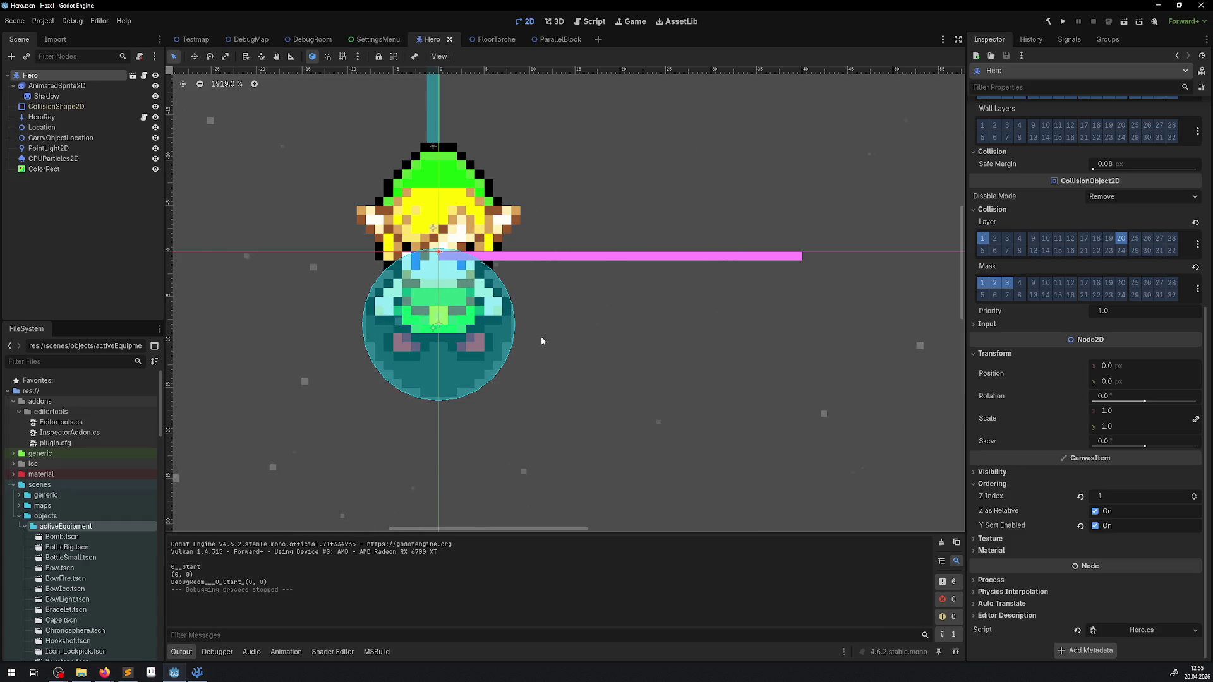
left_click(69, 87)
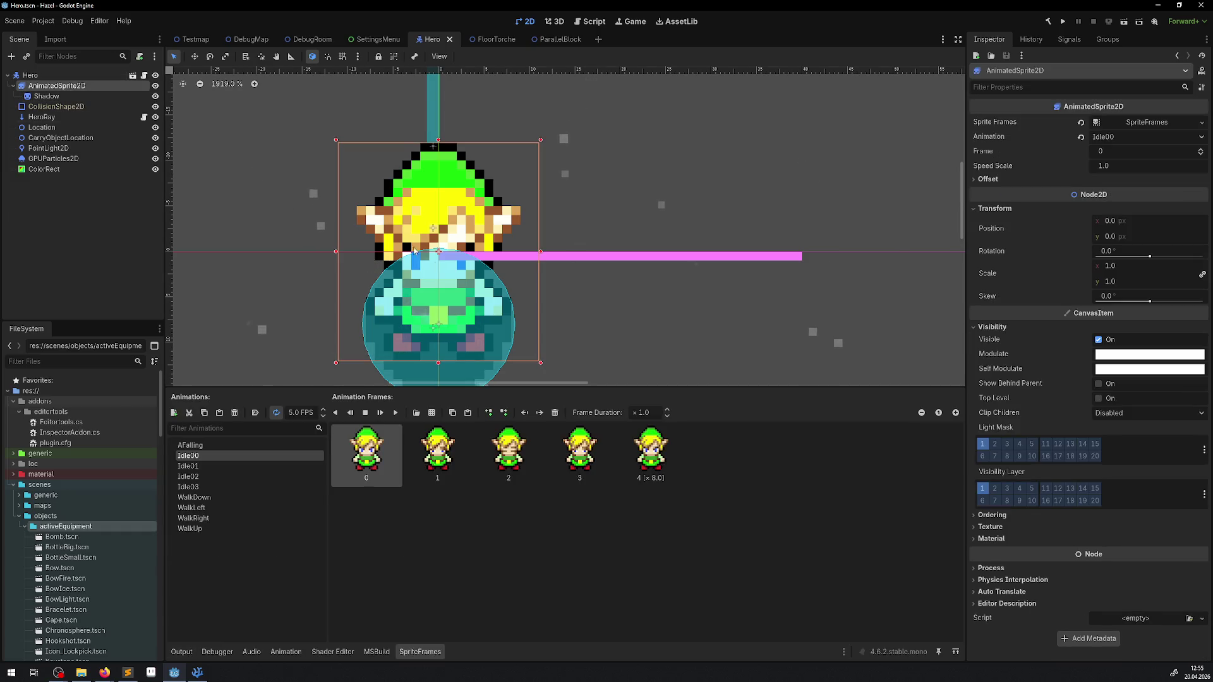
scroll("down", 3)
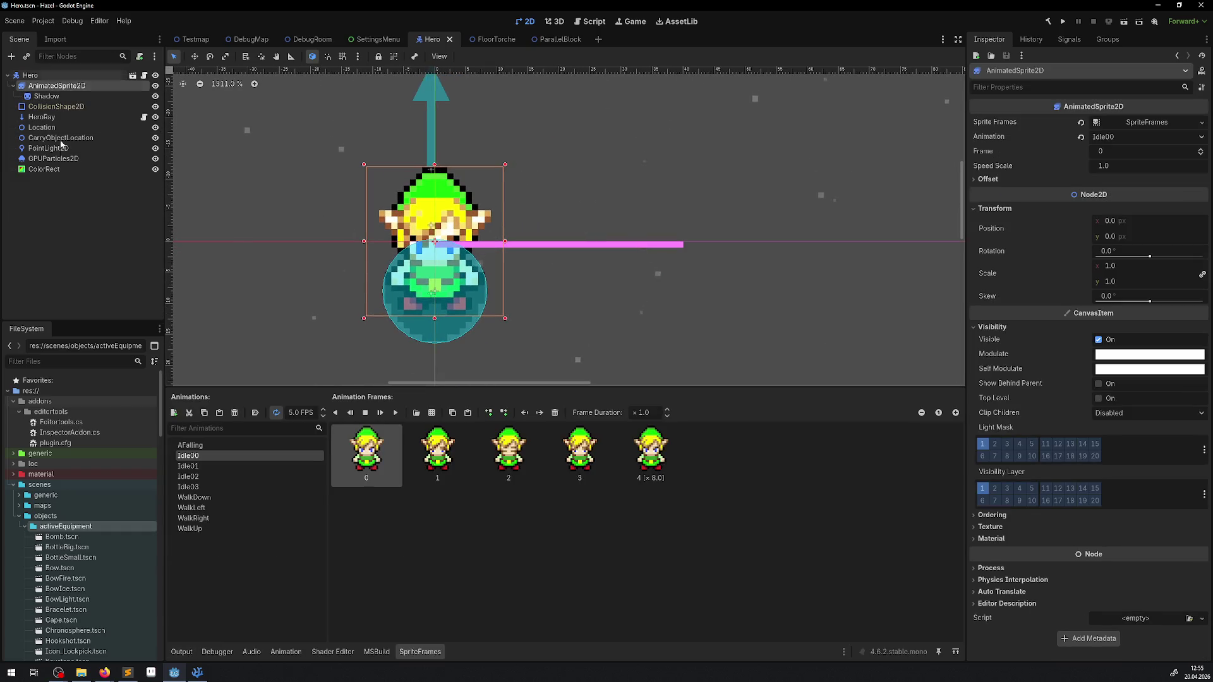
left_click(58, 169)
left_click(53, 158)
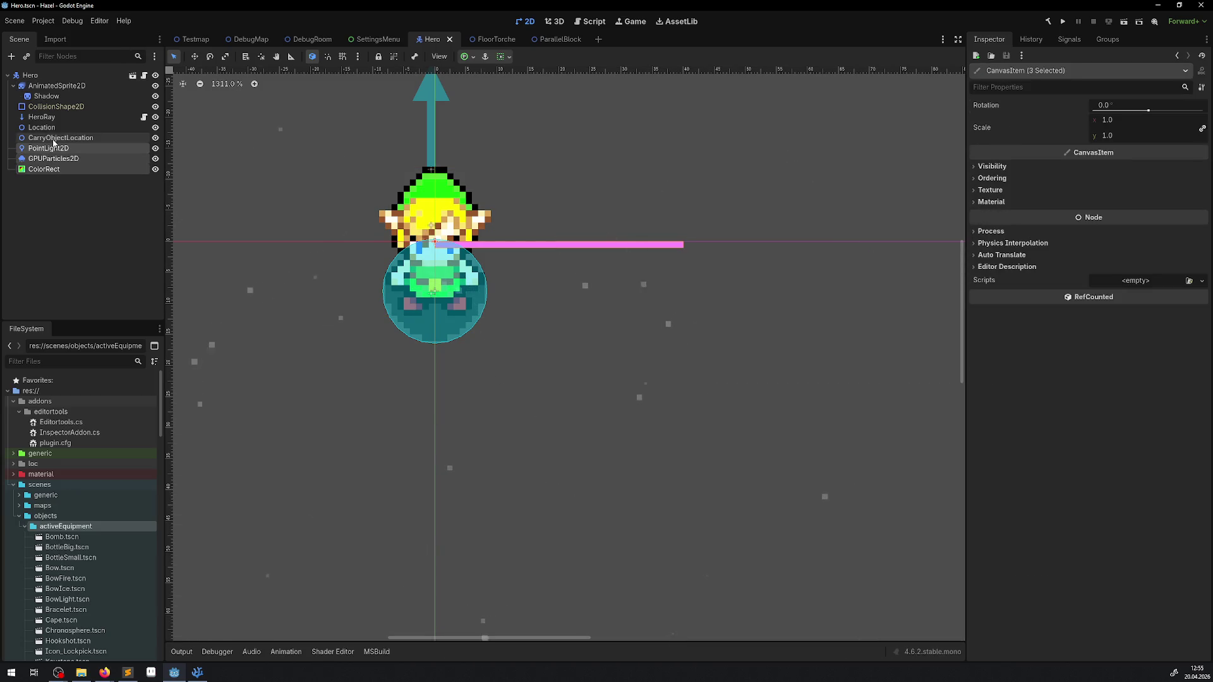
left_click(41, 98)
left_click(57, 86)
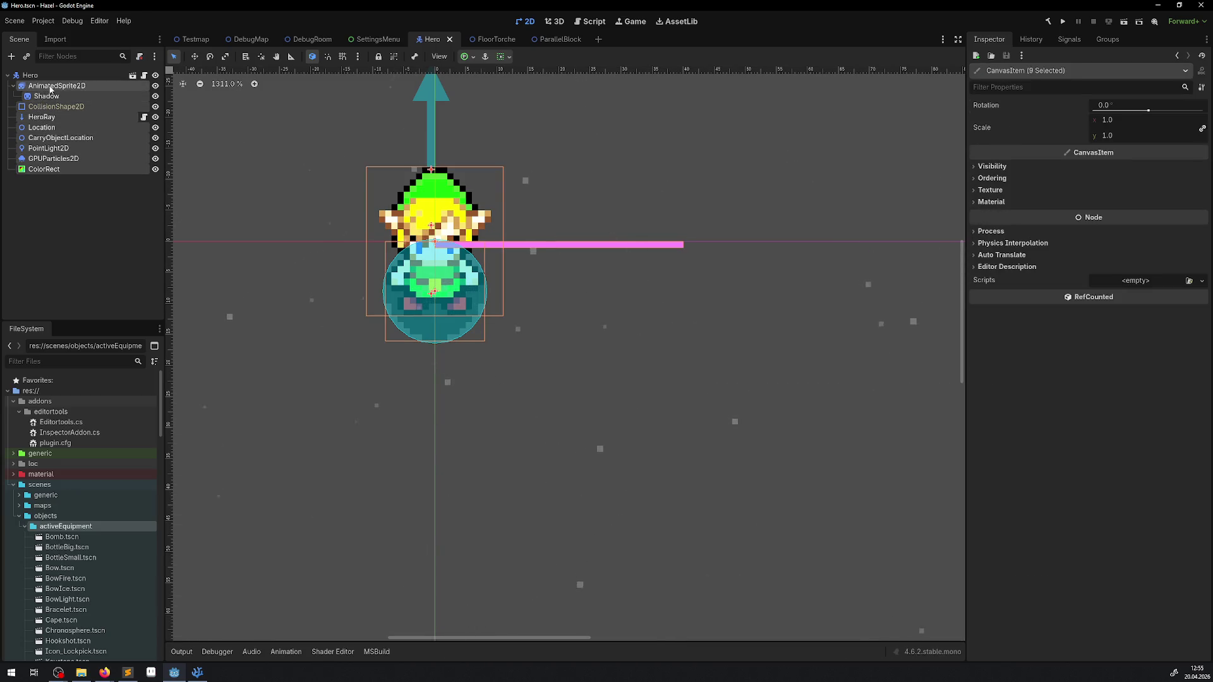
left_click(194, 56)
Drag the selected nodes up about 8.6 px and save the Hero scene.
scroll("up", 3)
scroll("up", 3)
left_click_drag(419, 281, 422, 190)
scroll("up", 3)
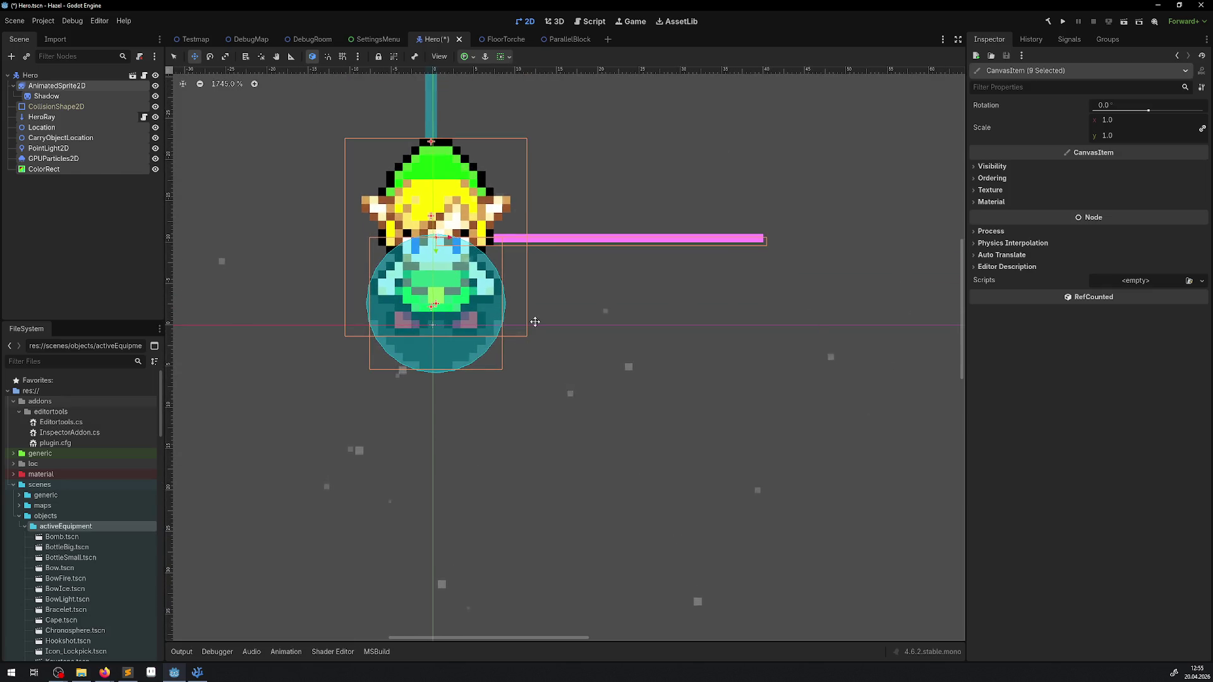
key("ctrl+s")
Set the AnimatedSprite2D position to x 0, y -11 and save the Hero scene.
left_click(40, 77)
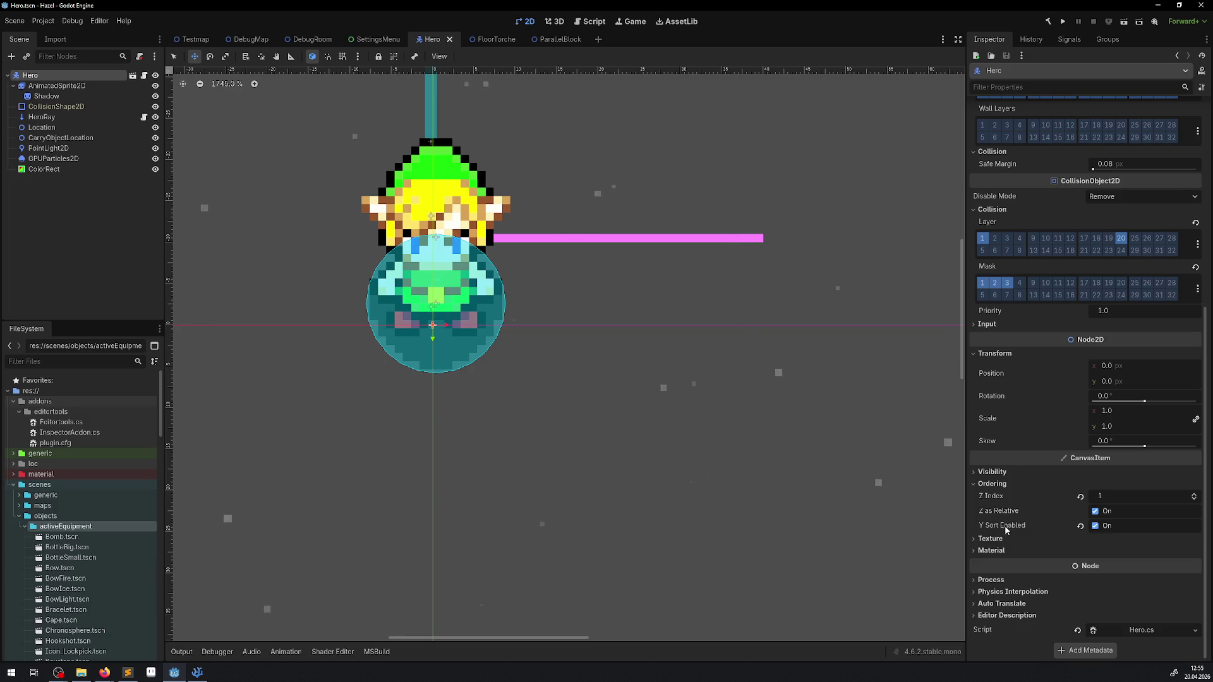
left_click(63, 90)
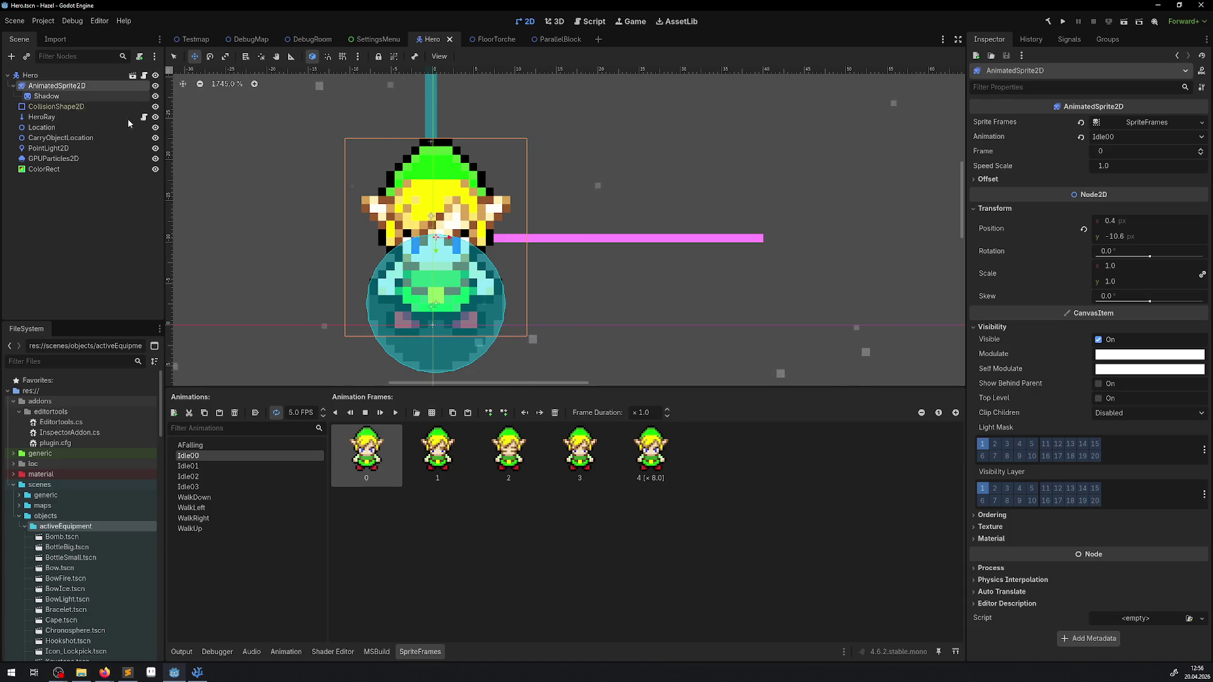
left_click(1157, 238)
type("-10")
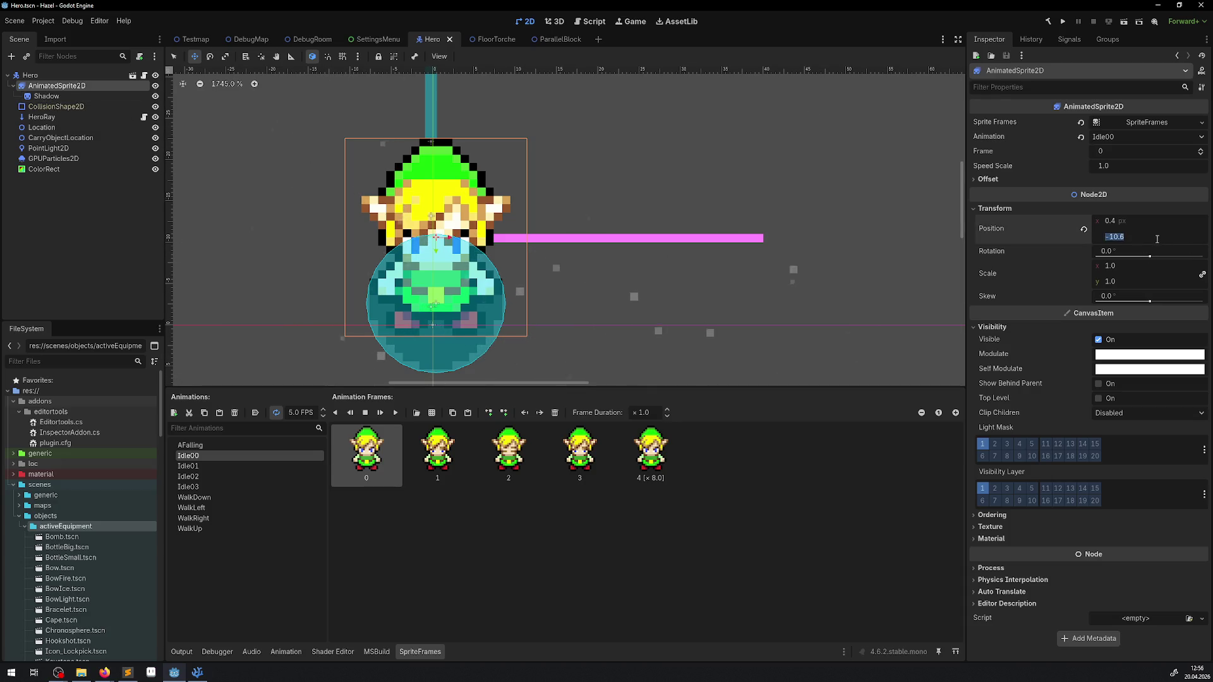
key("Return")
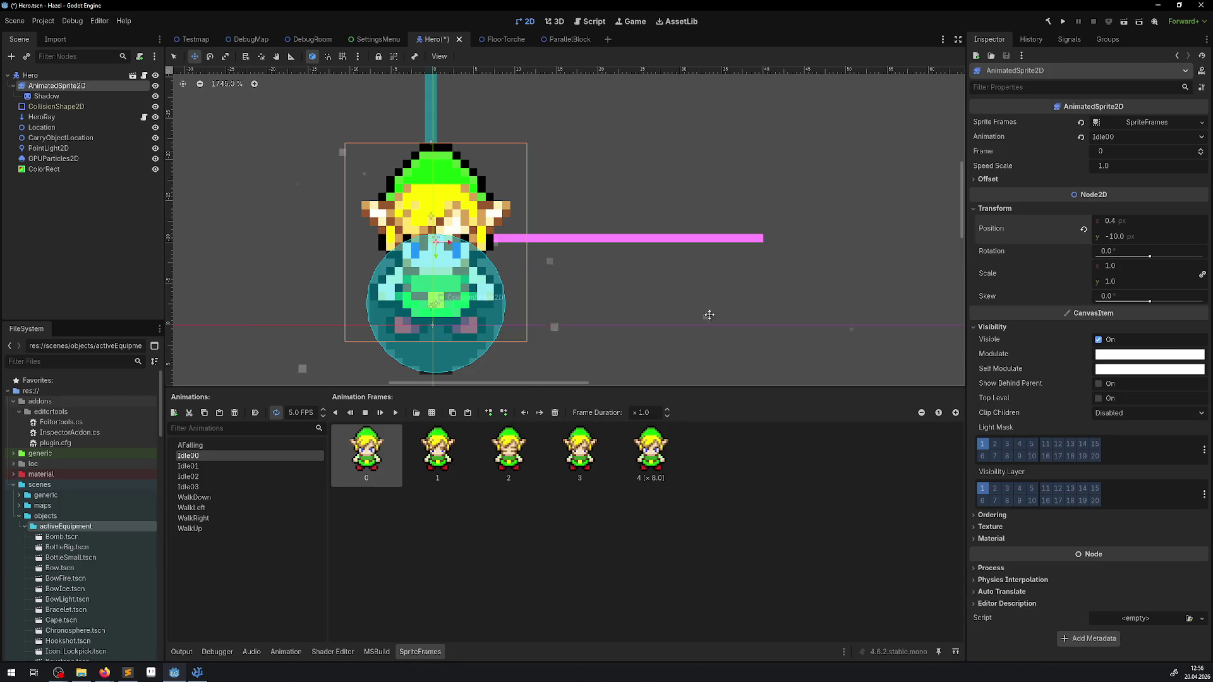
scroll("down", 3)
key("ctrl+s")
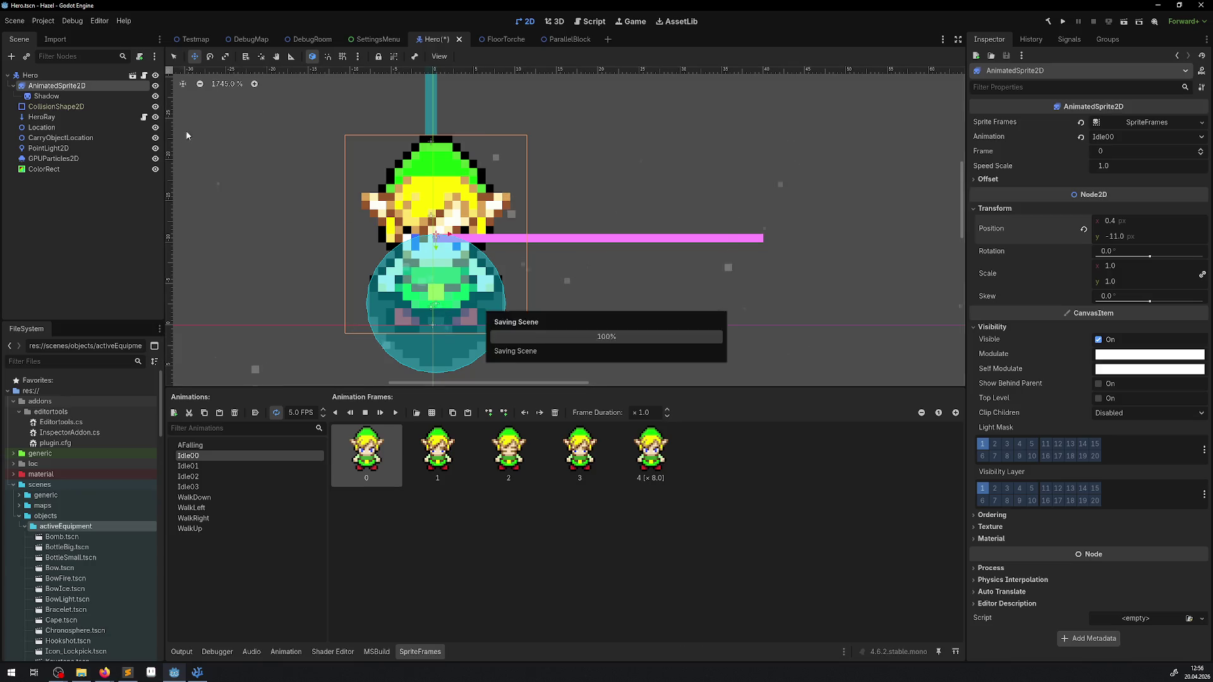
left_click(1122, 222)
type("0")
key("Return")
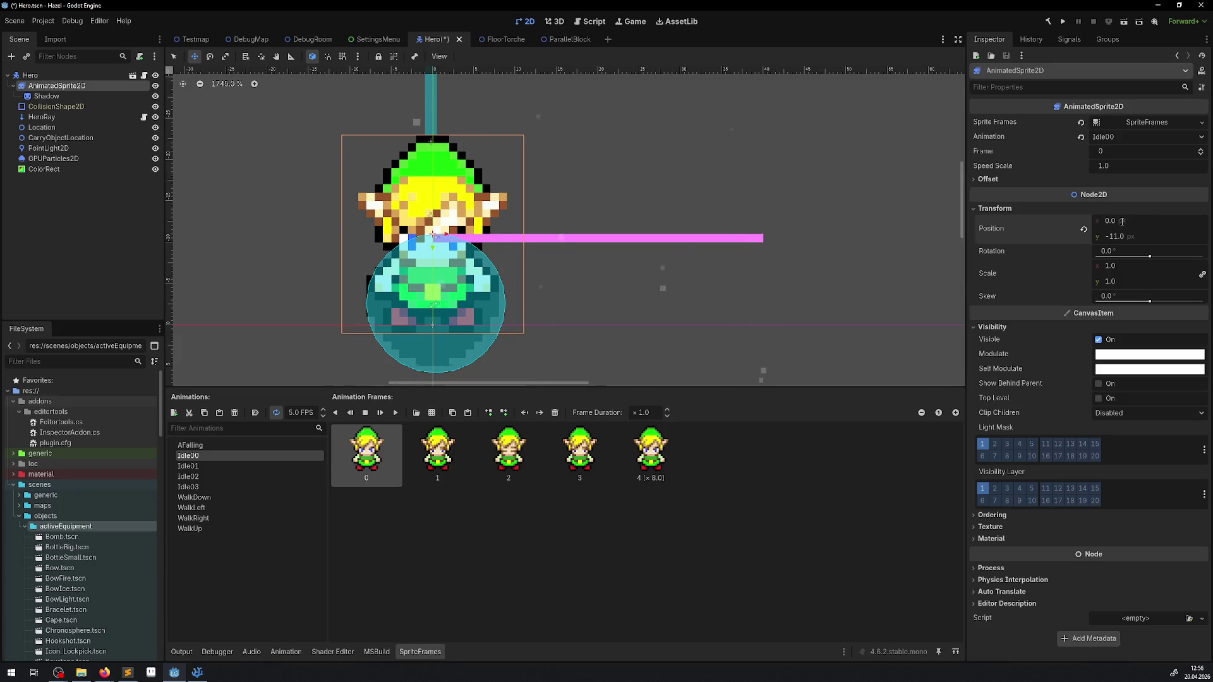
key("ctrl+s")
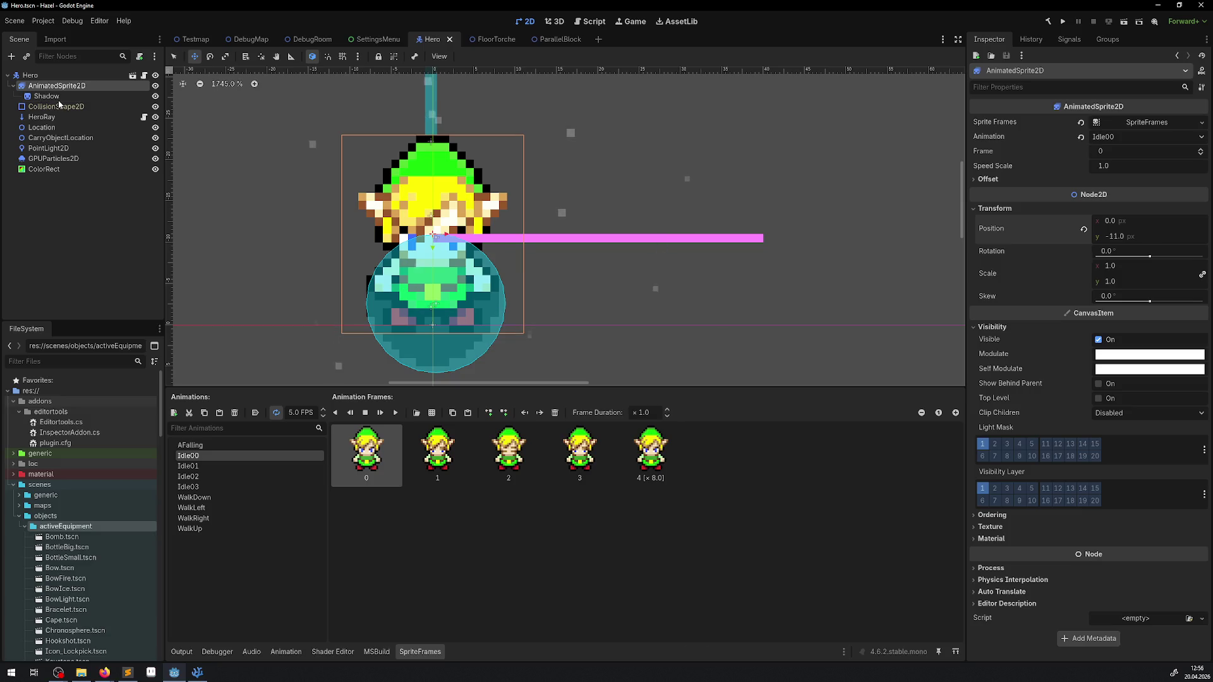
left_click(56, 108)
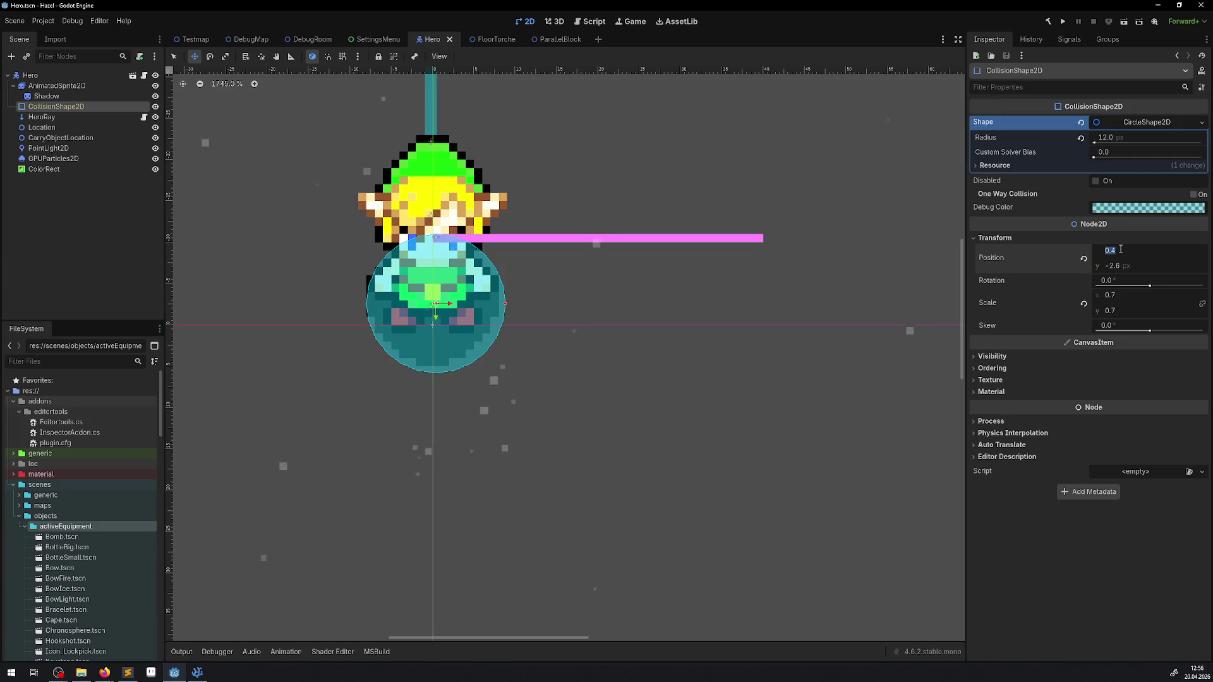
type("0")
Set the CollisionShape2D position to 0, -3 and save the Hero scene.
left_click(1125, 265)
type("-3")
key("Return")
key("ctrl+s")
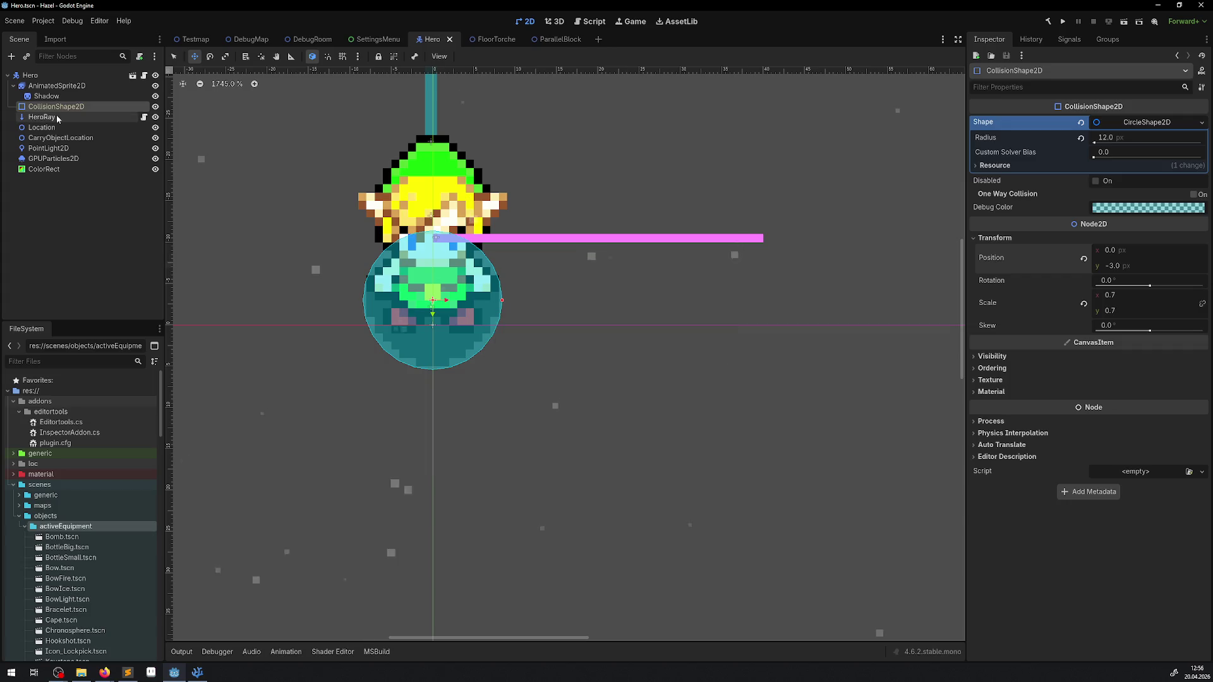
Move the HeroRay node to position 0, -13 and save the Hero scene.
left_click(42, 117)
scroll("up", 3)
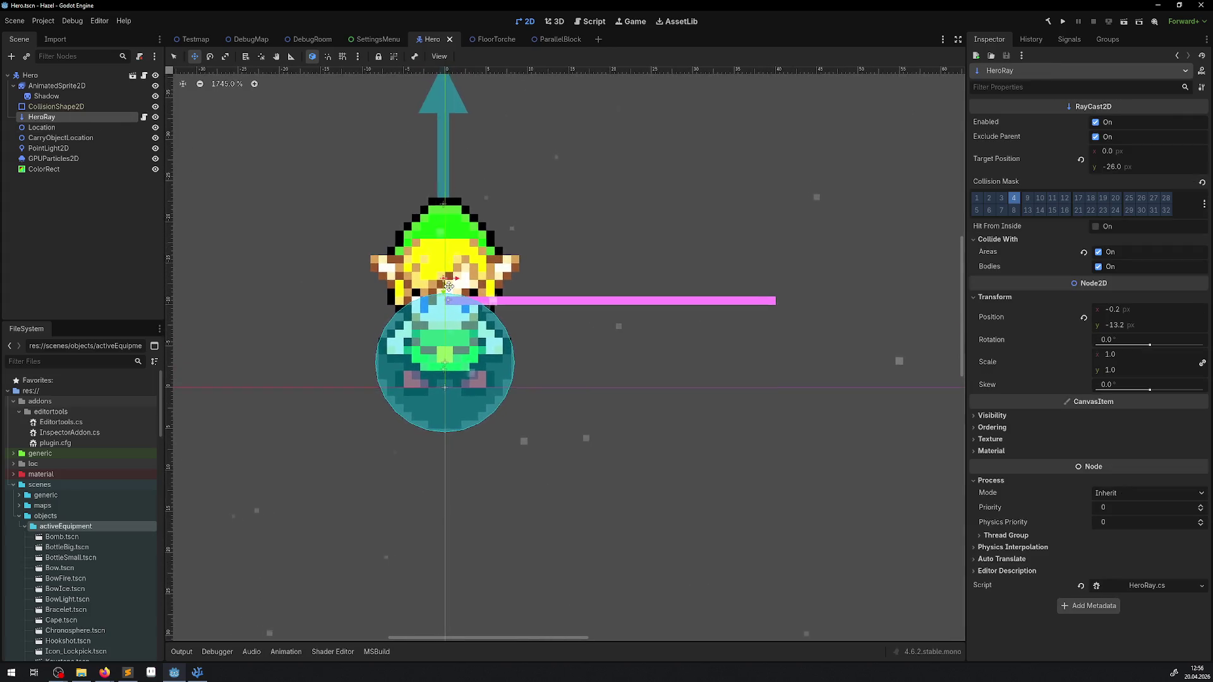
left_click(1149, 310)
type("0")
left_click(1132, 325)
type("3")
key("Return")
key("ctrl+s")
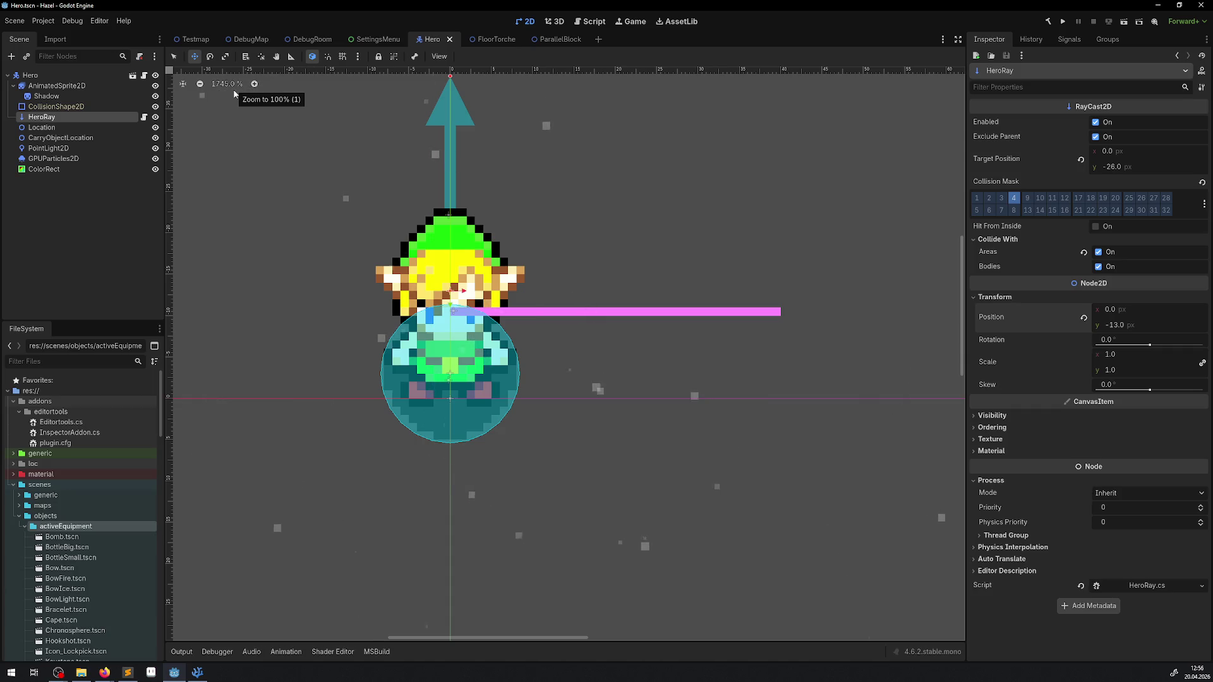
scroll("down", 3)
scroll("up", 3)
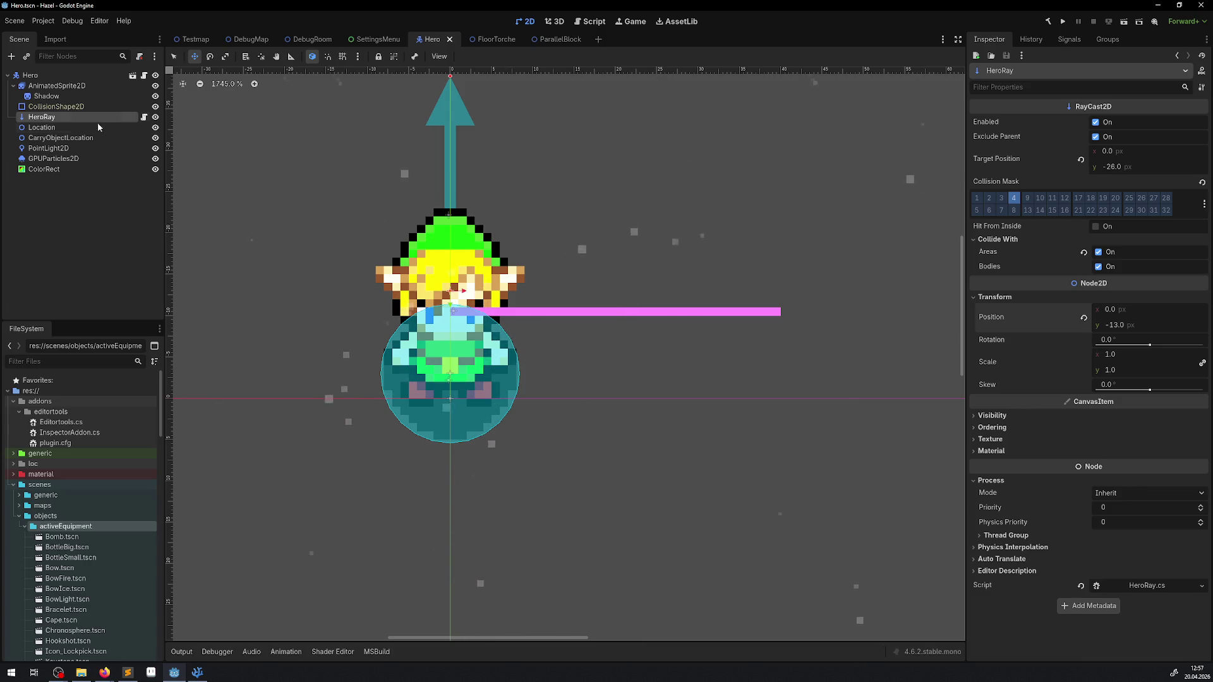
left_click(62, 130)
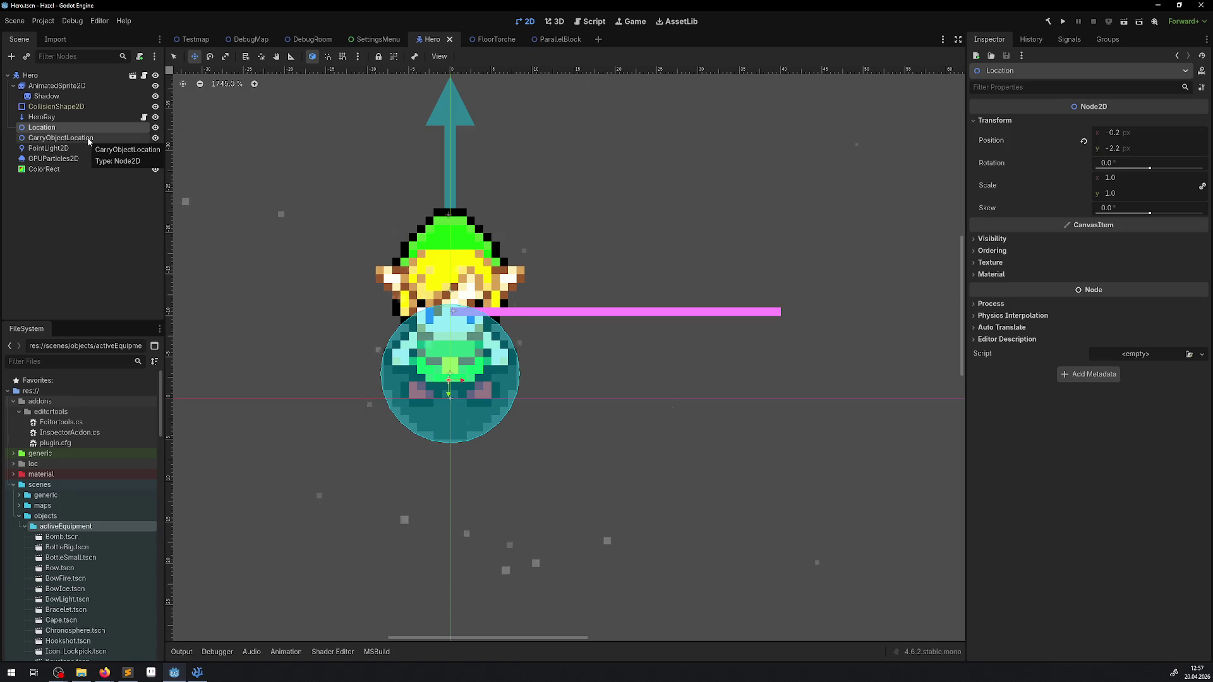
Set the Location node's y position to -2 and save the Hero scene.
left_click(1113, 133)
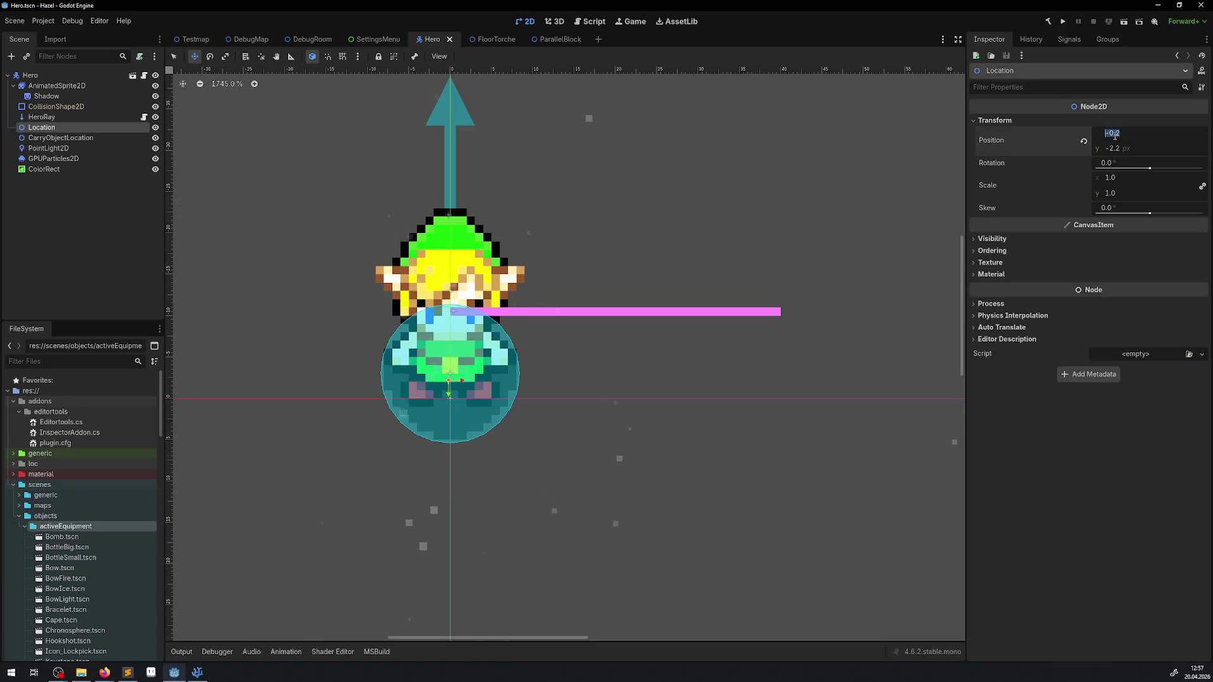
type("0")
left_click(1119, 149)
type("-2")
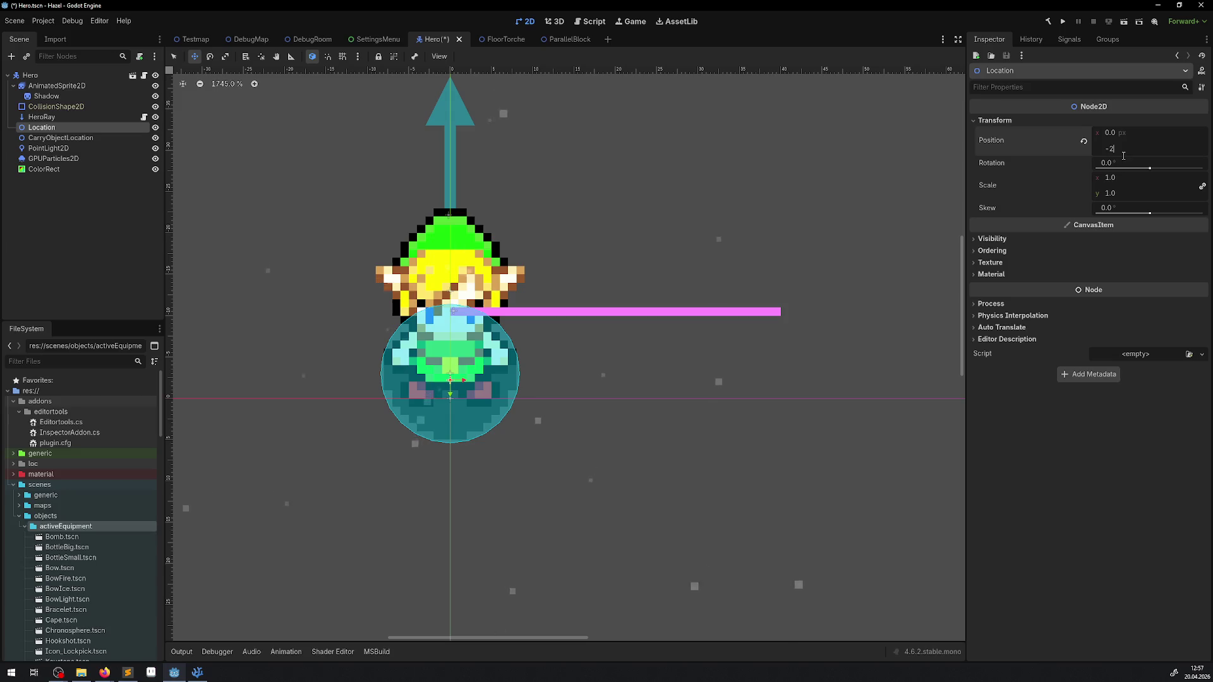
key("ctrl+s")
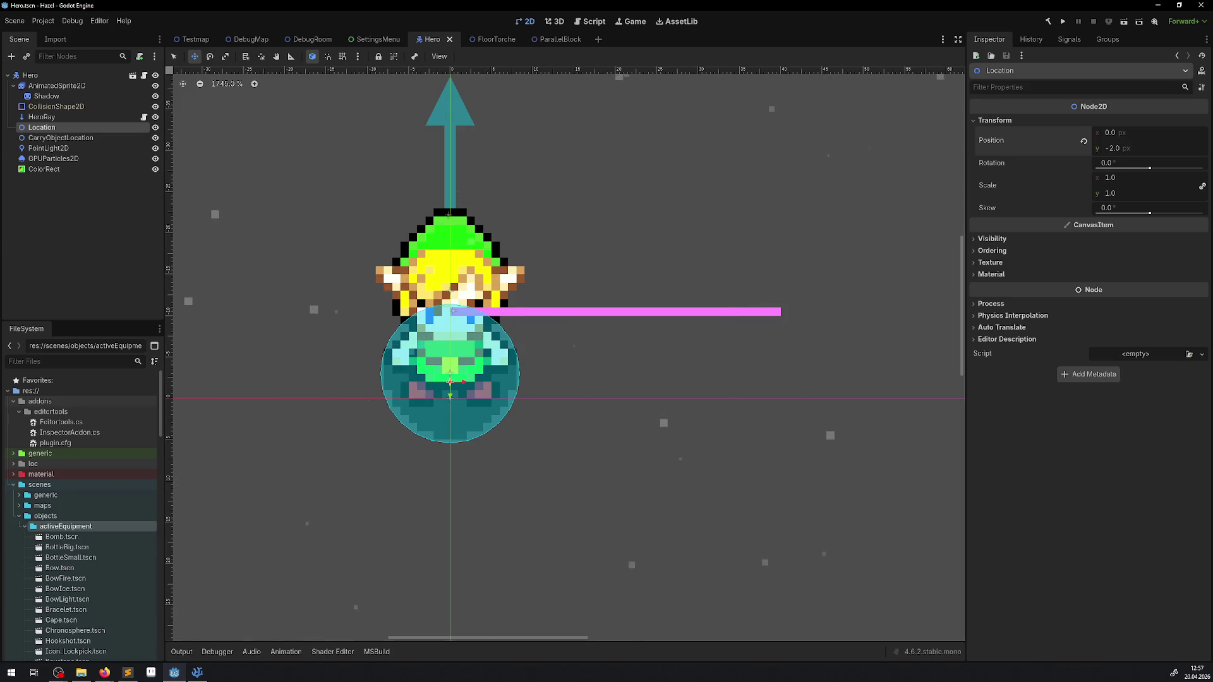
Position CarryObjectLocation at (0, -22) and save.
left_click(92, 137)
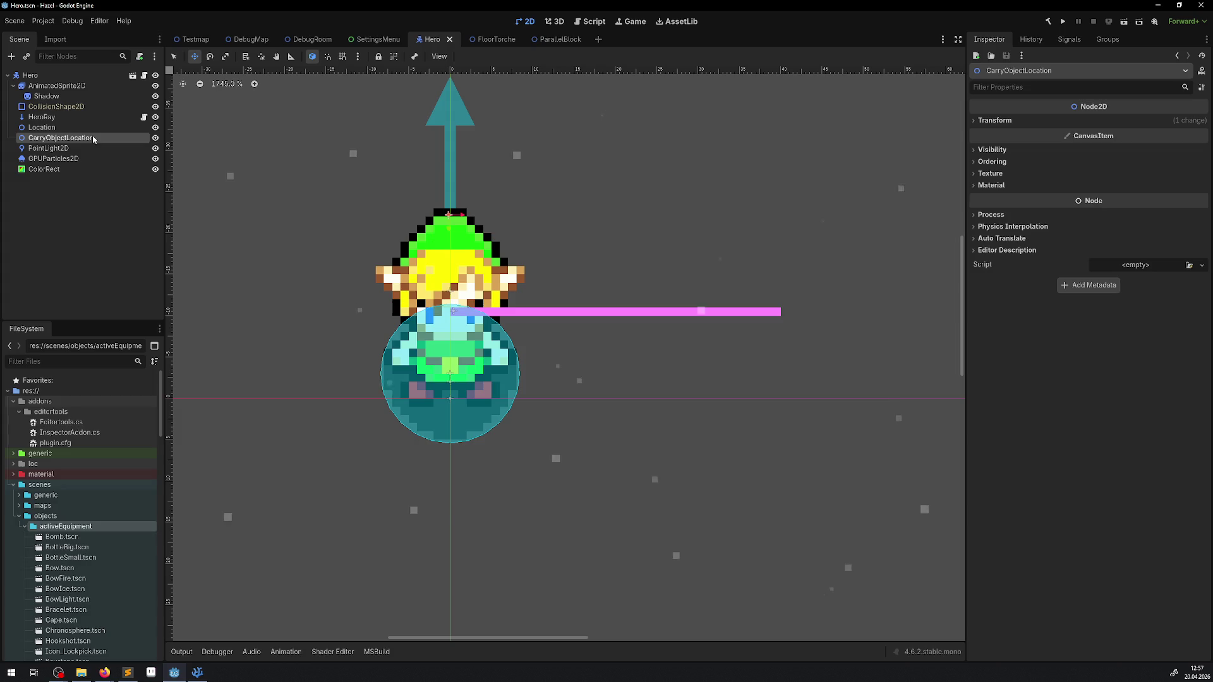
left_click(995, 120)
left_click(1118, 135)
type("0")
key("Return")
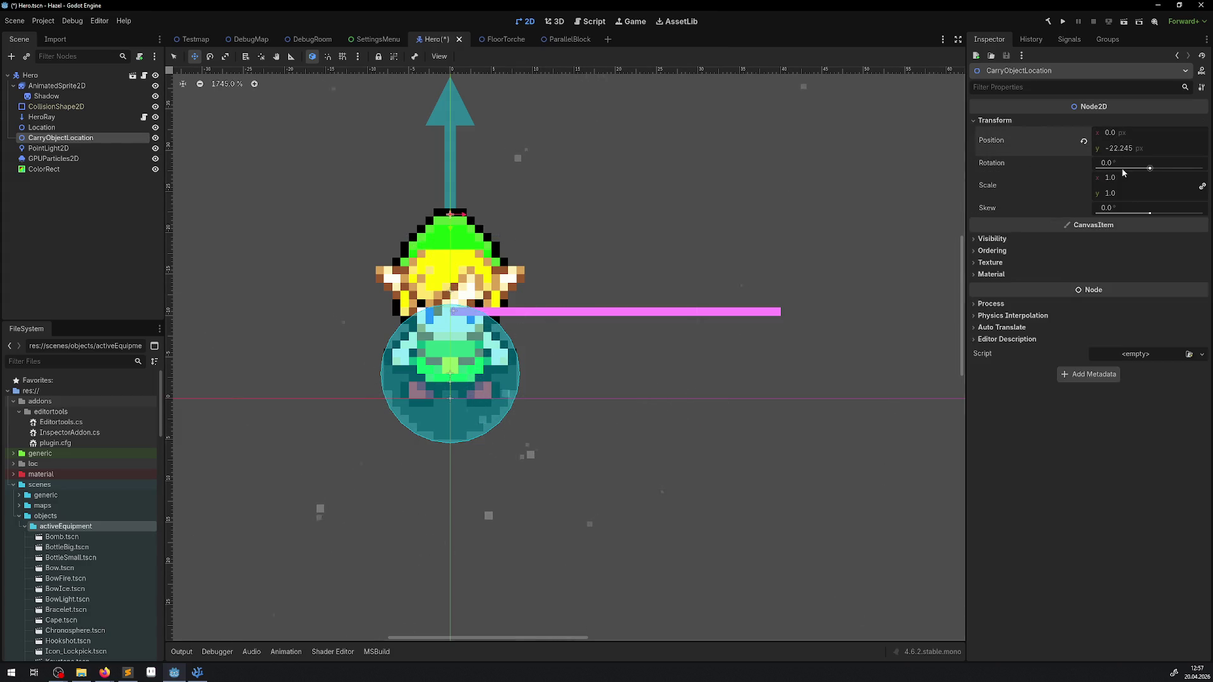
left_click(1127, 152)
type("-22")
key("Return")
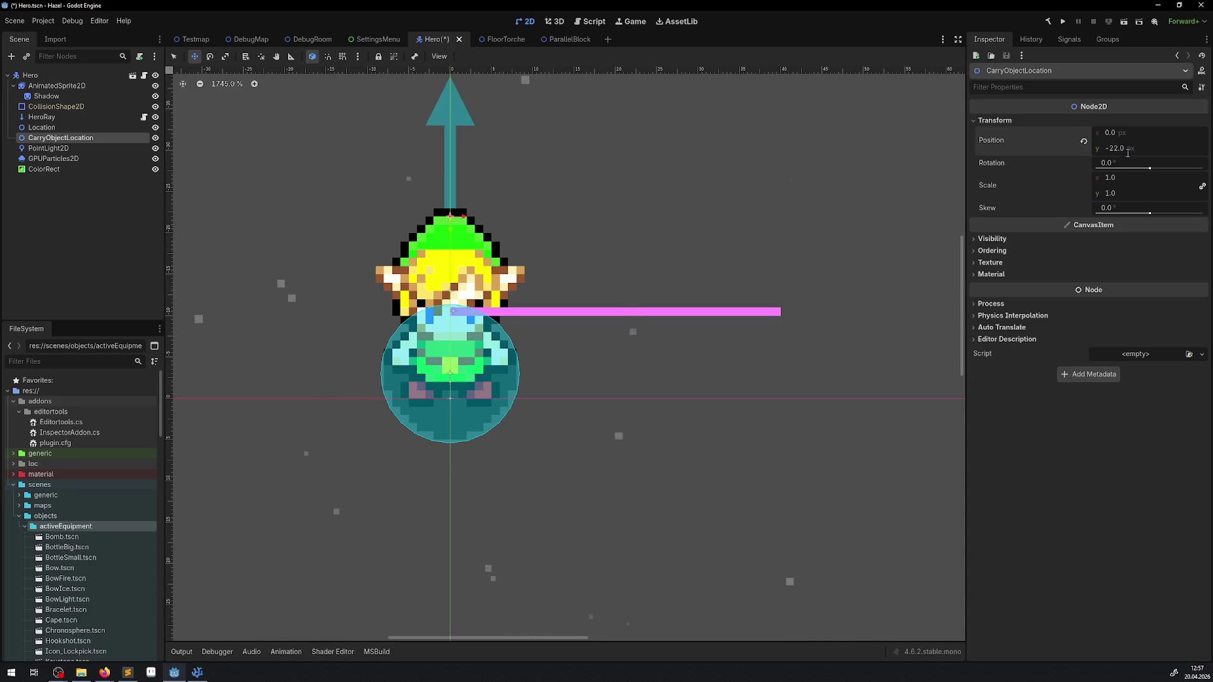
key("ctrl+s")
Move PointLight2D to x 0, y -10, and save.
left_click(53, 151)
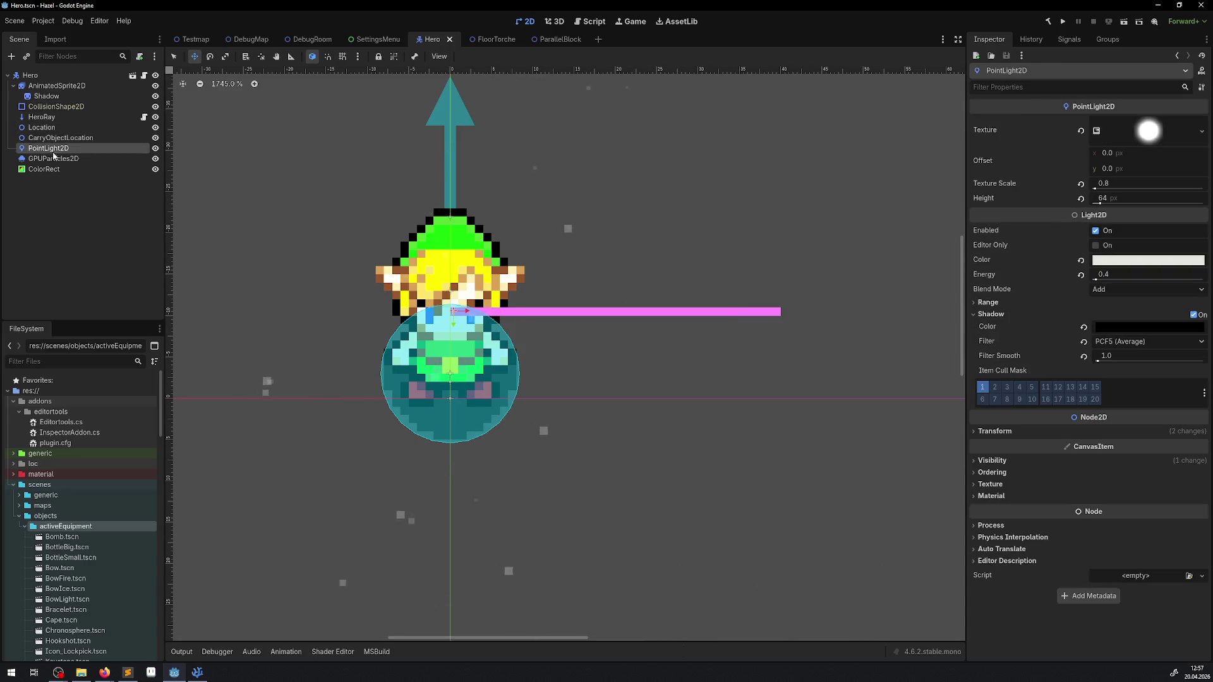
left_click(1011, 432)
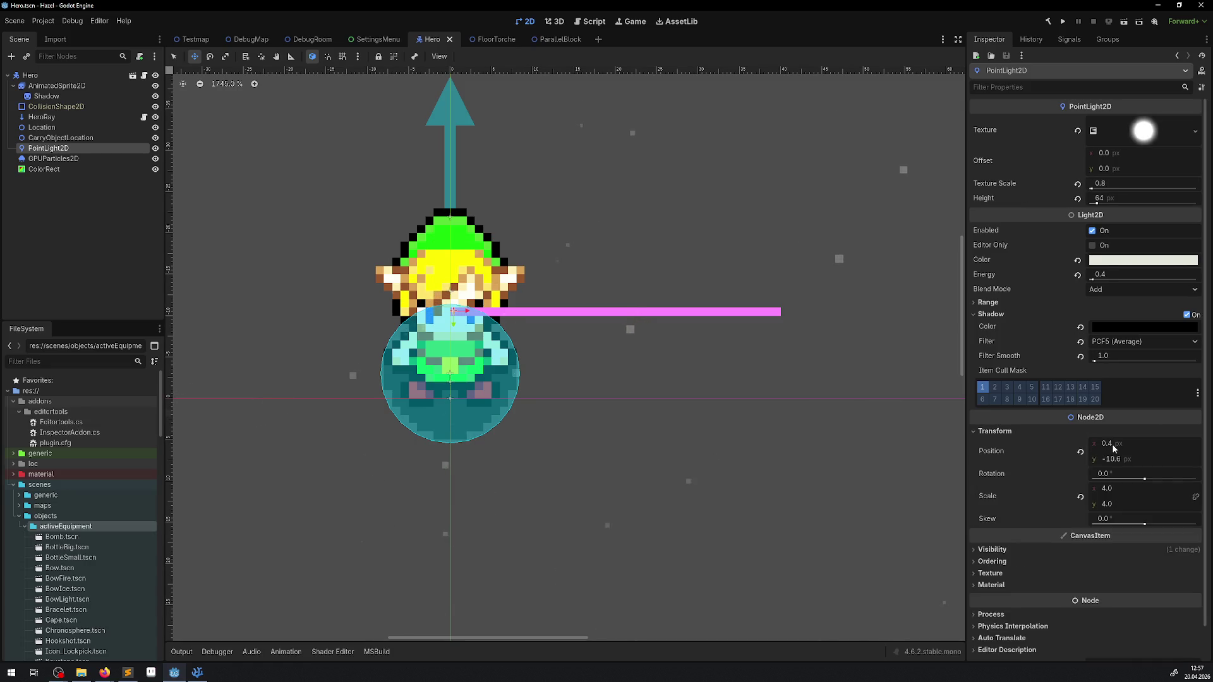
left_click(1112, 444)
type("0")
key("Return")
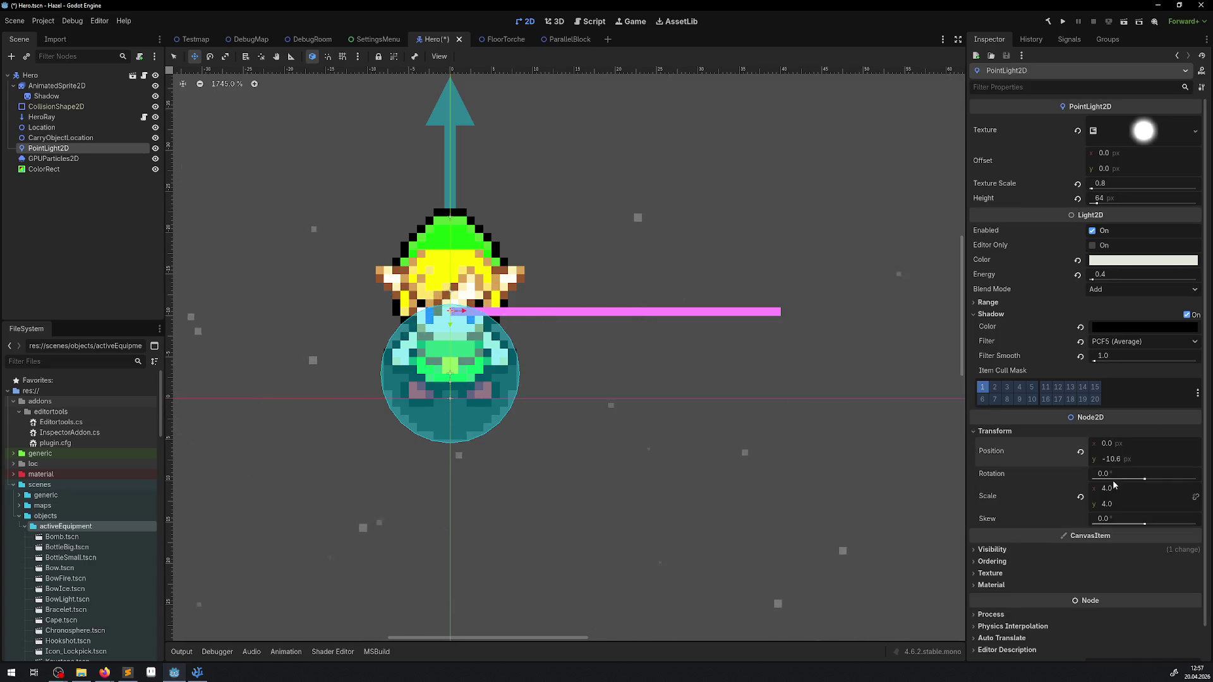
type("-")
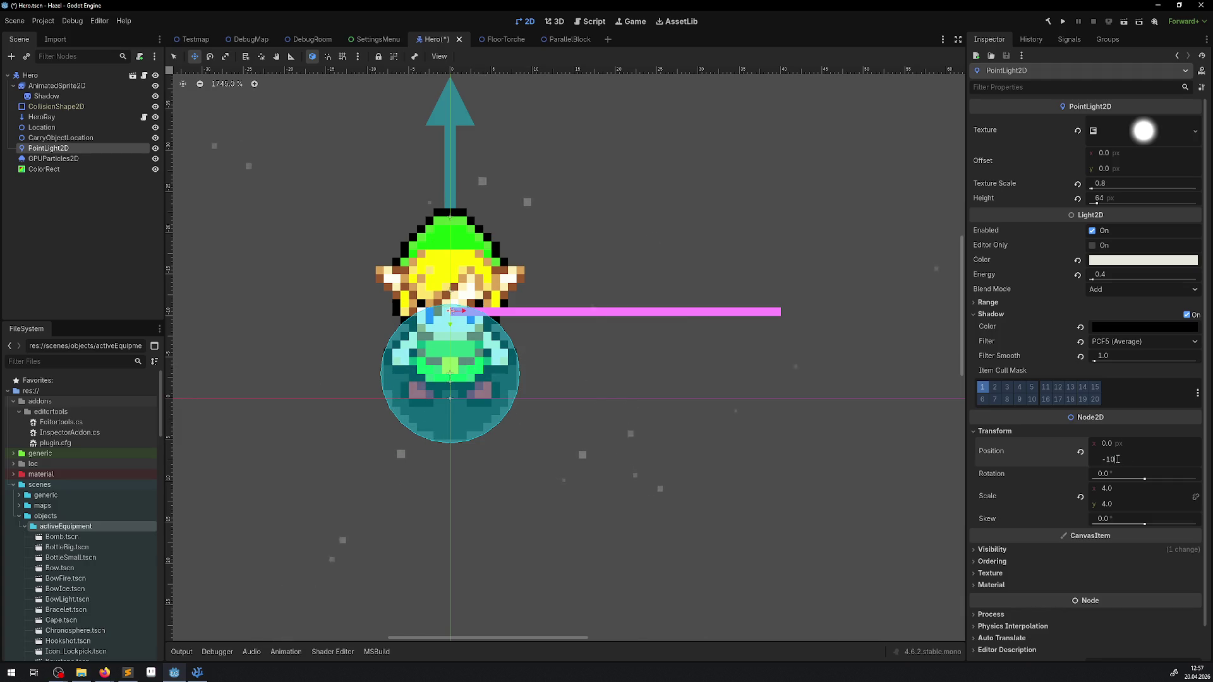
key("ctrl+s")
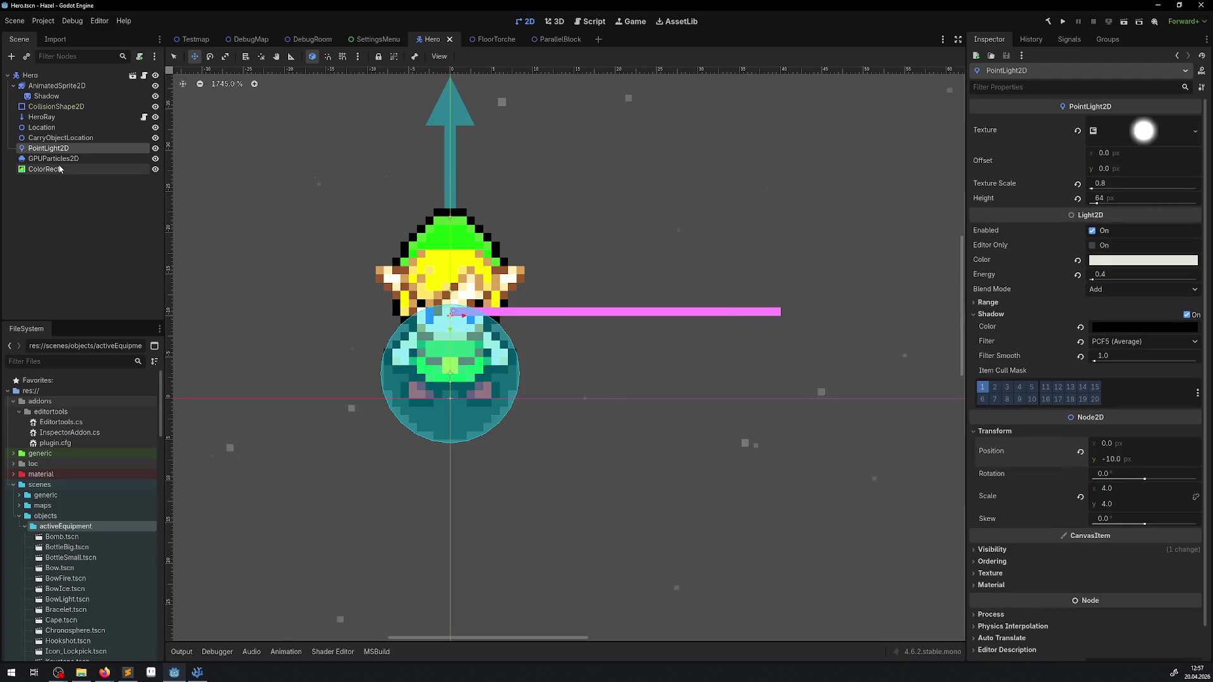
Place GPUParticles2D at (0, -10) and save the Hero scene.
left_click(54, 158)
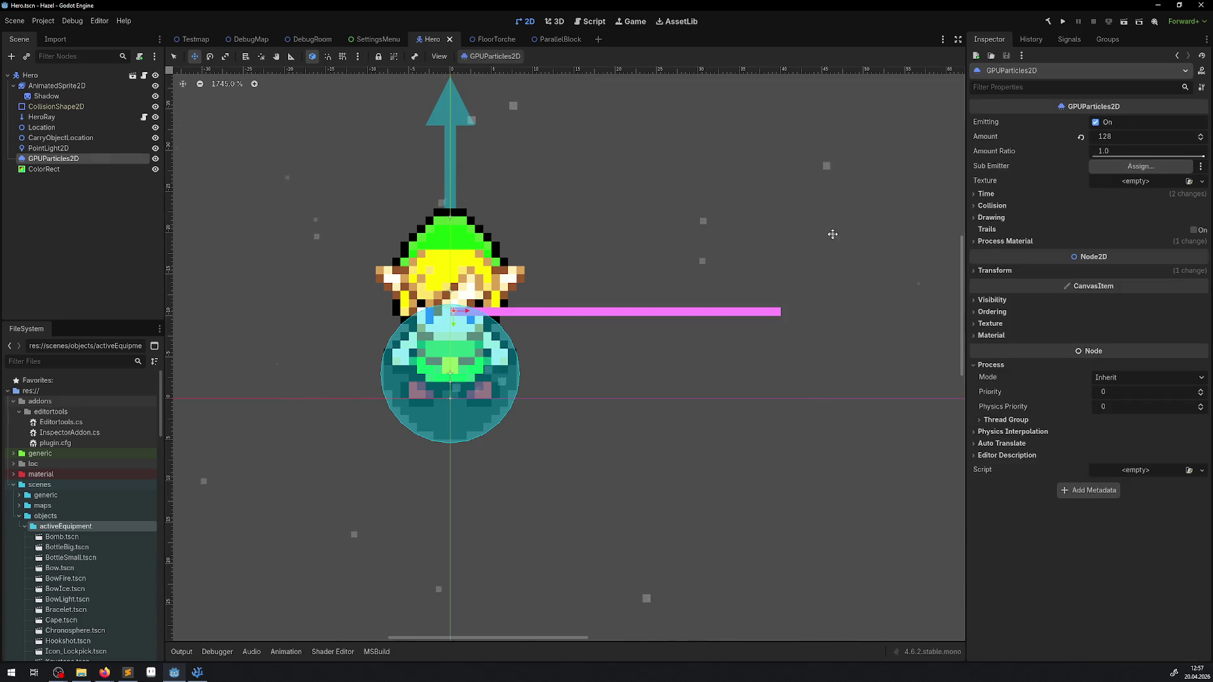
left_click(990, 276)
left_click(1131, 284)
type("0")
left_click(1135, 298)
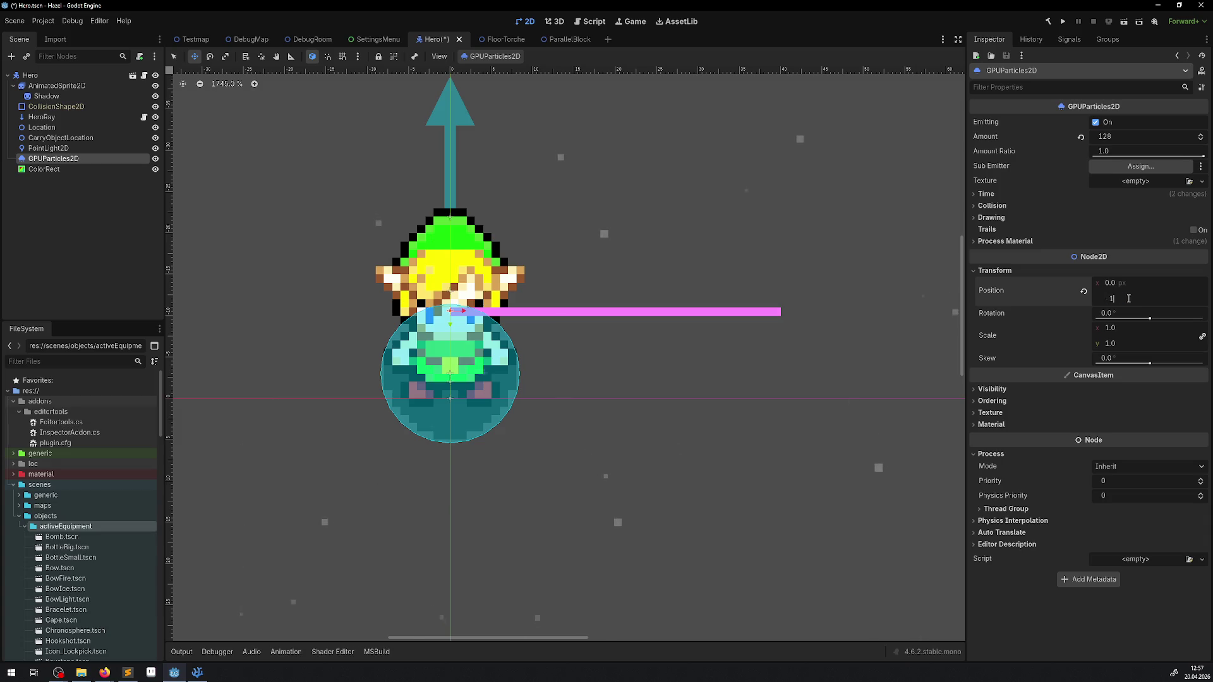
type("0.0")
key("ctrl+s")
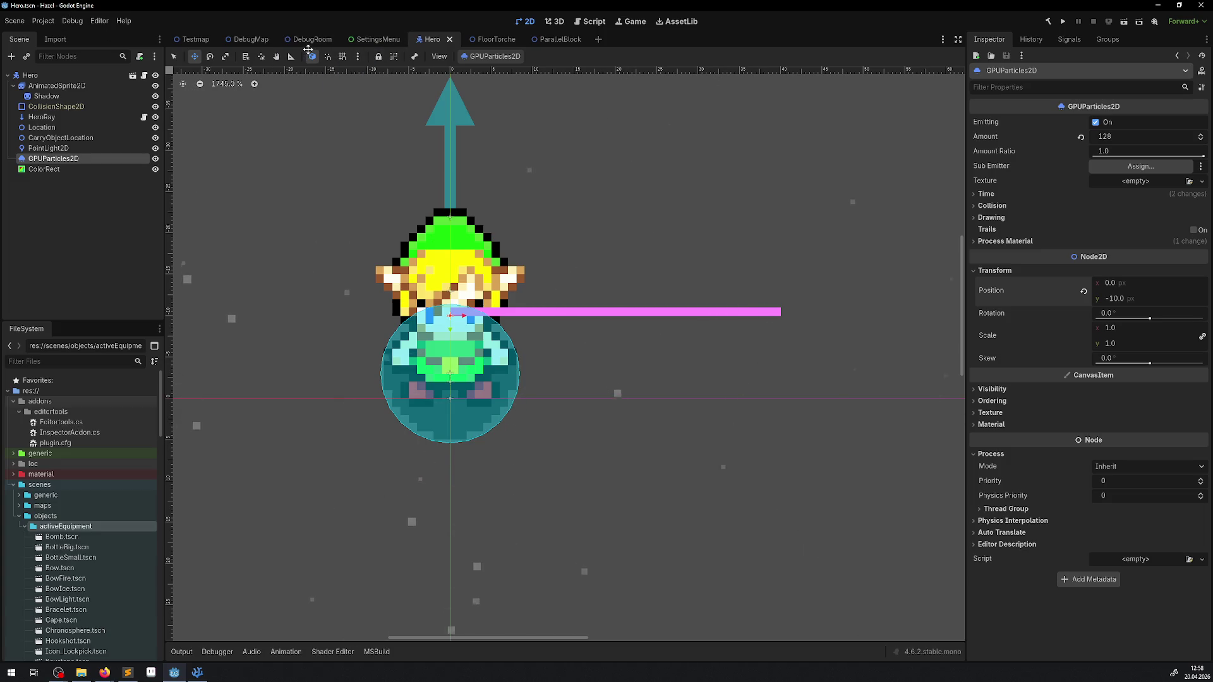
Run the DebugRoom scene and walk the hero down past the blocks.
left_click(311, 39)
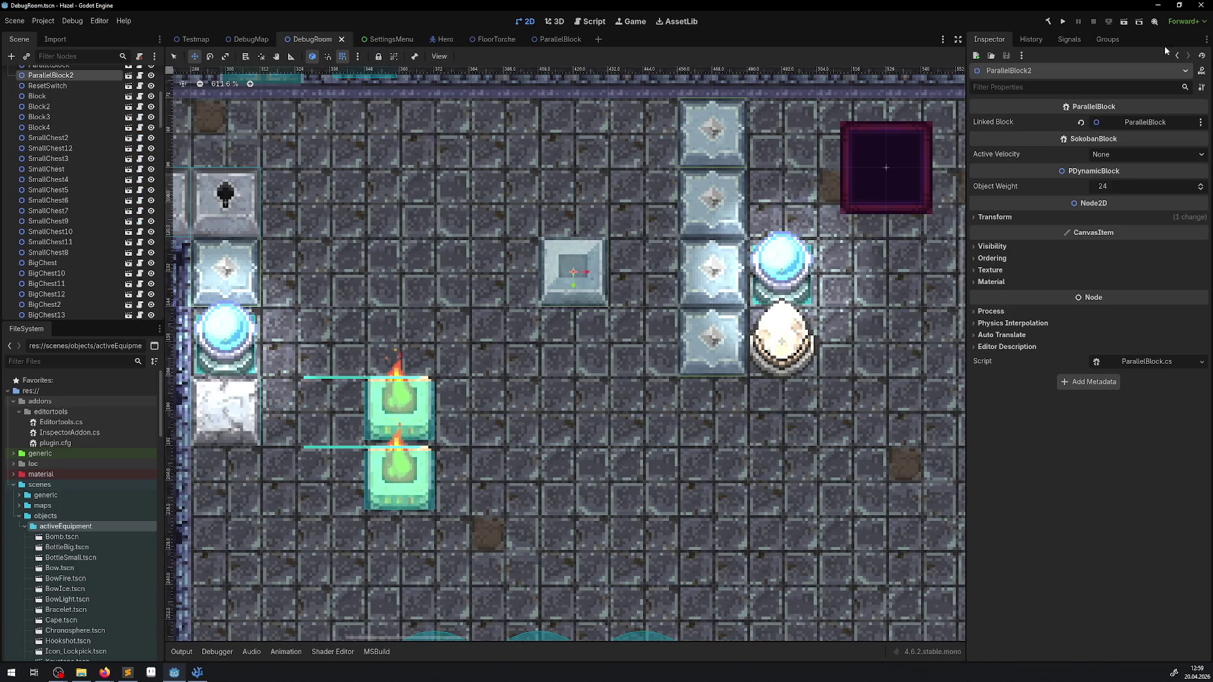
left_click(1062, 22)
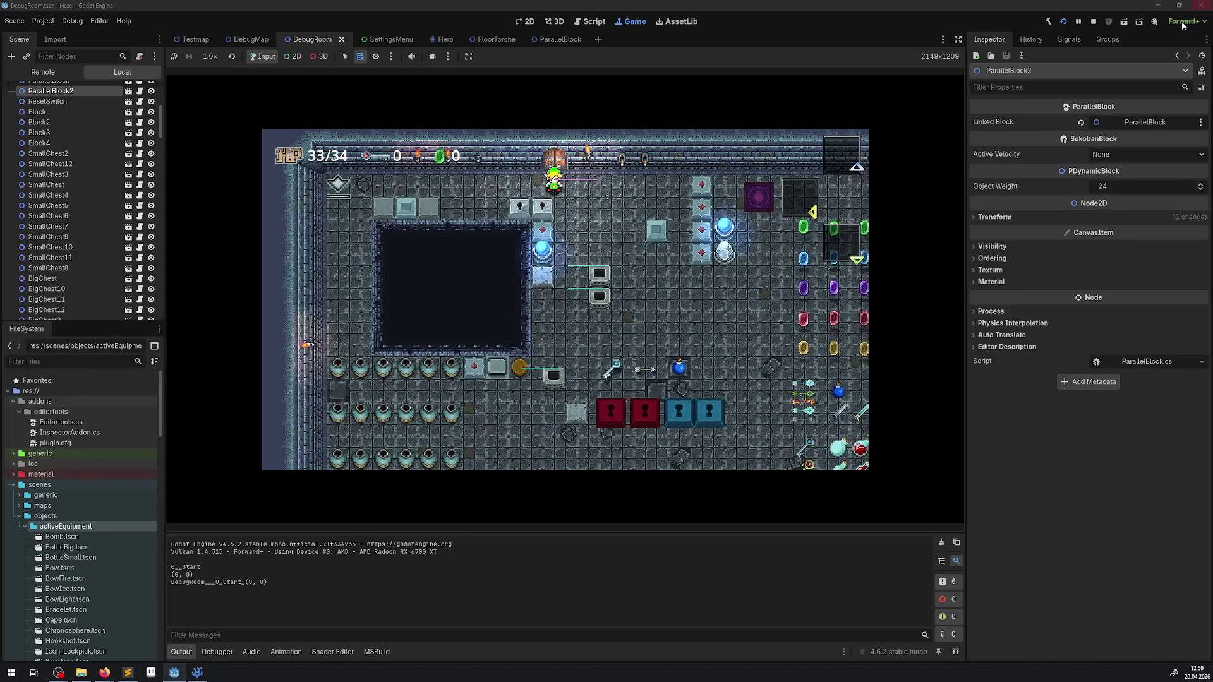
key("Down")
key("Right")
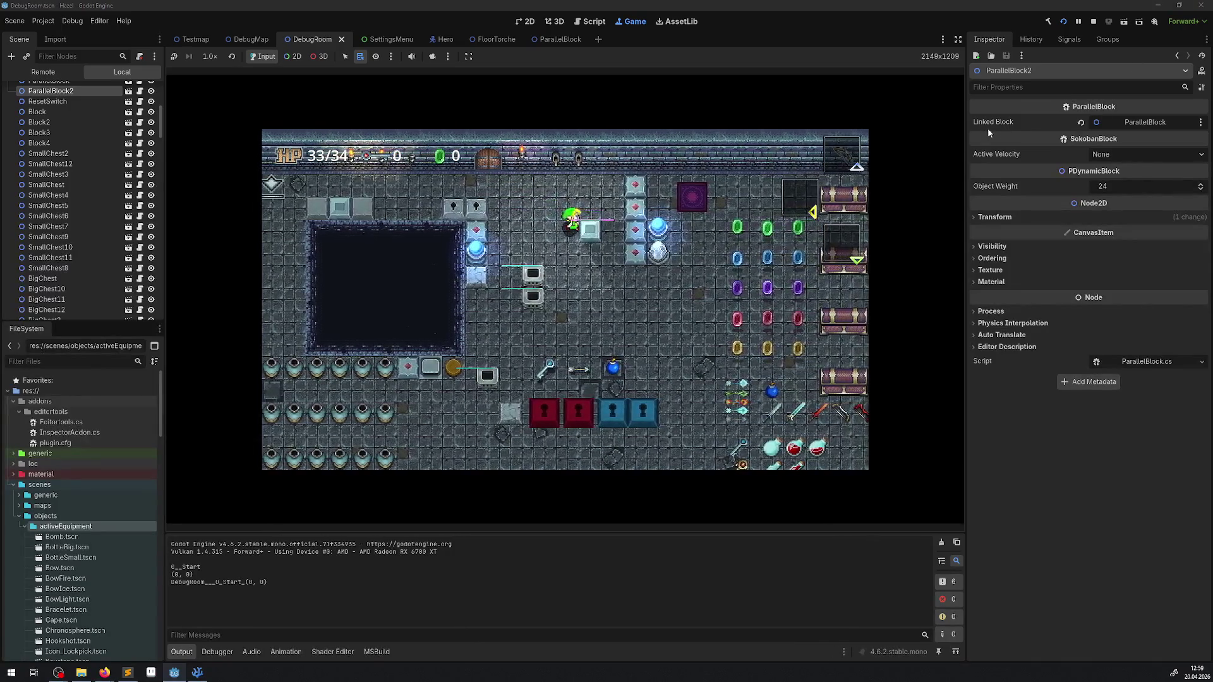
key("Down")
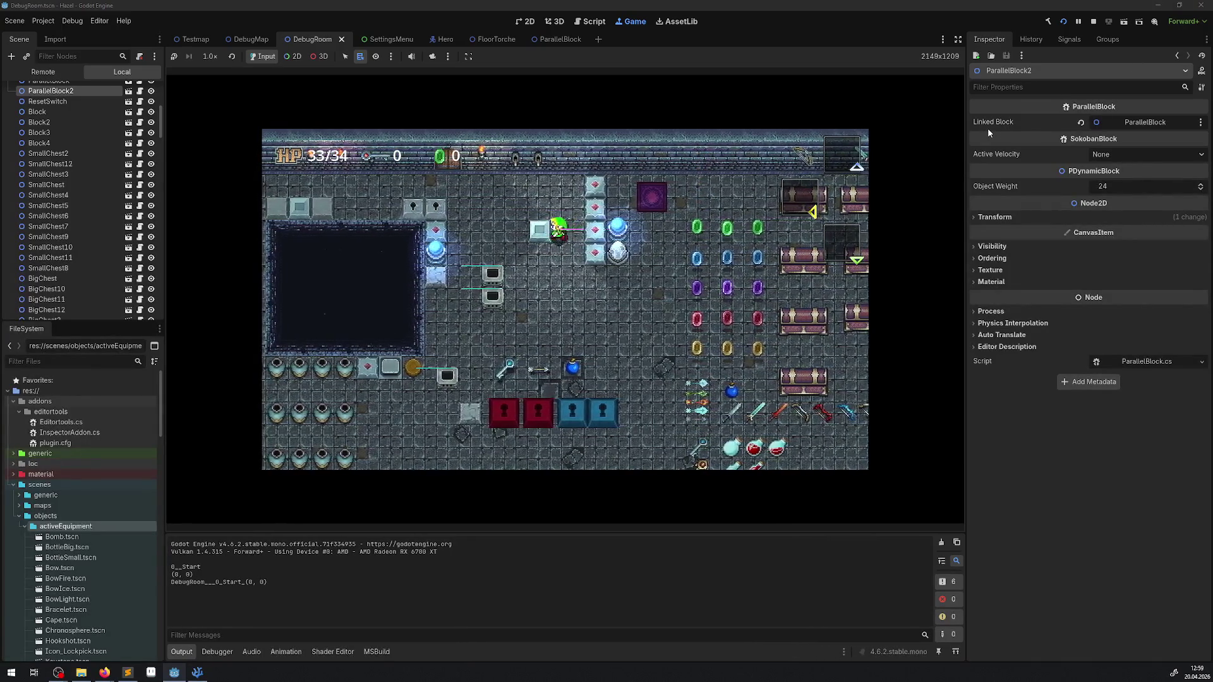
key("Left")
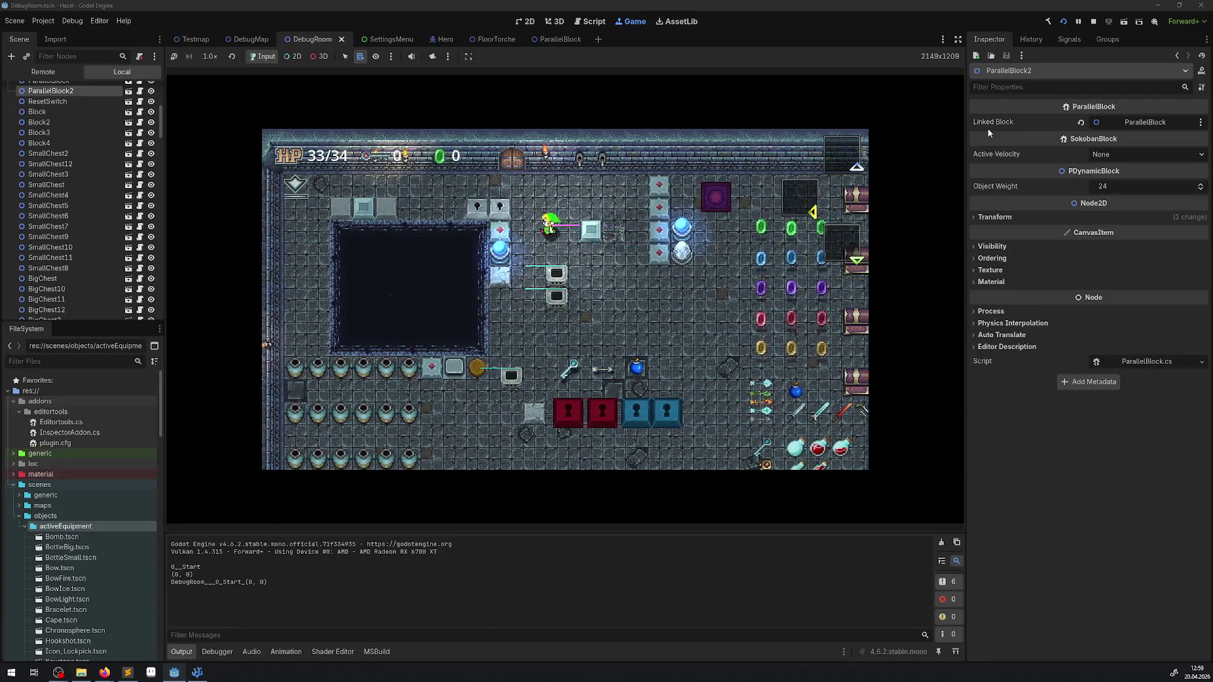
key("Down")
key("Up")
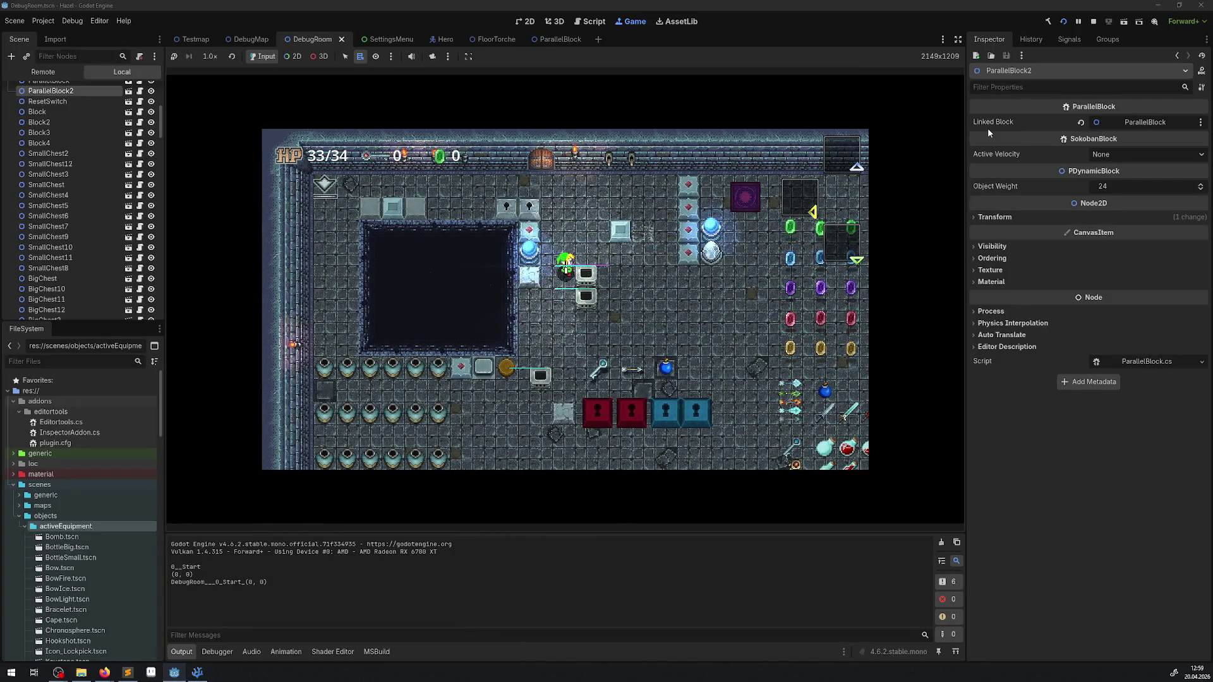
key("Down")
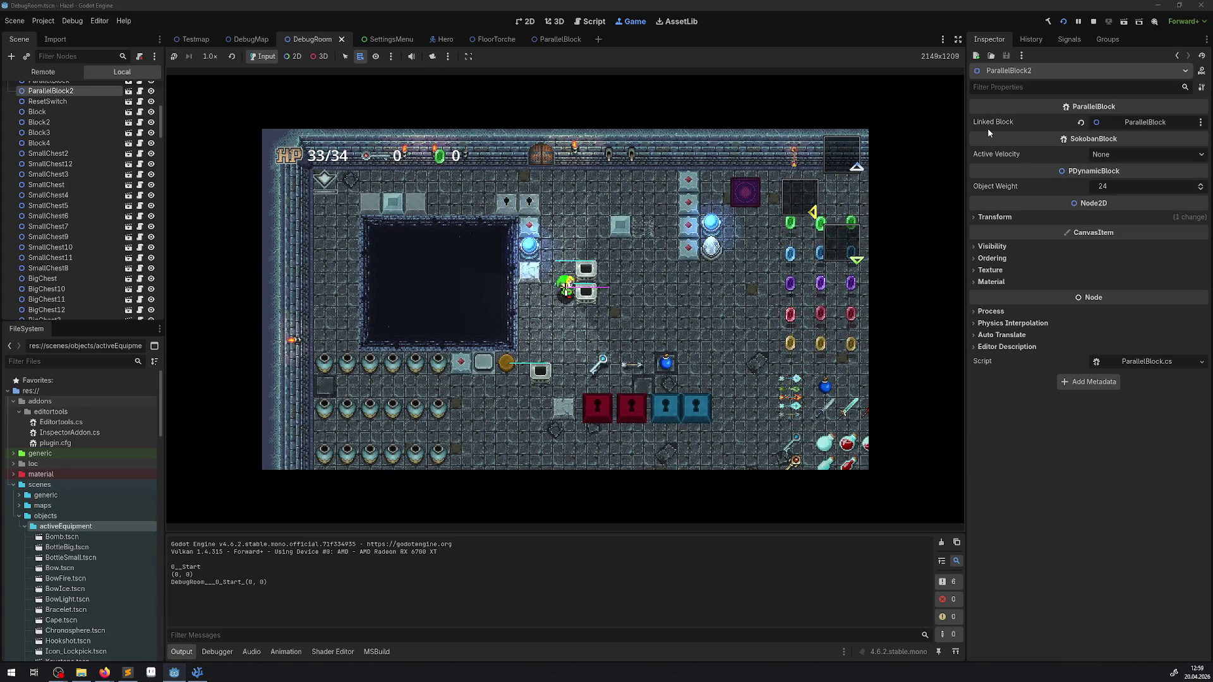
Move the hero up and push the light block two tiles right.
key("Up")
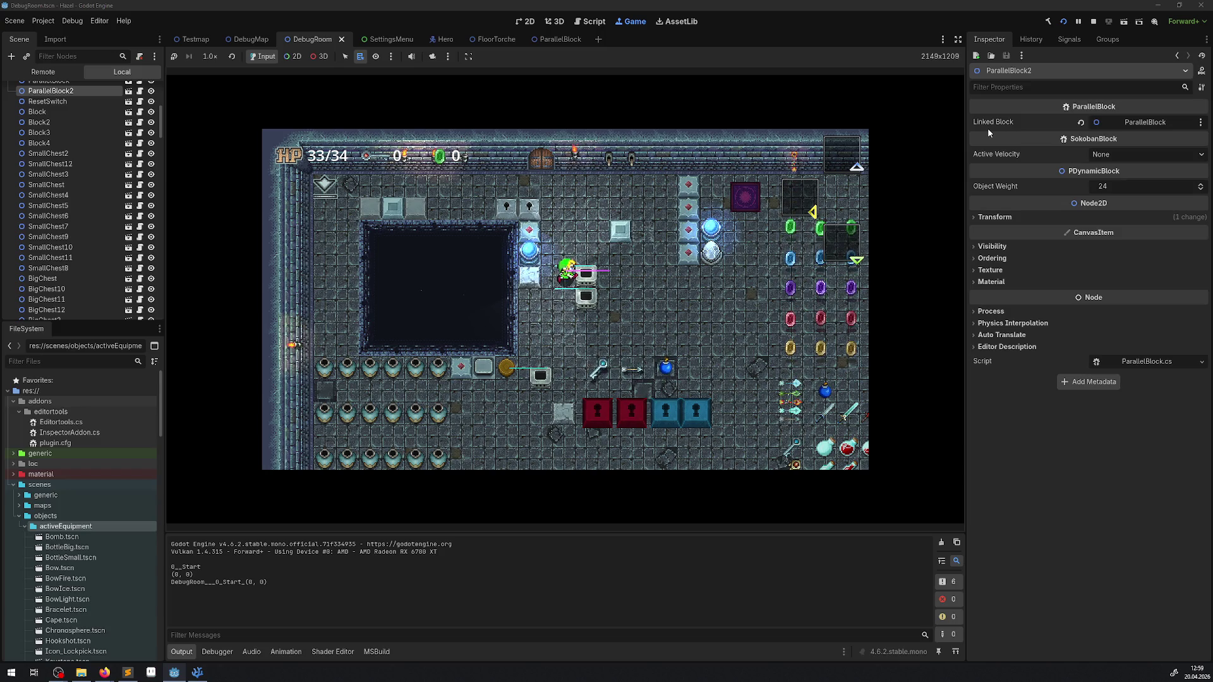
key("Up")
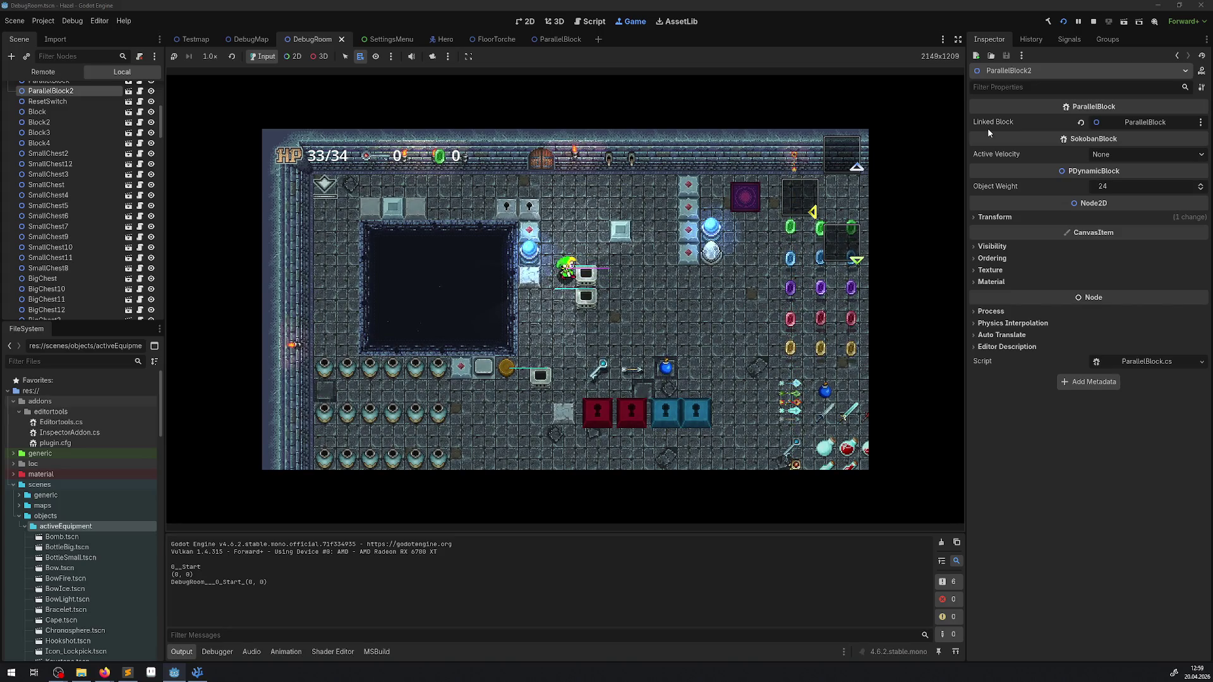
key("Up")
key("Up")
key("Right")
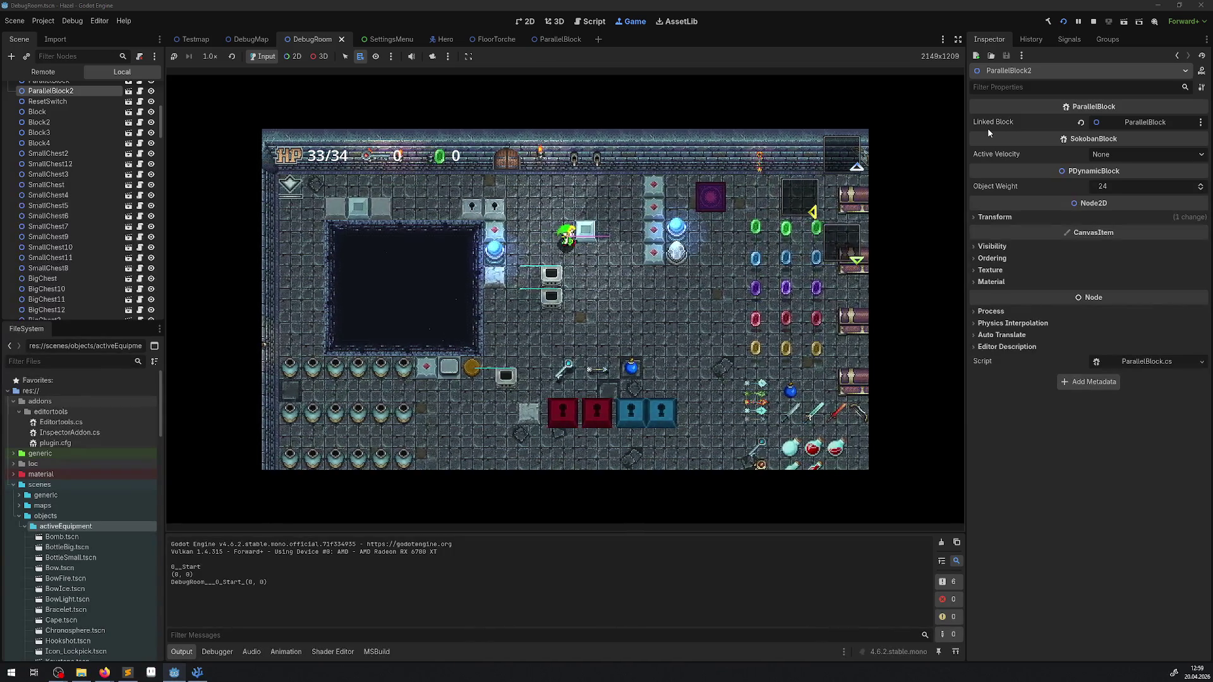
key("Right")
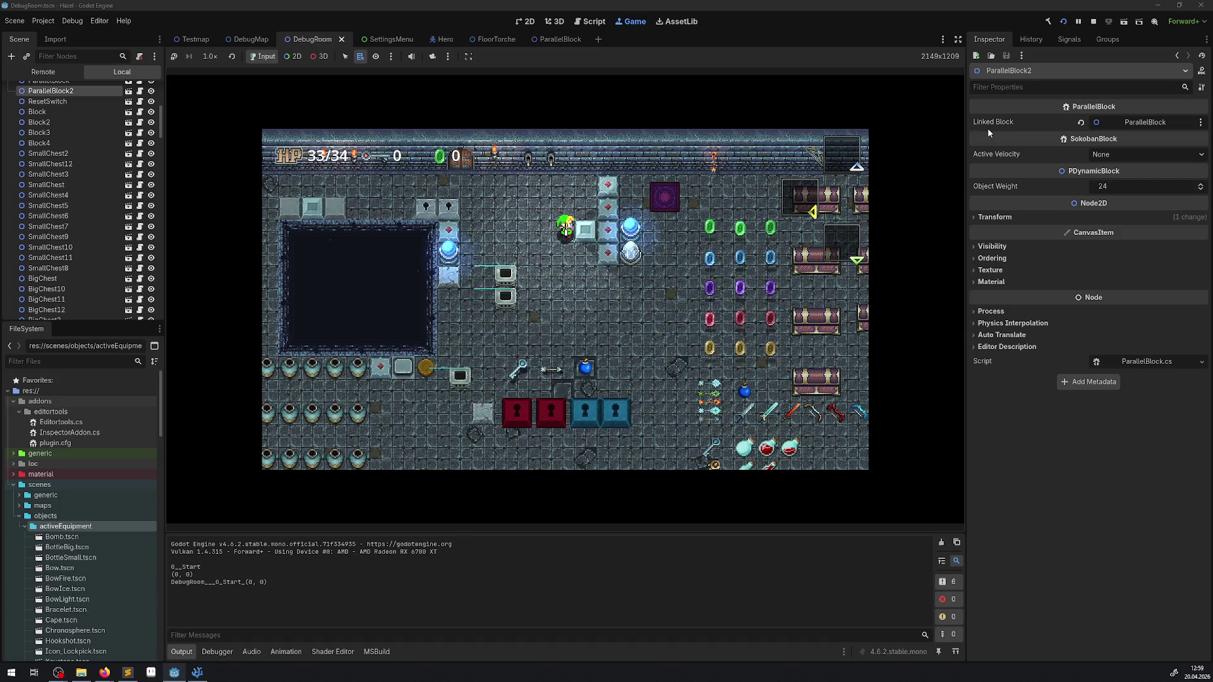
Walk the hero around the blocks, face the block, then stop the game.
key("Up")
key("Right")
key("Down")
key("Left")
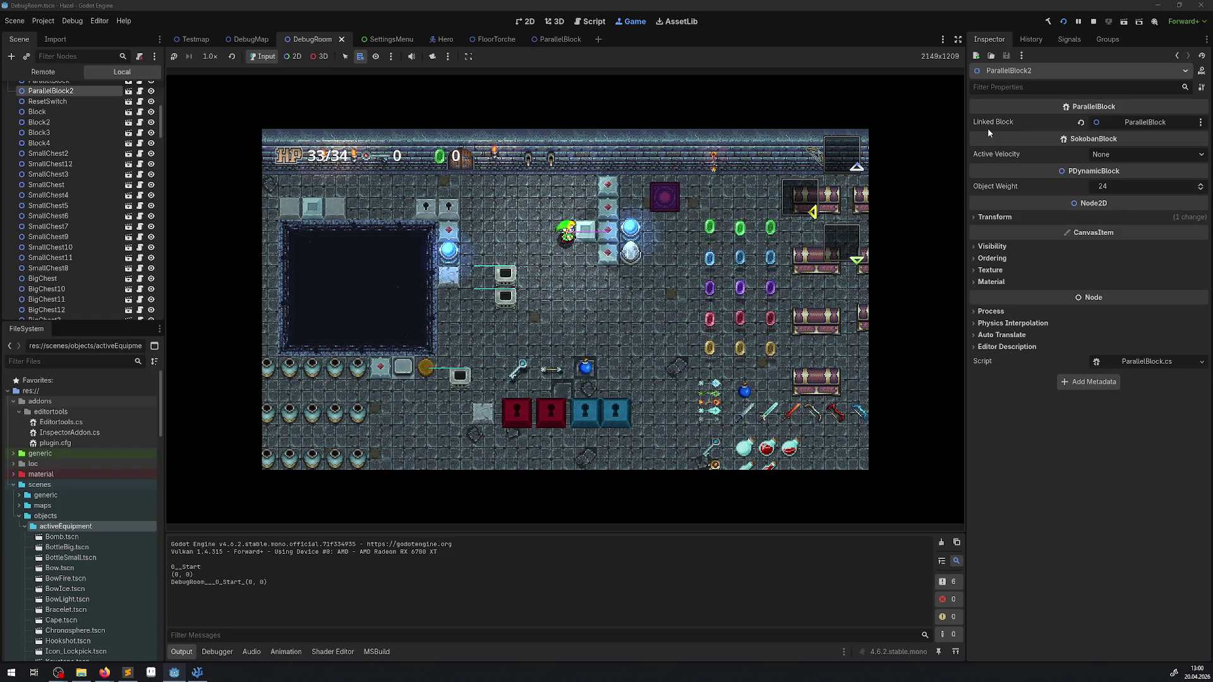
key("Right")
key("Left")
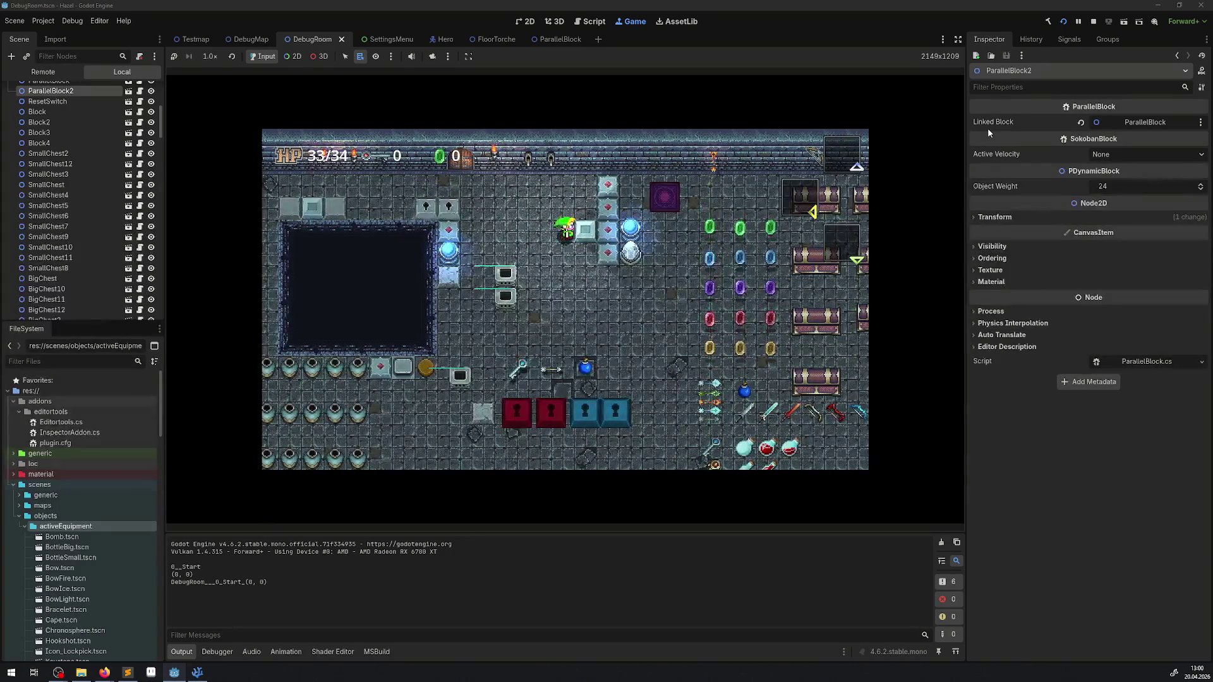
key("space")
key("Right")
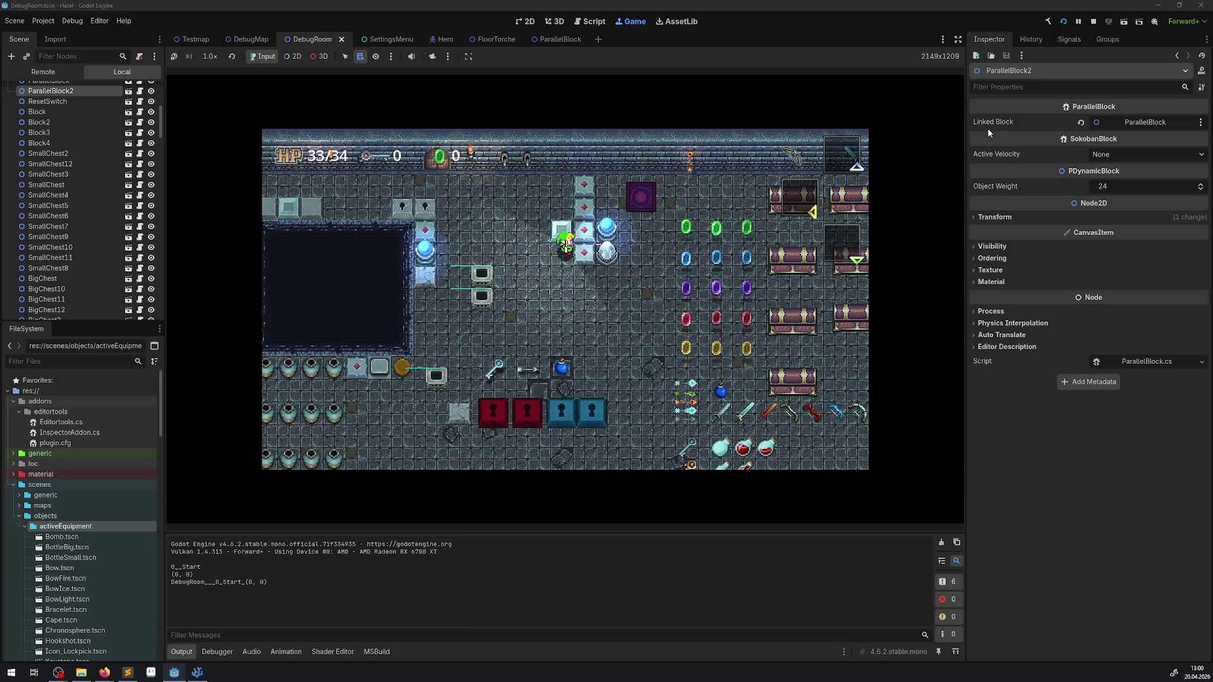
left_click(1094, 20)
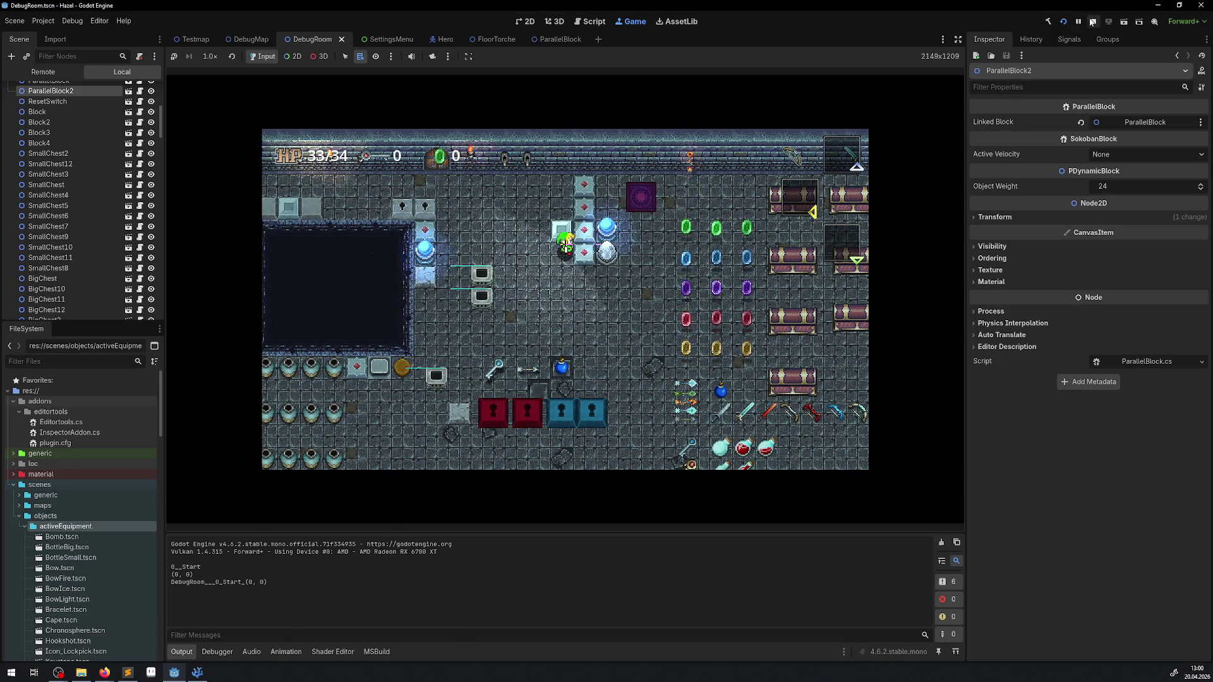
Return to the Hero scene and select AnimatedSprite2D to show its SpriteFrames animations like Idle00.
left_click(556, 39)
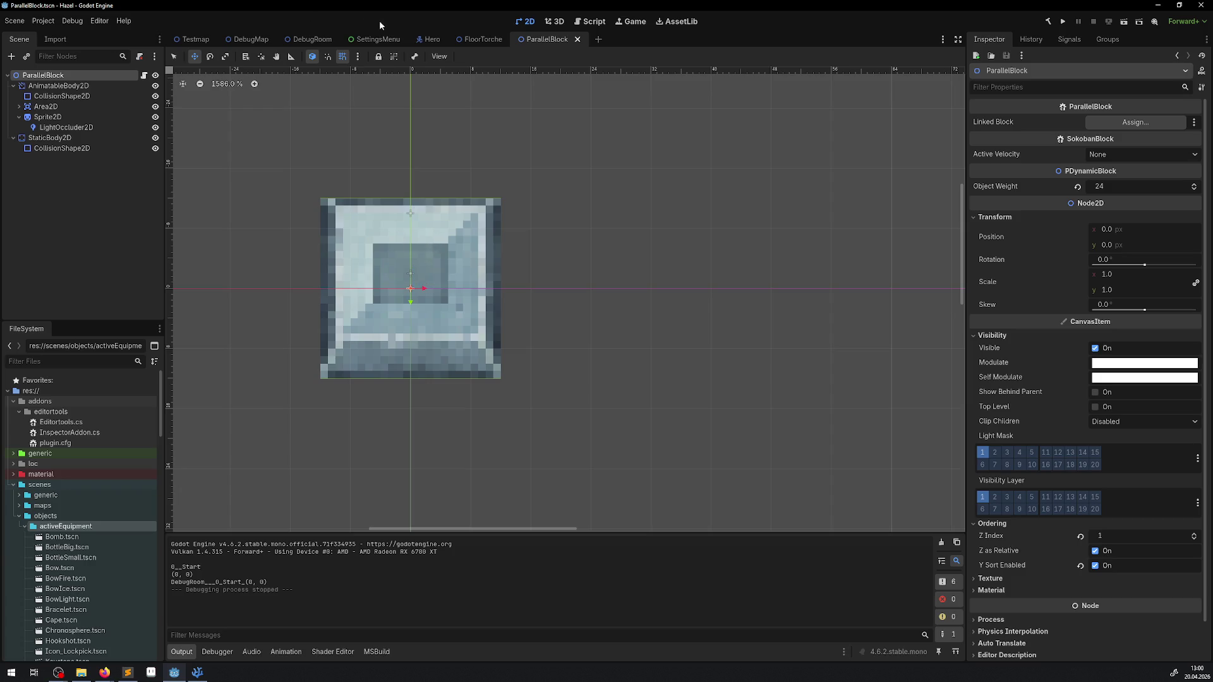
left_click(435, 40)
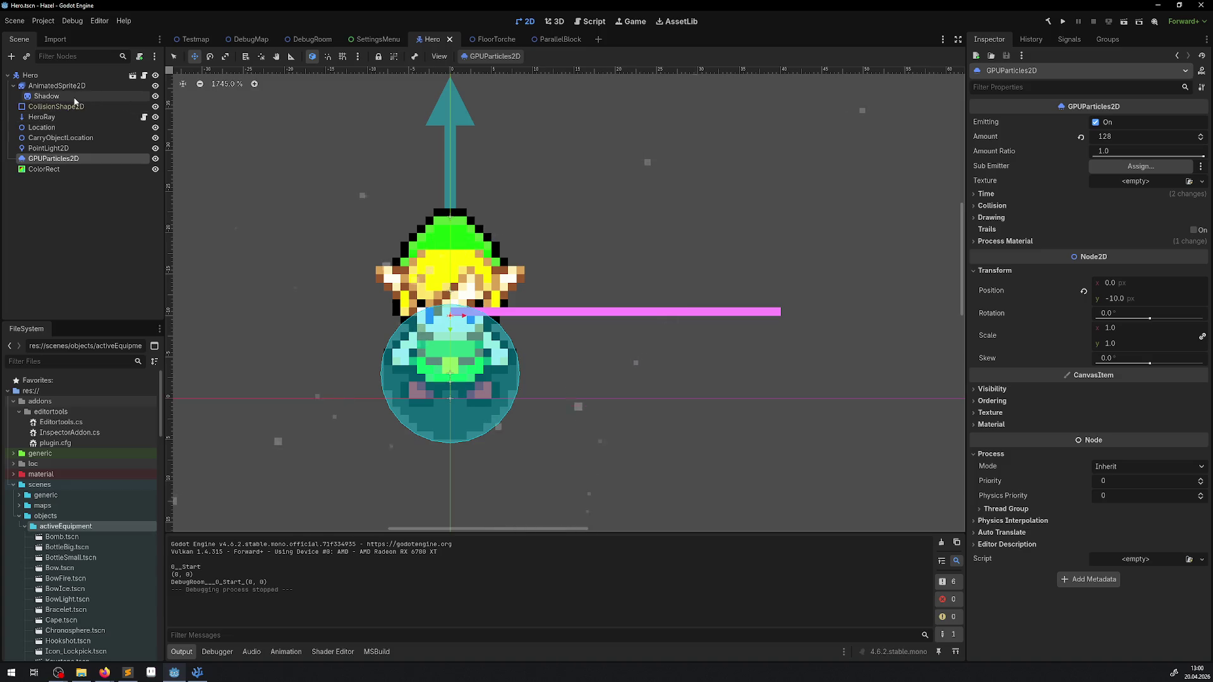
left_click(51, 87)
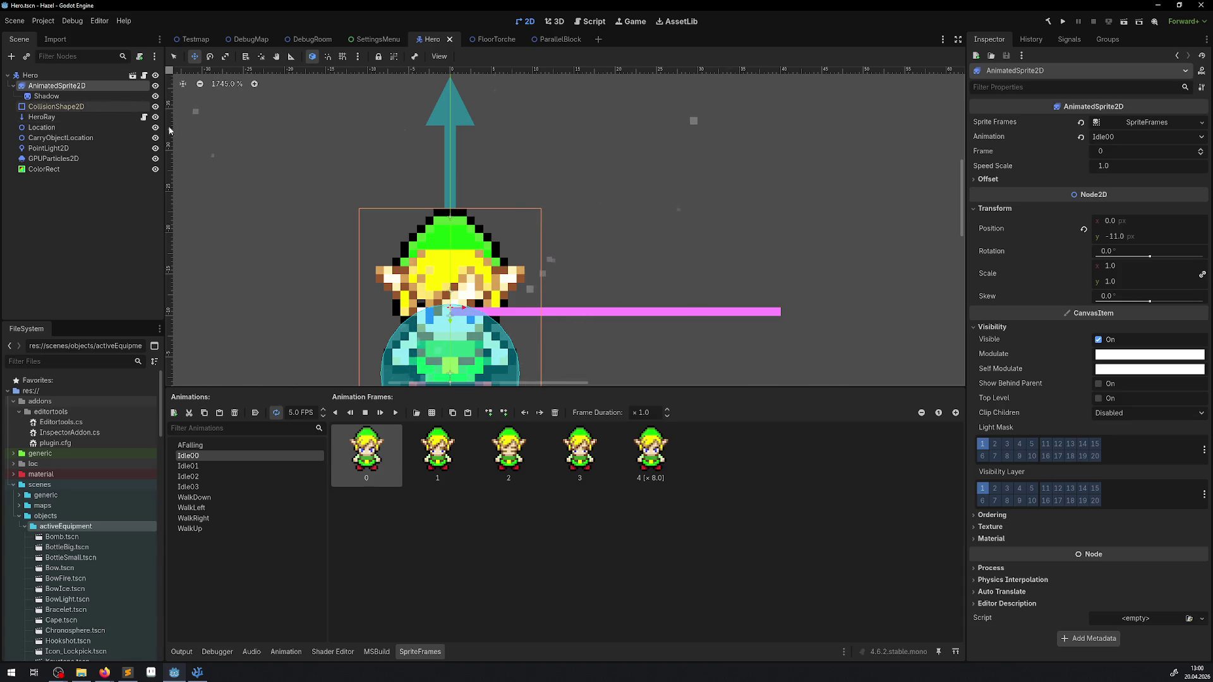
Drag the pink ColorRect bar down to the sprite's base, save, and run the game.
scroll("down", 3)
scroll("up", 3)
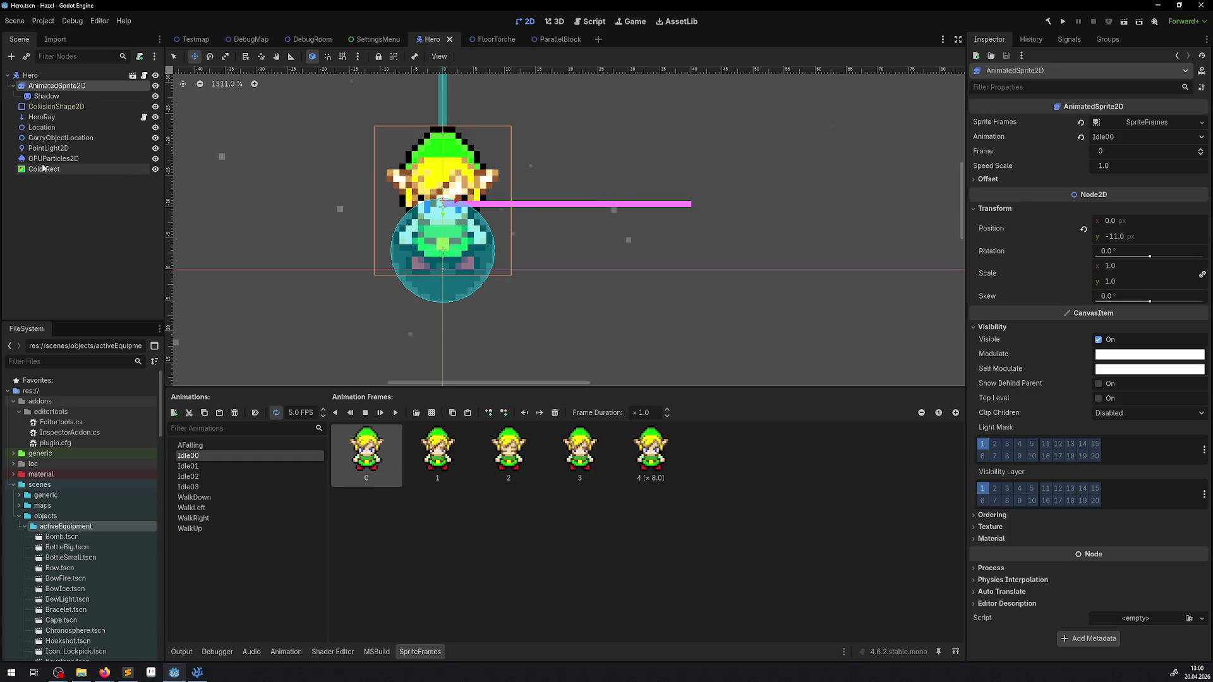
left_click(616, 208)
scroll("up", 3)
left_click_drag(510, 177, 506, 259)
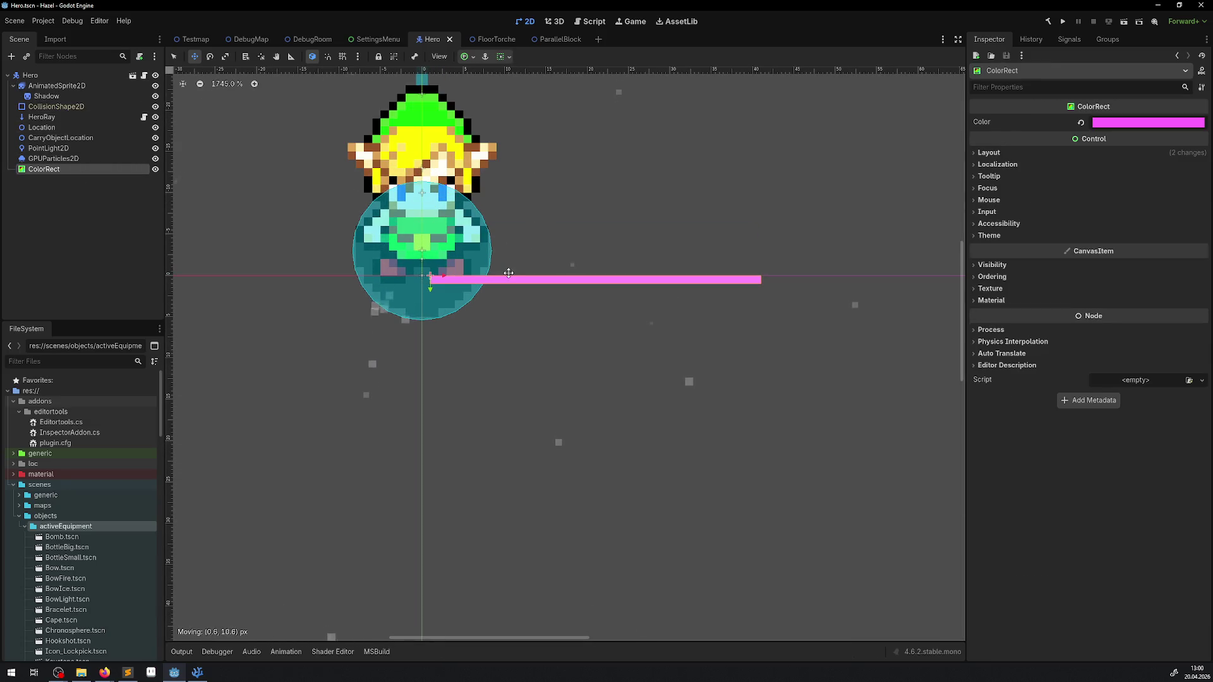
key("ctrl+s")
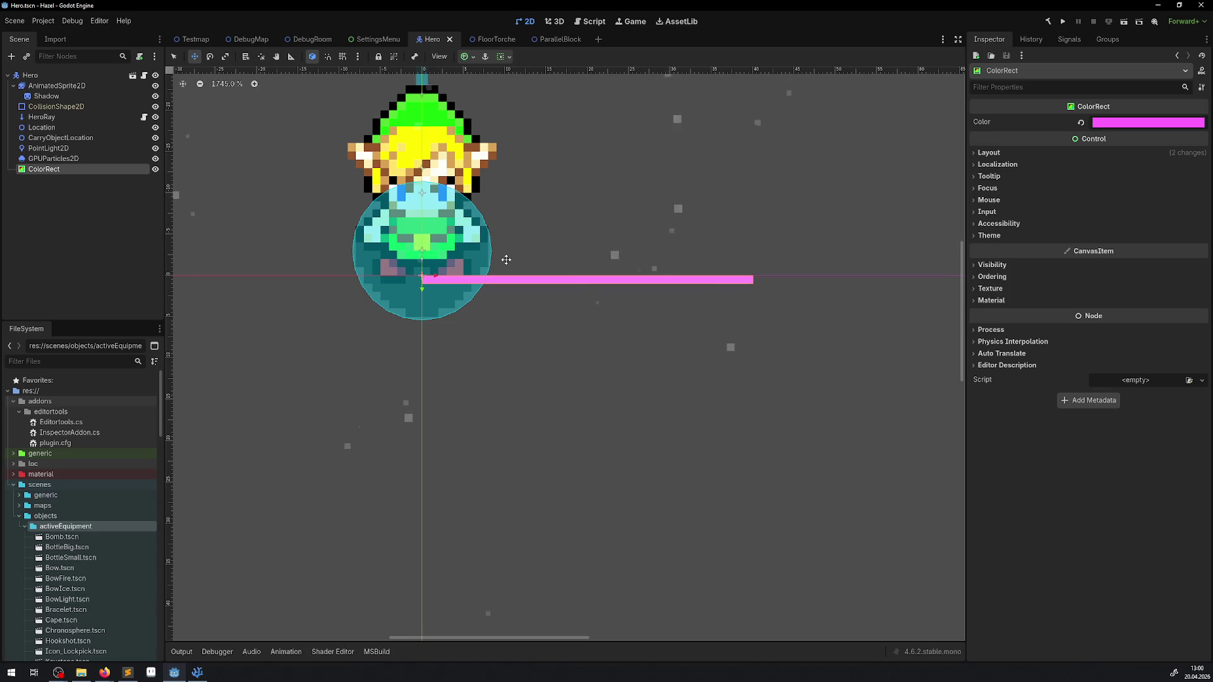
left_click(1063, 22)
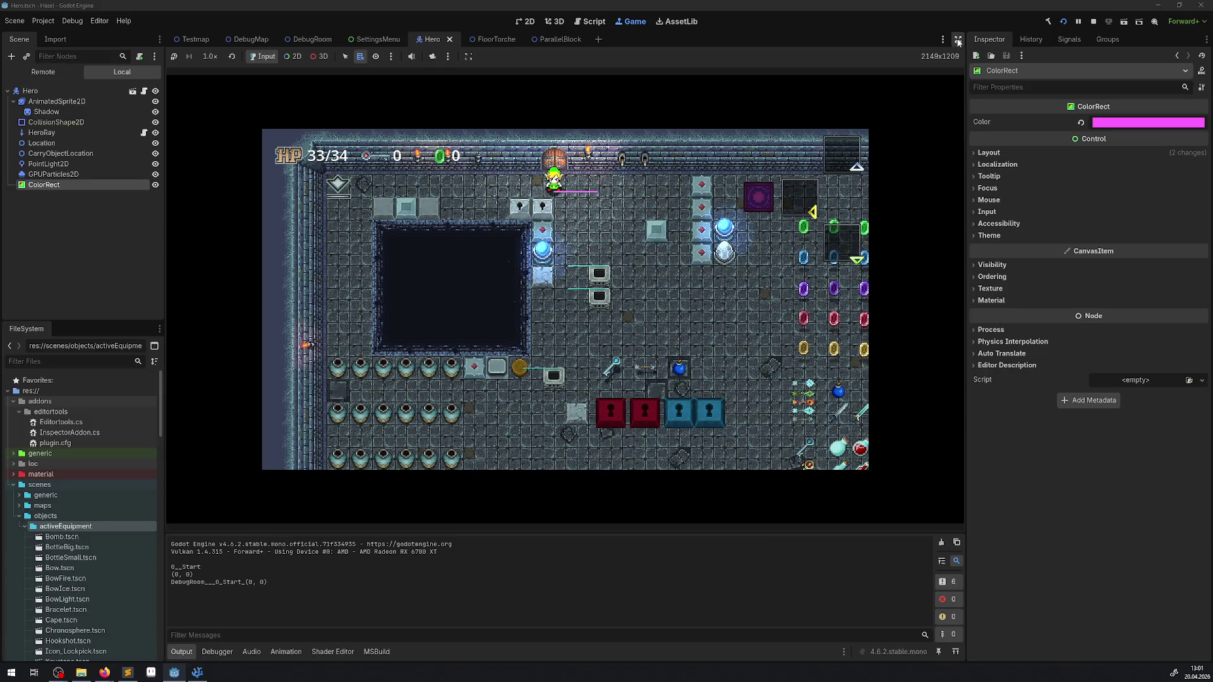
In distraction-free mode, walk the hero from the top door toward the blocks, then restore docks and enable 2D picking.
left_click(958, 39)
left_click(18, 651)
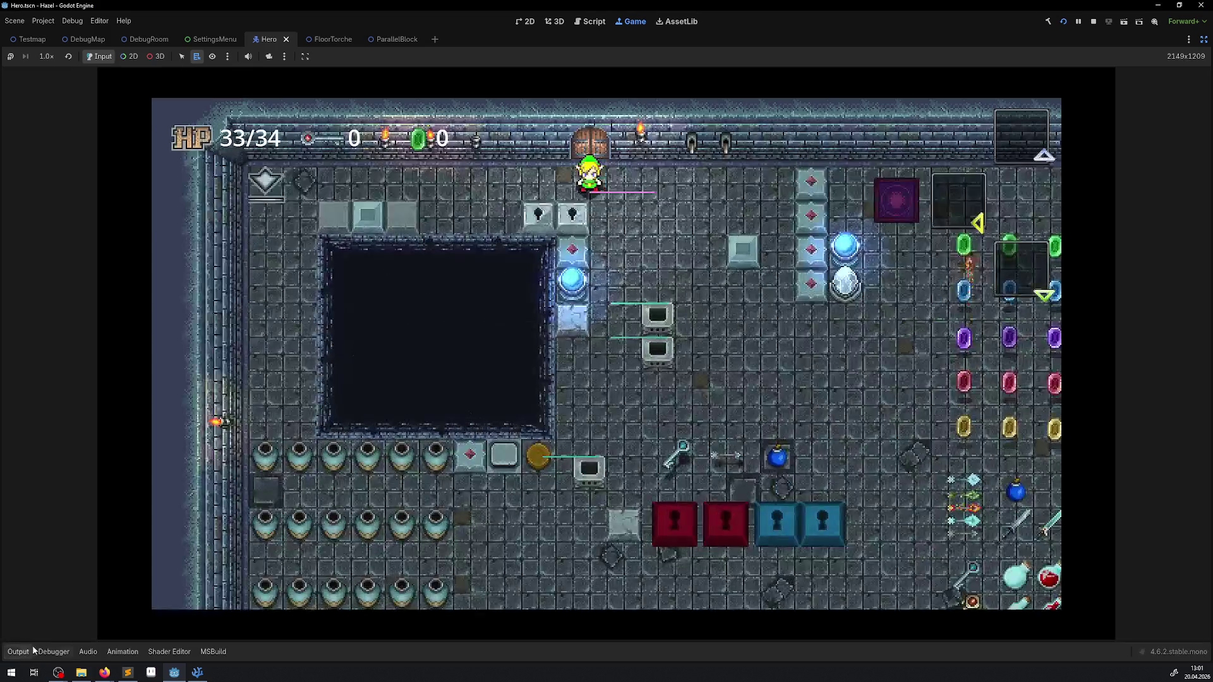
key("Down")
key("Right")
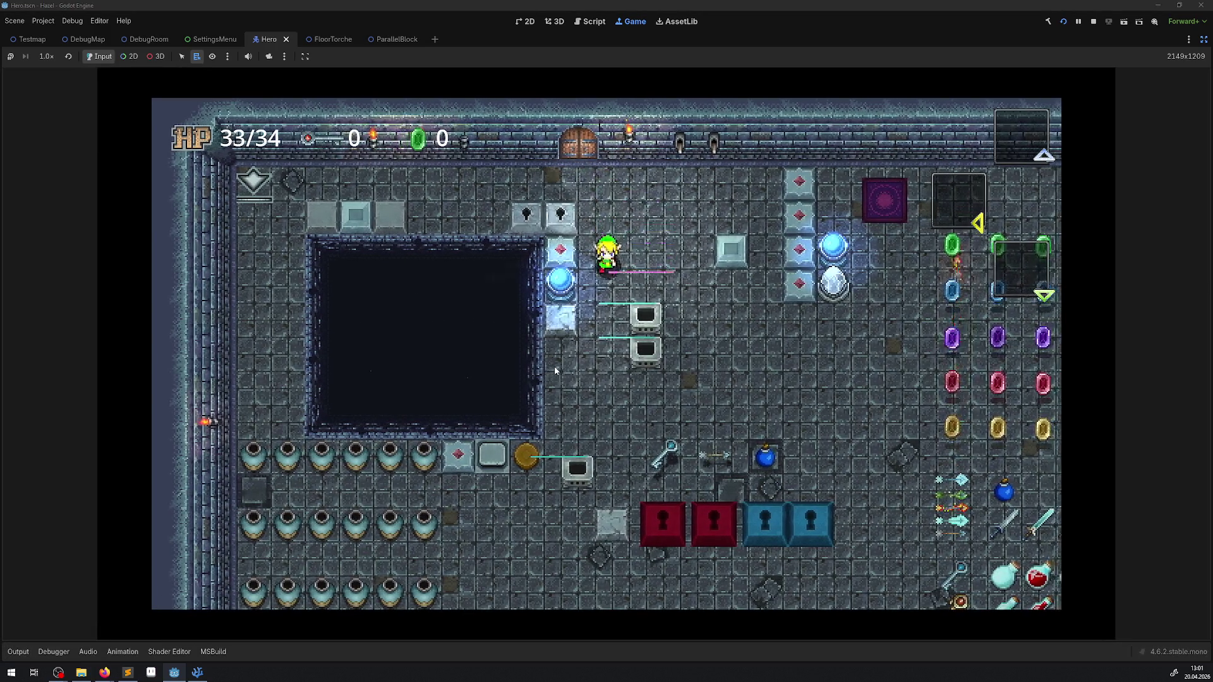
key("Up")
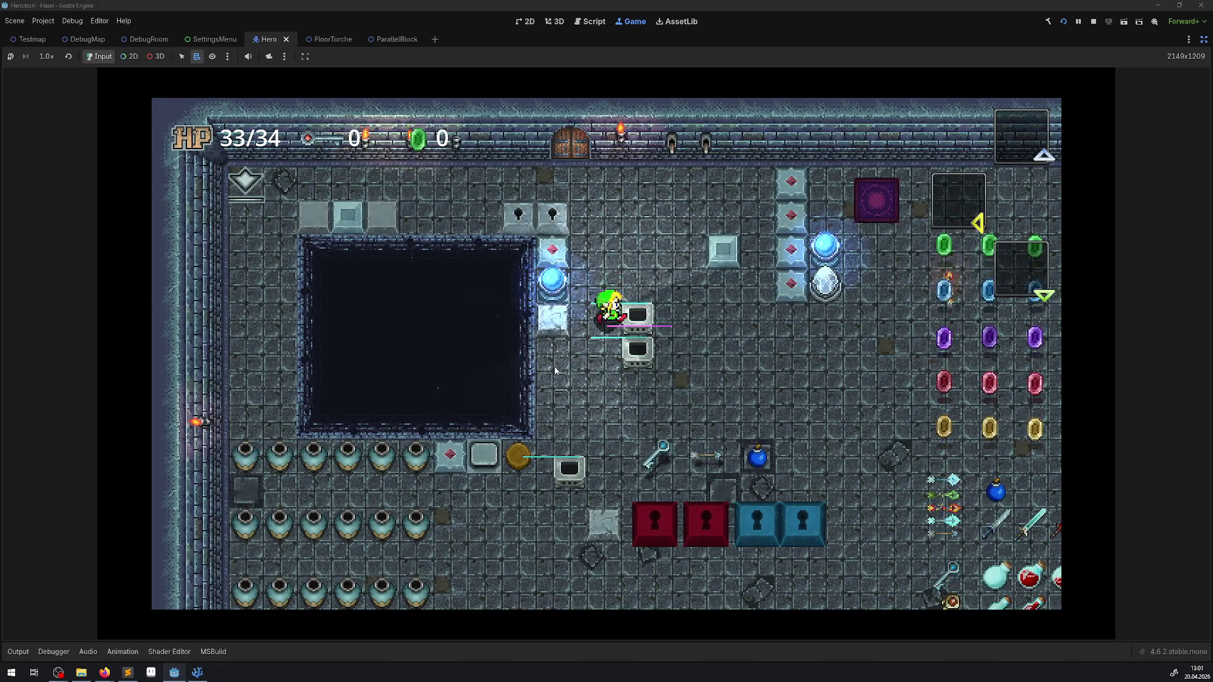
key("Down")
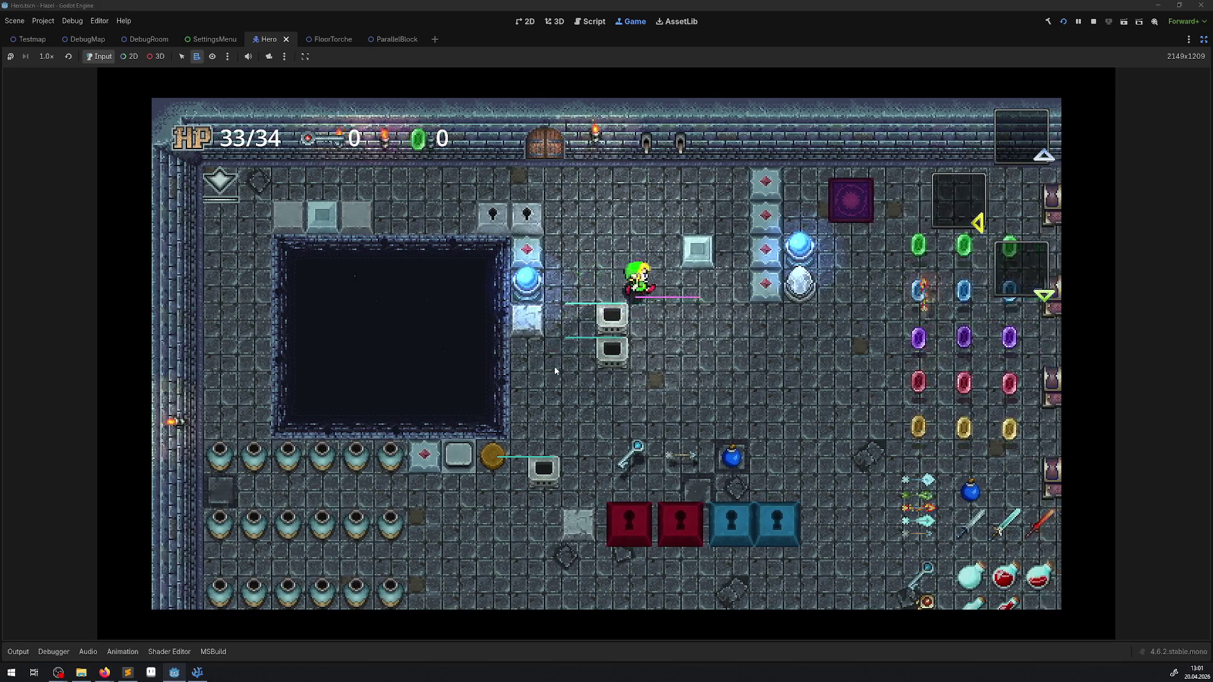
key("Up")
key("Right")
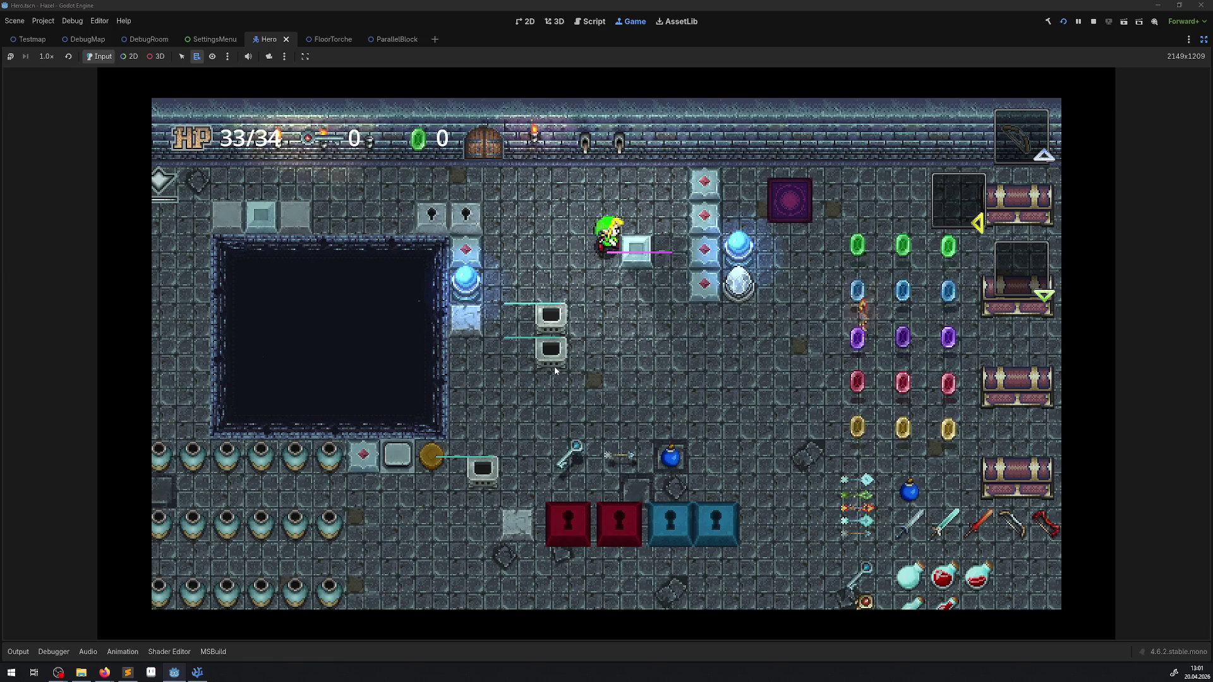
key("Right")
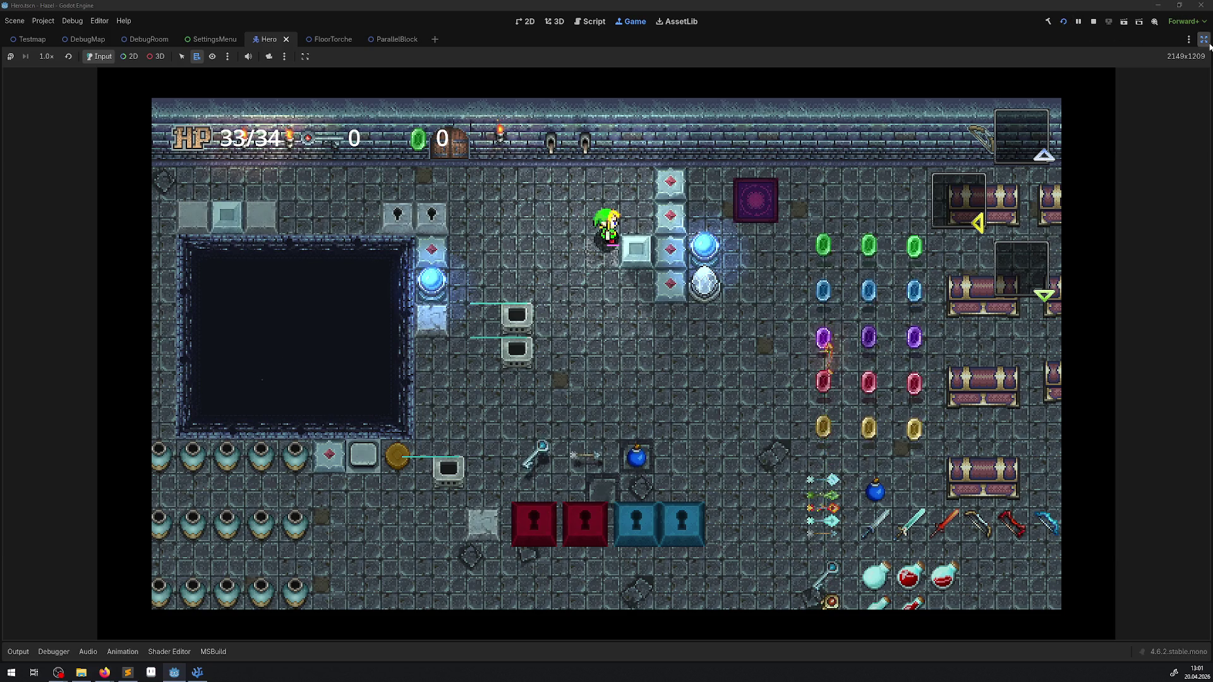
left_click(1204, 39)
left_click(293, 56)
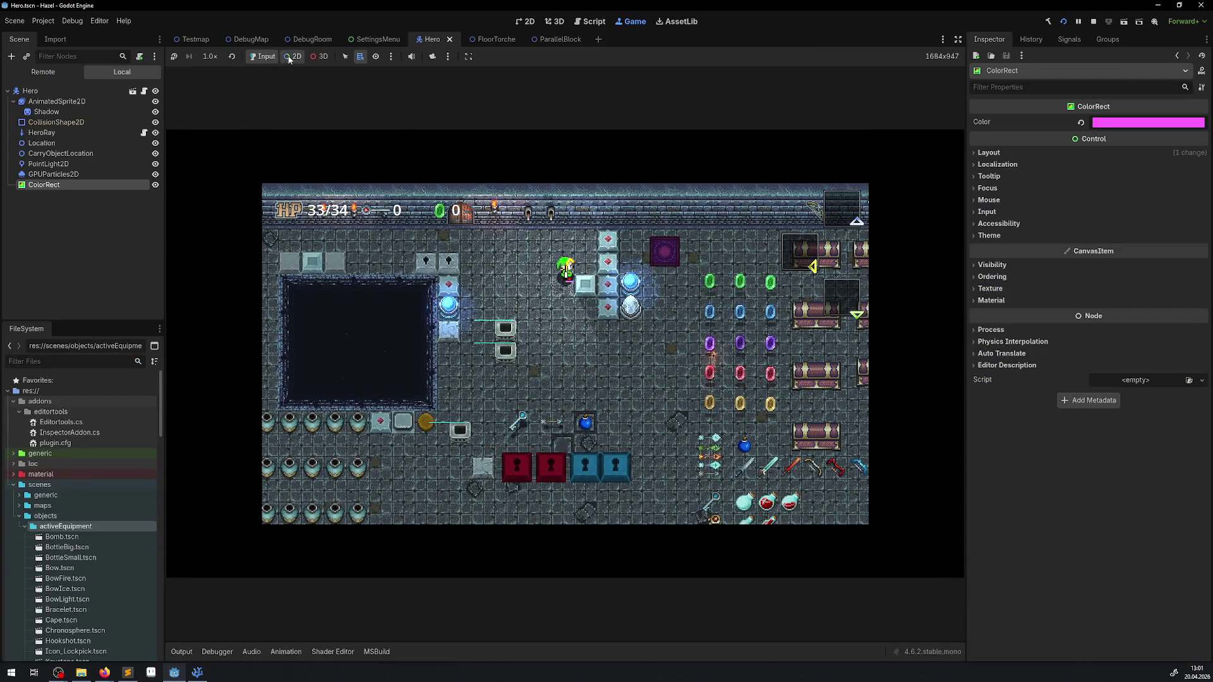
Pick the hero's HeroRay in the live game, select the remote Hero, and enable Z as Relative.
right_click(586, 286)
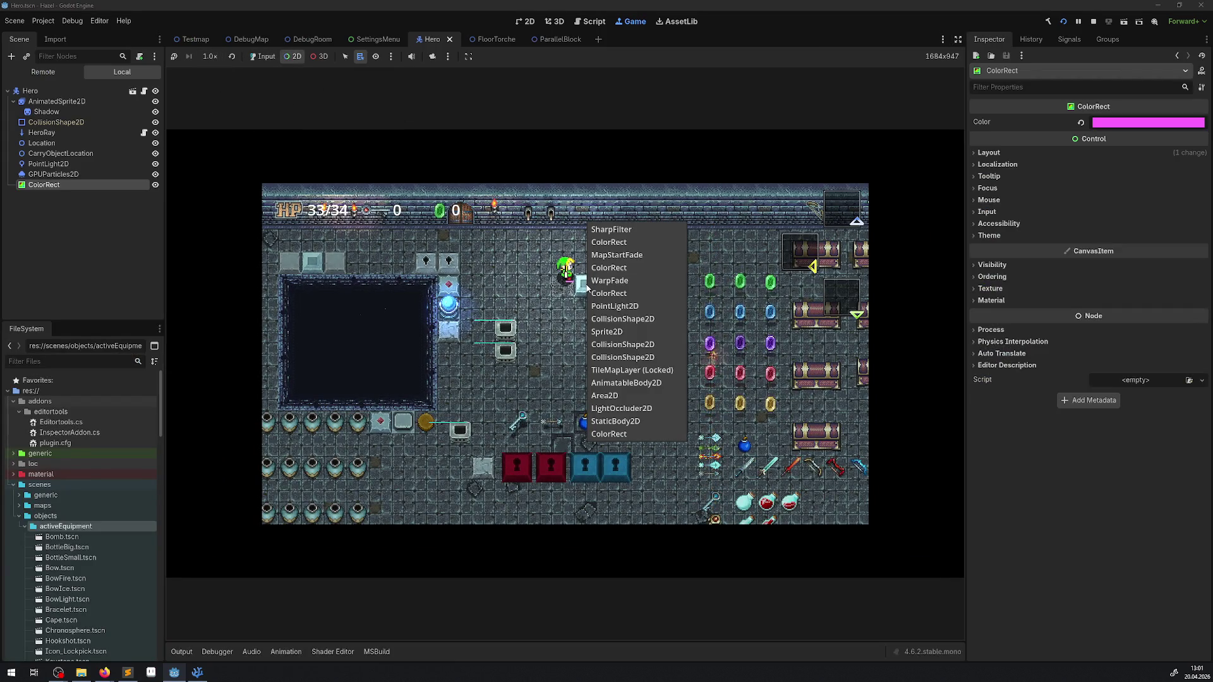
left_click(553, 259)
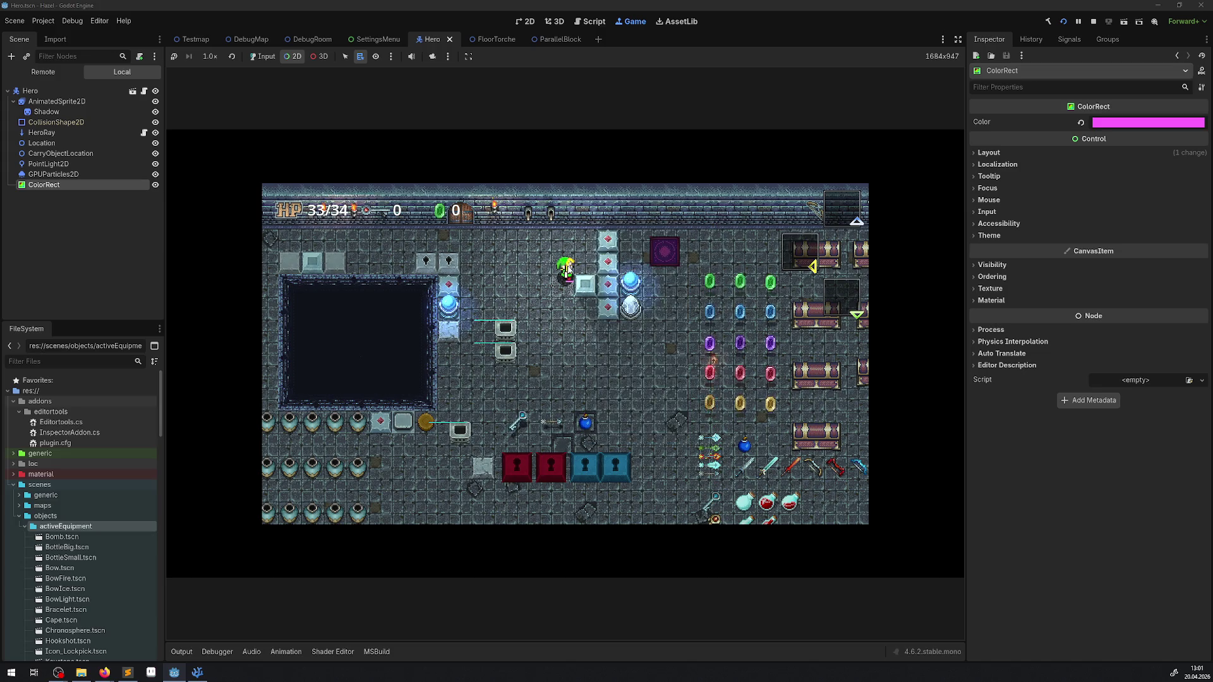
right_click(568, 267)
left_click(605, 371)
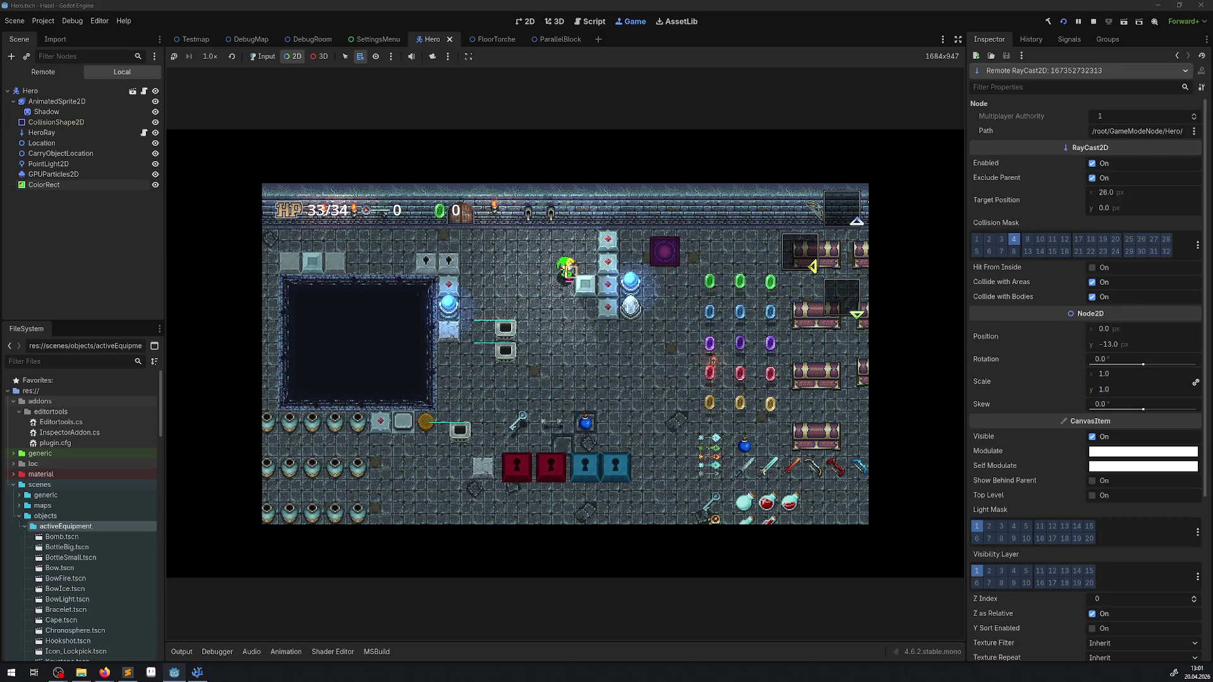
left_click(41, 174)
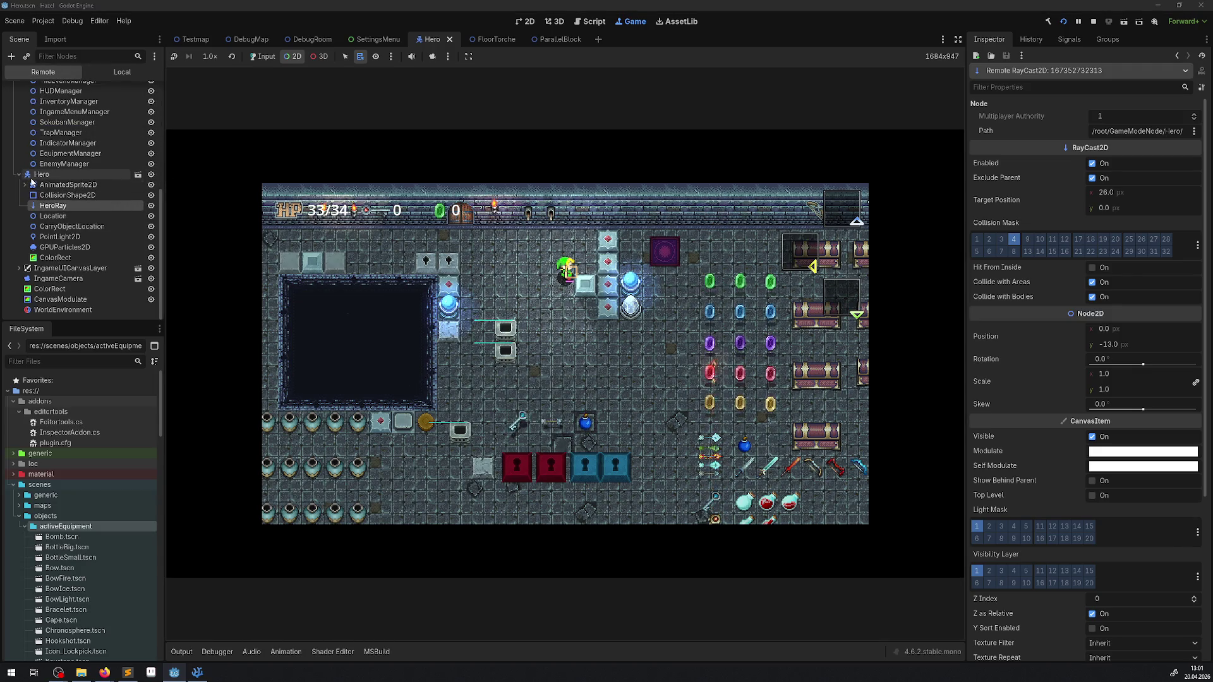
scroll("down", 3)
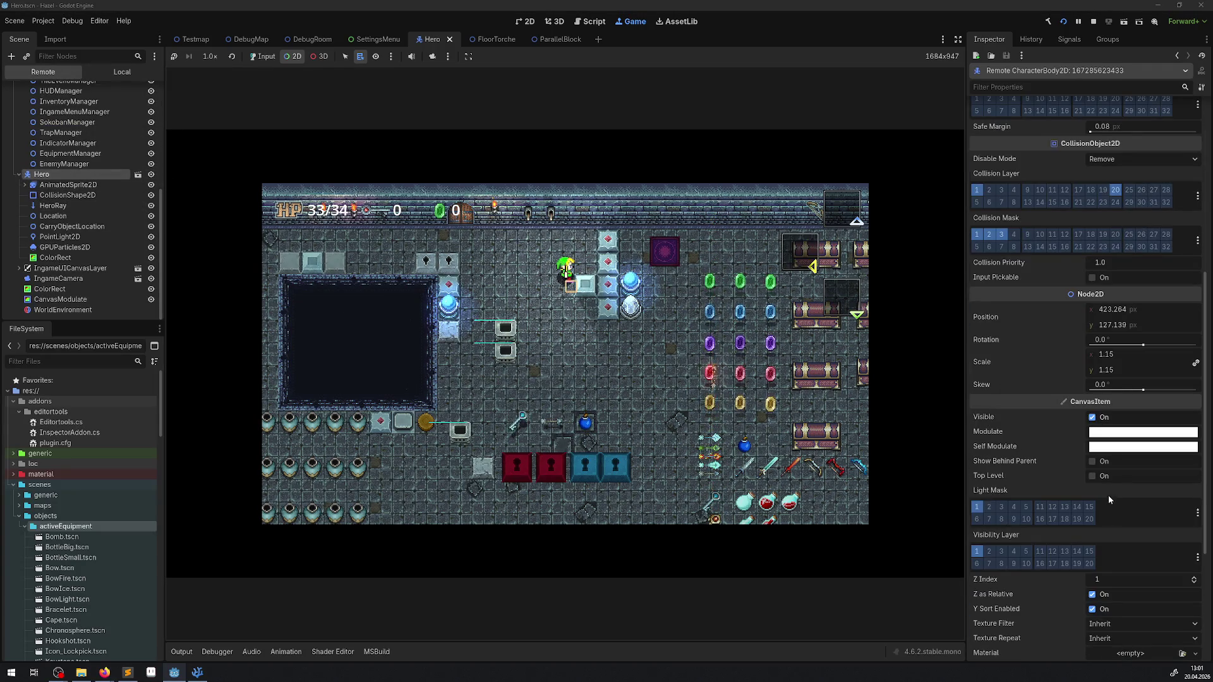
scroll("down", 3)
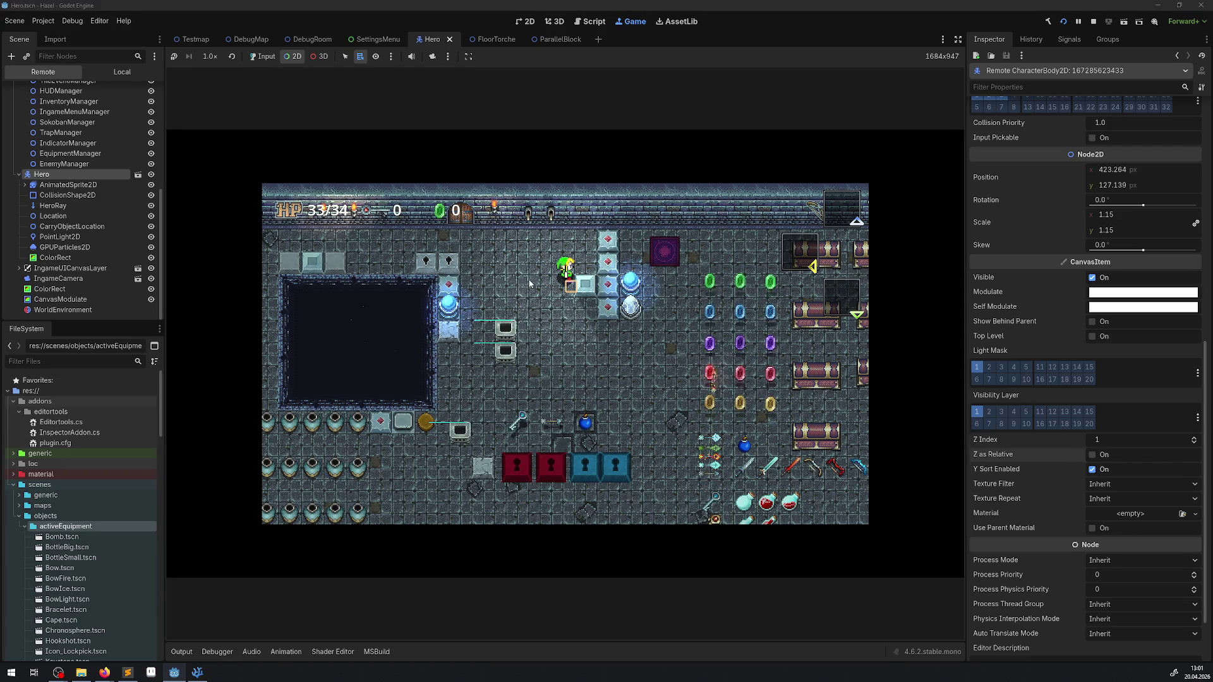
left_click(260, 56)
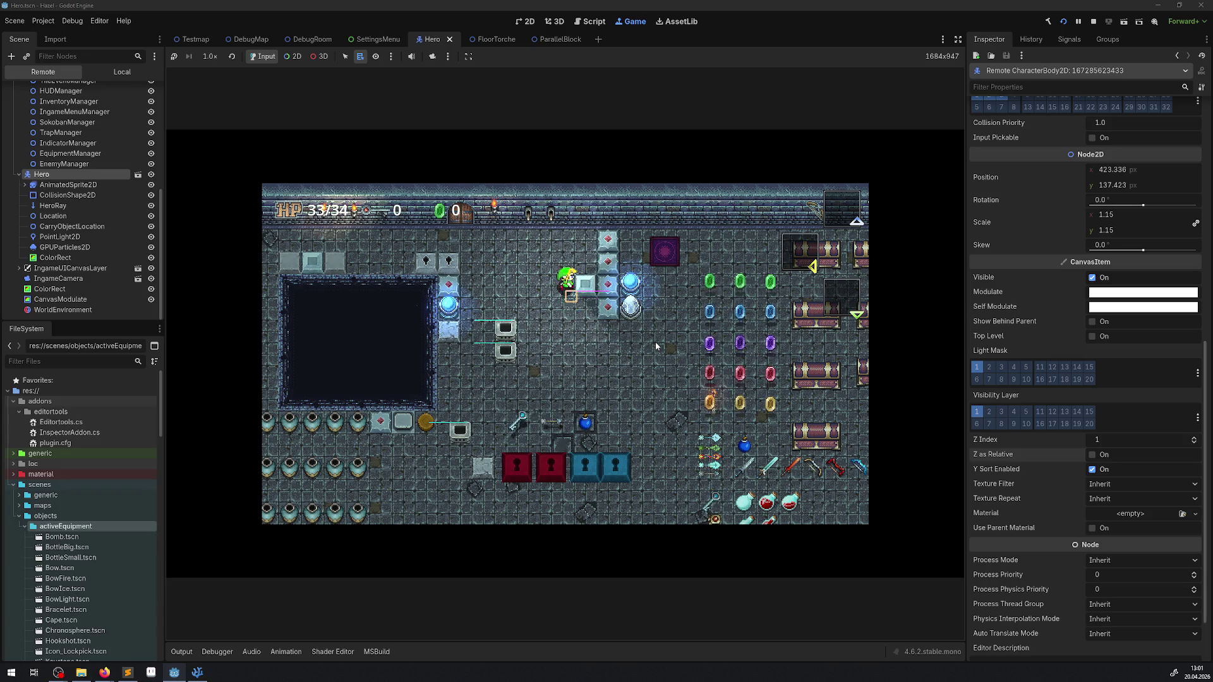
left_click(1101, 456)
Disable Y Sort on the live Hero and walk it around to check layering.
left_click(1092, 469)
key("Up")
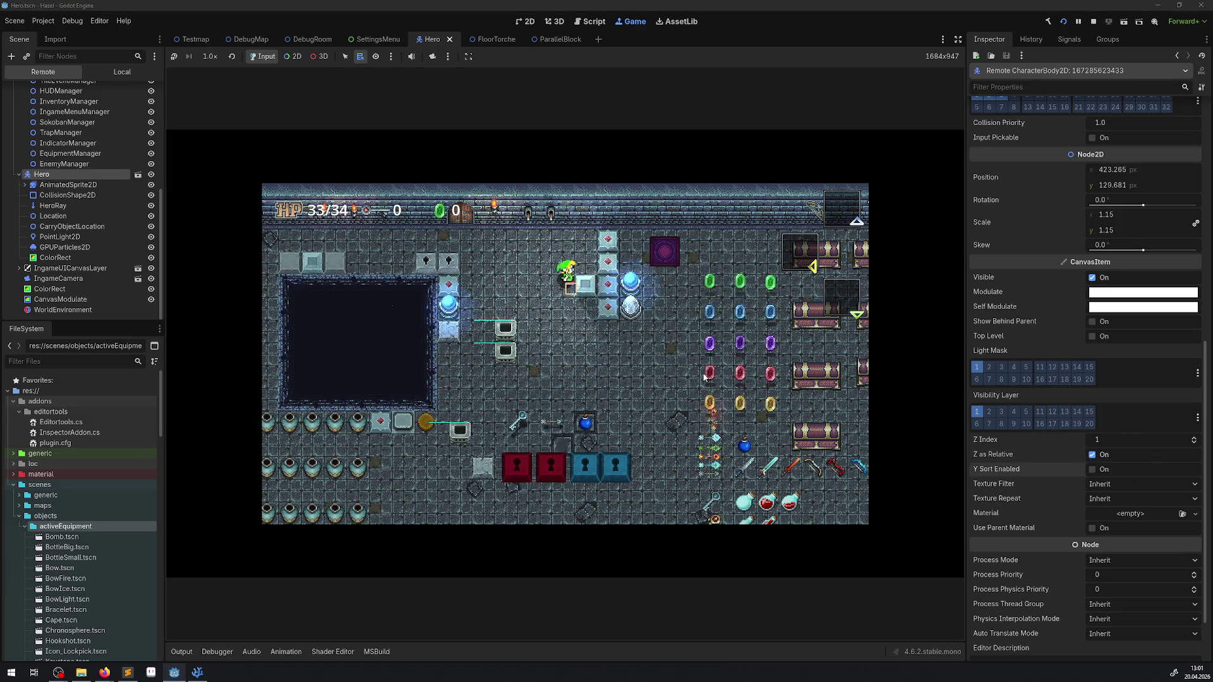
key("Down")
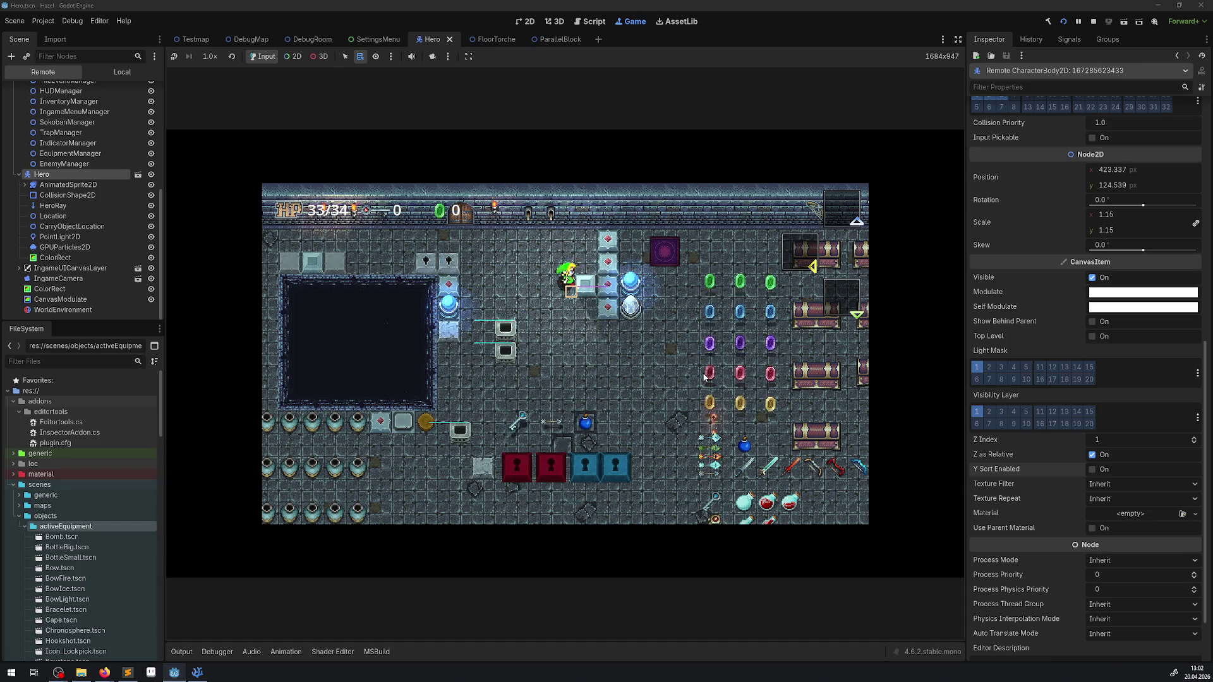
key("Down")
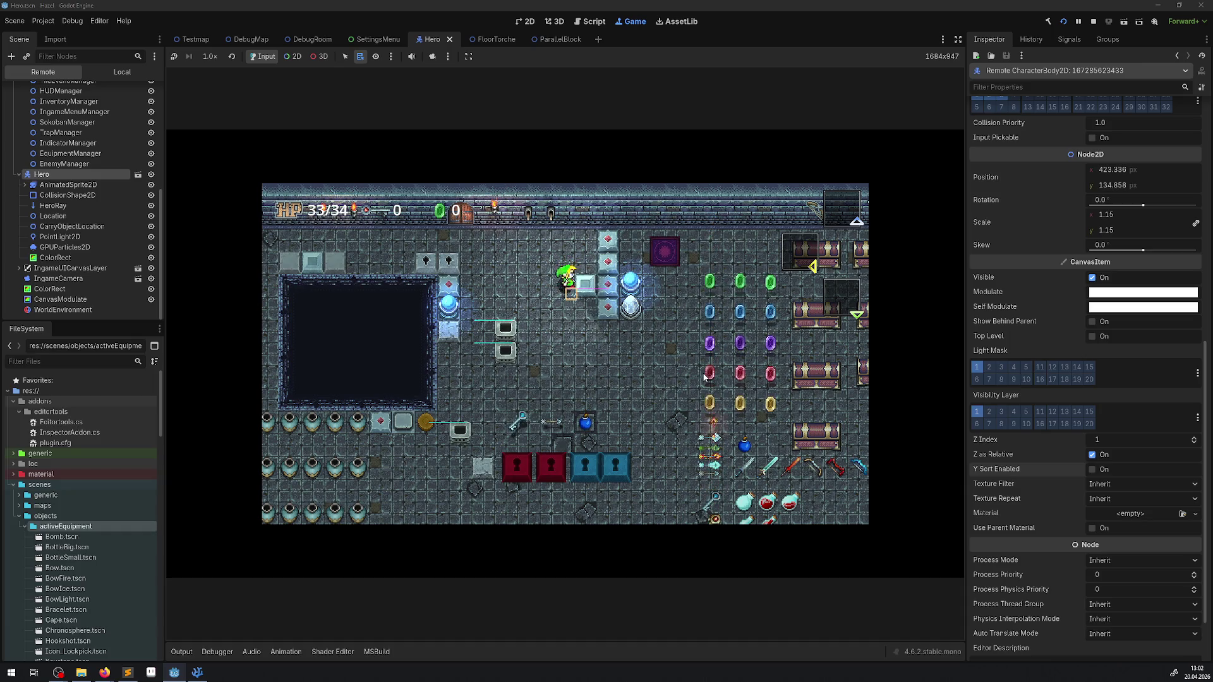
key("Up")
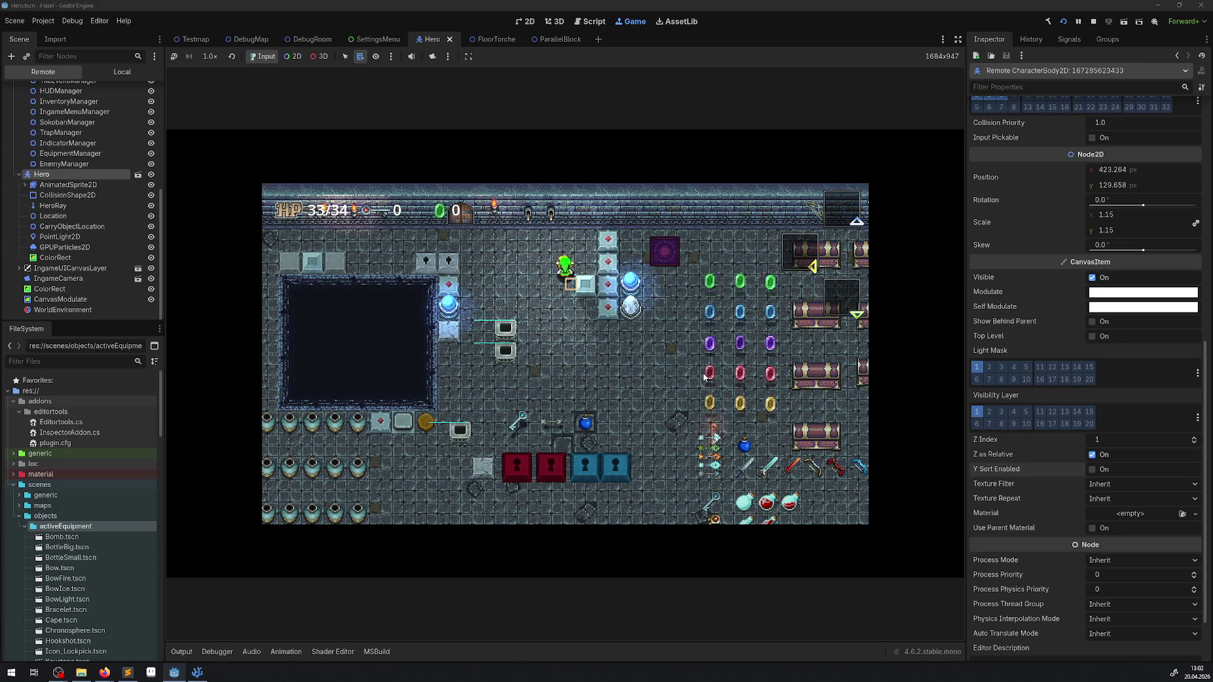
key("Right")
key("Down")
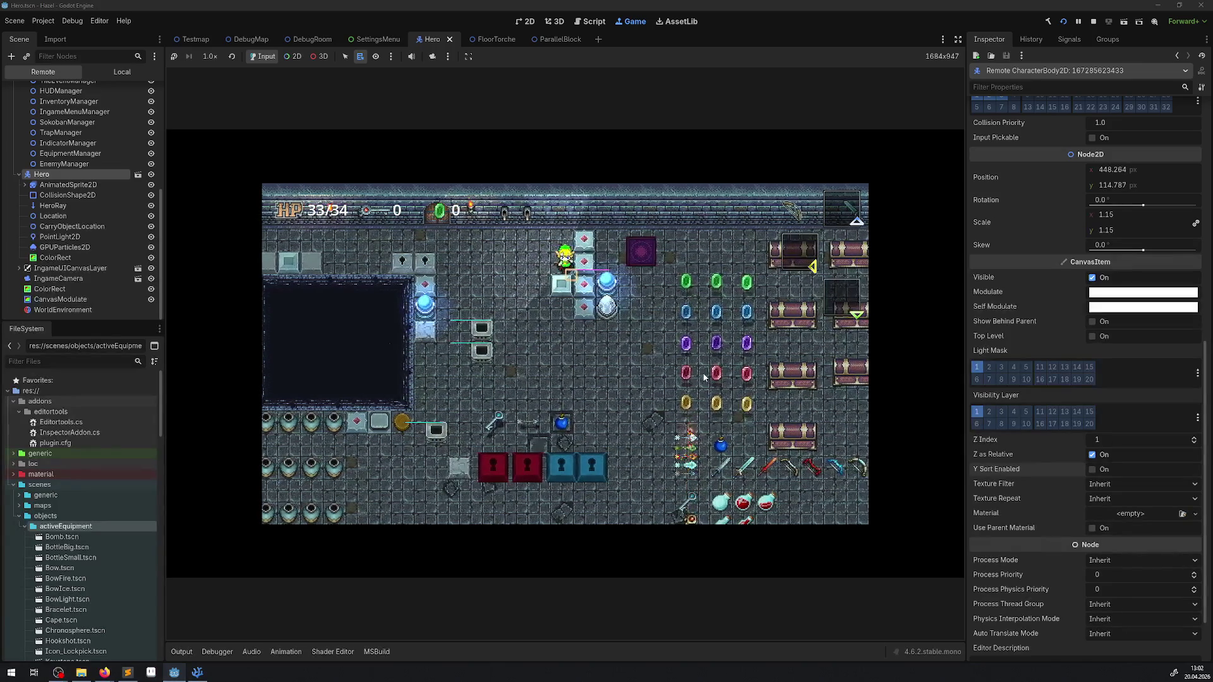
key("Left")
key("Down")
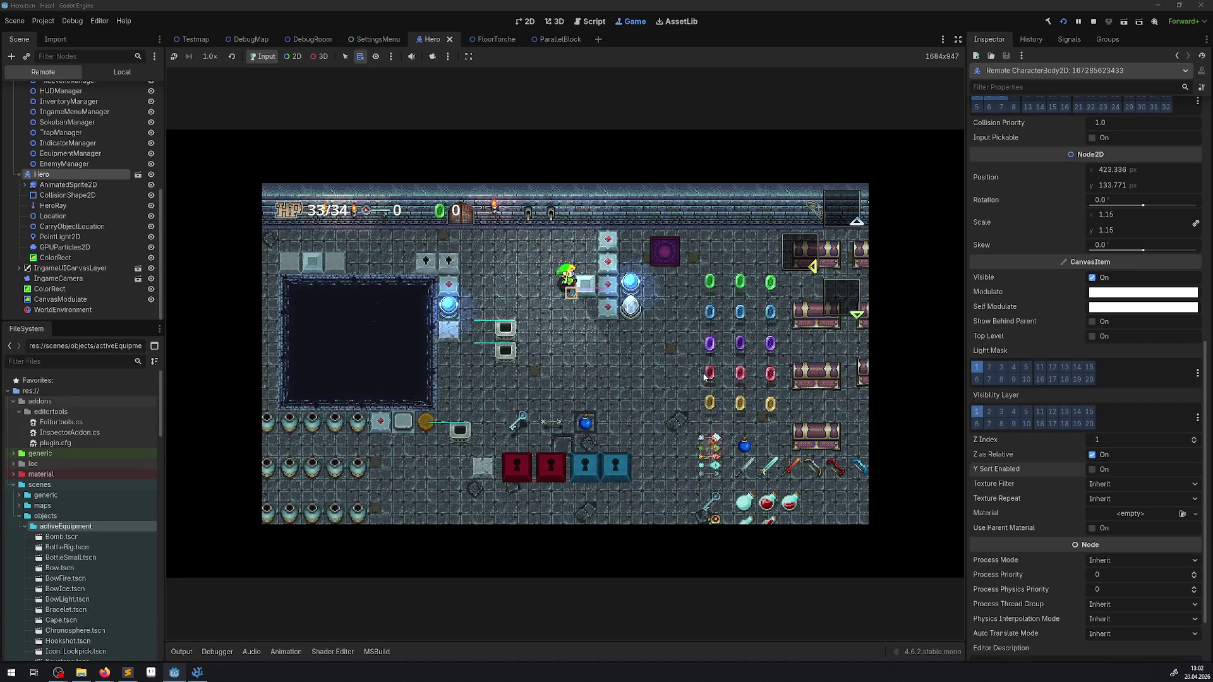
Walk the hero back up beside the light push blocks, then stop the game.
key("Down")
key("Left")
key("Left")
key("Up")
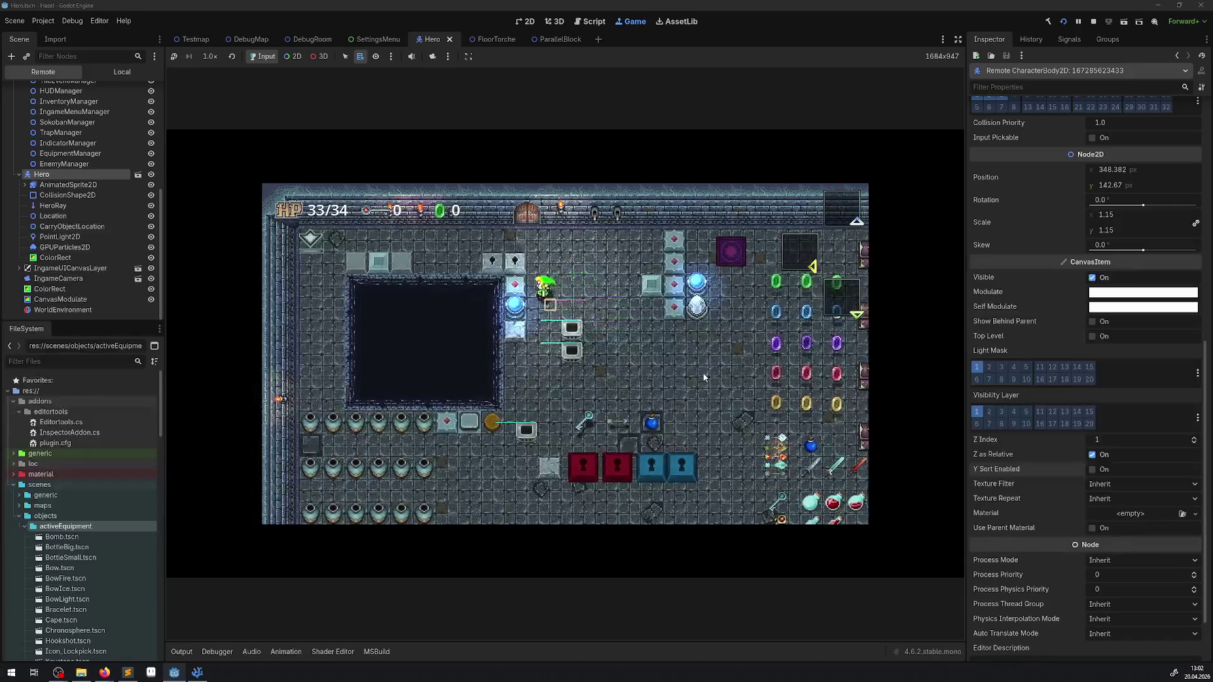
key("Down")
key("Right")
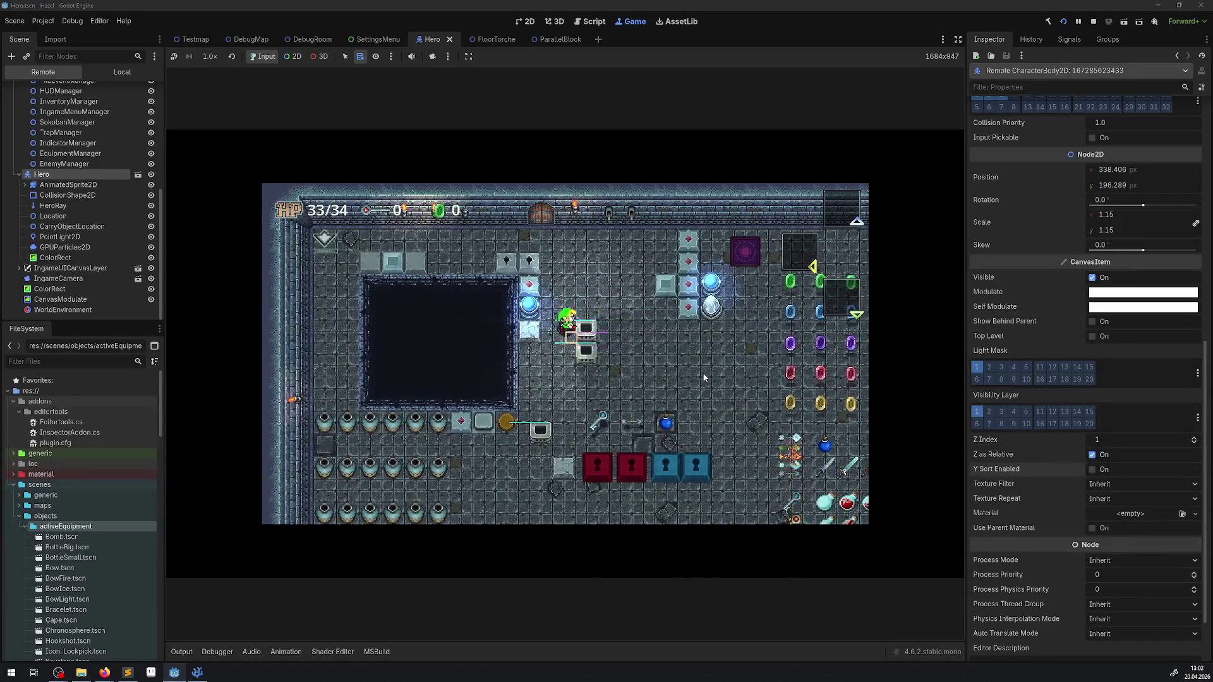
key("Right")
key("Up")
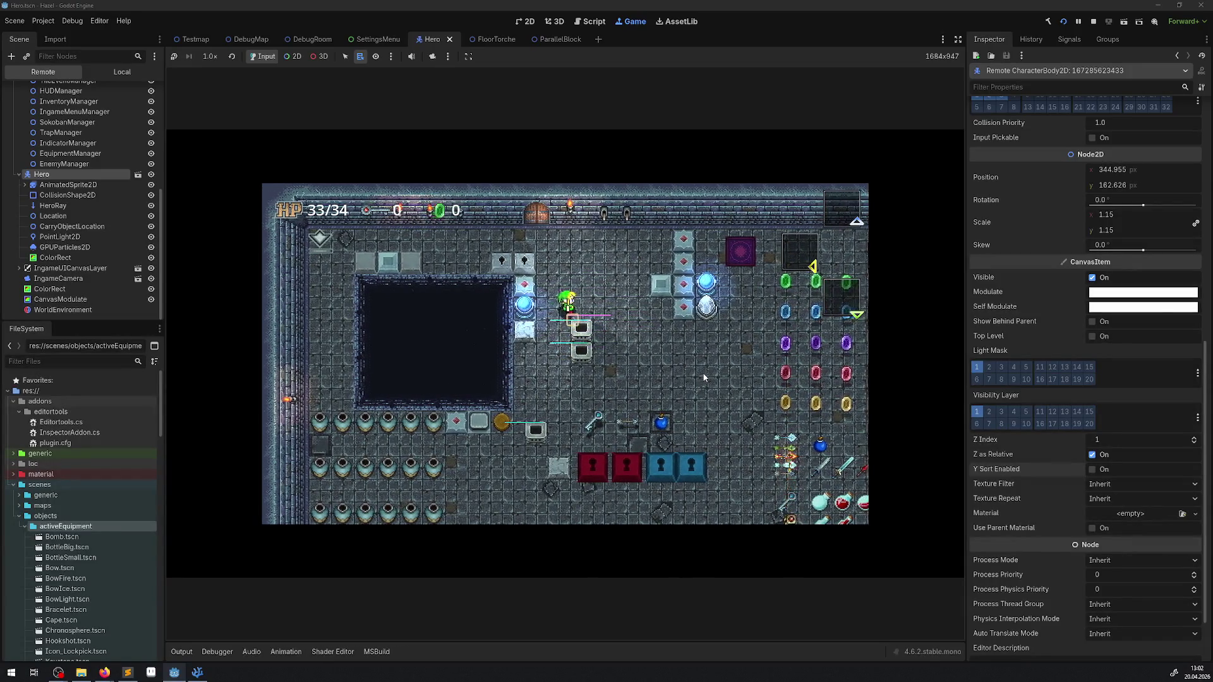
key("Right")
key("Up")
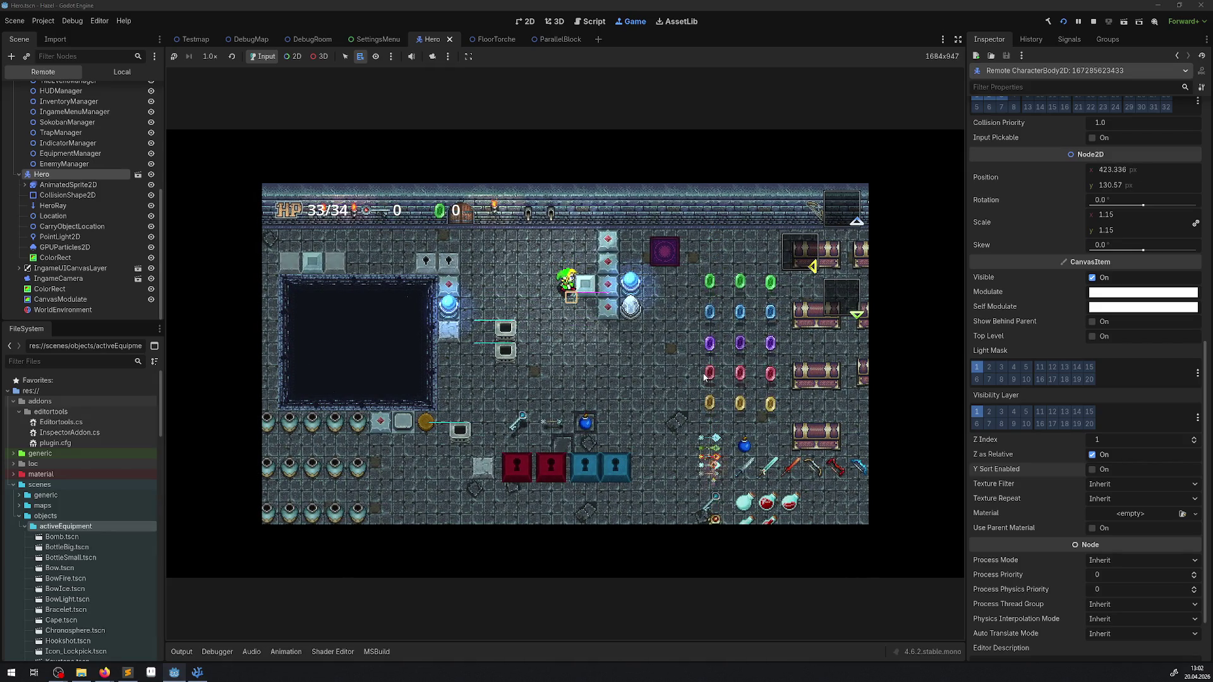
key("Down")
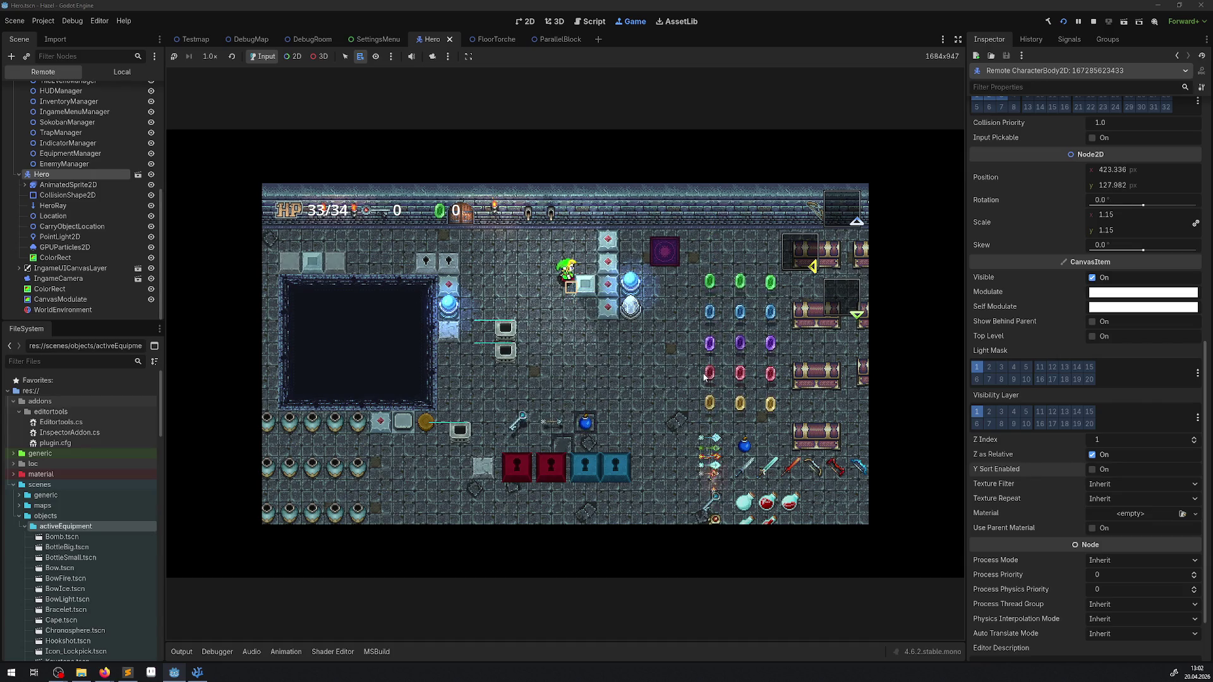
key("Down")
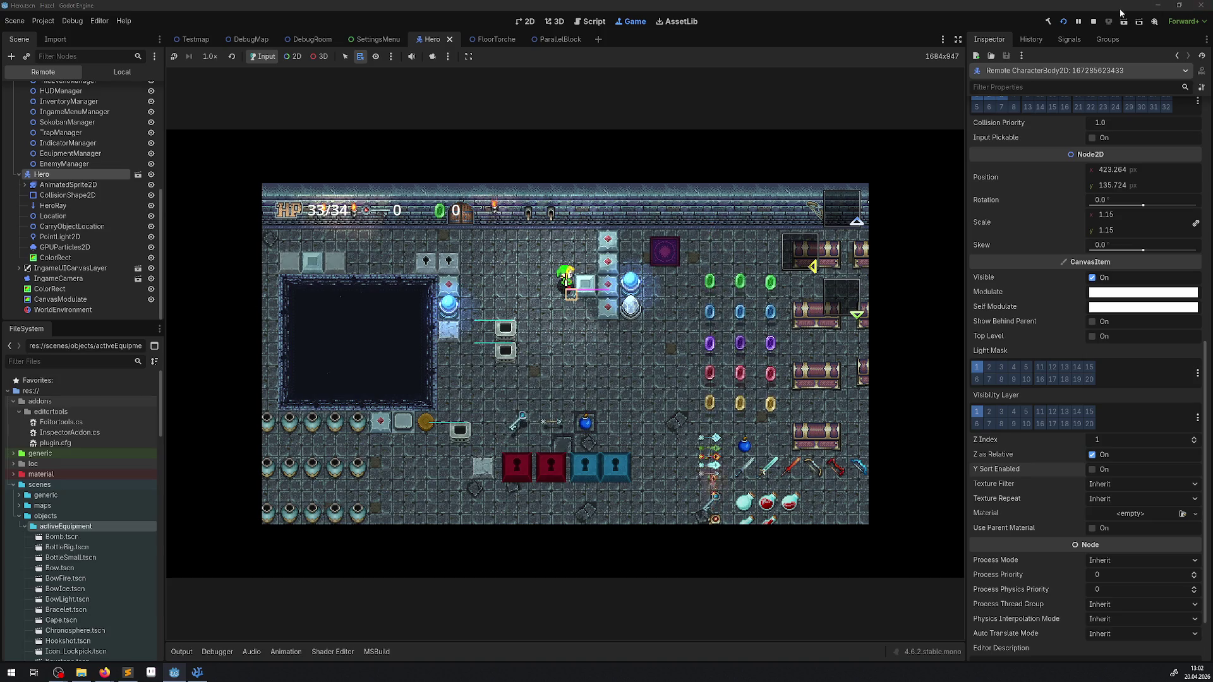
left_click(1093, 22)
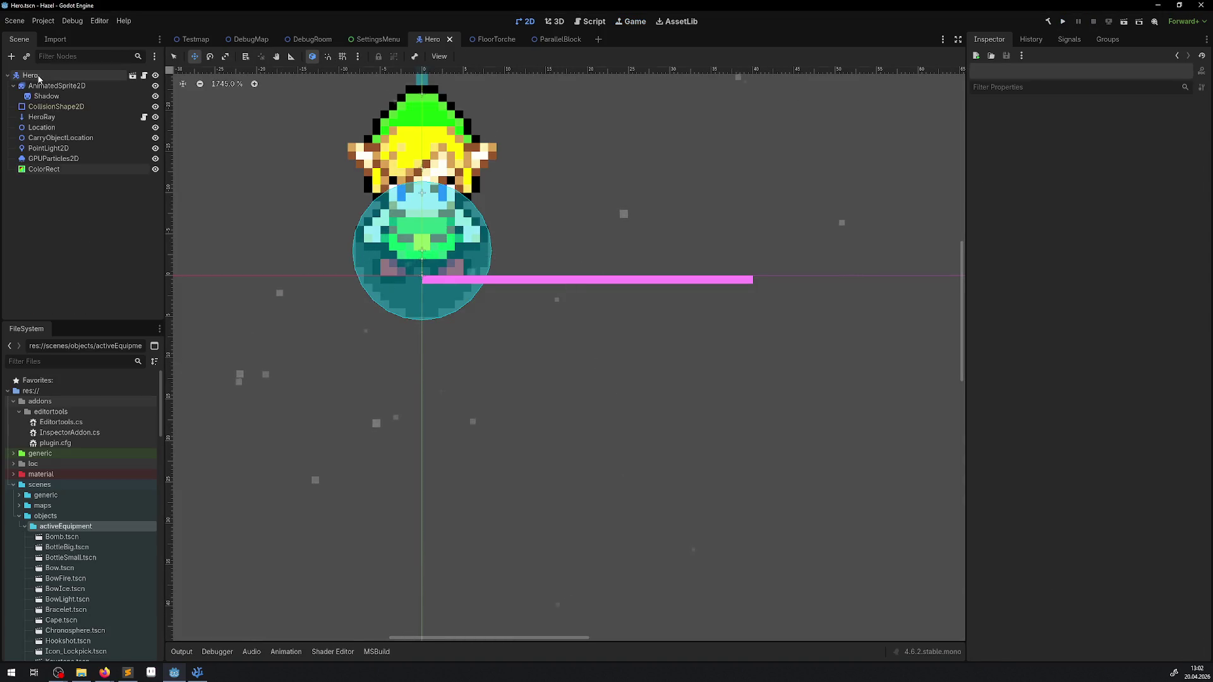
Uncheck Y Sort Enabled on the Hero root node and save the scene.
left_click(38, 75)
scroll("up", 3)
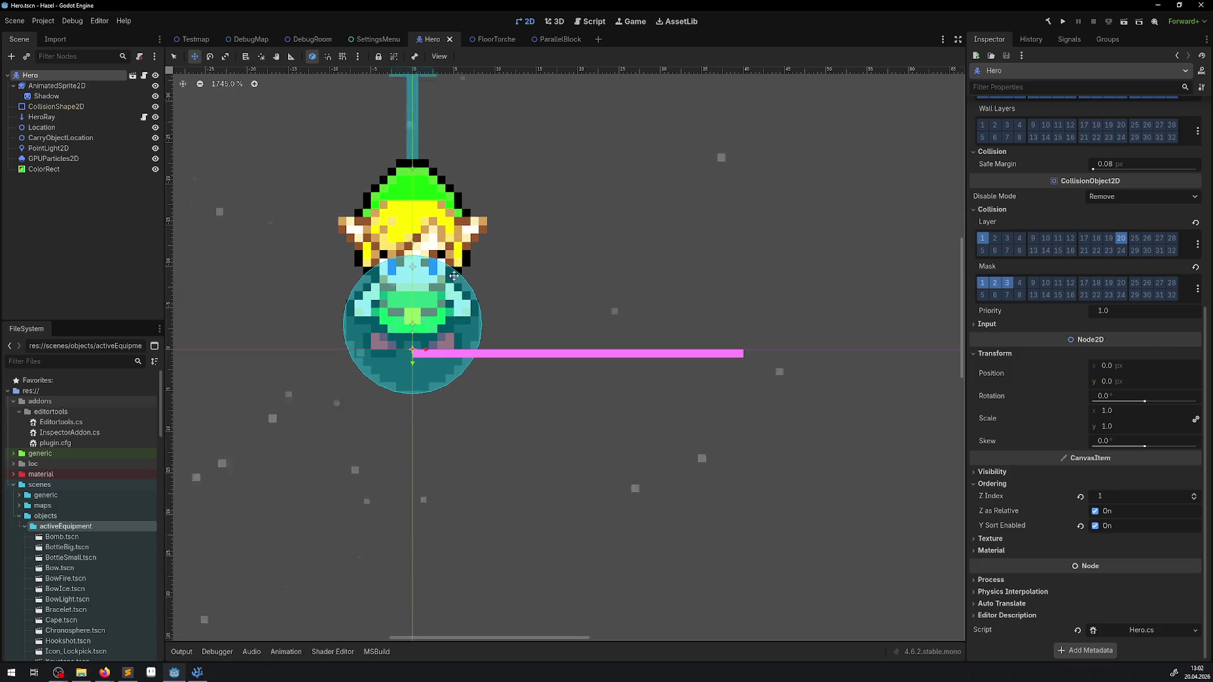
scroll("up", 3)
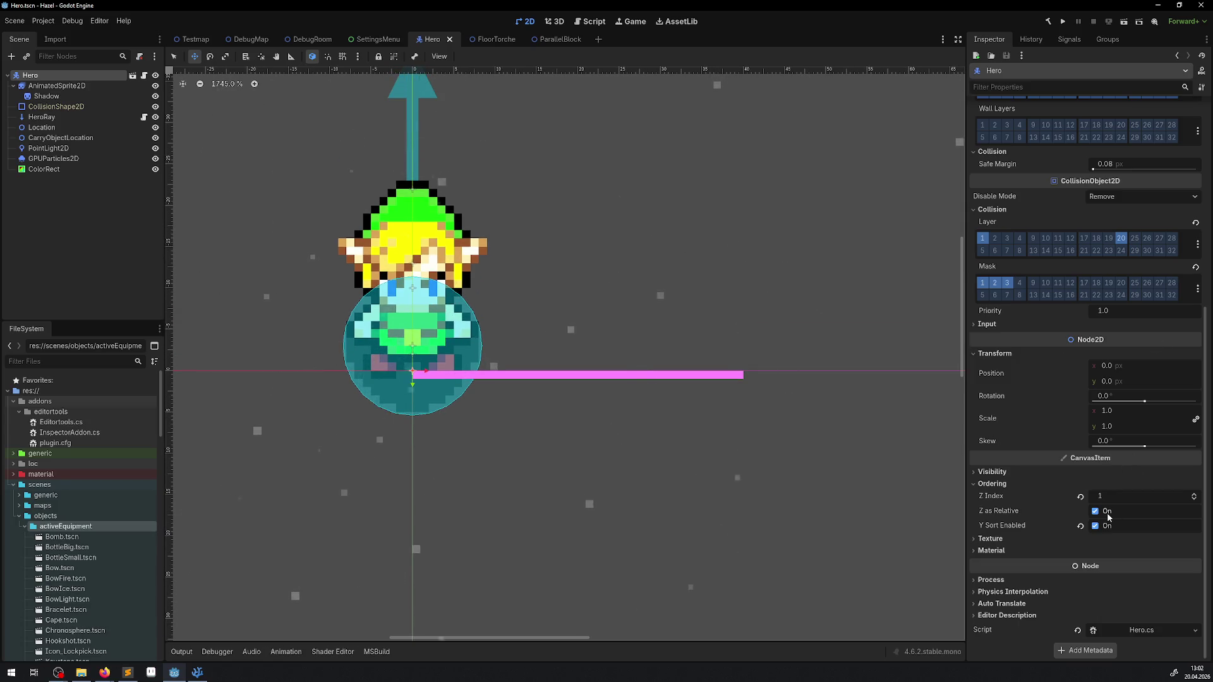
left_click(1095, 526)
key("ctrl+s")
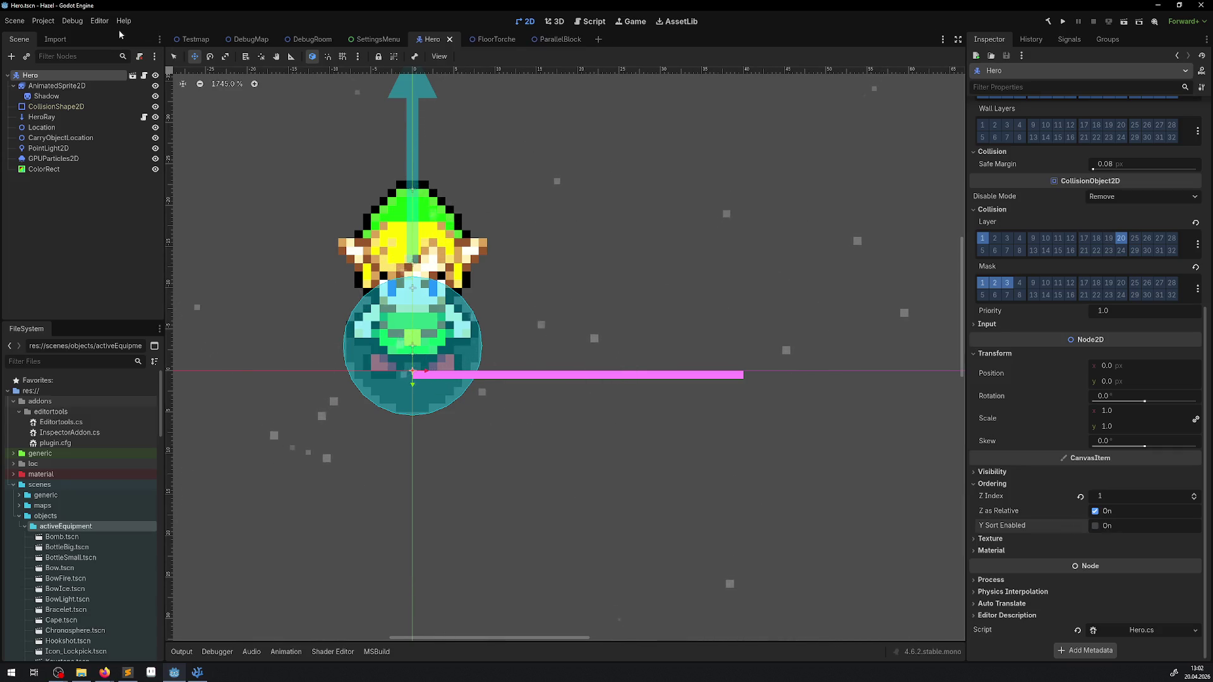
Open and close the Debug menu, then switch to the Game workspace.
left_click(72, 21)
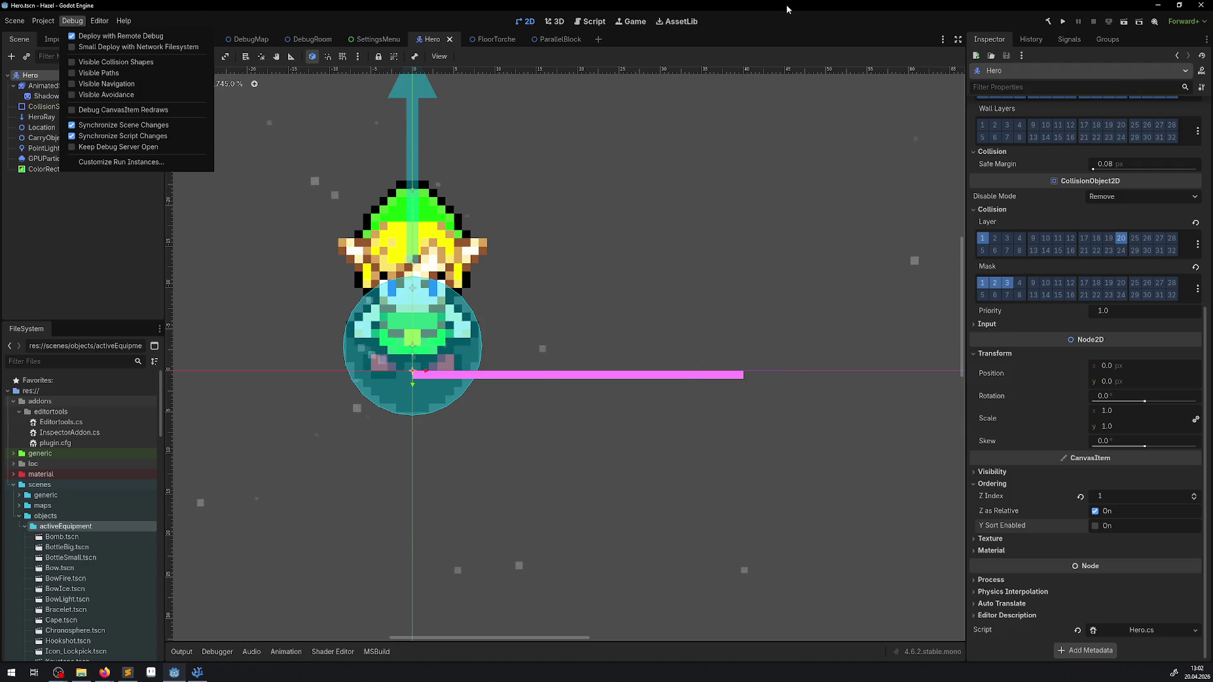
left_click(634, 24)
left_click(635, 24)
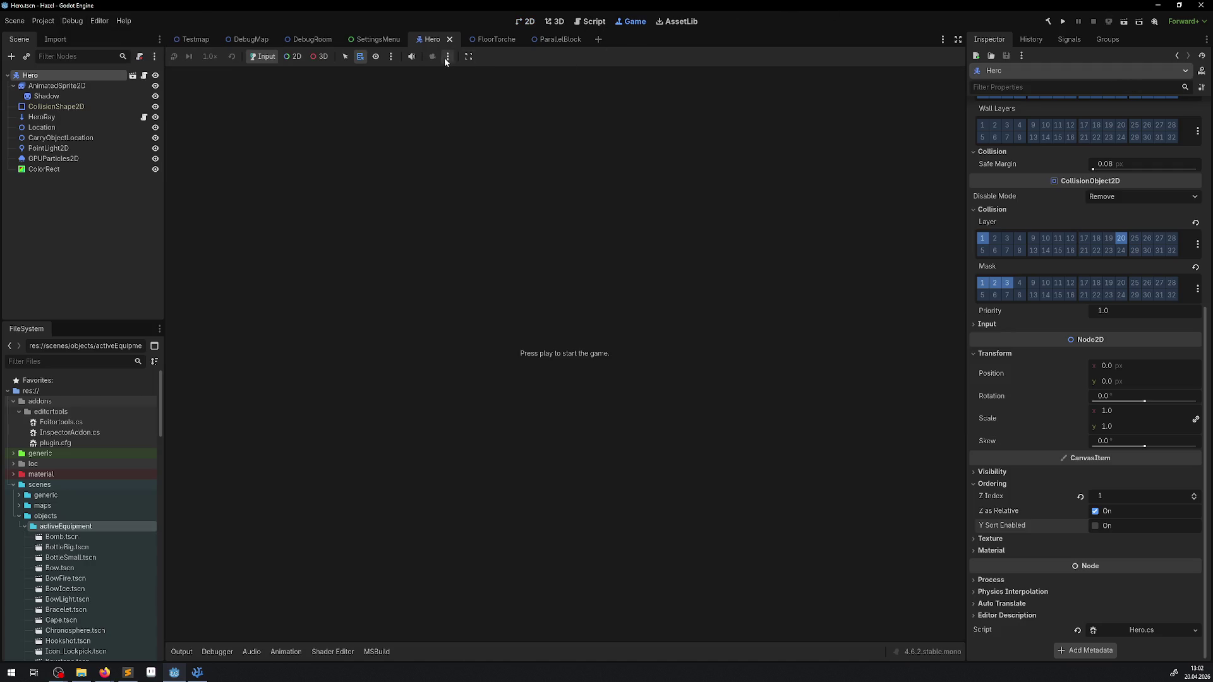
Disable game embedding, run the project, and set the in-game resolution to 2560x1440.
left_click(468, 56)
left_click(518, 70)
left_click(1063, 23)
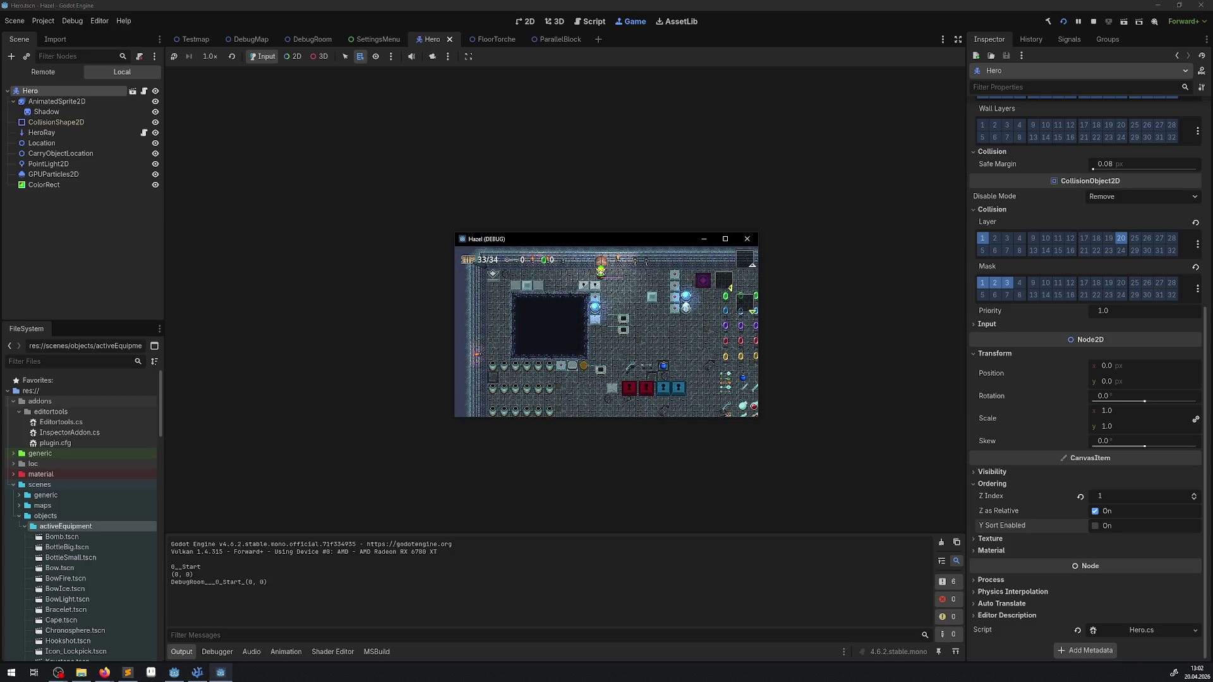
key("Escape")
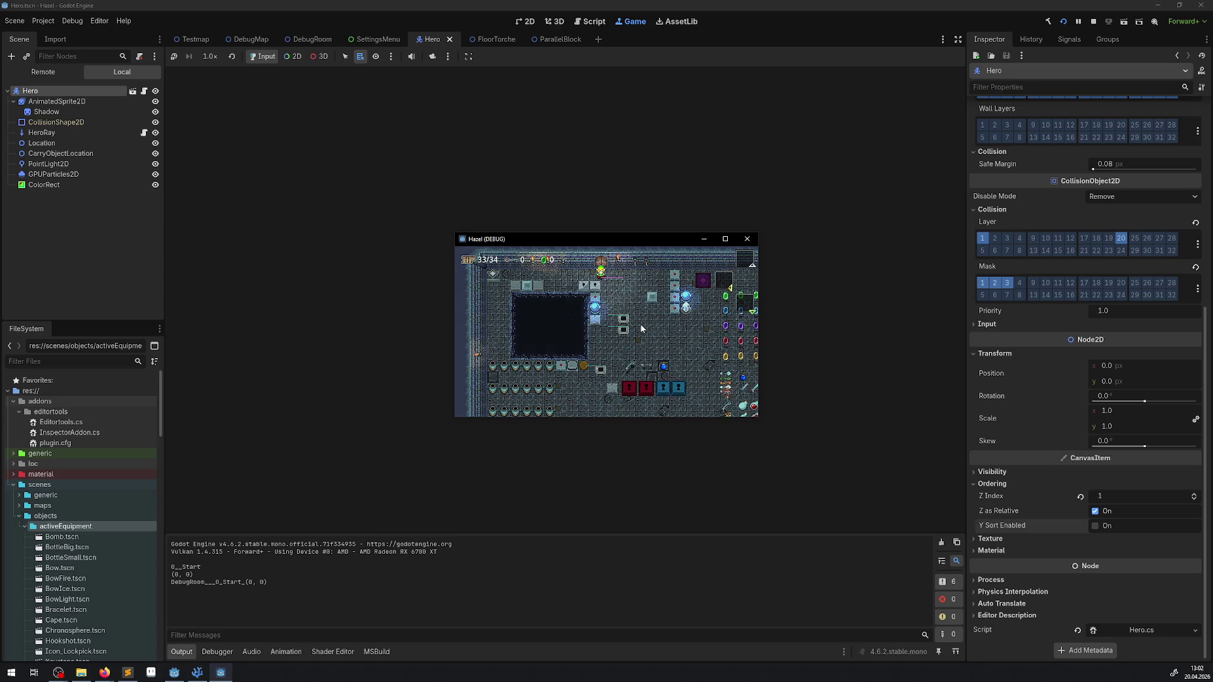
key("Escape")
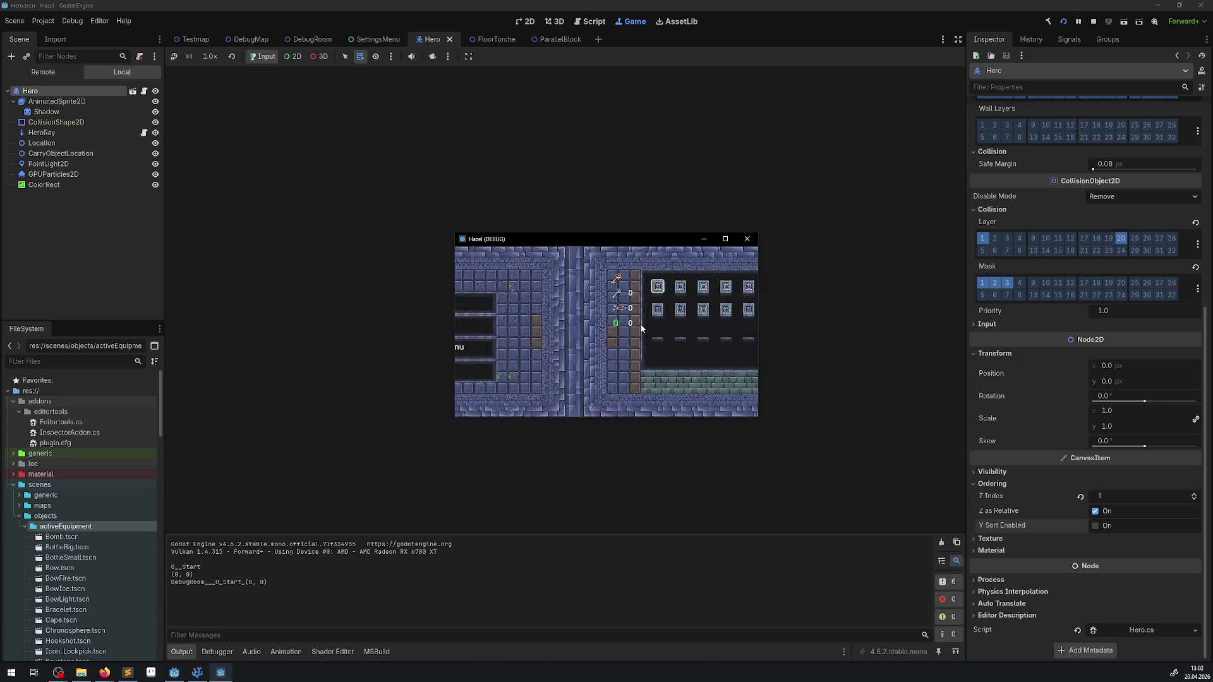
key("Return")
key("Up")
key("Right")
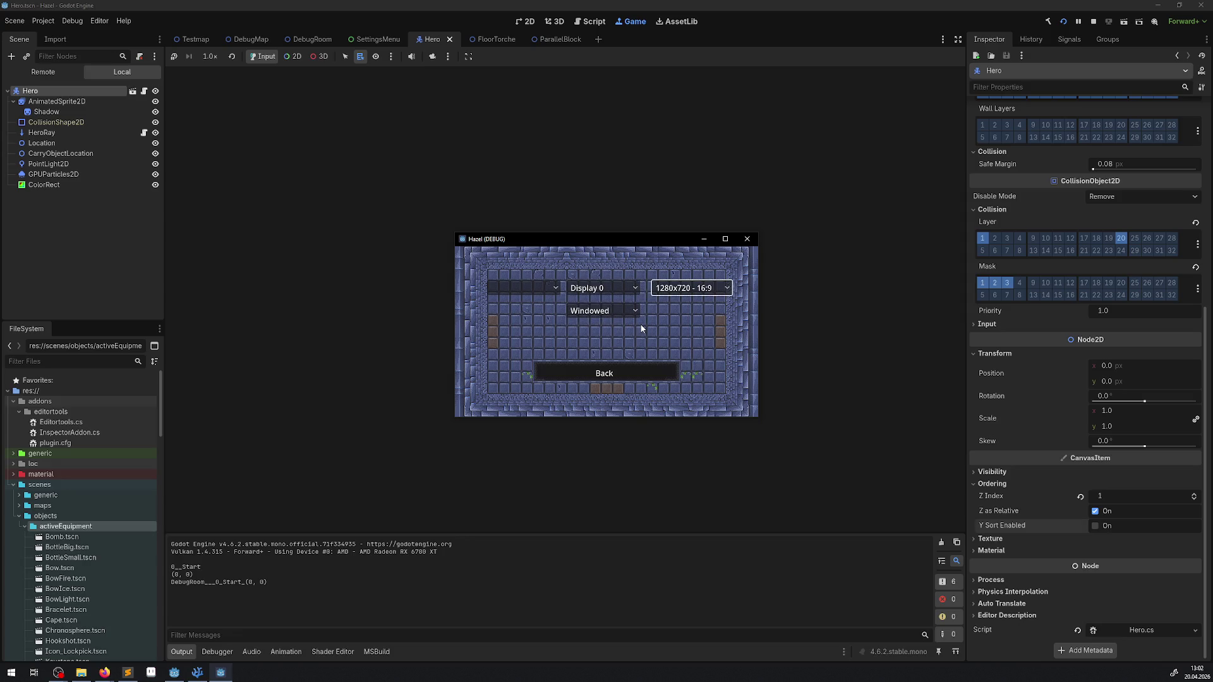
key("Return")
key("Down")
key("Down")
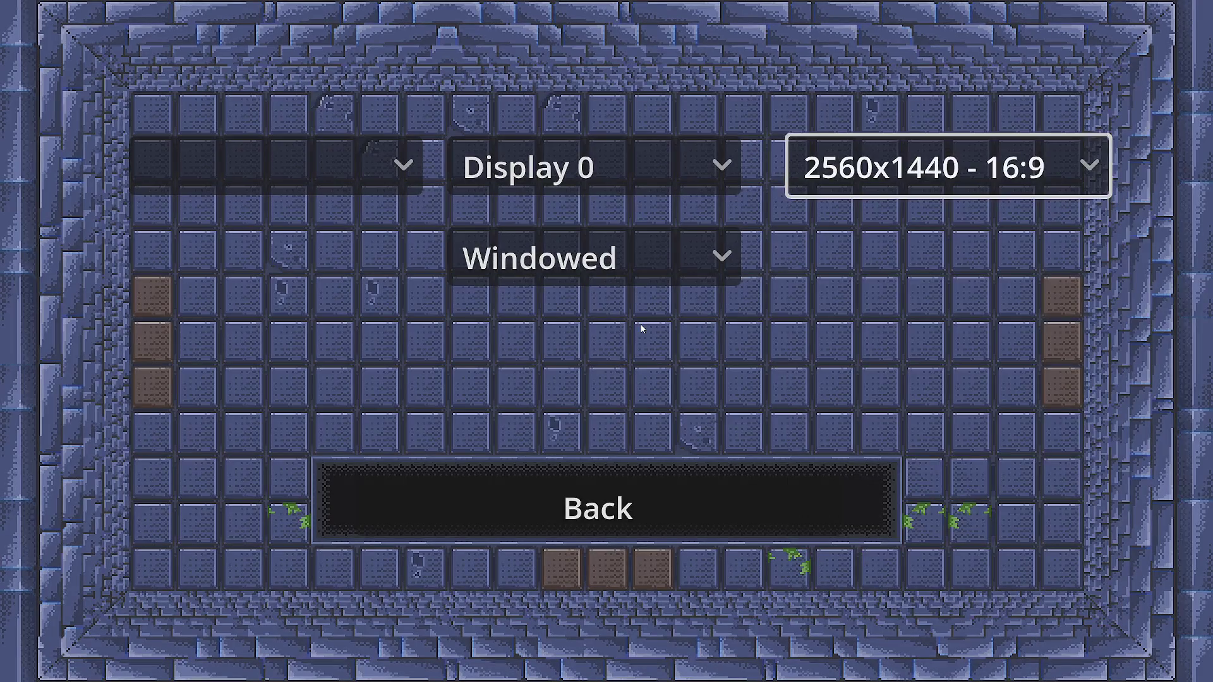
key("Escape")
Push the grey block and the top red-diamond block one tile right each.
key("Right")
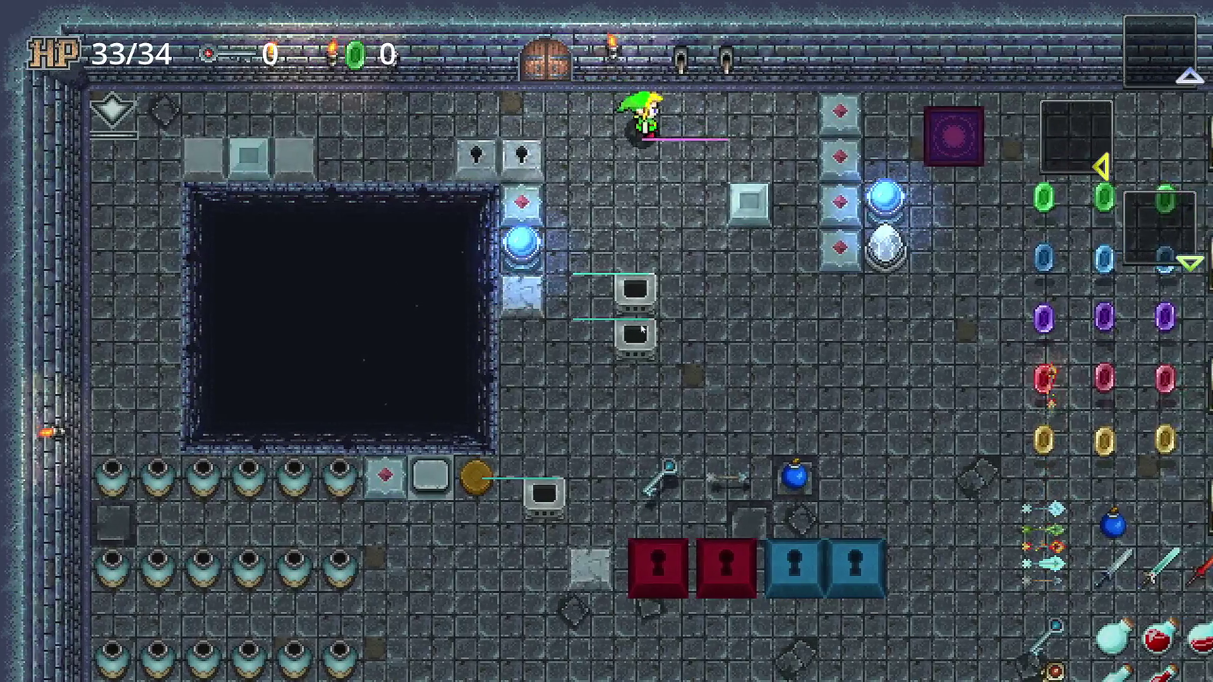
key("Down")
key("Right")
key("Left")
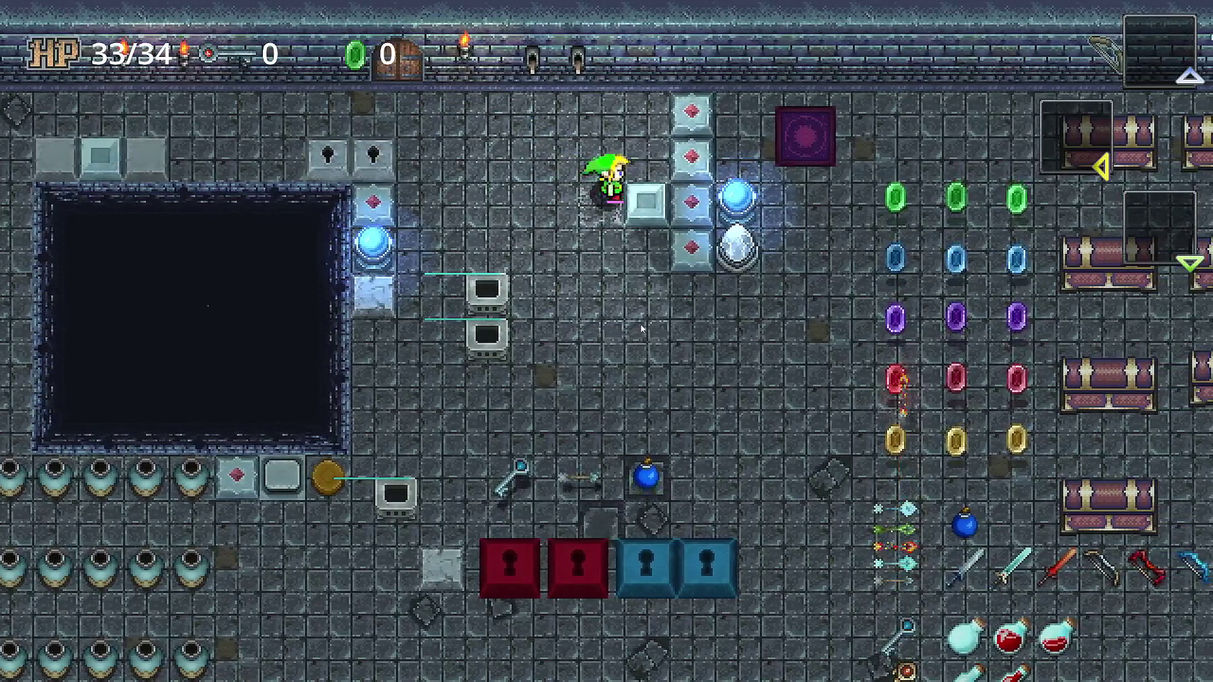
key("Up")
key("Right")
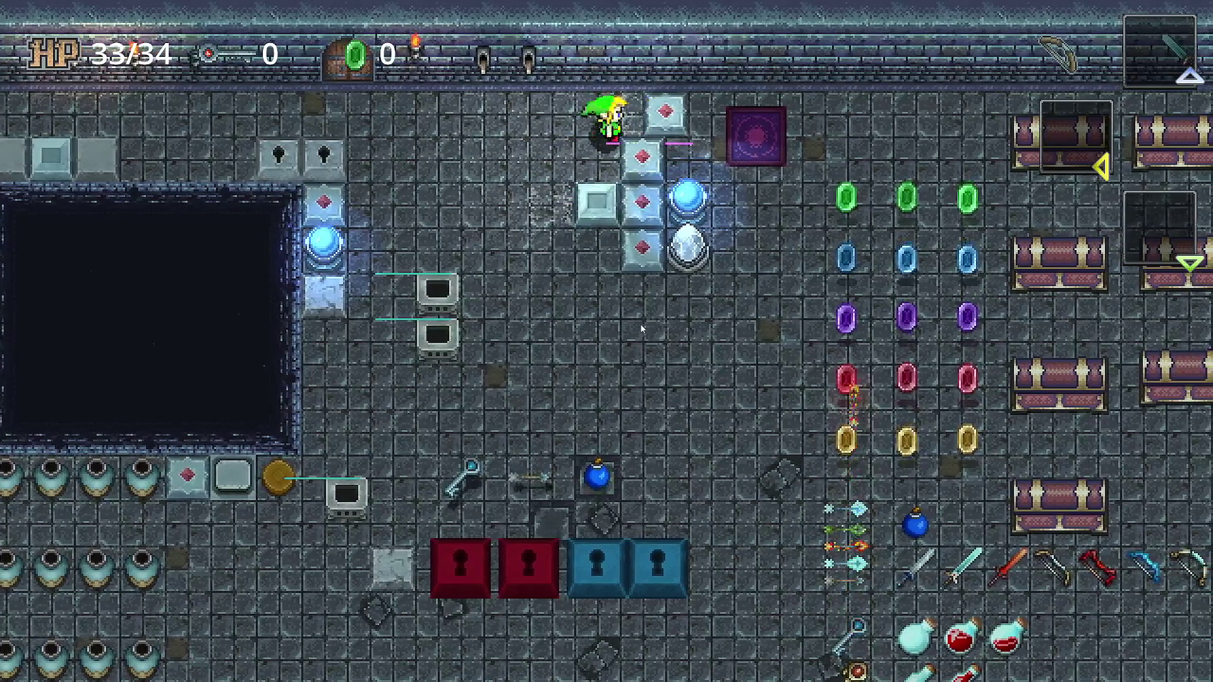
key("Down")
key("Left")
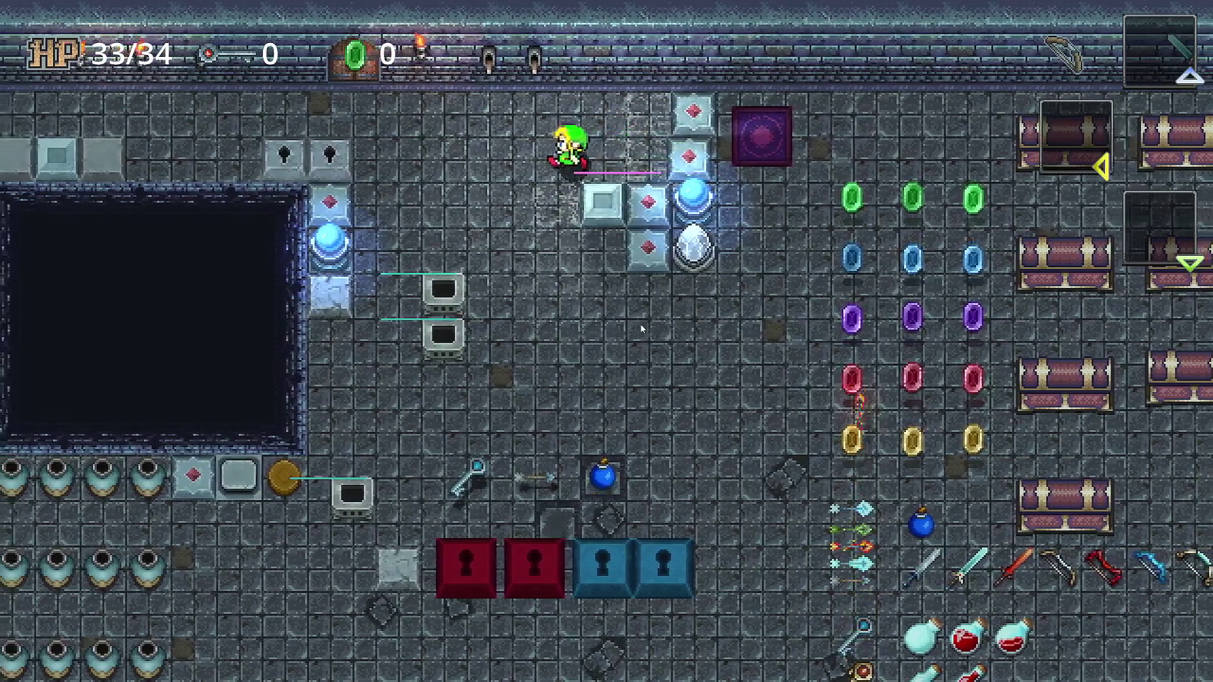
key("Up")
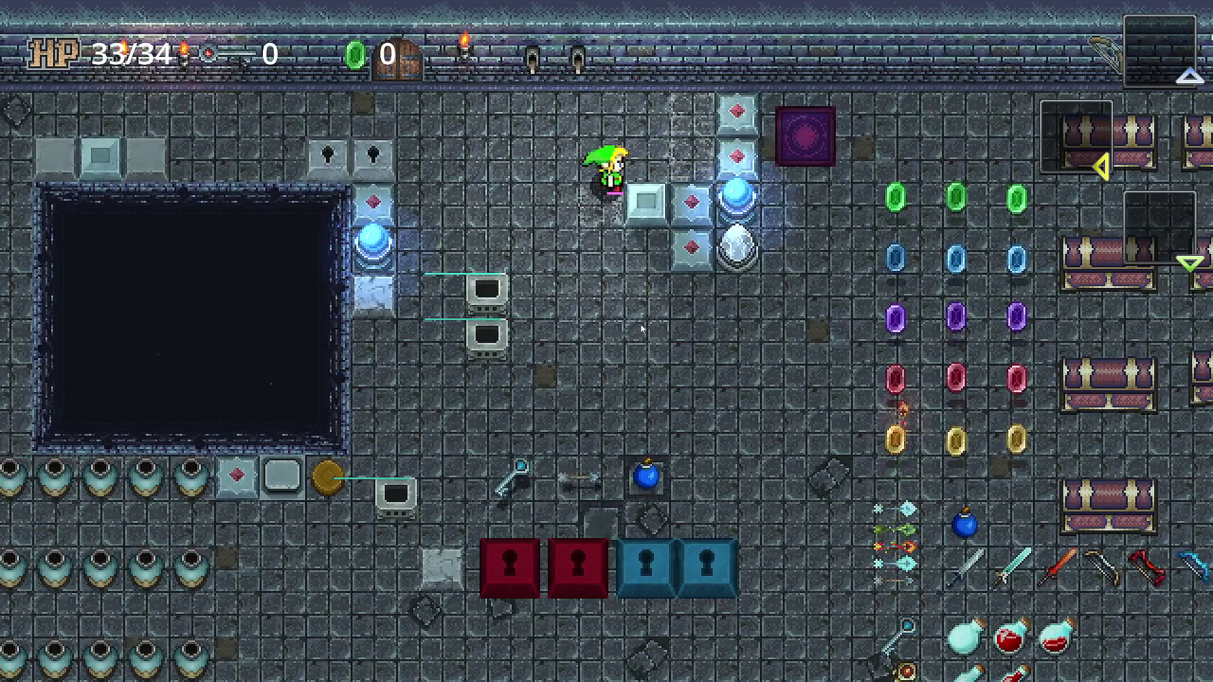
key("Down")
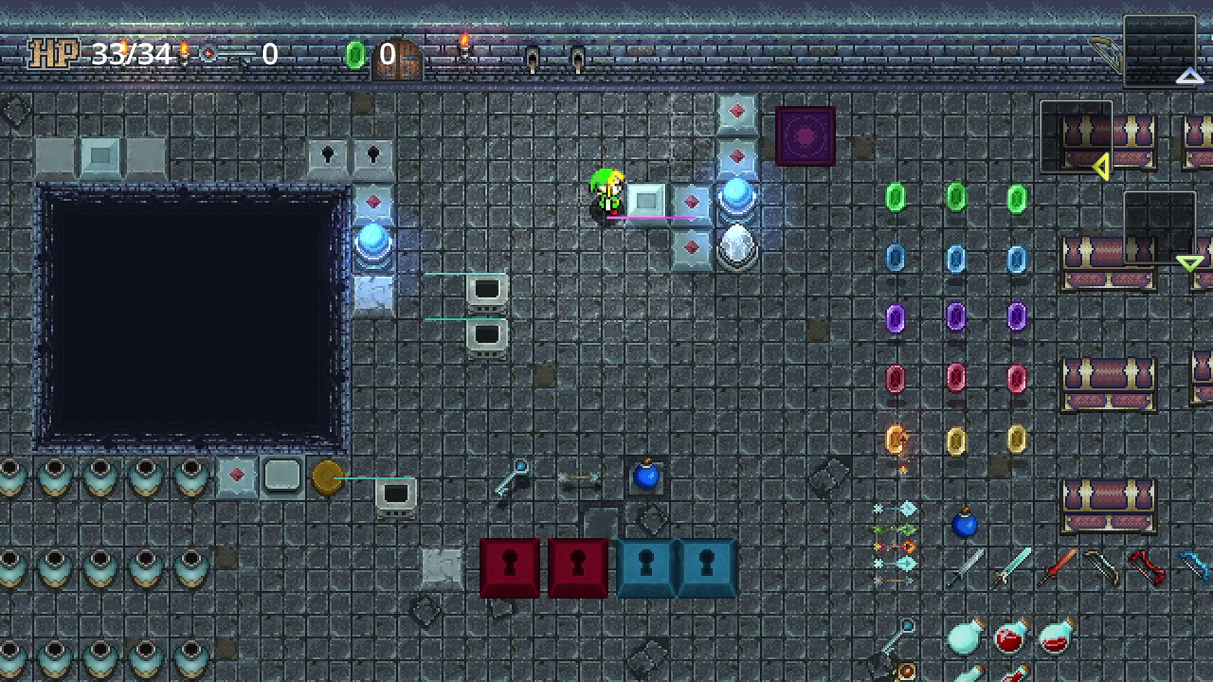
Stop the game with F8, turn off Z as Relative on Hero, and refocus the game window.
key("F8")
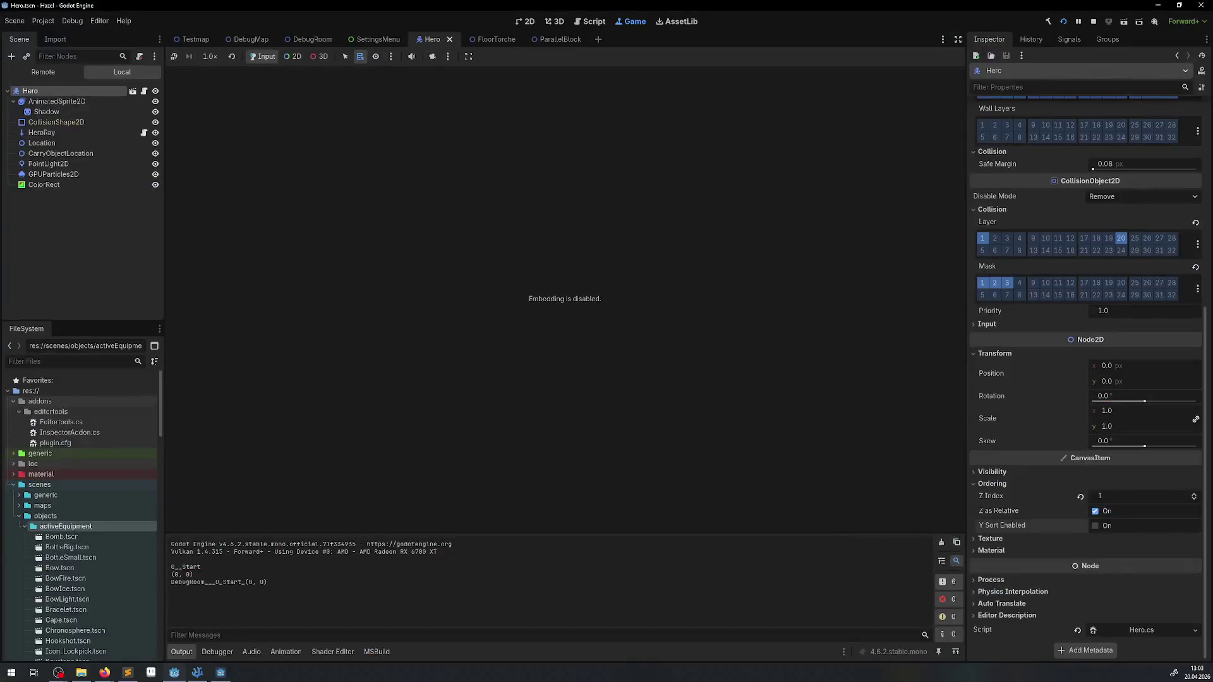
left_click(1096, 511)
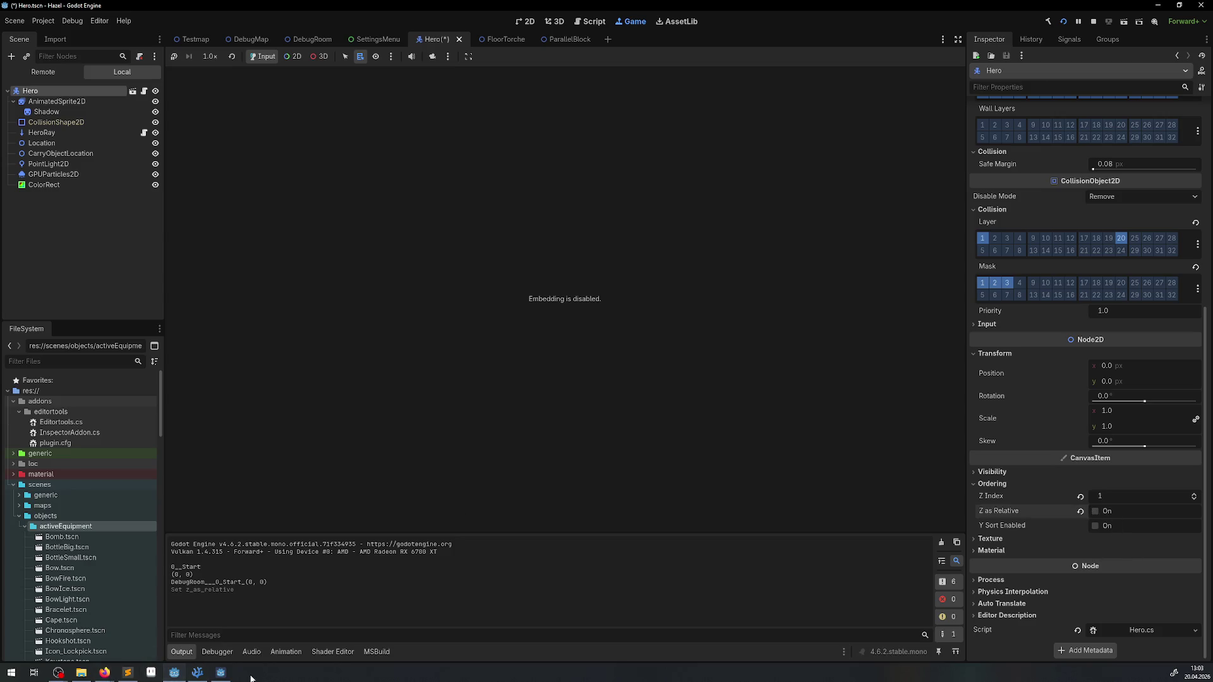
left_click(220, 672)
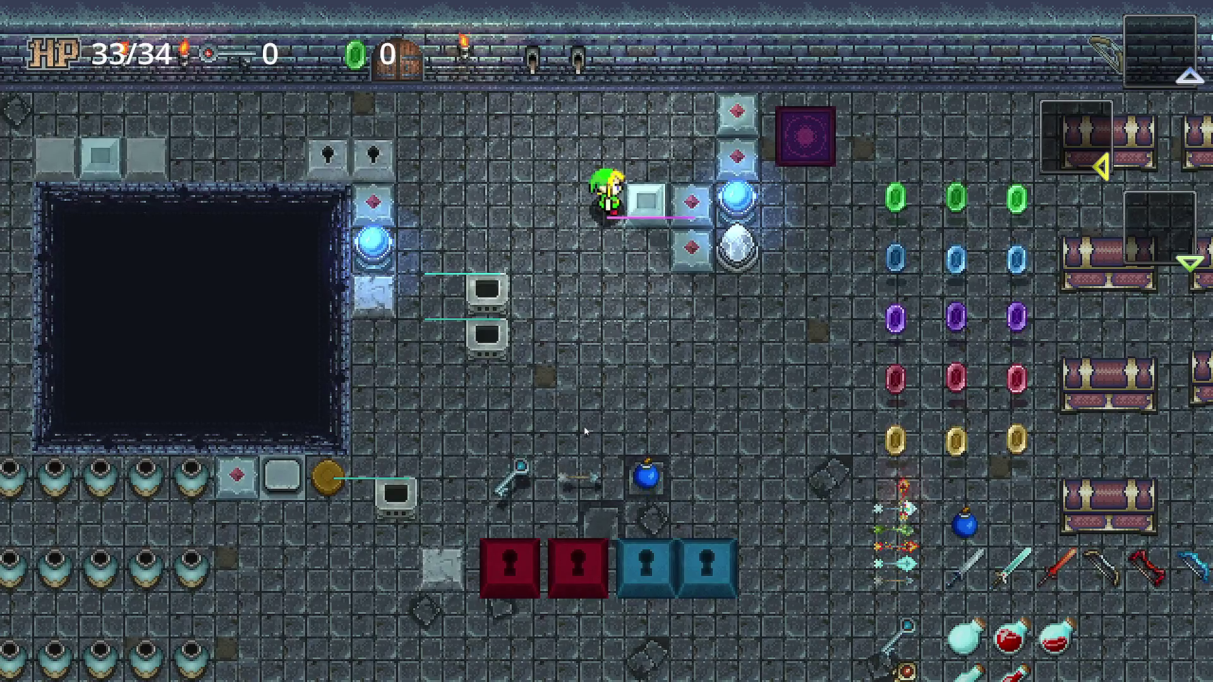
Walk the hero up and down beside the first block and around the block pair.
key("Up")
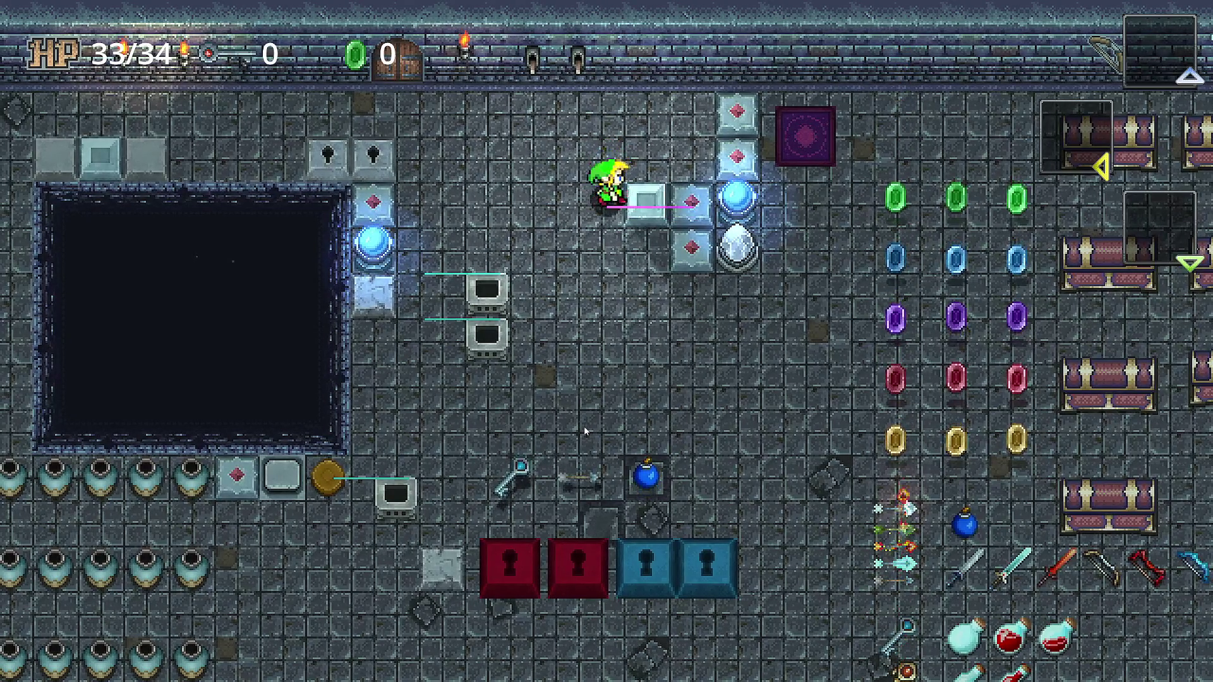
key("Up")
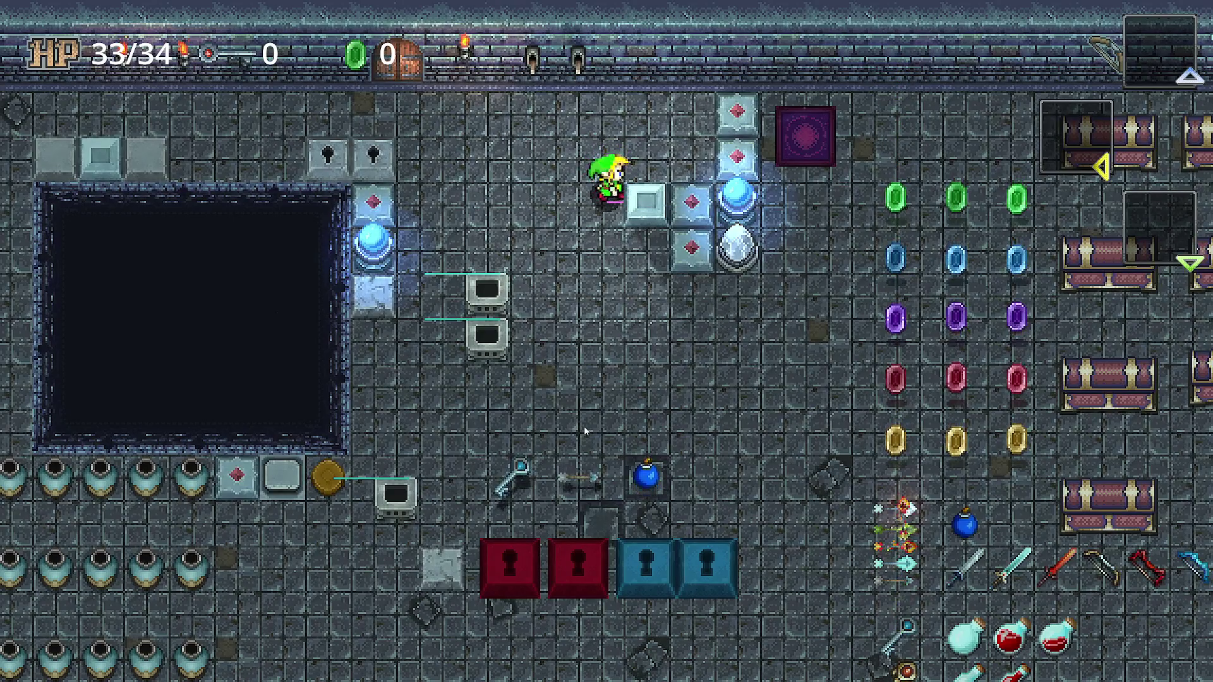
key("Down")
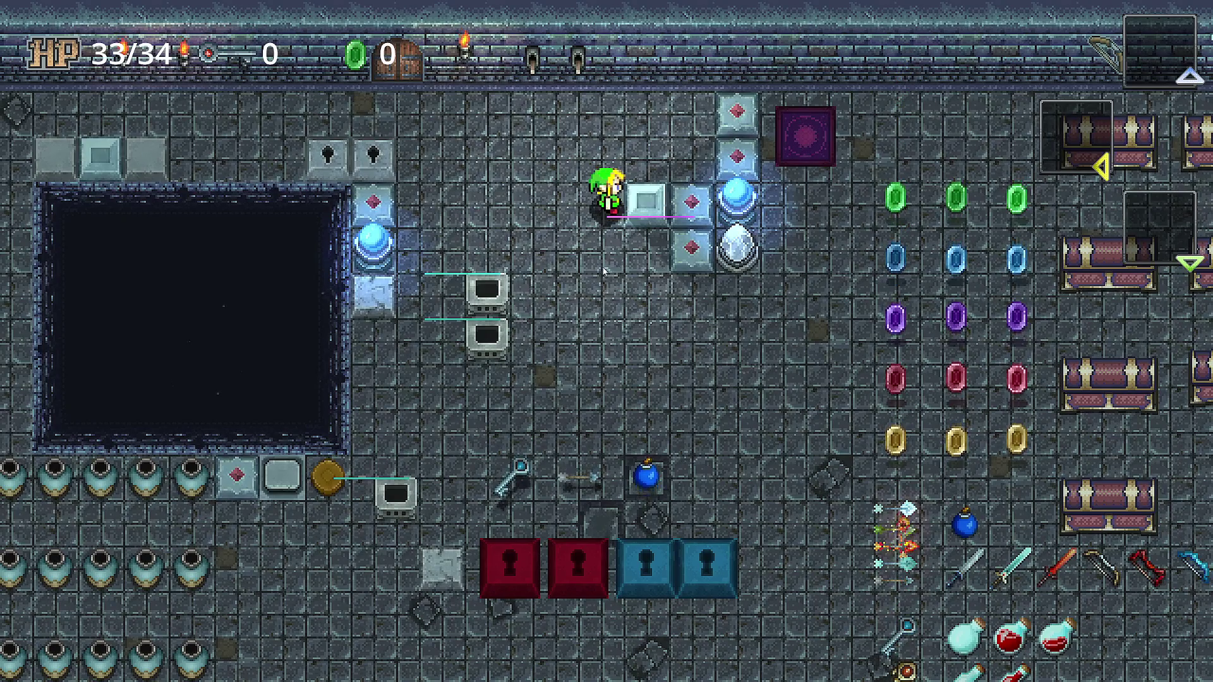
key("Left")
key("Down")
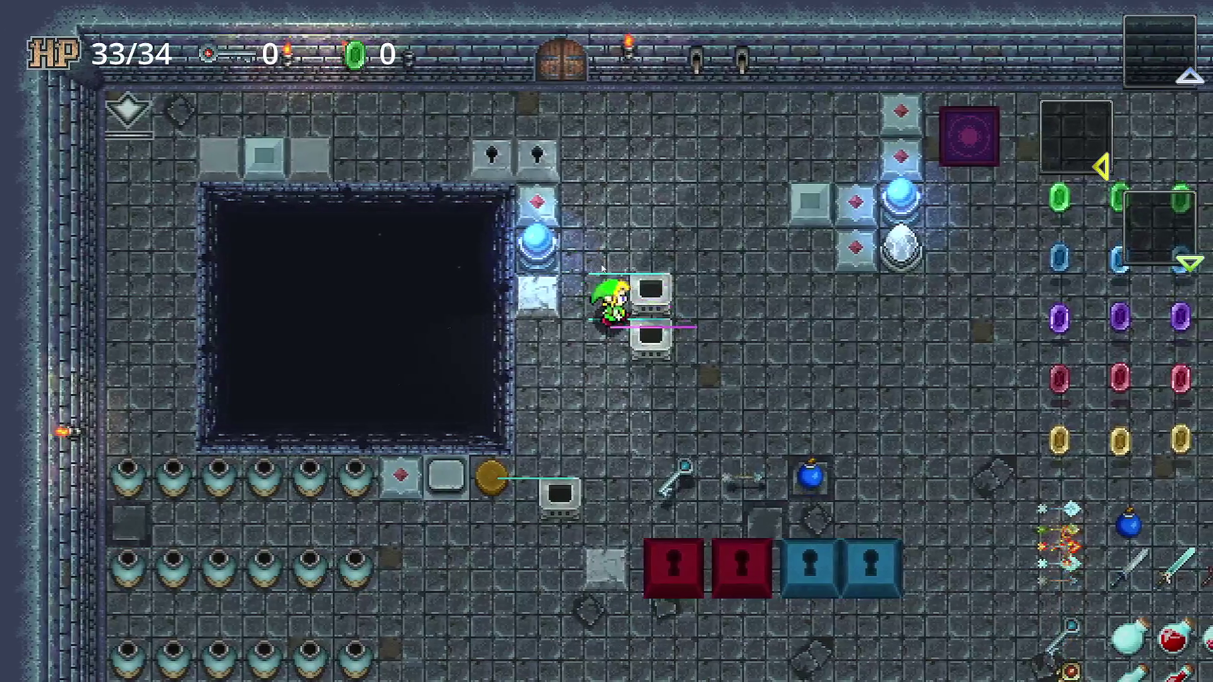
key("Right")
key("Left")
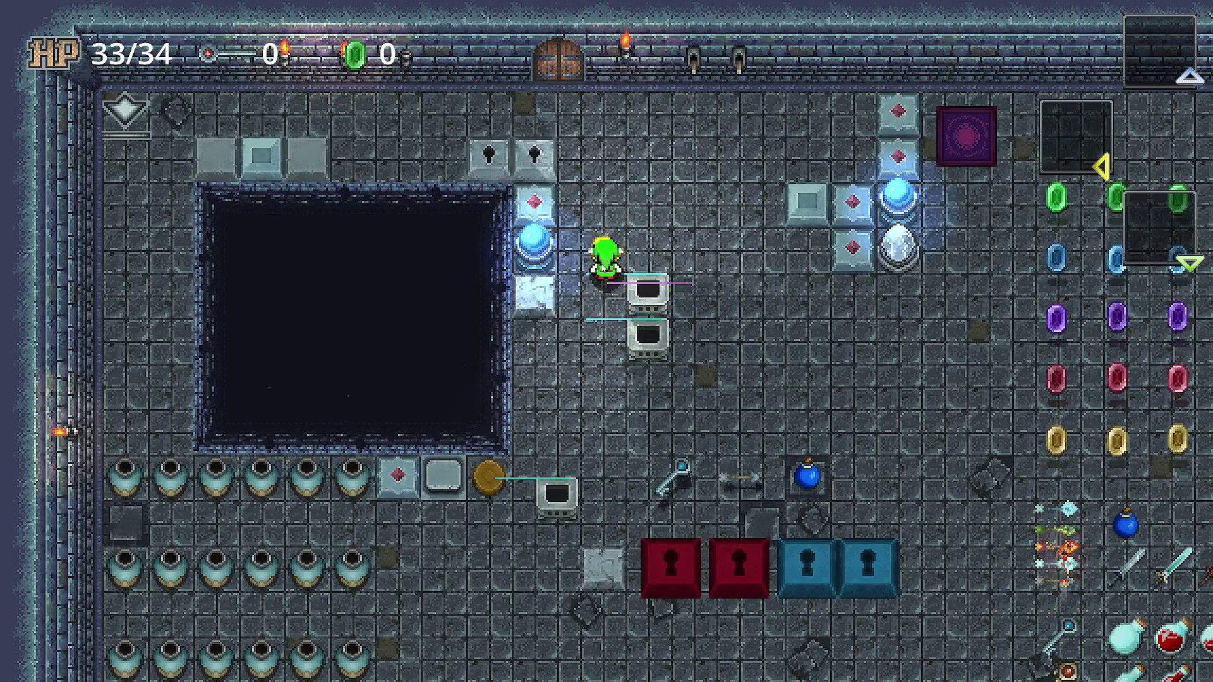
key("Down")
key("Right")
key("Up")
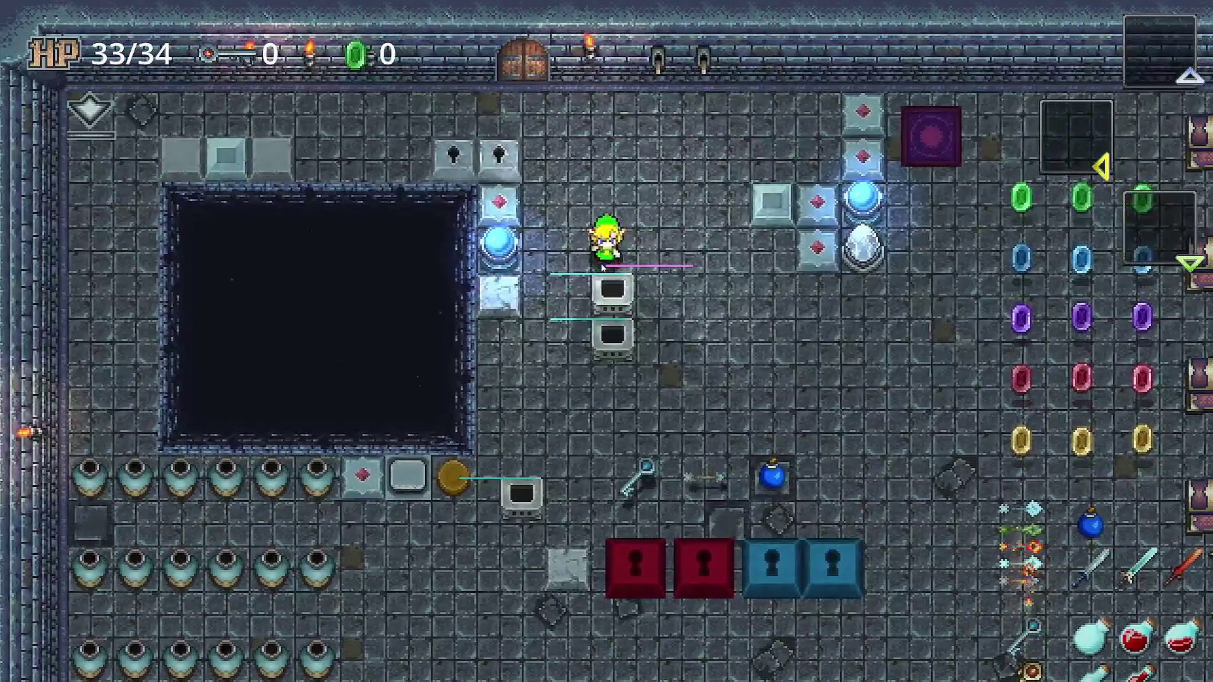
key("Left")
key("Down")
Move the hero around the upper, diamond and light blocks to check sprite layering.
key("Right")
key("Right")
key("Up")
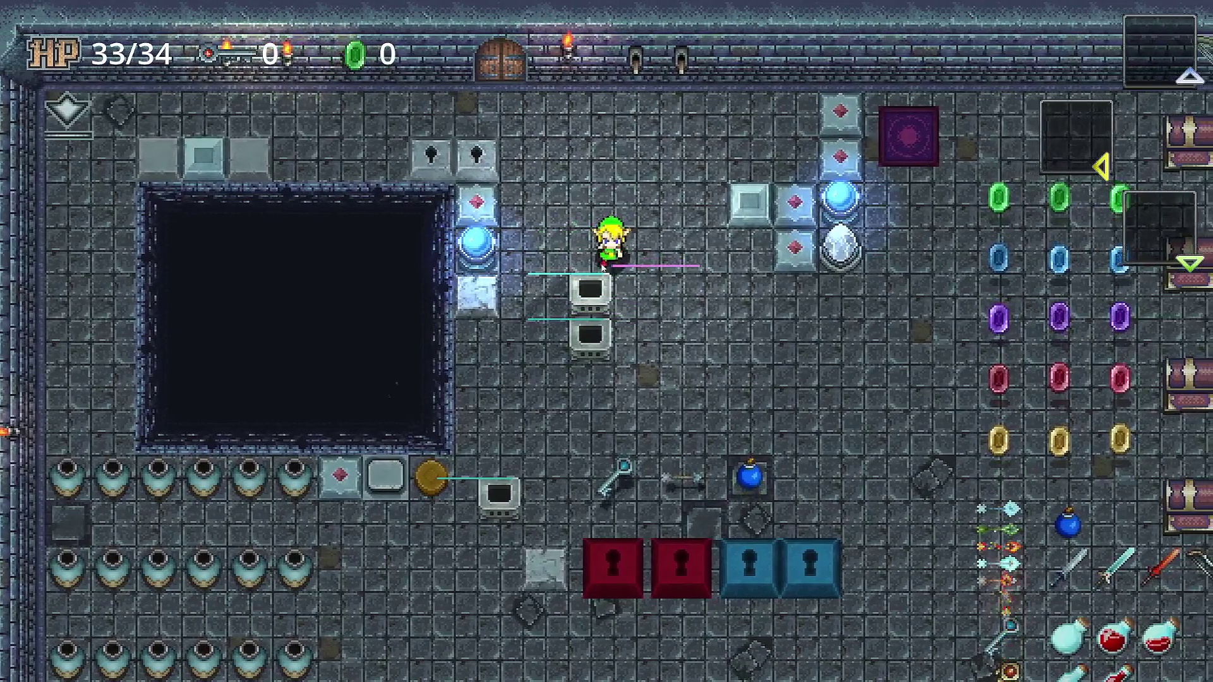
key("Down")
key("Up")
key("Right")
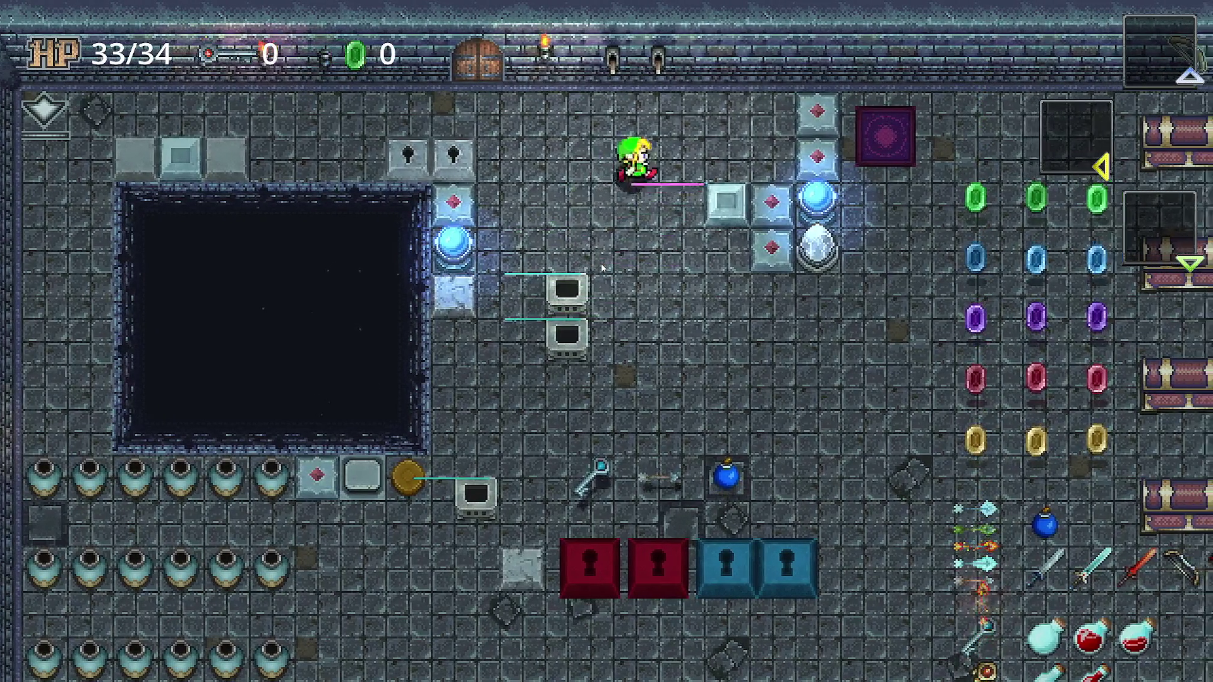
key("Left")
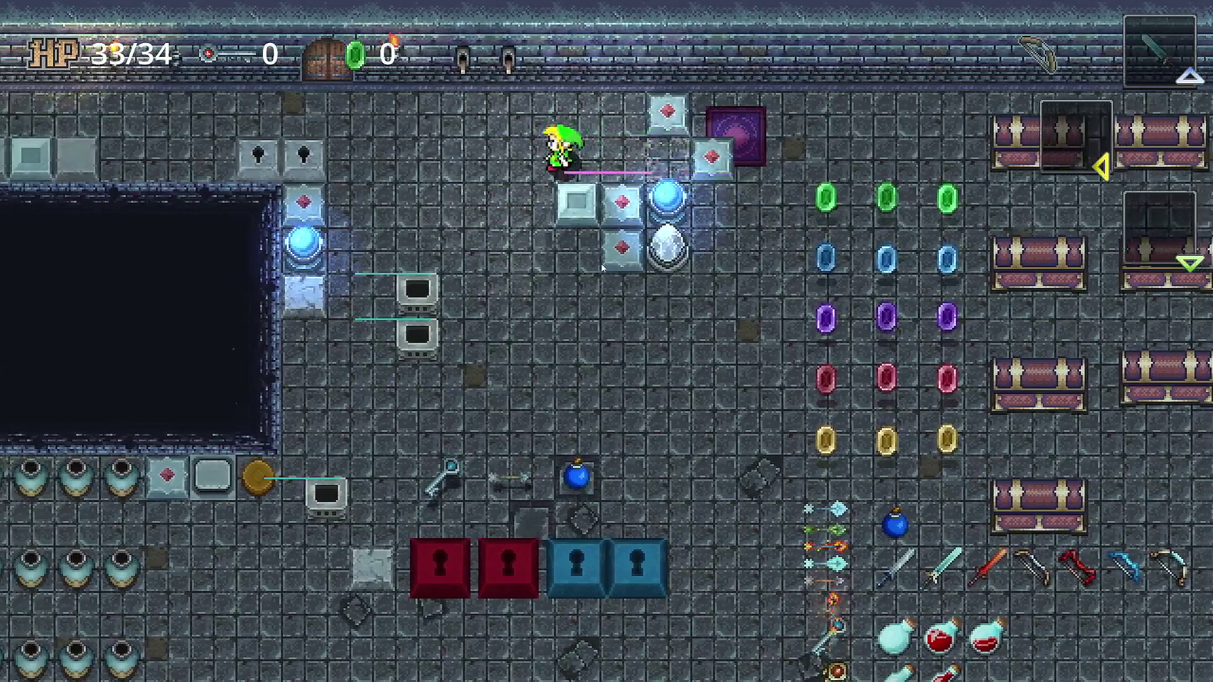
key("Down")
key("Up")
key("Down")
key("Left")
key("Up")
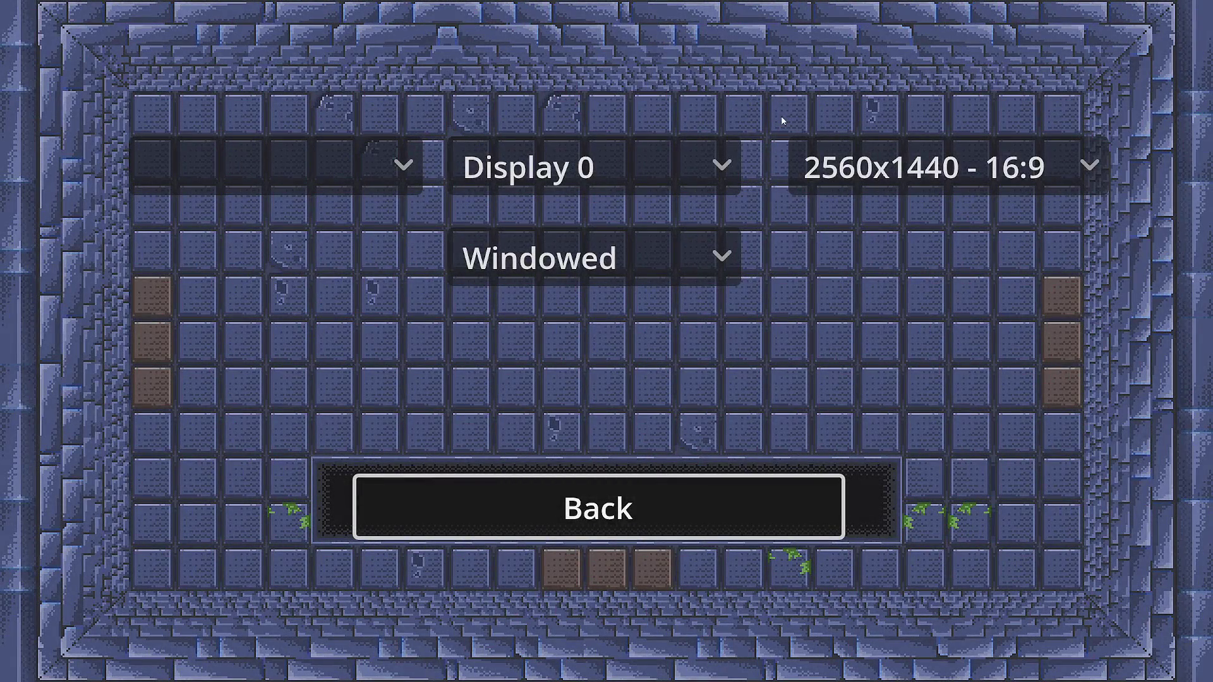
Back out of settings to the pause menu and quit the game to the editor.
key("Escape")
key("Down")
key("Down")
key("Down")
key("Return")
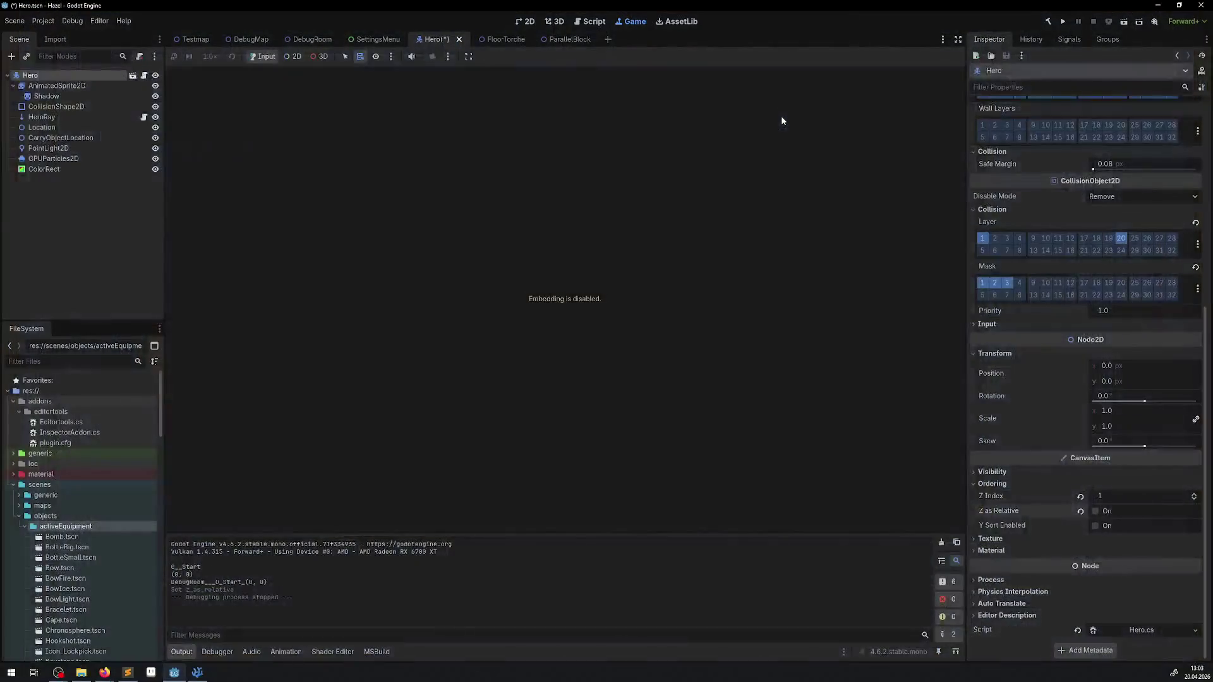
Save the Hero scene and view the AnimatedSprite2D's Ordering settings.
key("ctrl+s")
left_click(61, 89)
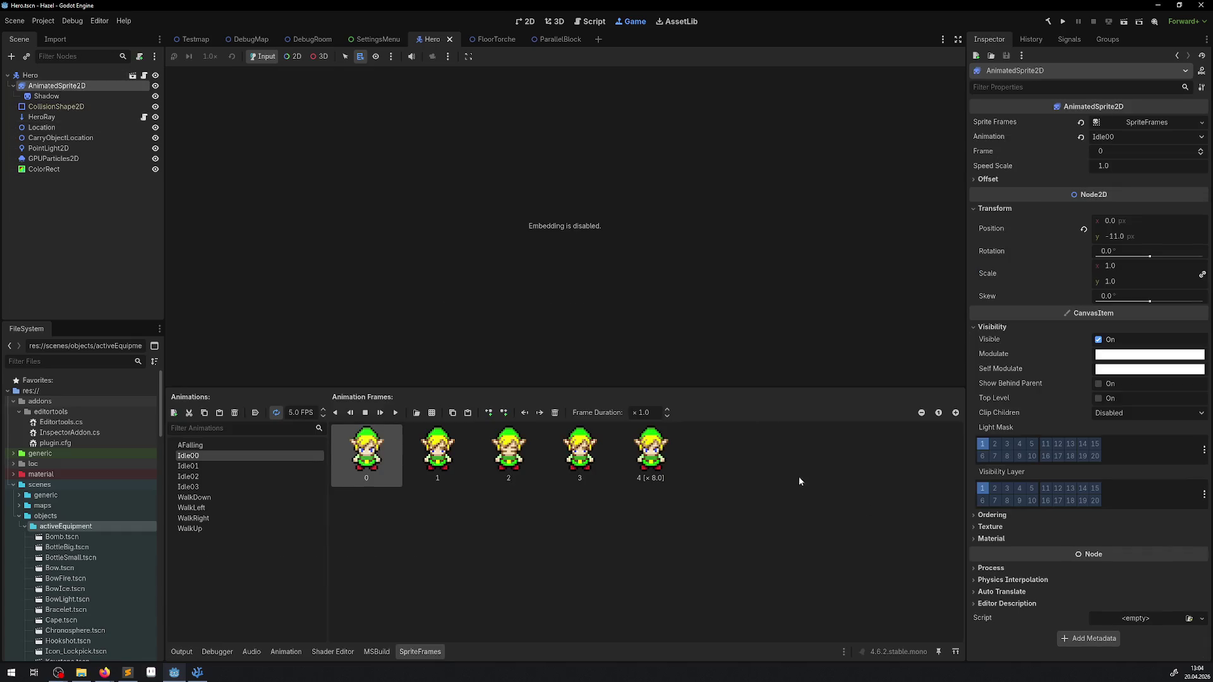
left_click(1012, 515)
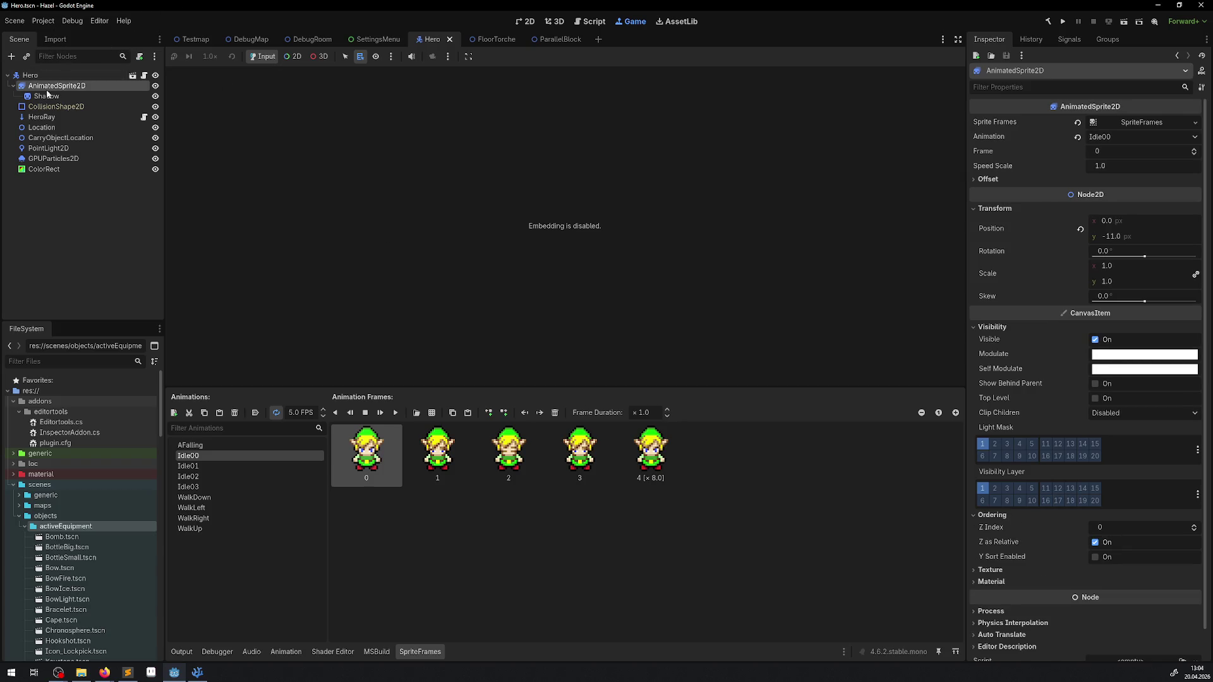
Compare the ordering of CollisionShape2D, Hero root and PointLight2D, ending in the 2D view.
left_click(48, 107)
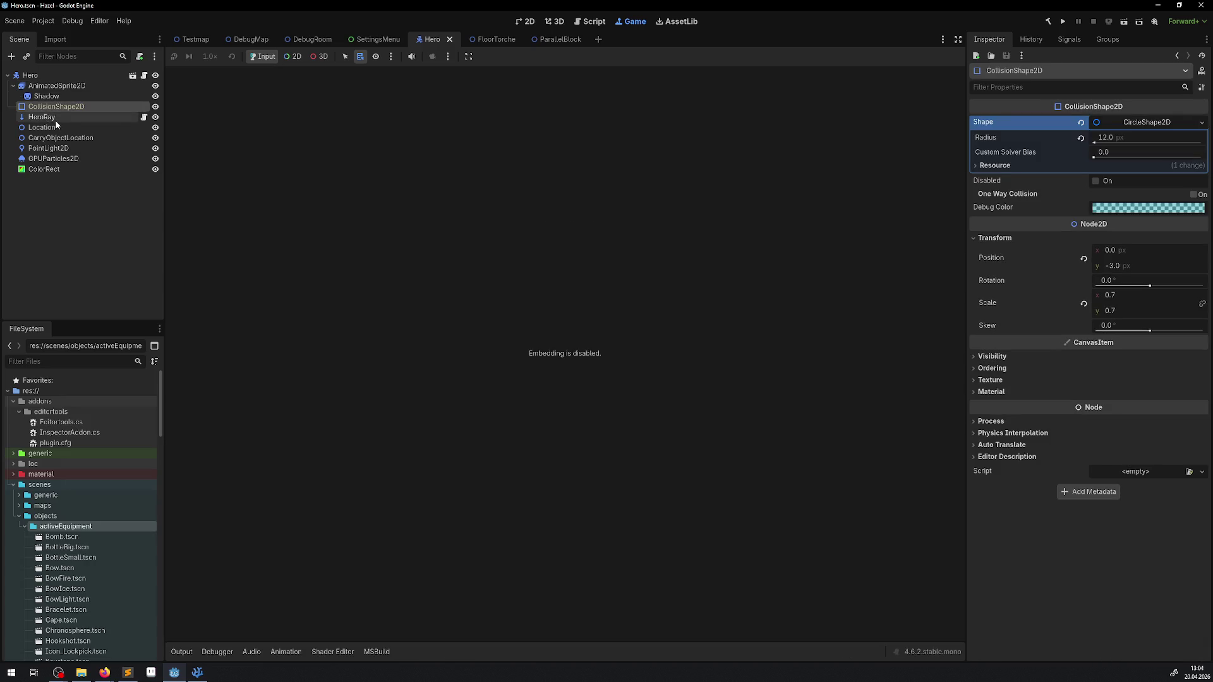
left_click(992, 369)
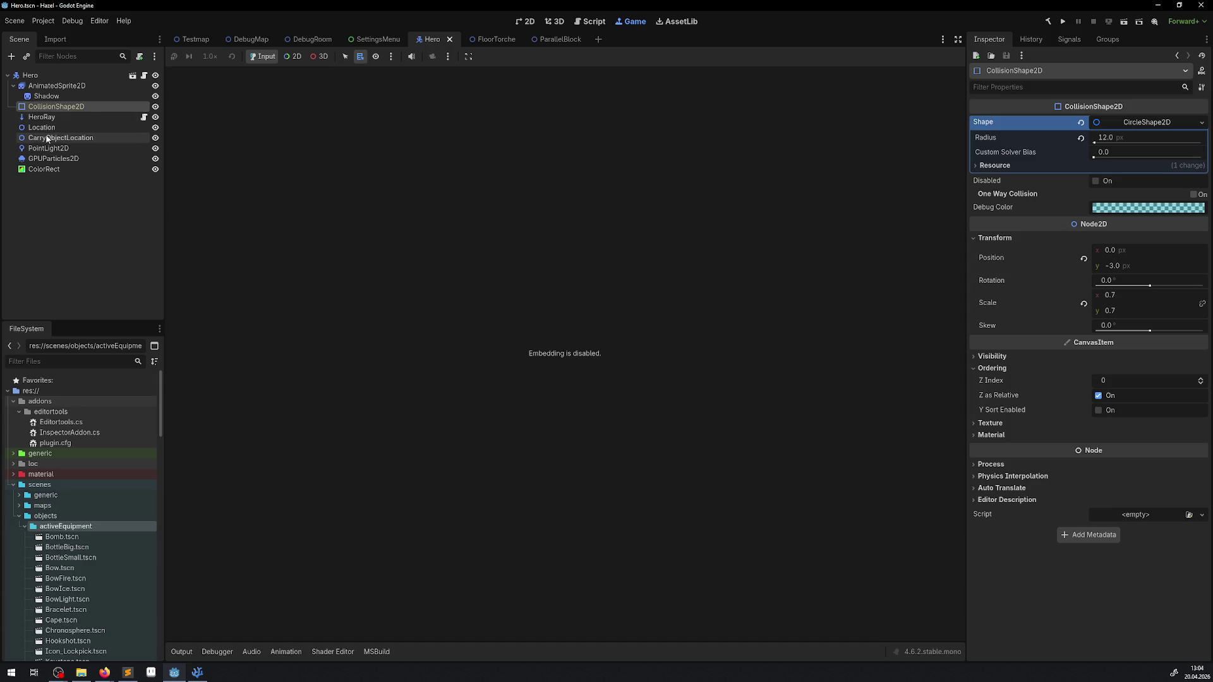
left_click(57, 86)
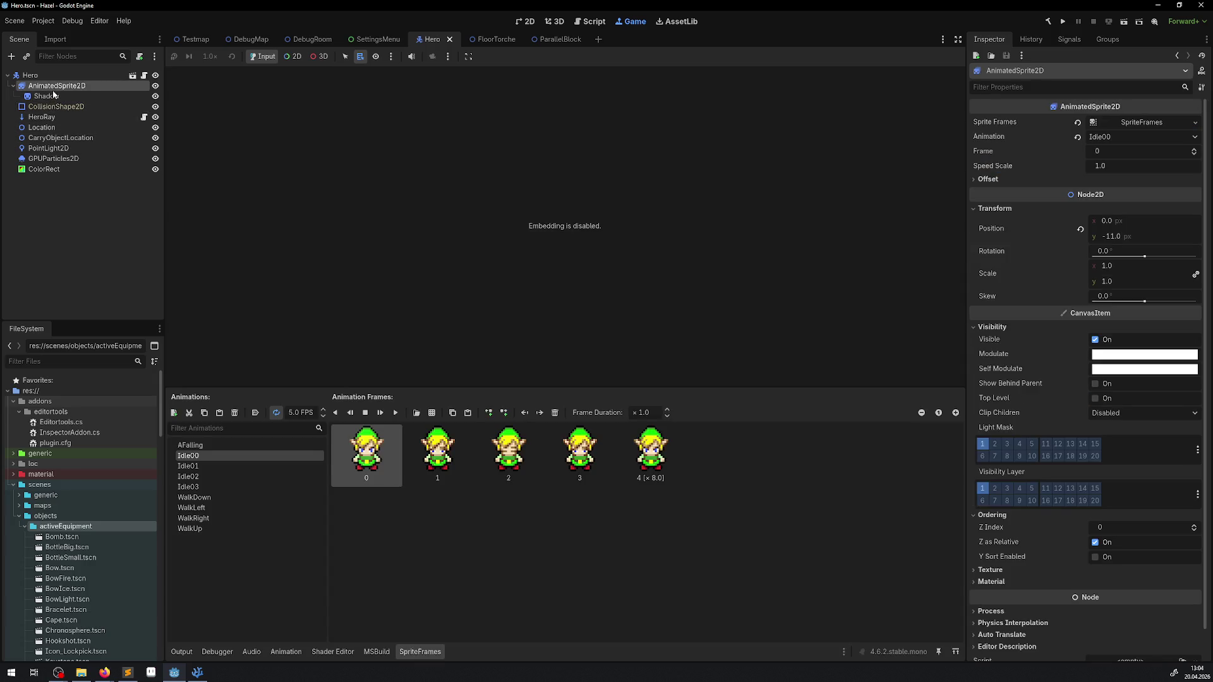
left_click(31, 76)
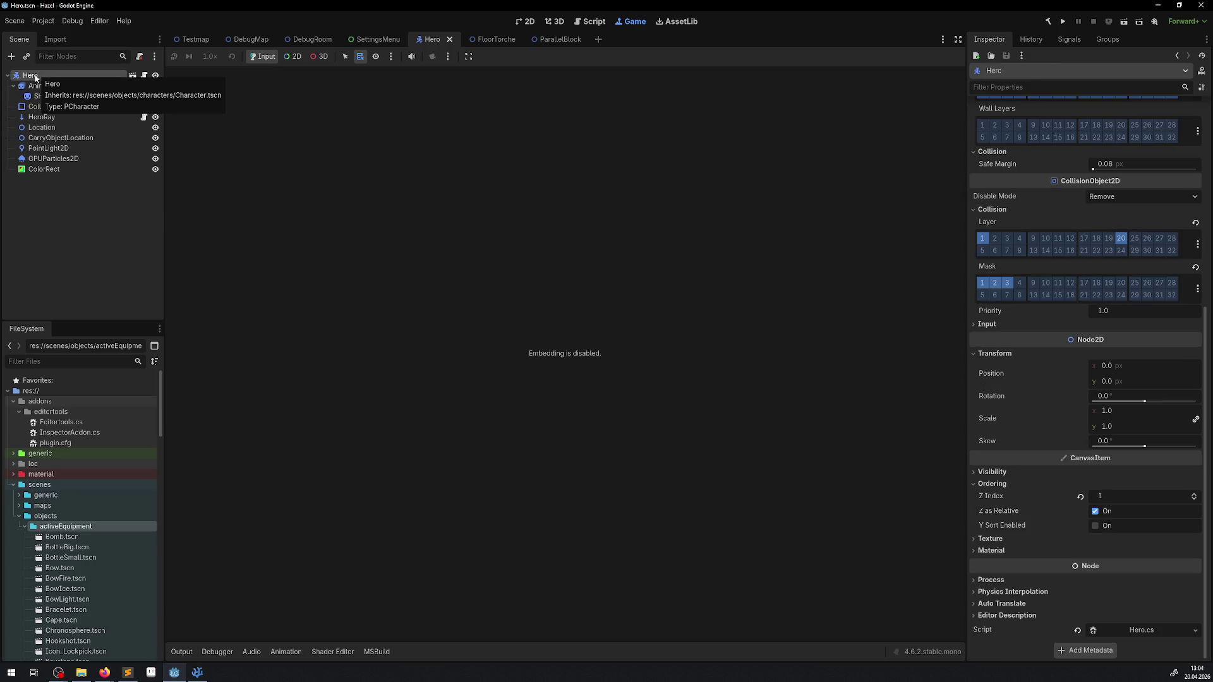
left_click(55, 149)
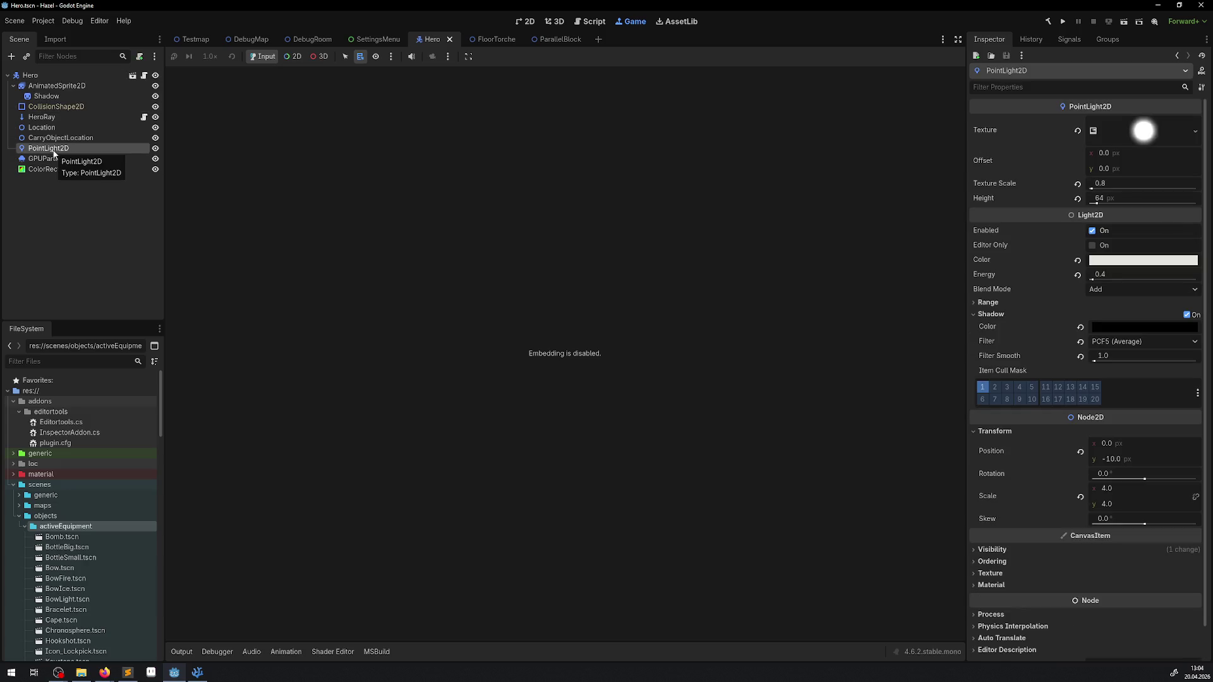
left_click(525, 20)
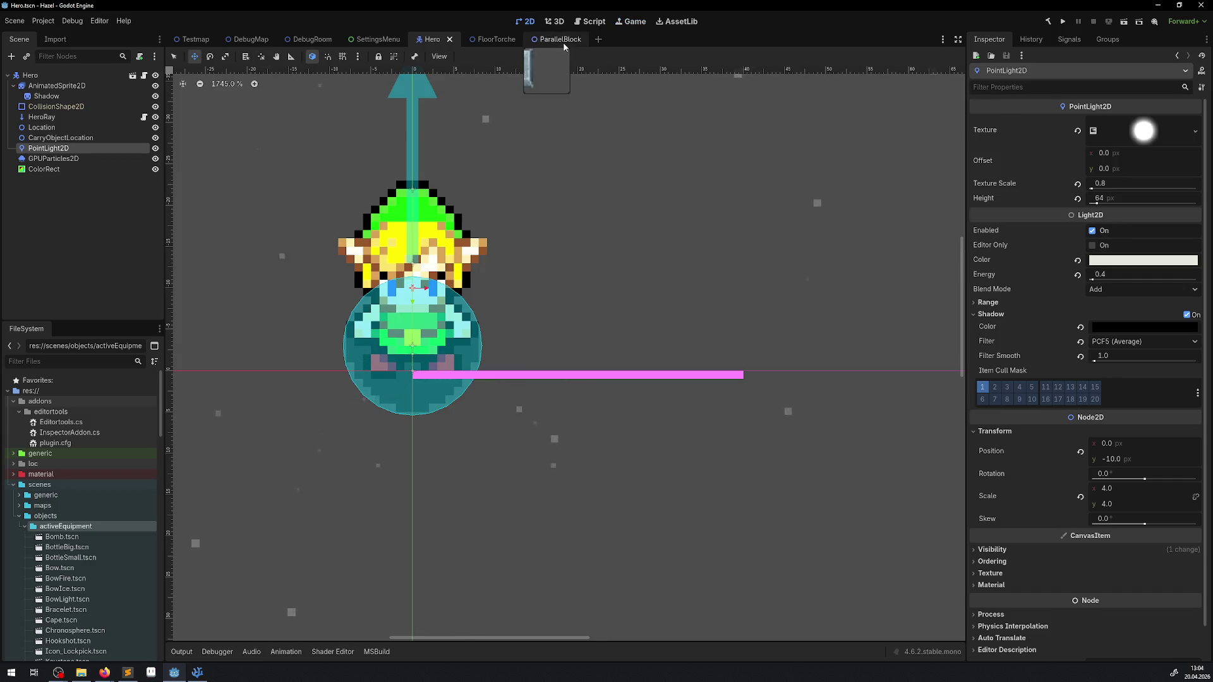
In the ParallelBlock scene, tick Y Sort Enabled on the AnimatableBody2D.
left_click(564, 43)
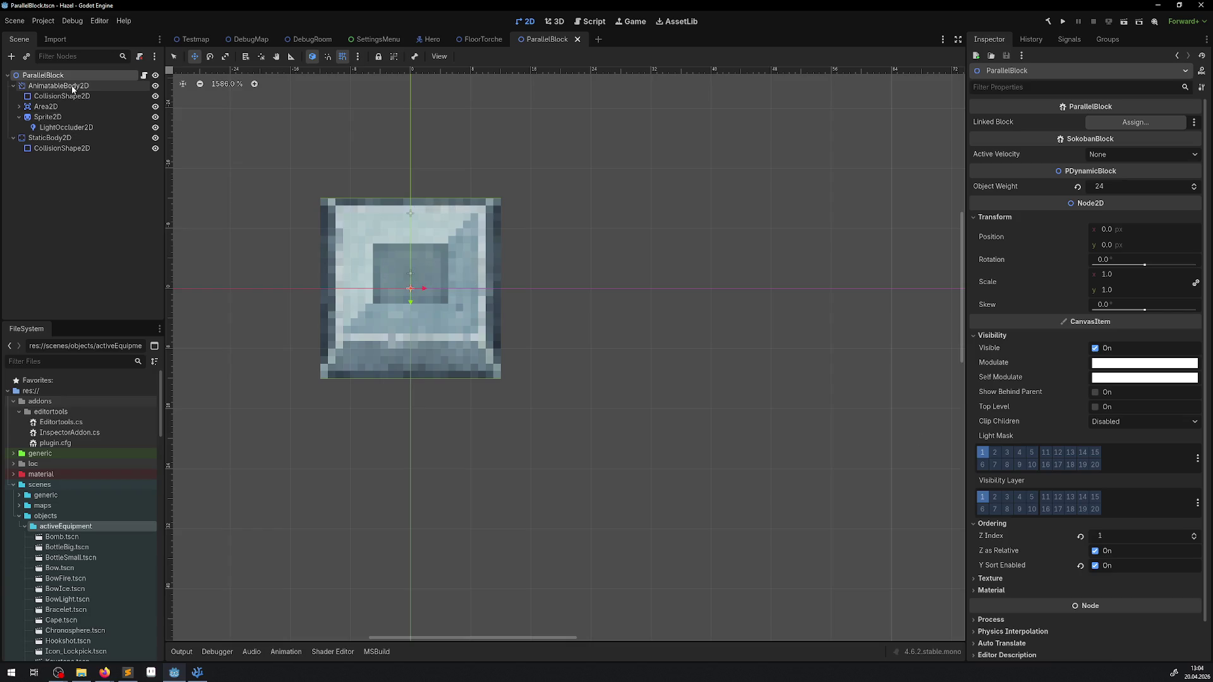
left_click(76, 86)
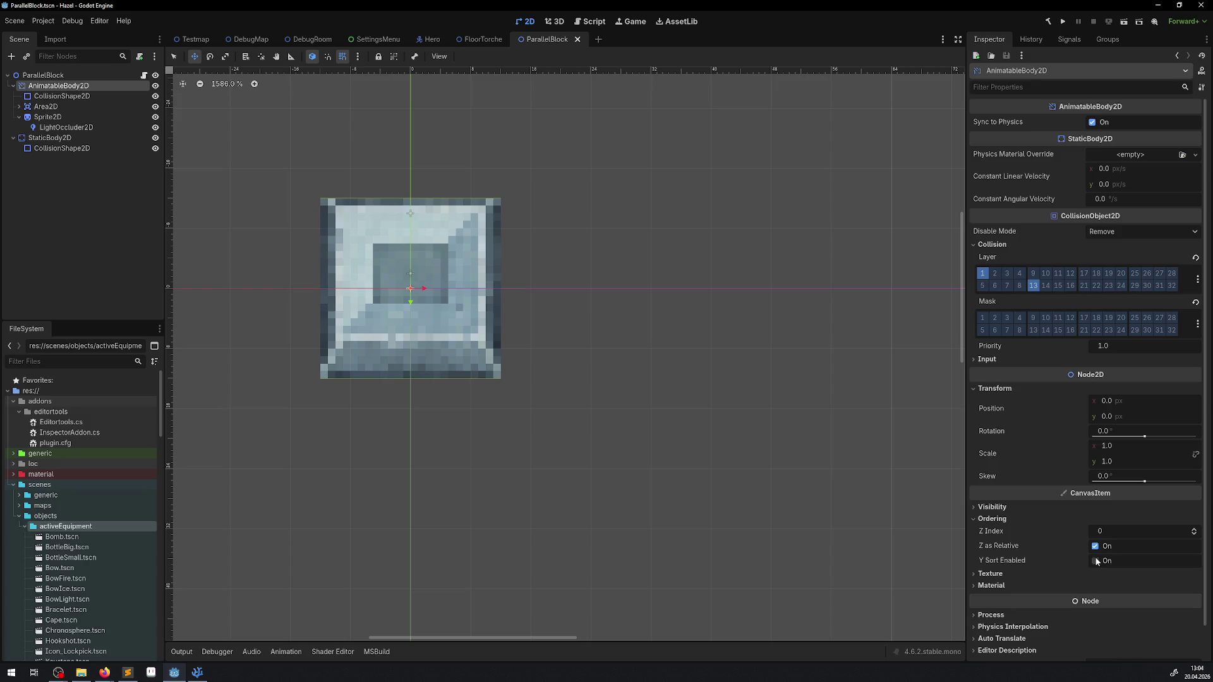
left_click(1098, 562)
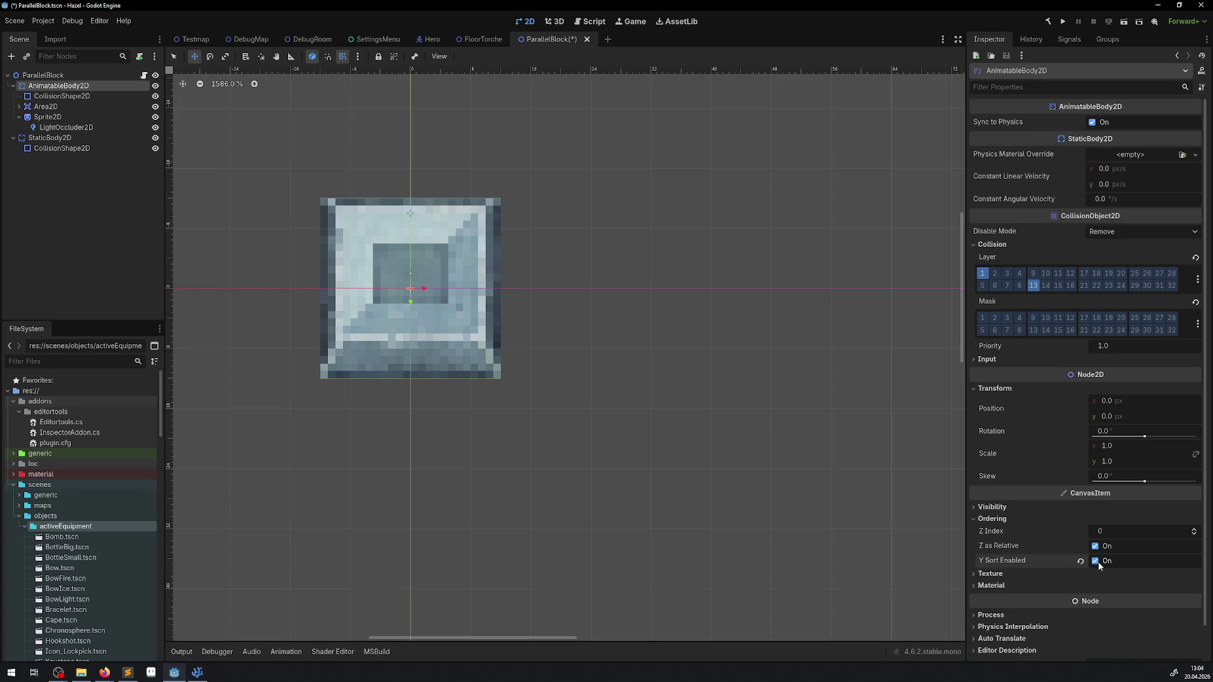
mouse_move(1010, 563)
Reselect the ParallelBlock root, save the scene, and run the project.
left_click(39, 75)
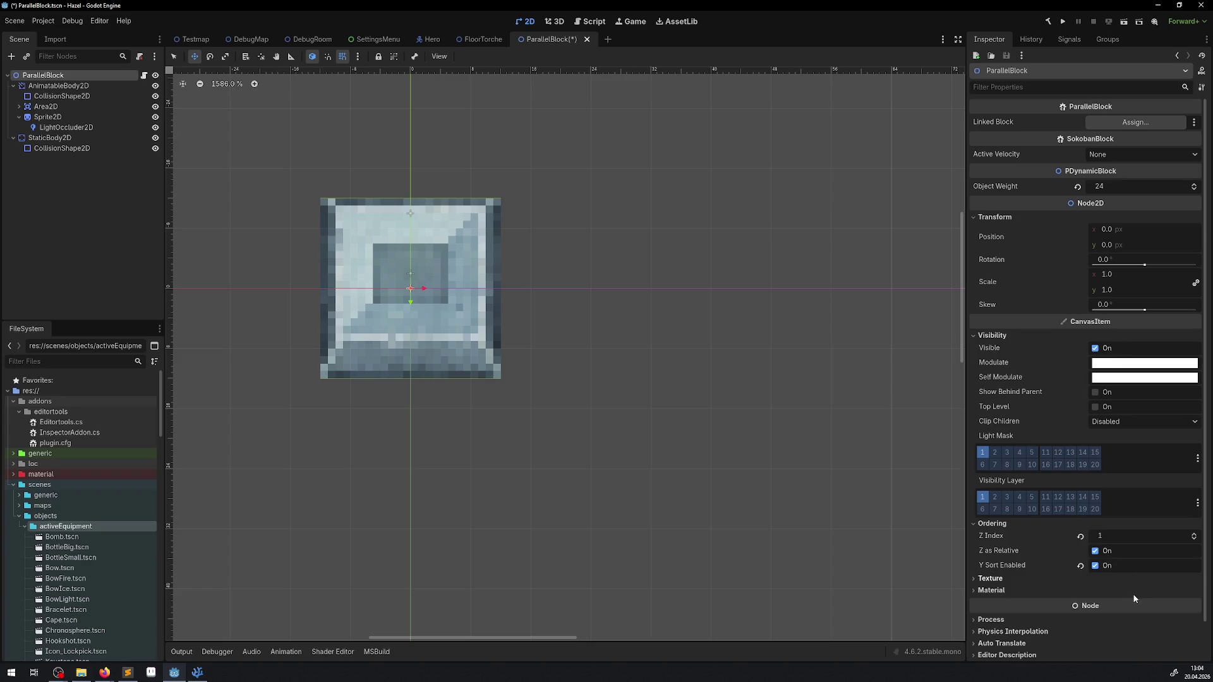
mouse_move(1016, 567)
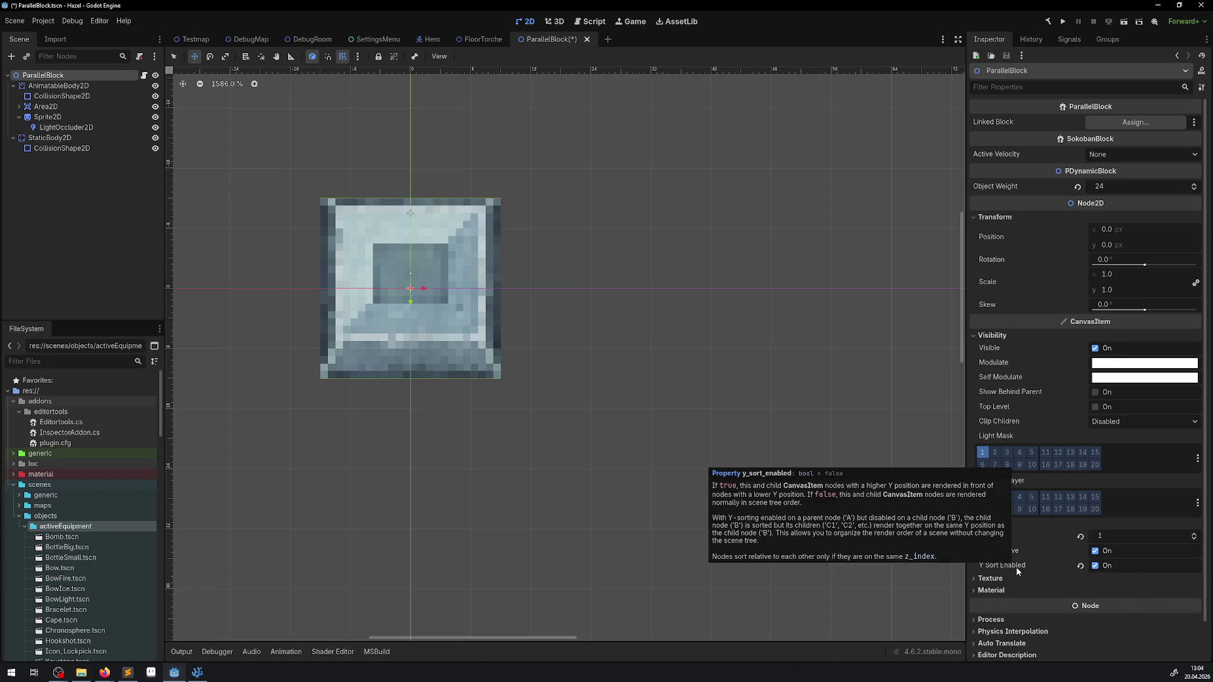
key("ctrl+s")
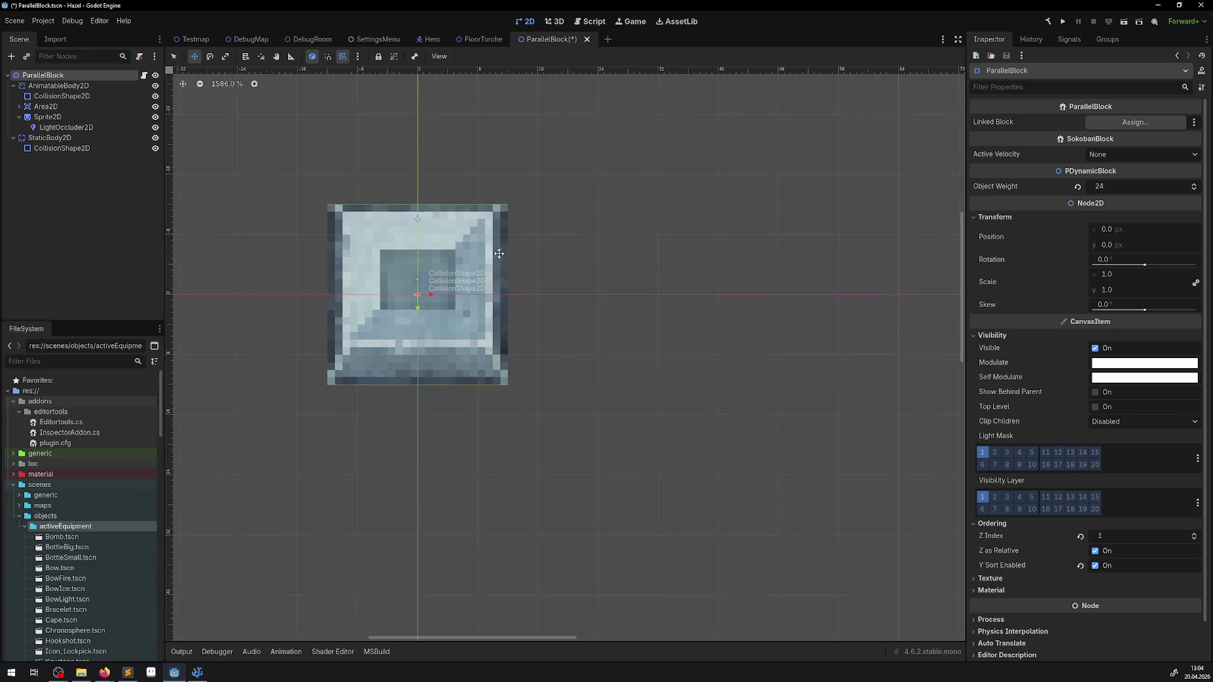
left_click(1063, 23)
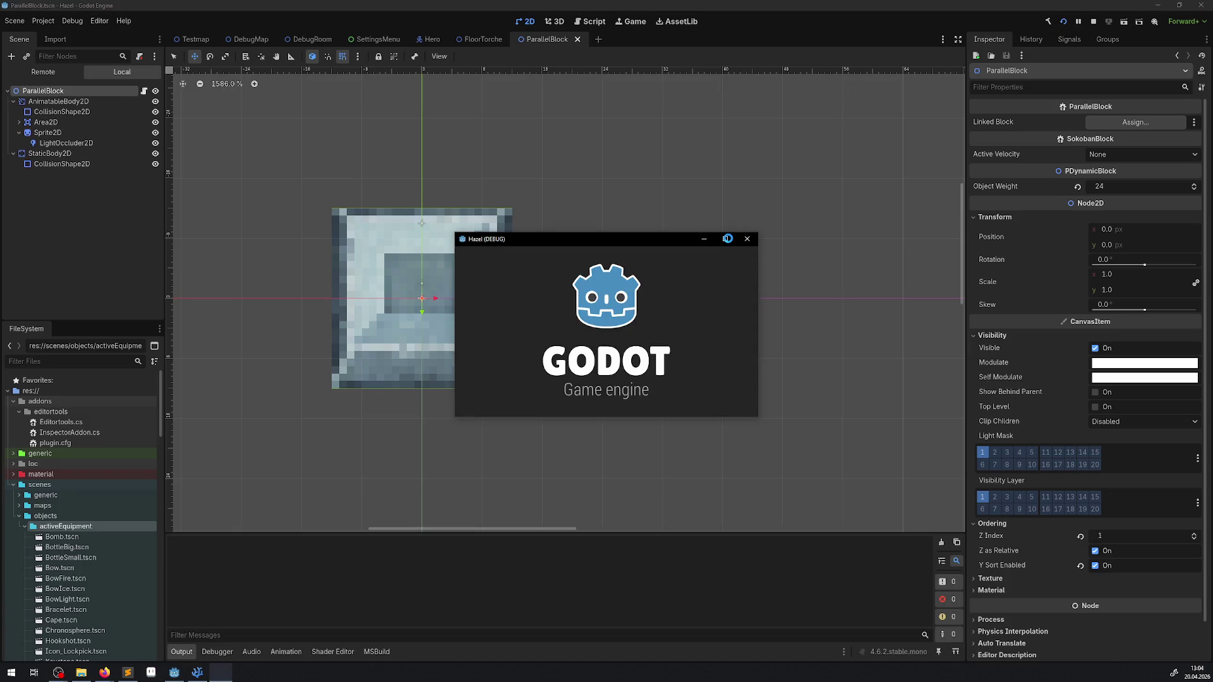
Maximize the Hazel (DEBUG) window, push the stone block by the pillars, then close it.
left_click(728, 238)
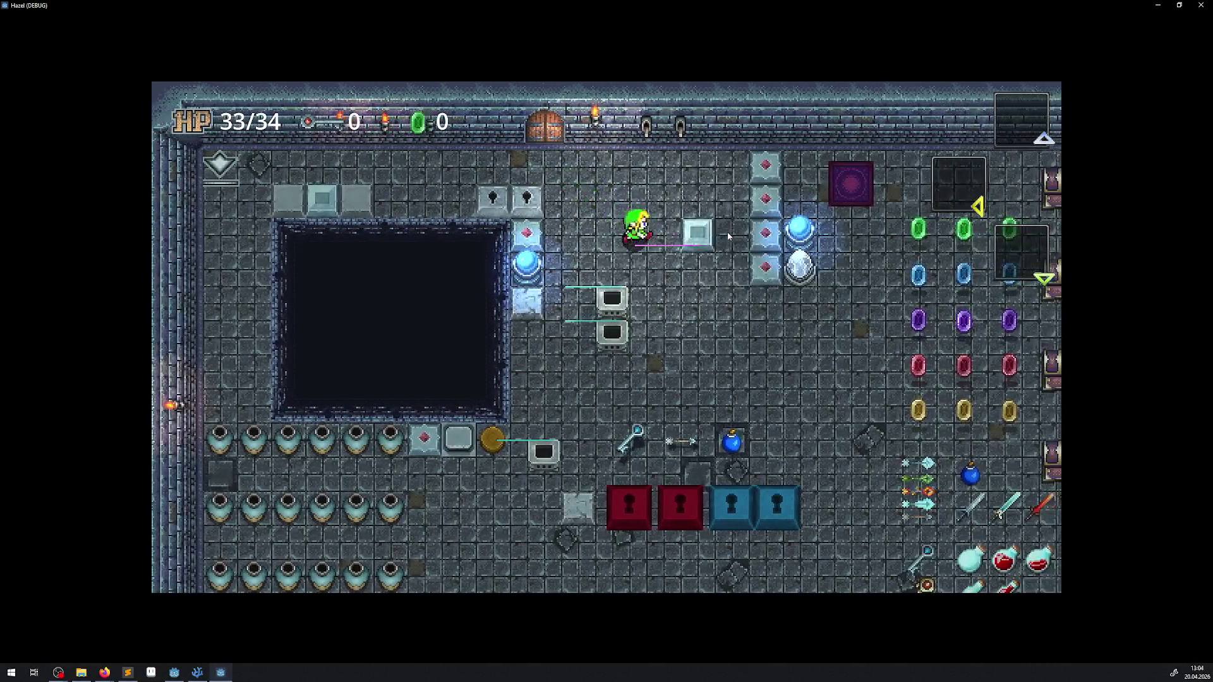
key("Right")
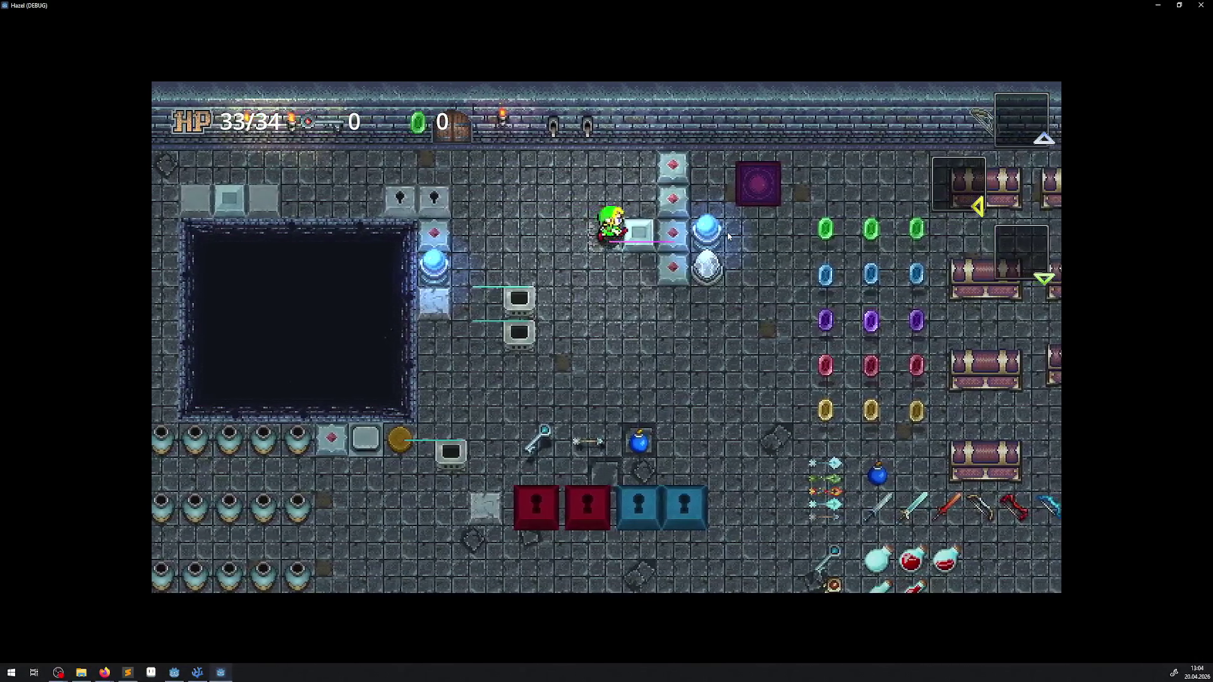
key("Up")
key("Right")
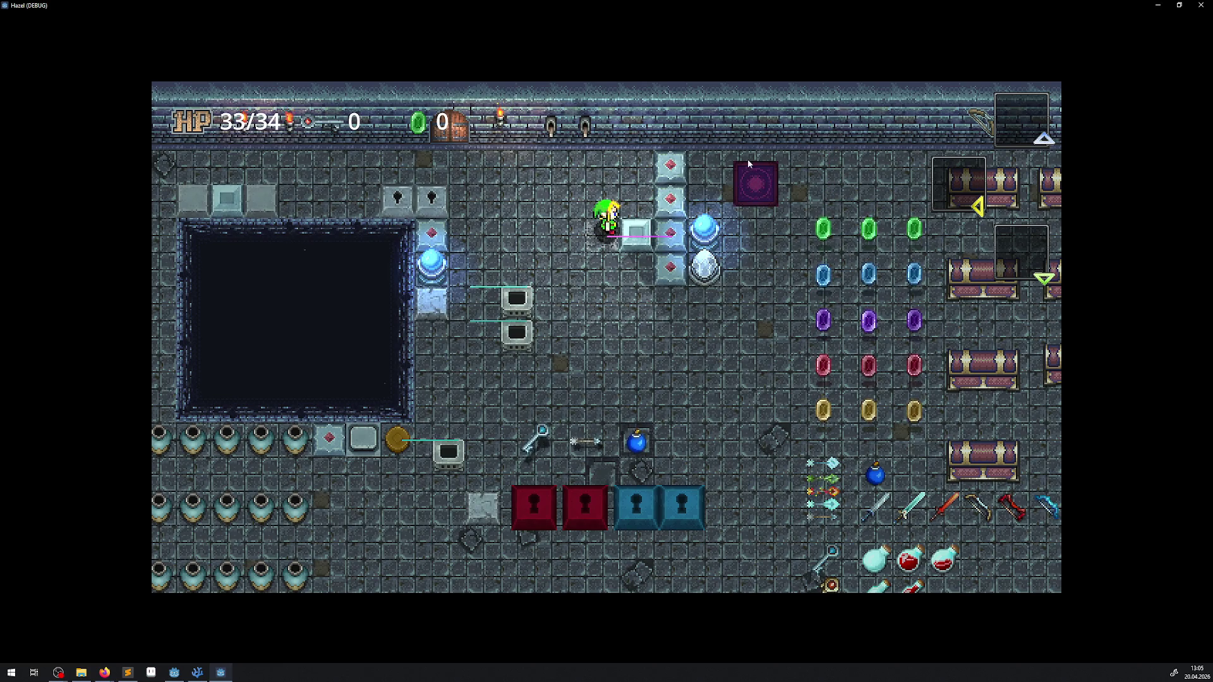
key("Down")
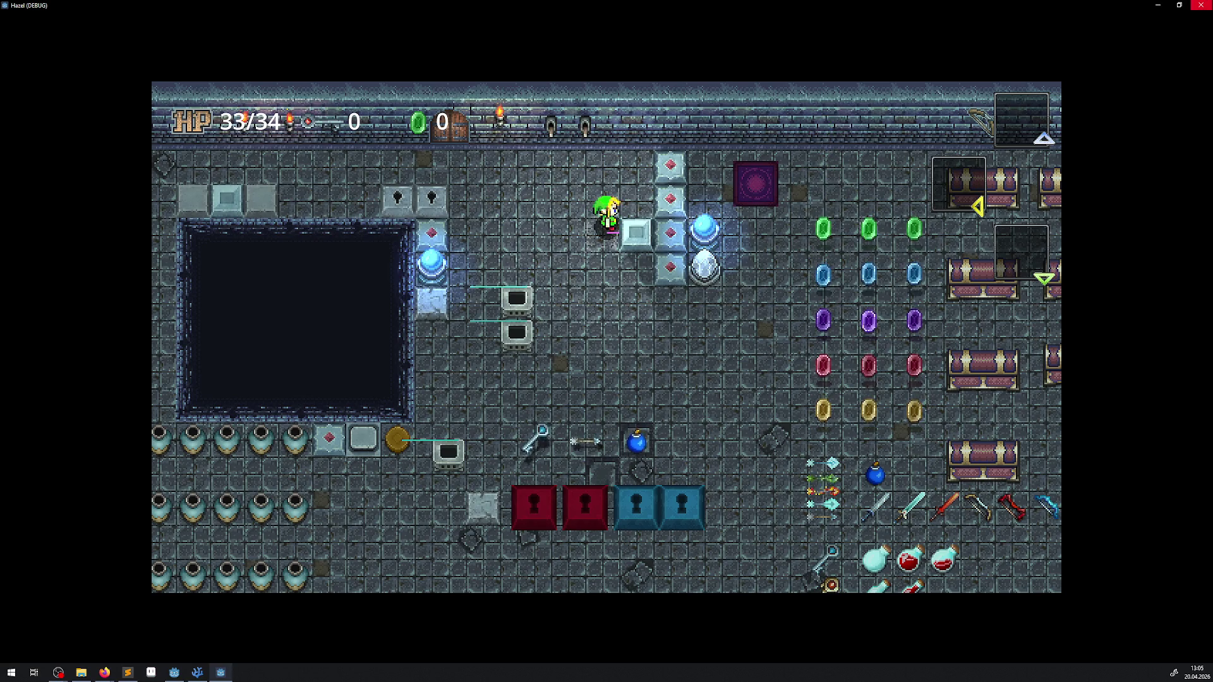
key("Up")
key("Right")
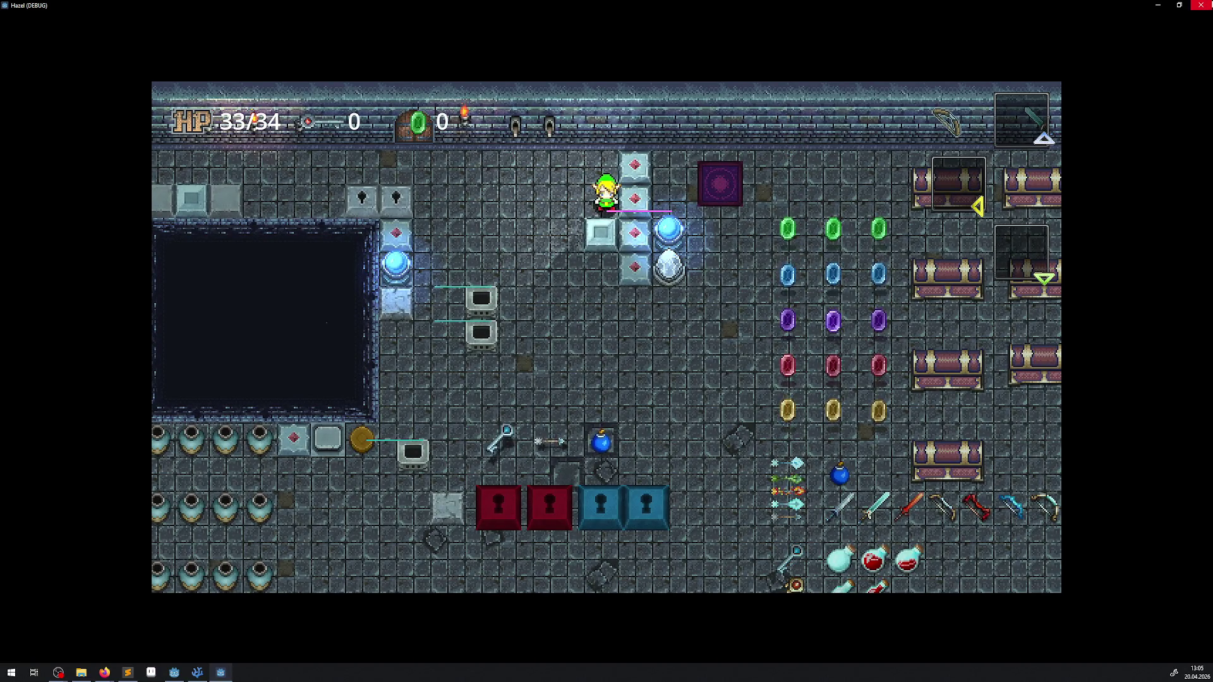
left_click(1201, 5)
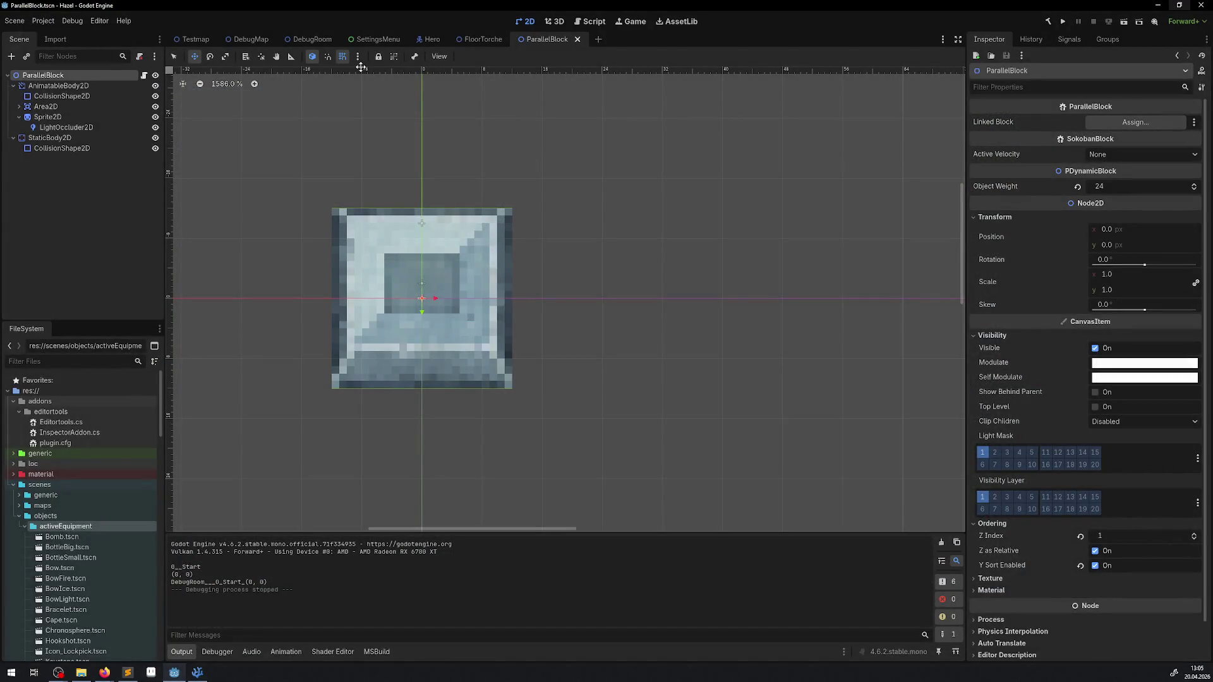
Tick Y Sort Enabled on the Hero root node, save the Hero scene, and run the project.
left_click(431, 40)
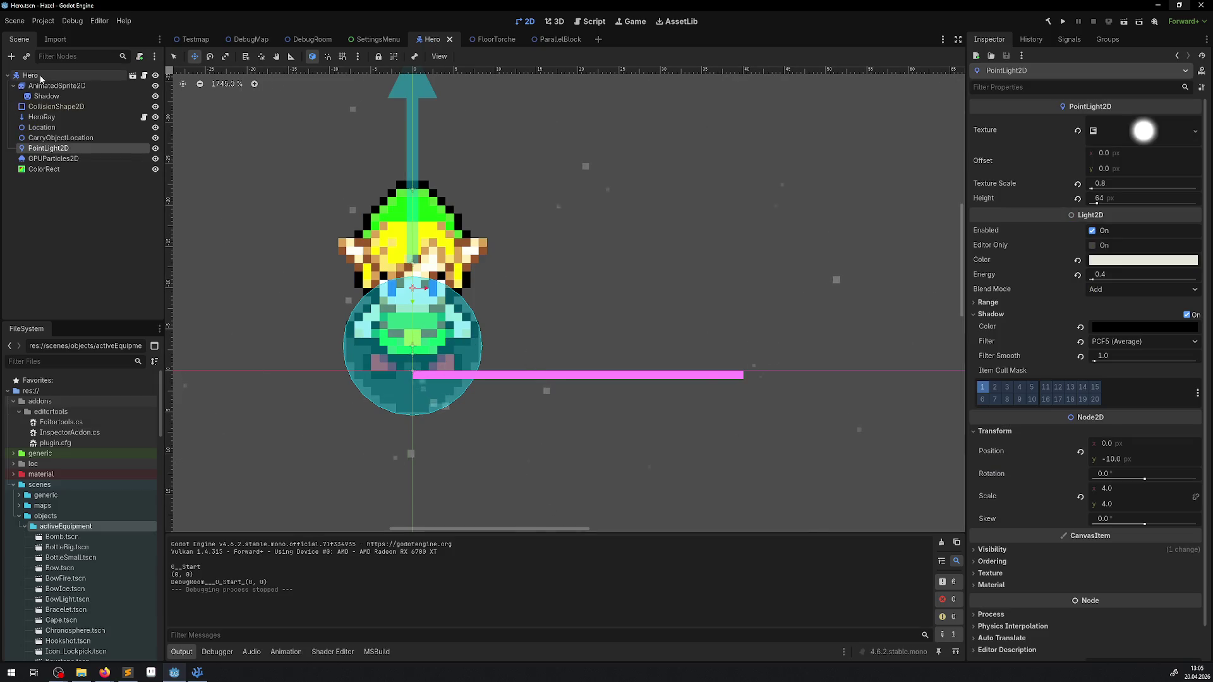
left_click(41, 77)
left_click(54, 87)
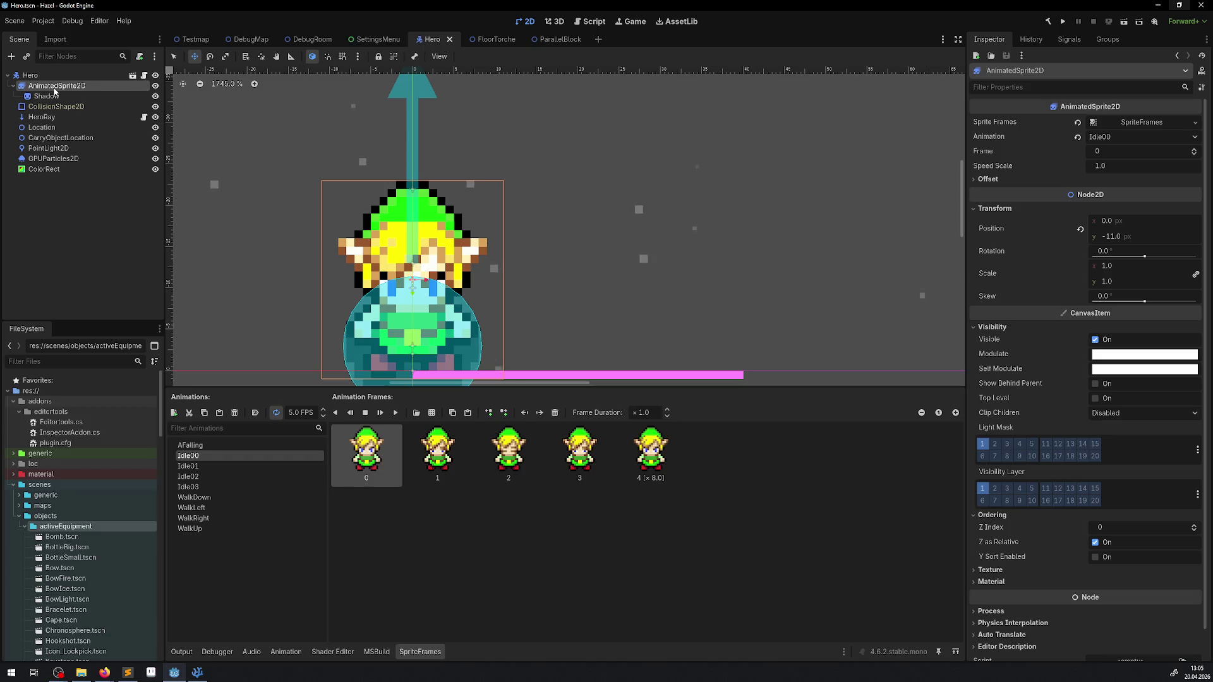
left_click(39, 73)
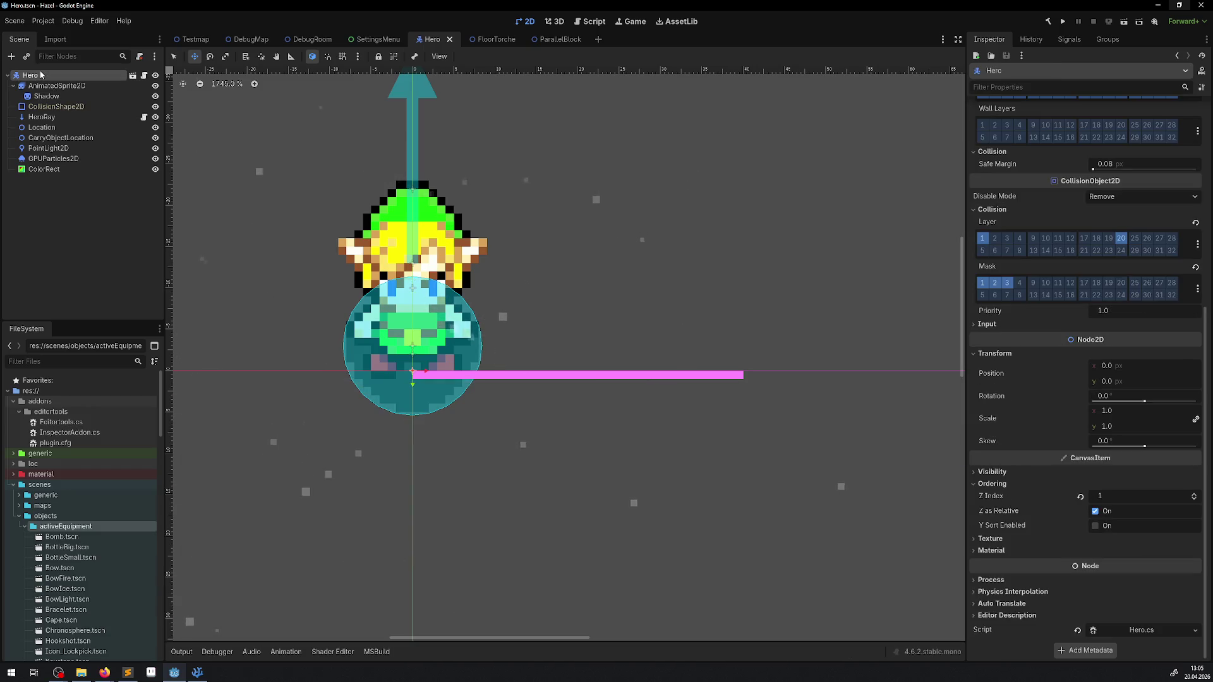
left_click(1095, 525)
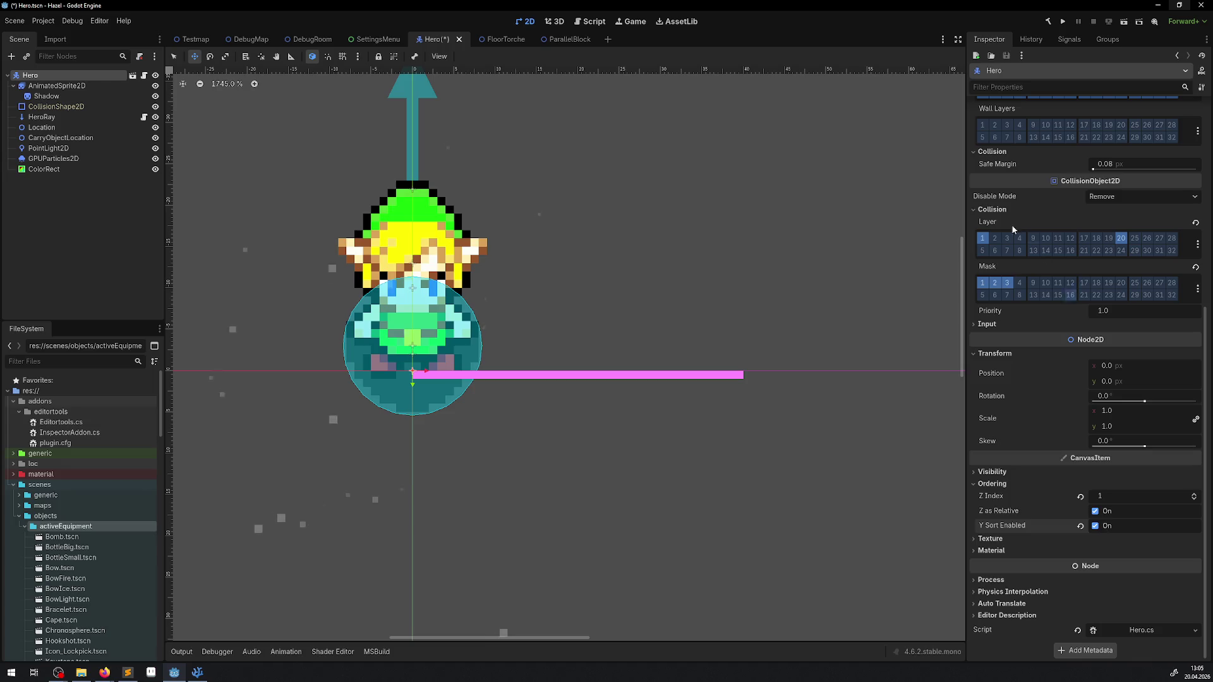
key("ctrl+s")
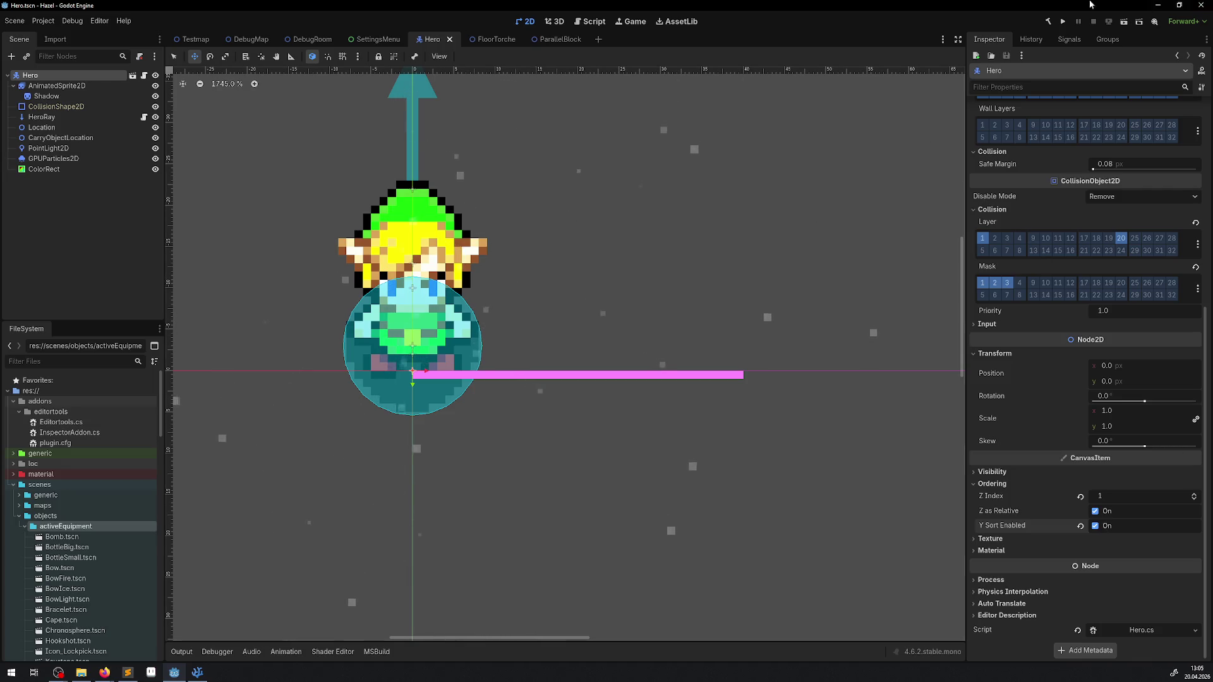
left_click(1062, 22)
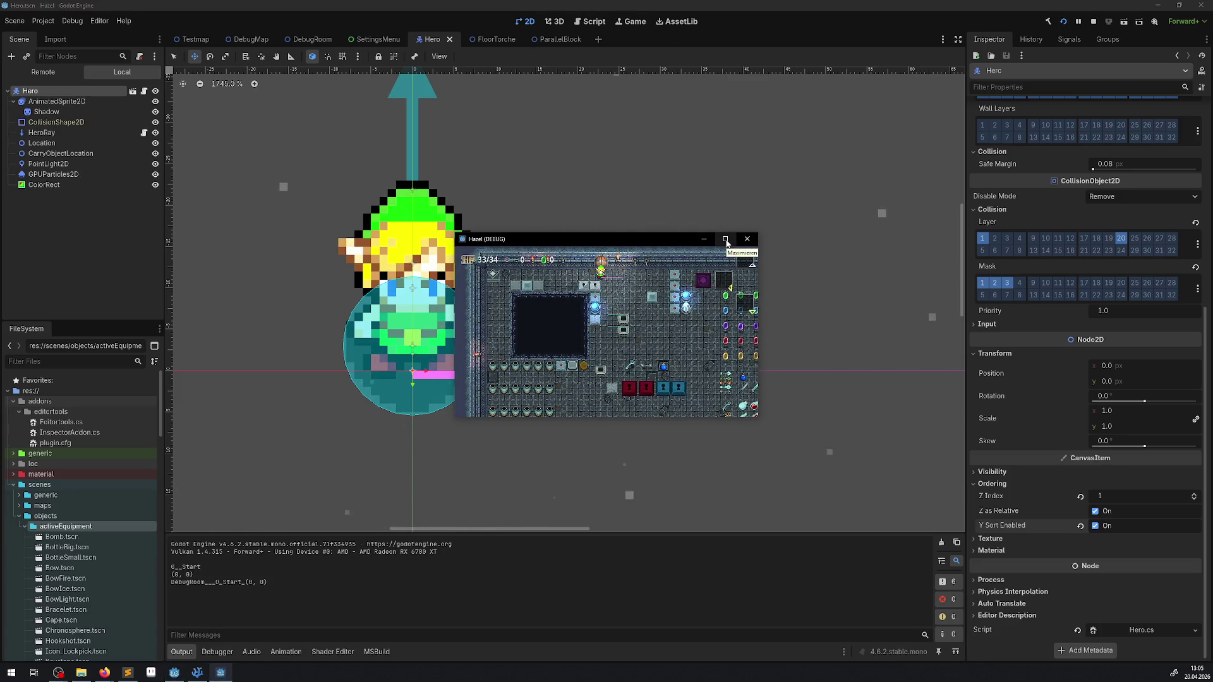
Maximize the game window and walk the hero up and down along the block.
left_click(725, 239)
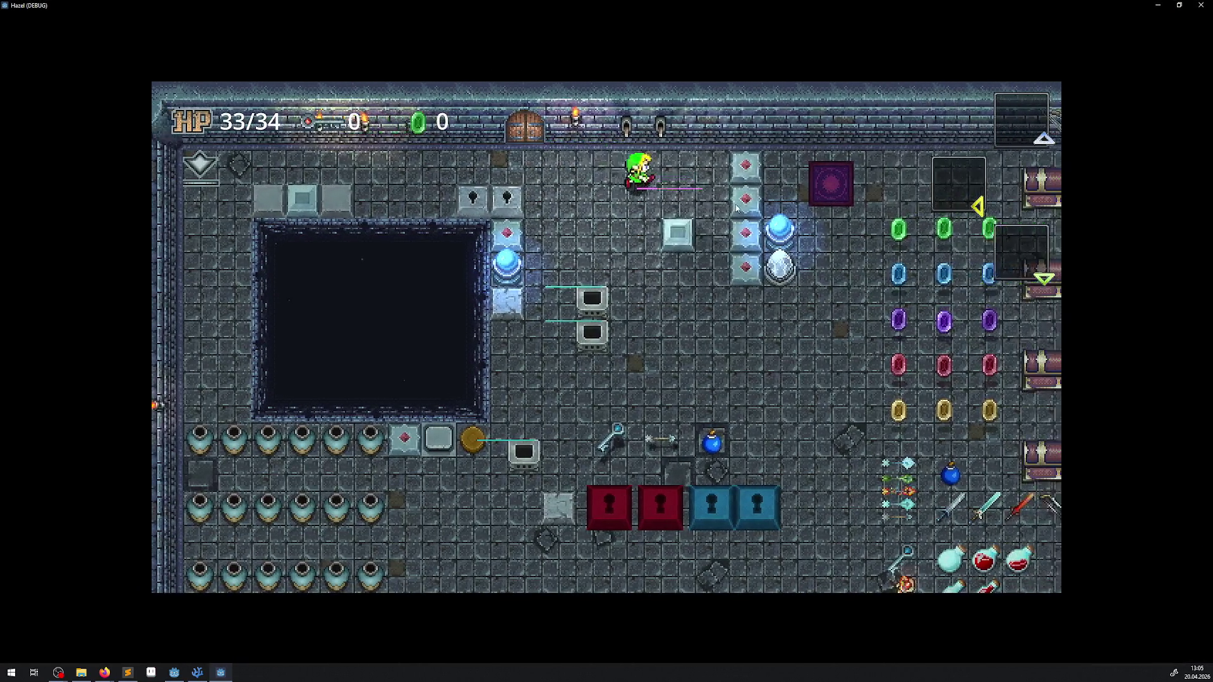
key("Down")
key("Right")
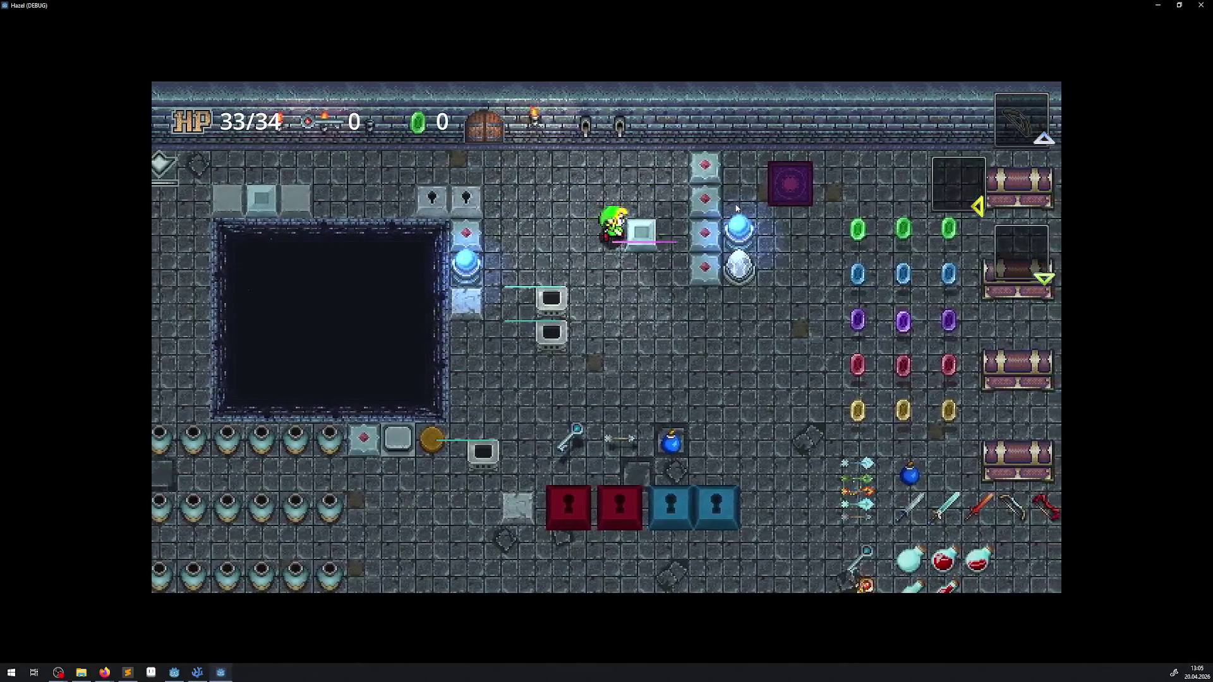
key("Right")
key("Up")
key("Down")
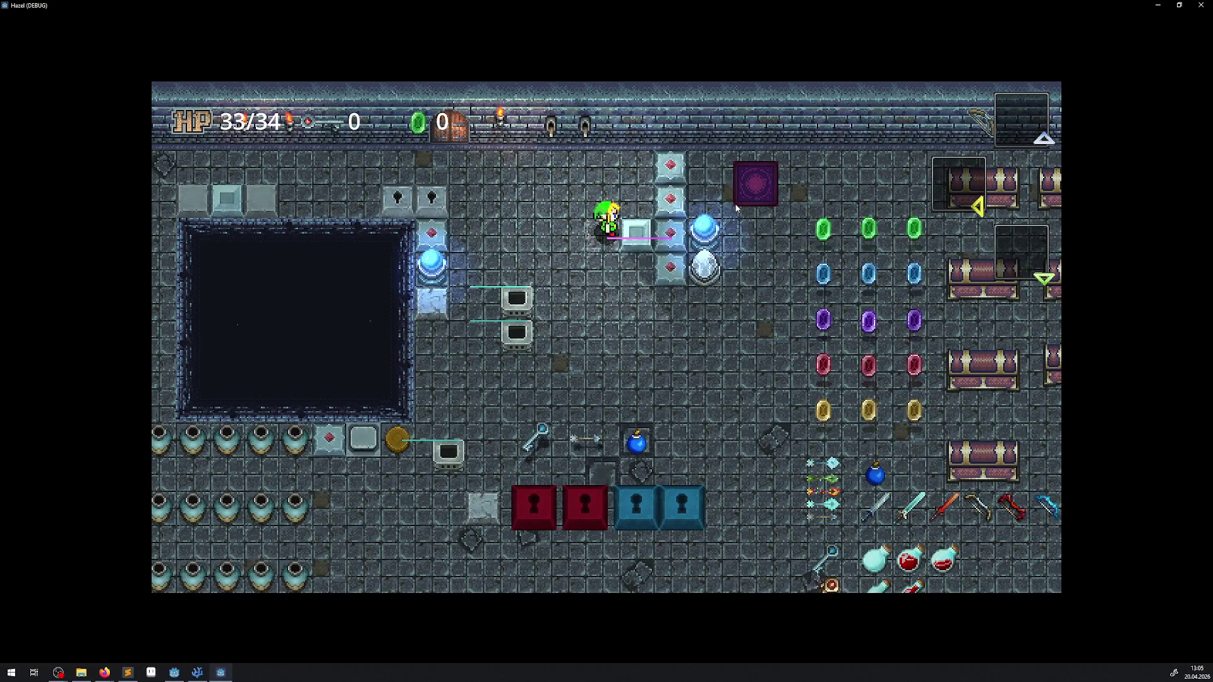
key("Down")
key("Down")
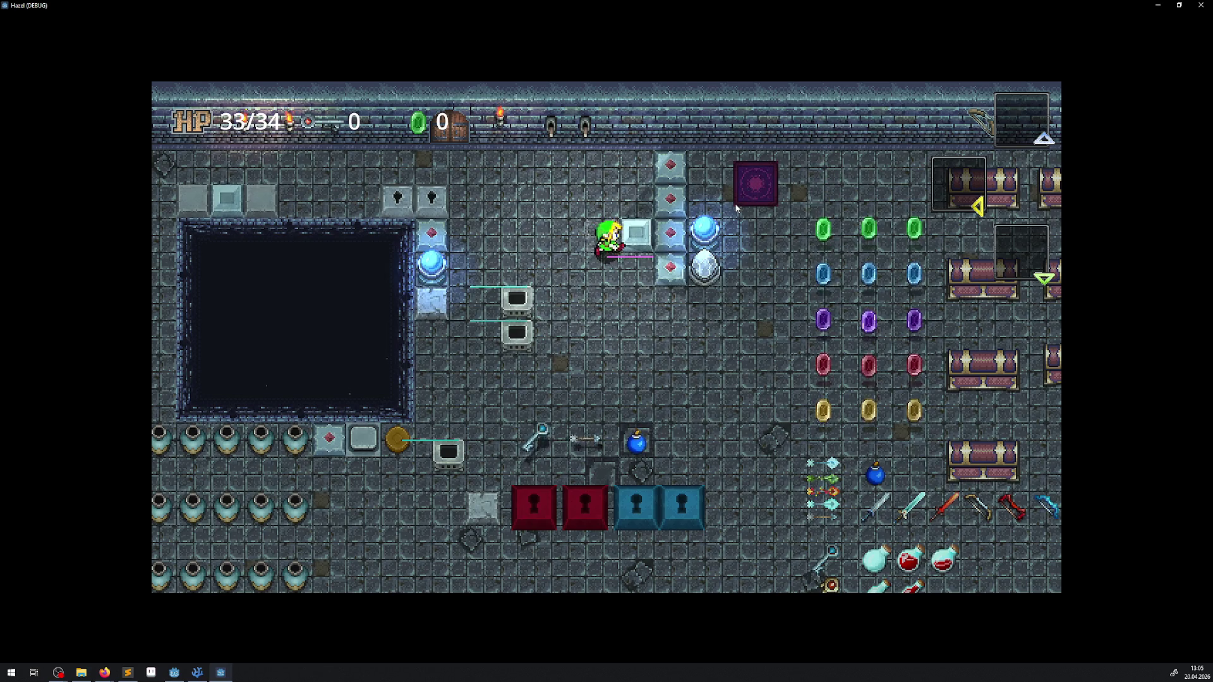
key("Up")
key("Down")
key("Down")
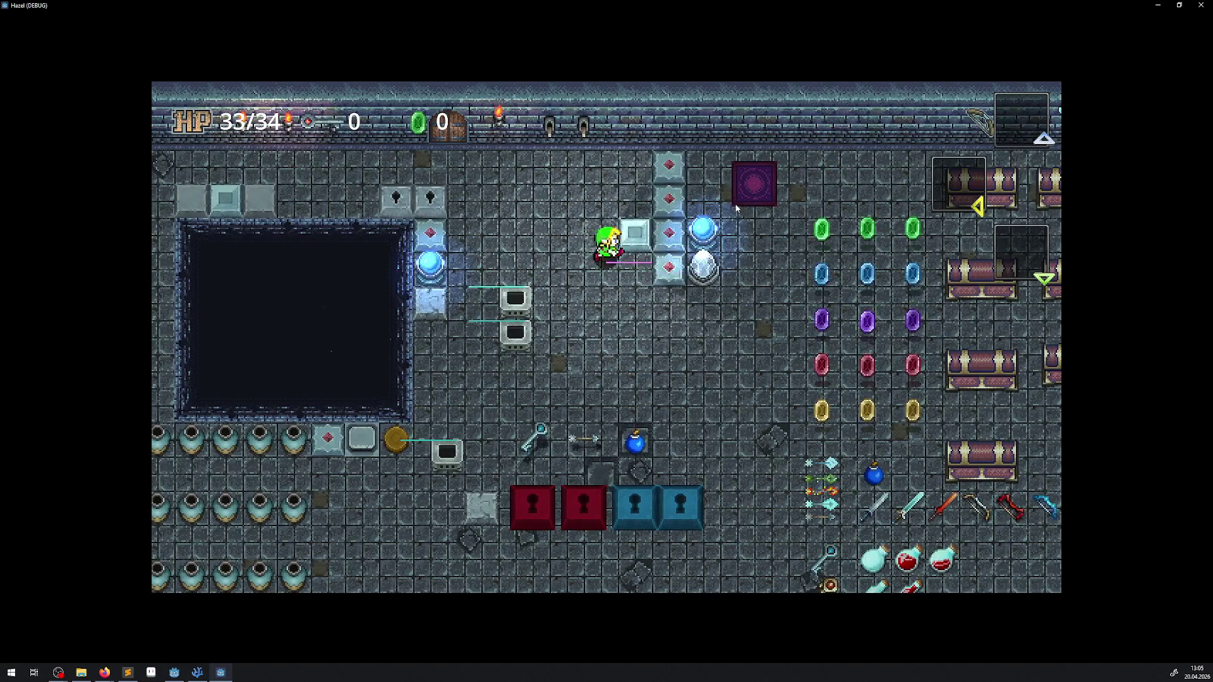
key("Up")
key("Up")
key("Right")
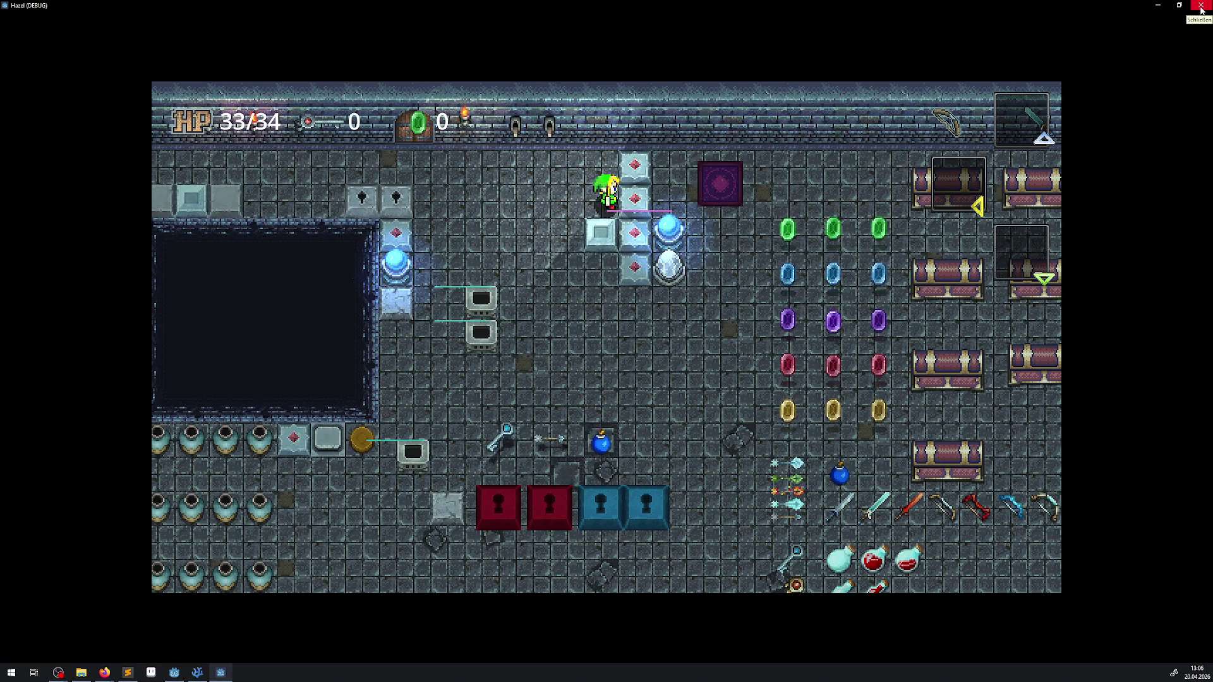
Walk the hero beside the monitor blocks, then close the game window.
key("Left")
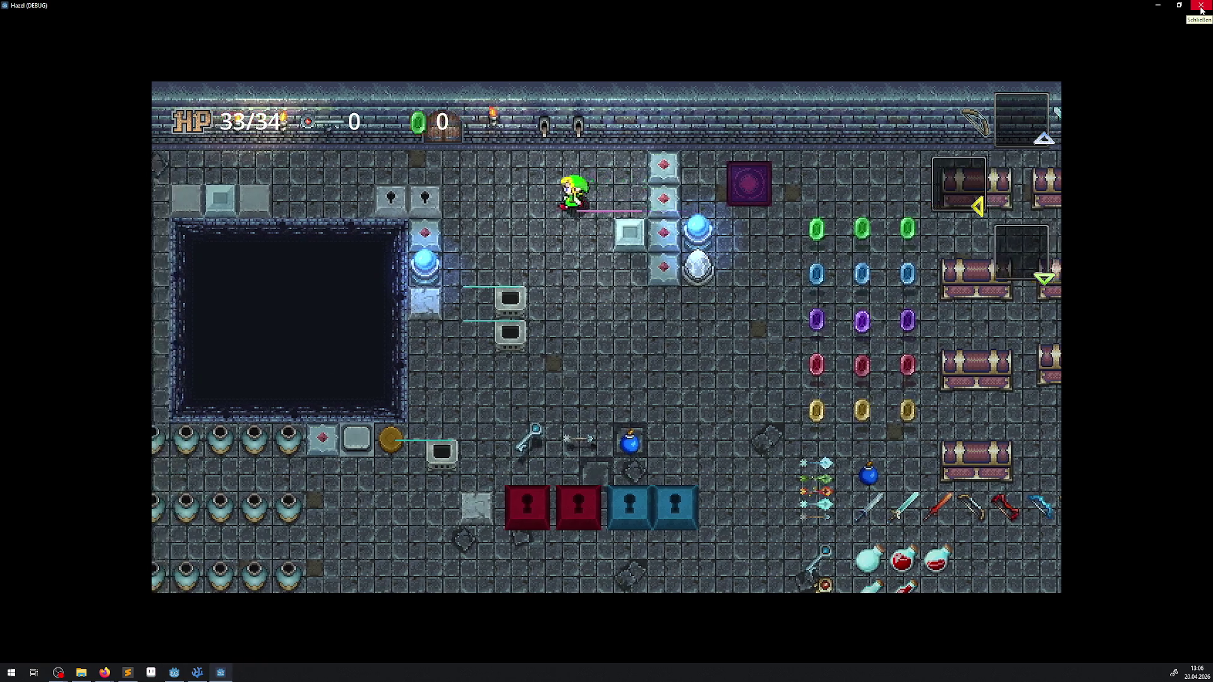
key("Down")
key("Up")
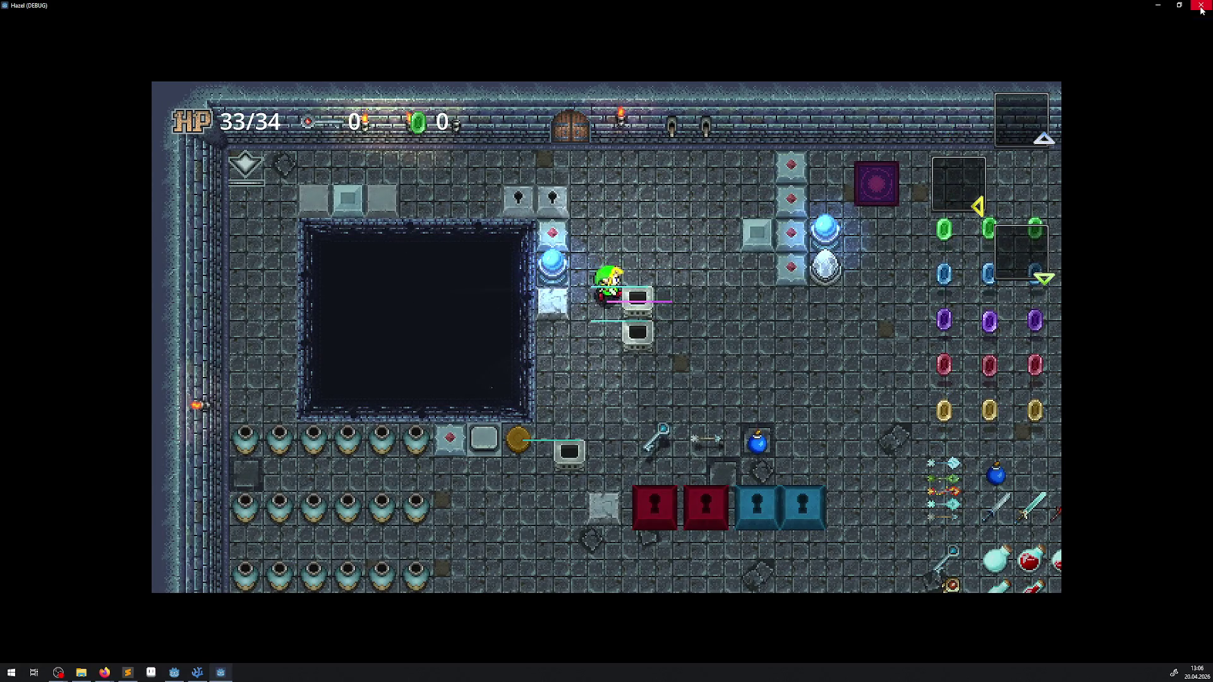
key("Down")
left_click(1201, 6)
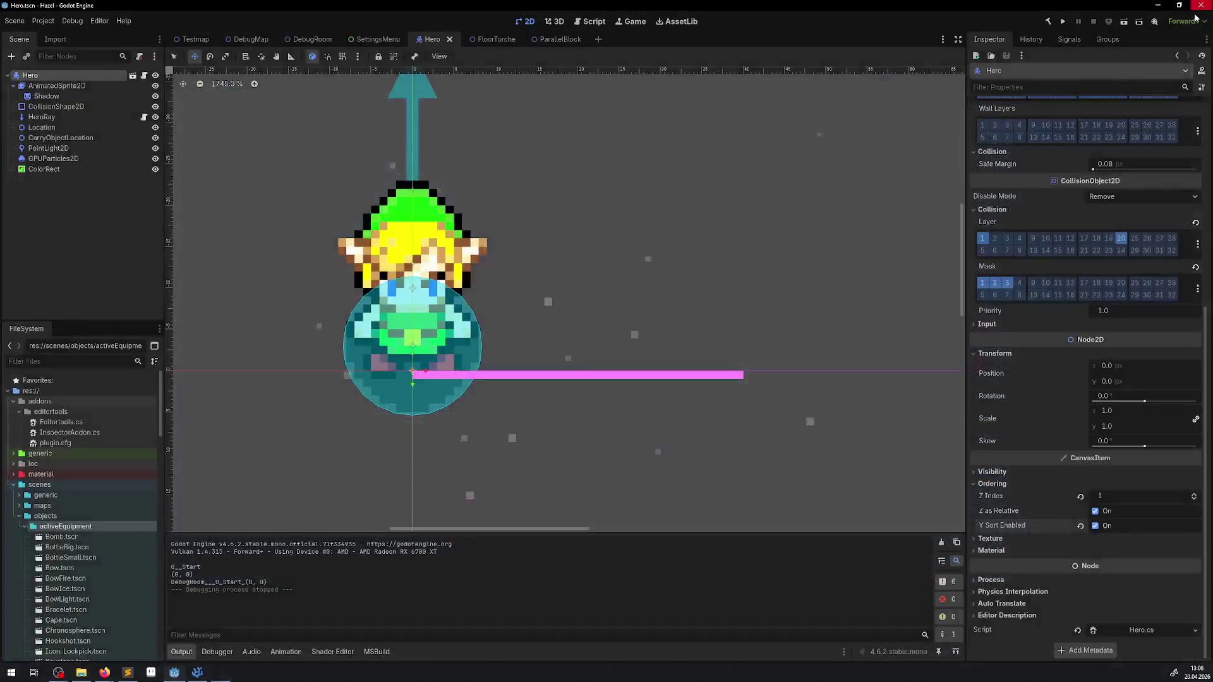
Enable Y Sort Enabled on the AnimatedSprite2D, save the Hero scene, and run the project.
left_click(73, 87)
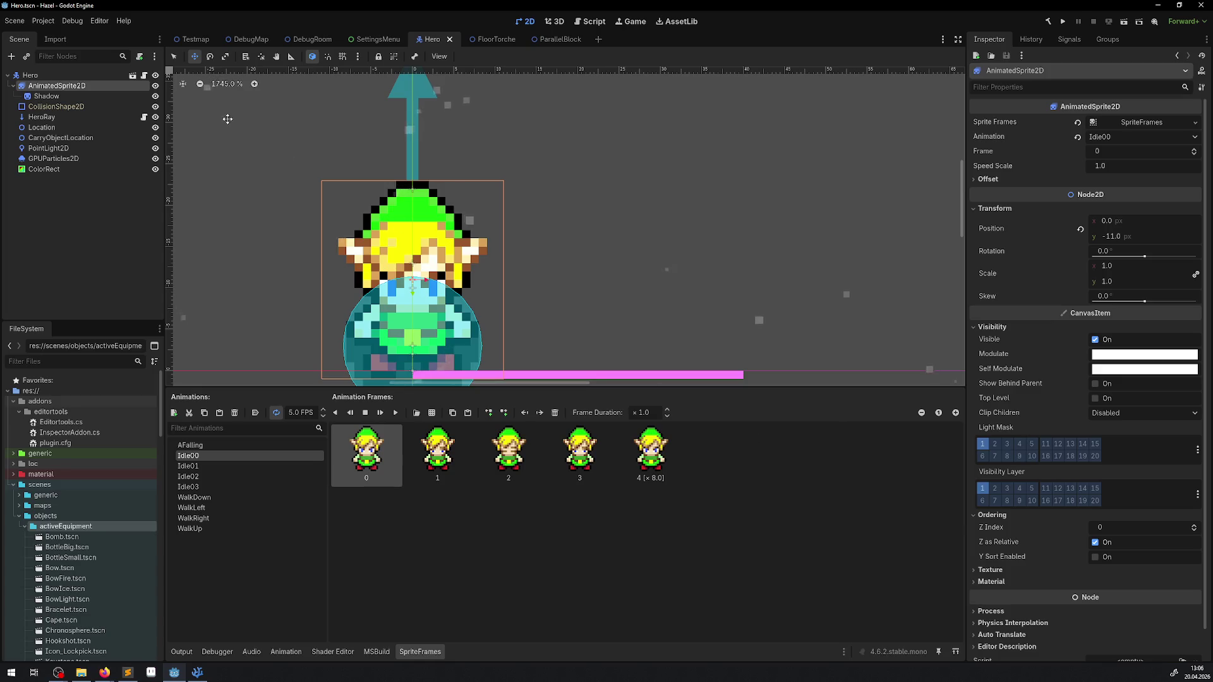
left_click(1096, 559)
left_click_drag(594, 213, 610, 142)
key("ctrl+s")
left_click(1102, 562)
left_click(1093, 564)
key("ctrl+s")
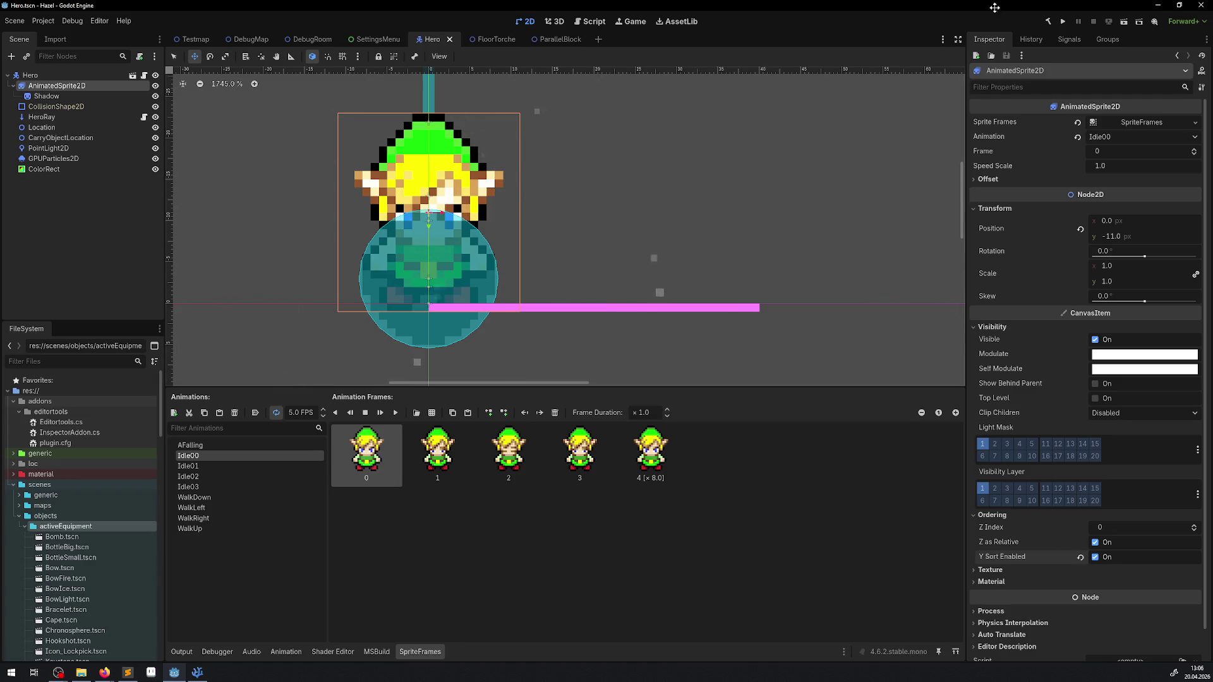
left_click(1064, 22)
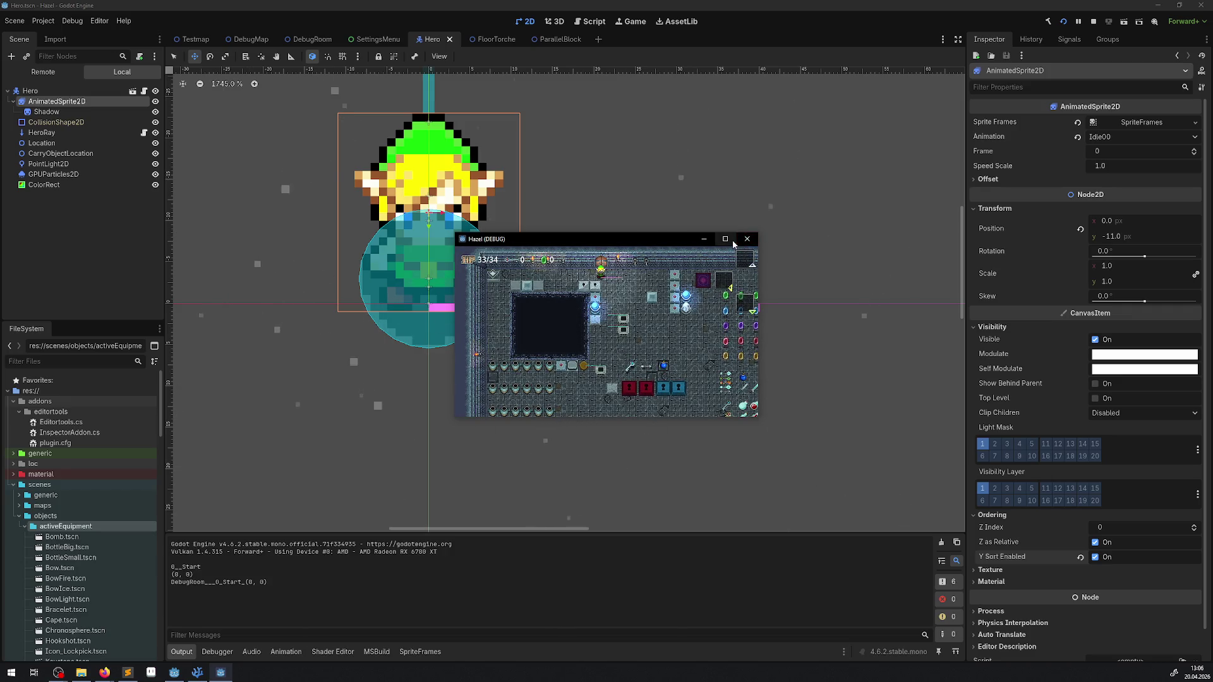
Maximize the game, walk the hero down from the top door, push the pale block right, stop with F8.
left_click(725, 239)
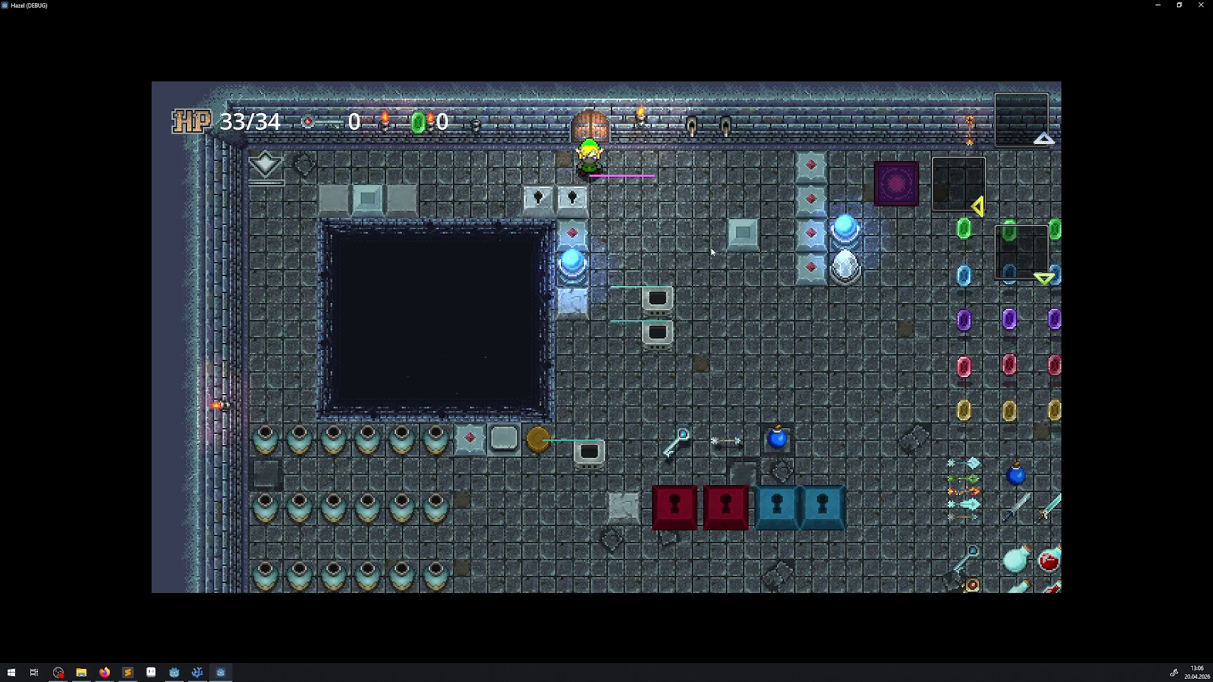
key("Down")
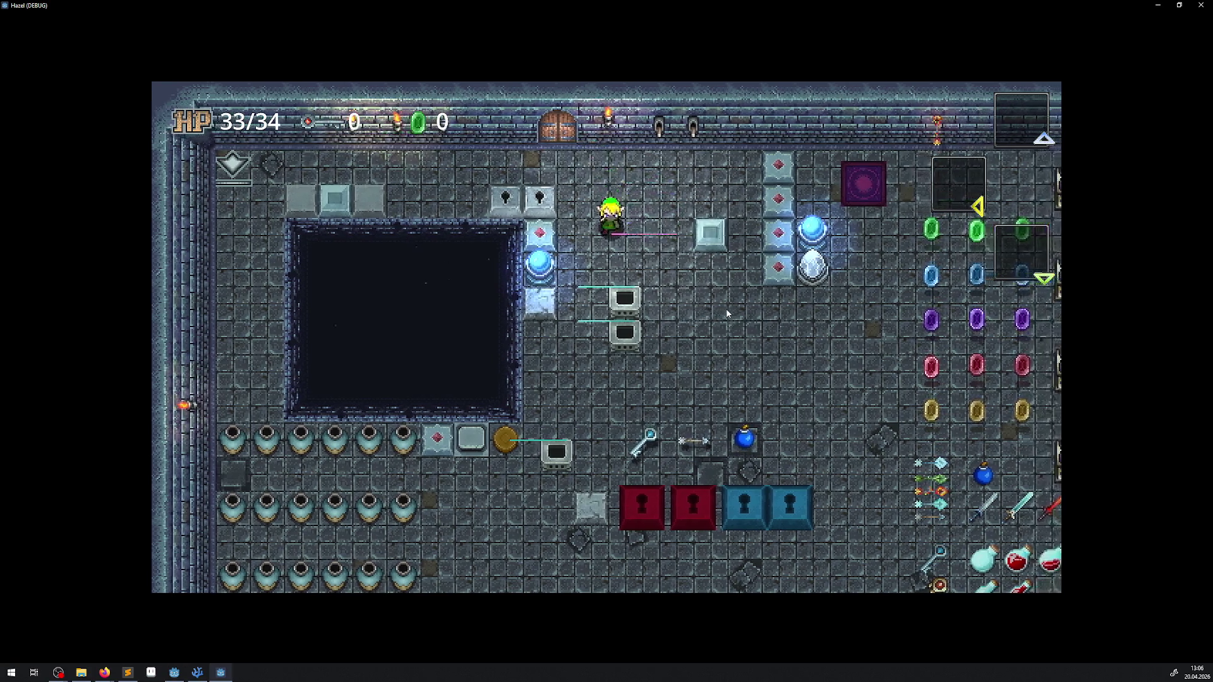
key("Up")
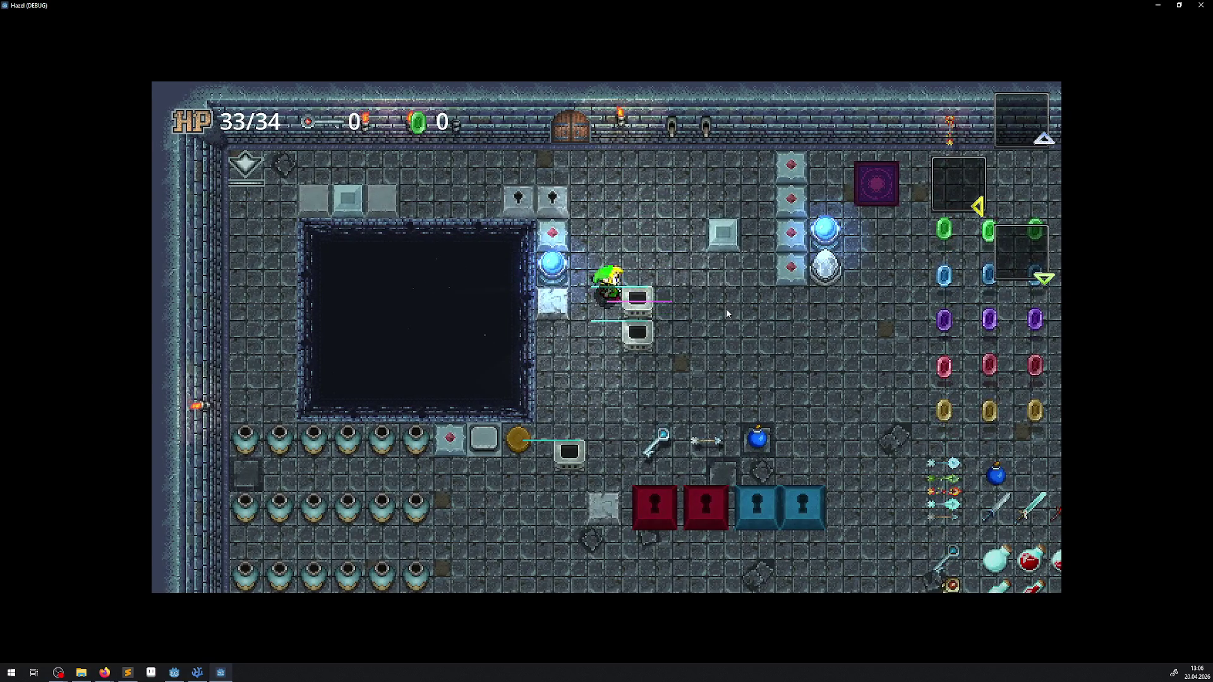
key("Right")
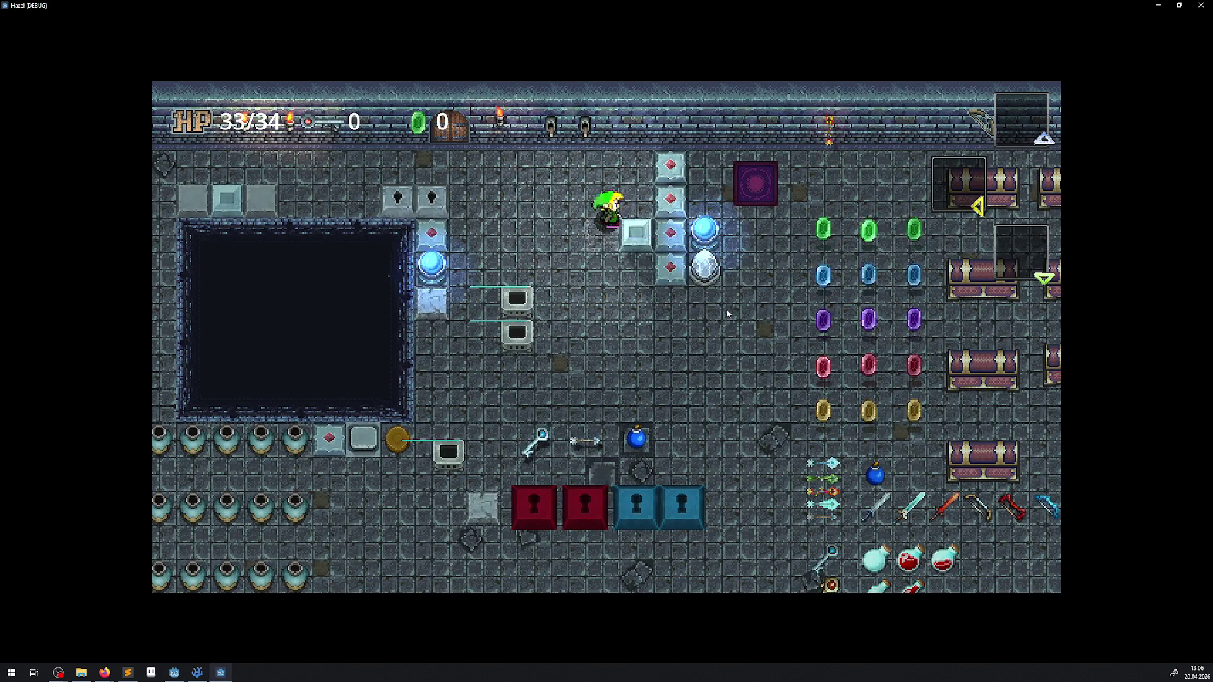
key("F8")
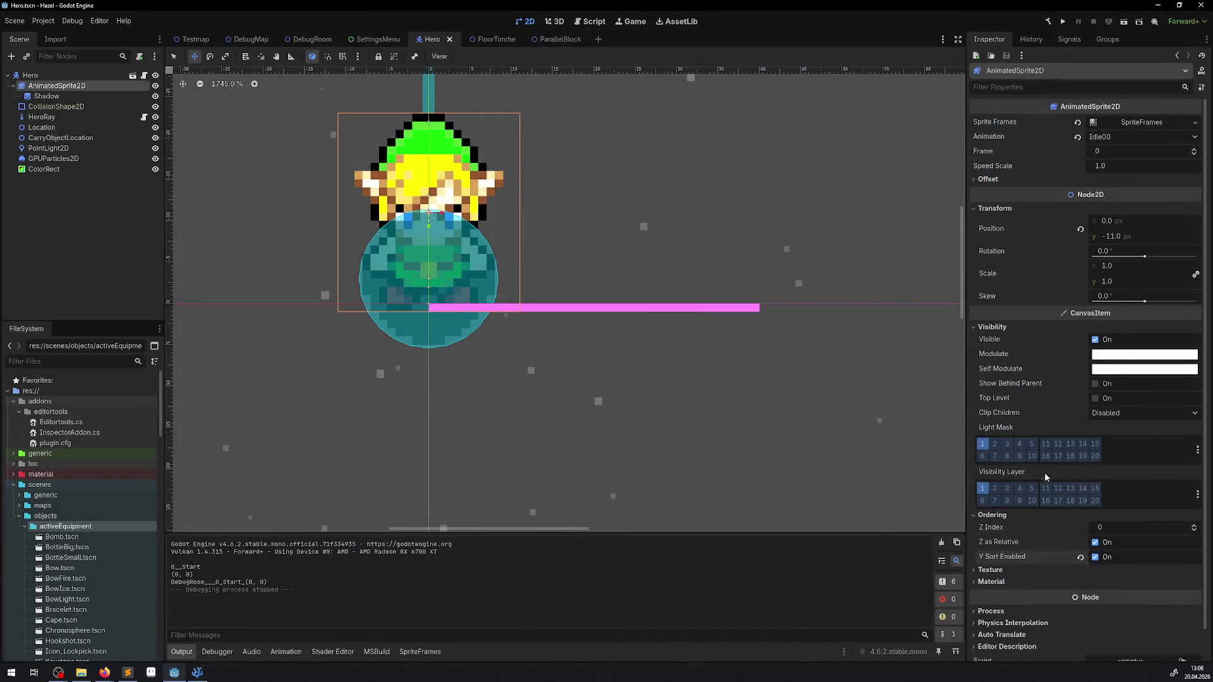
Untick Y Sort Enabled on both AnimatedSprite2D and the Hero root, saving the scene.
left_click(1106, 558)
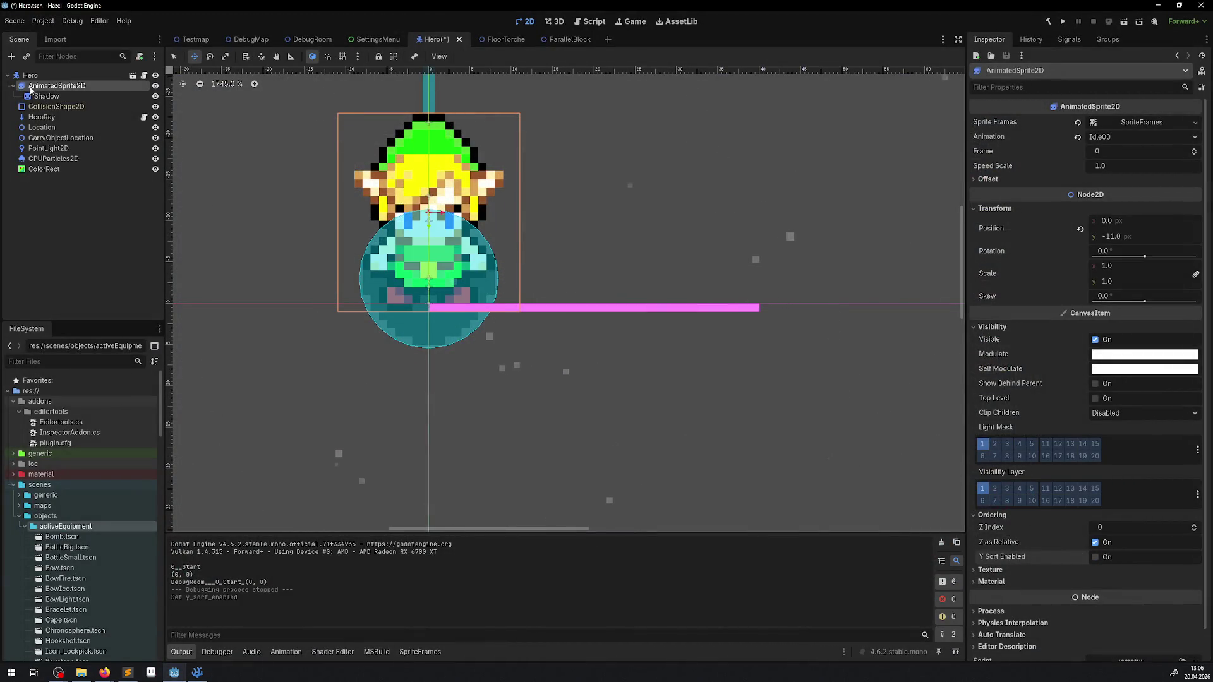
left_click(30, 76)
key("ctrl+s")
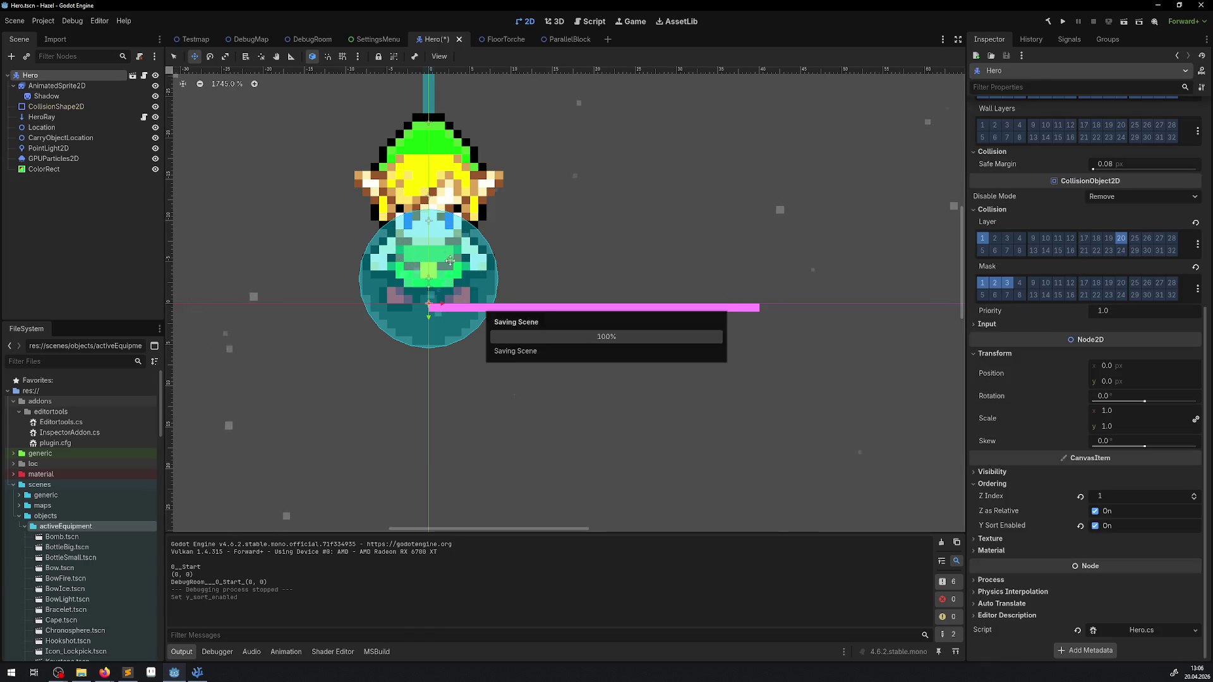
left_click(1095, 527)
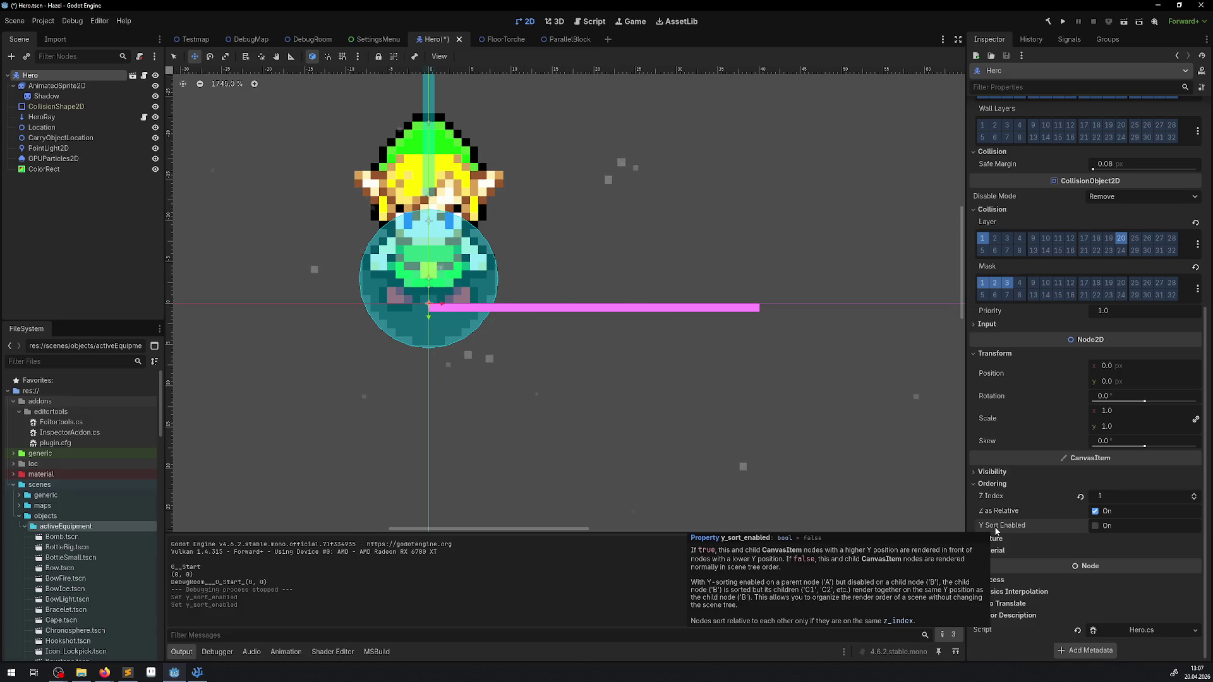
key("ctrl+s")
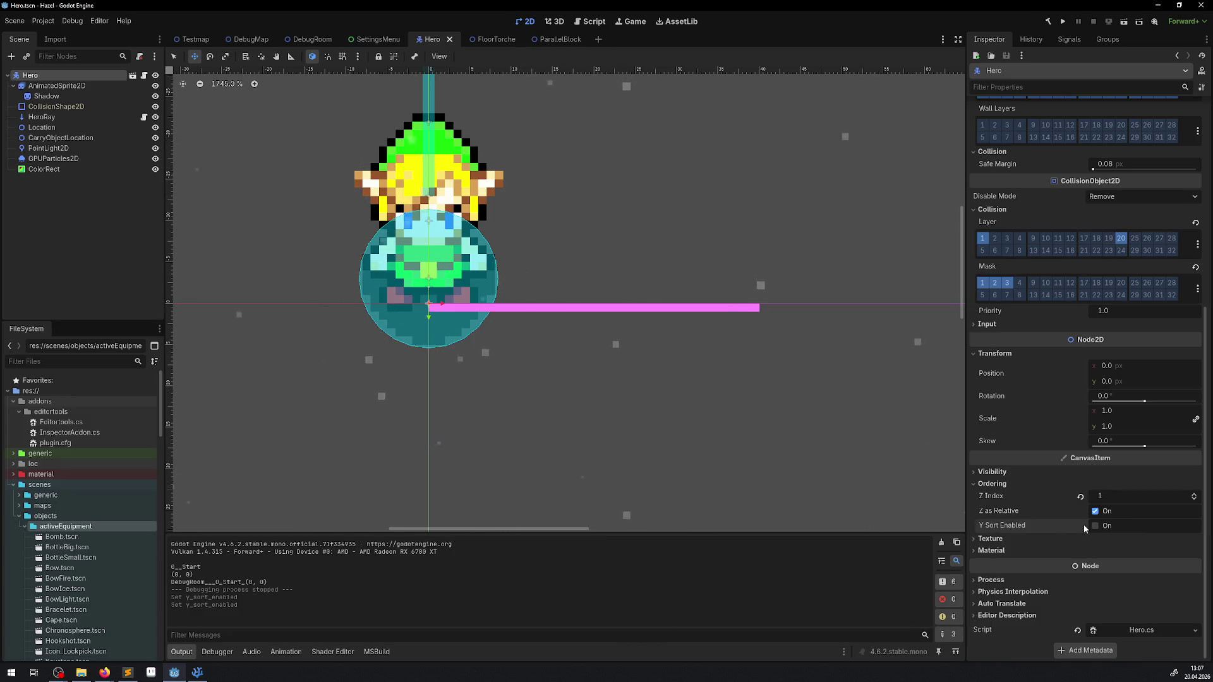
Untick Z as Relative on the Hero root, save, and run the game.
left_click(1095, 511)
key("ctrl+s")
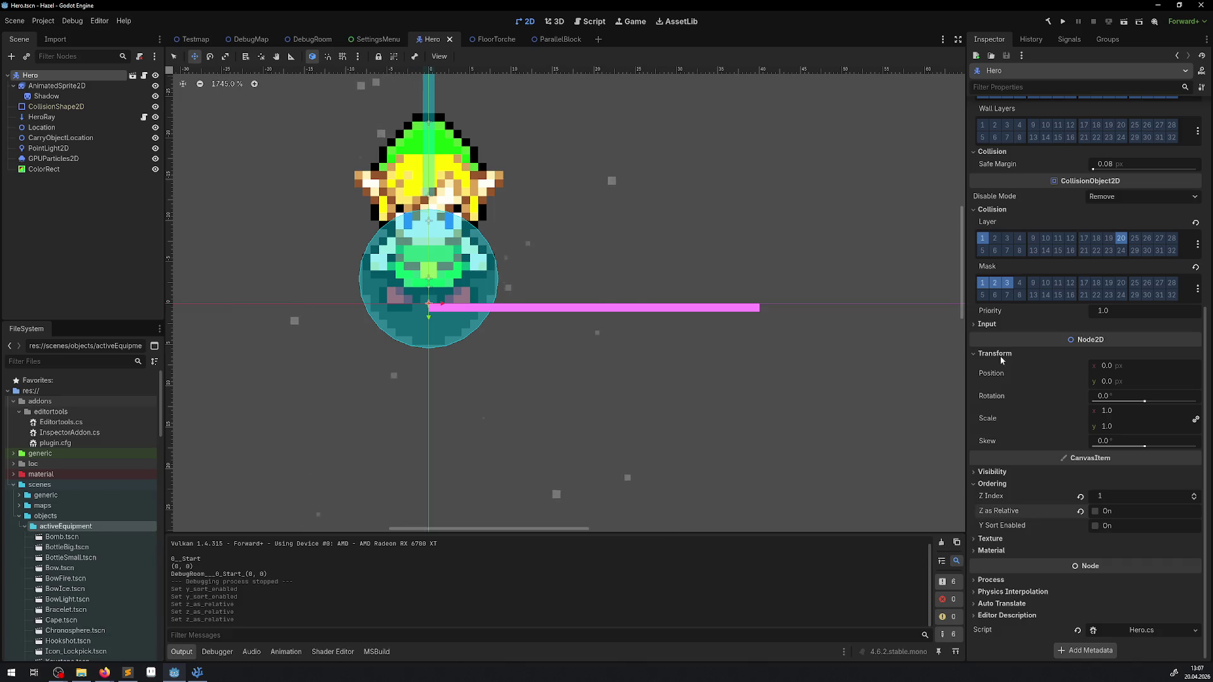
left_click(1063, 22)
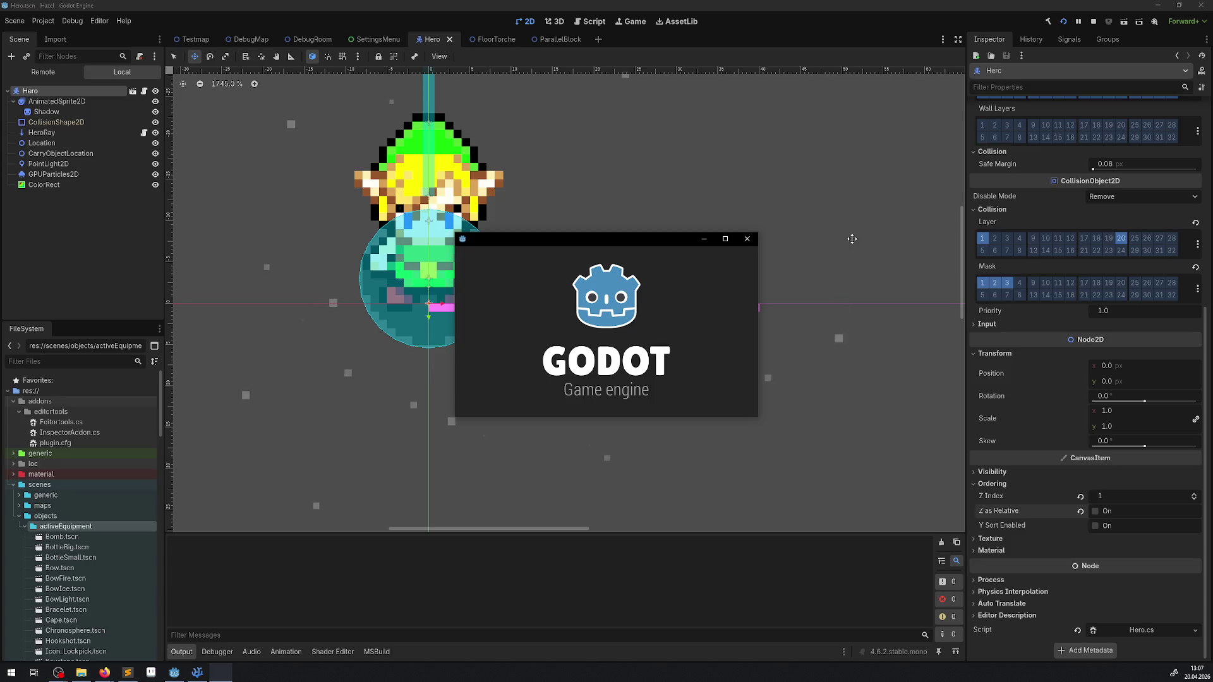
Maximize the game, push a pale block one tile right, walk past the blocks, then close.
left_click(725, 240)
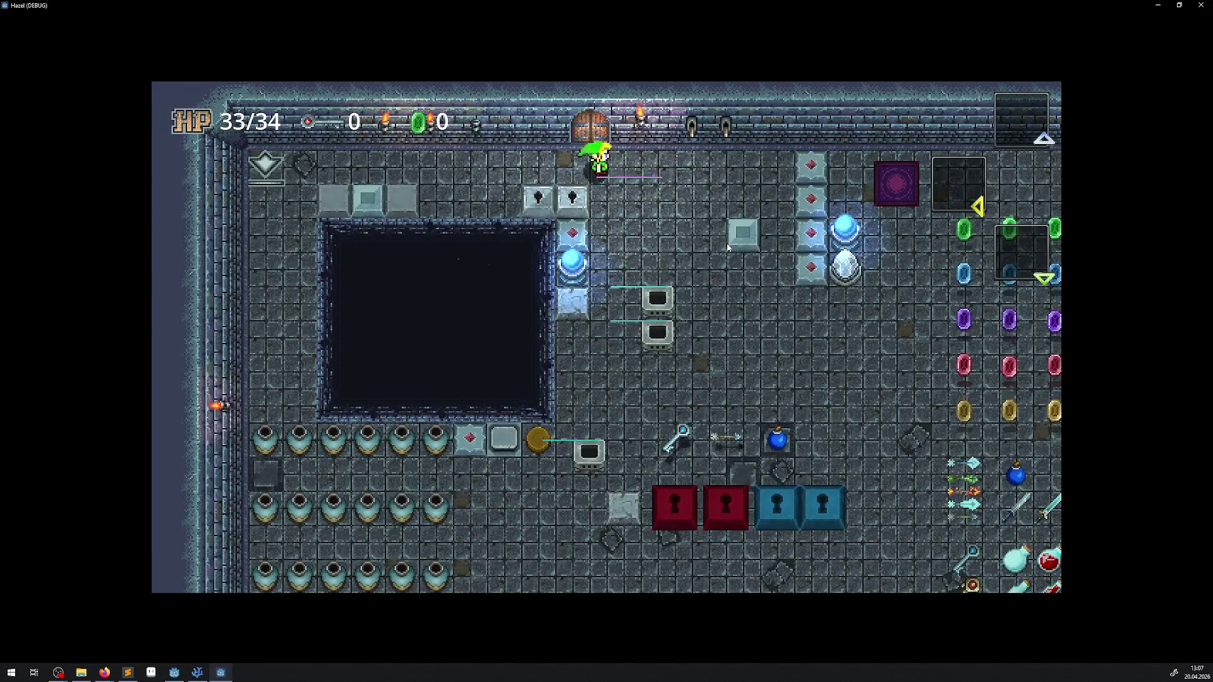
key("Down")
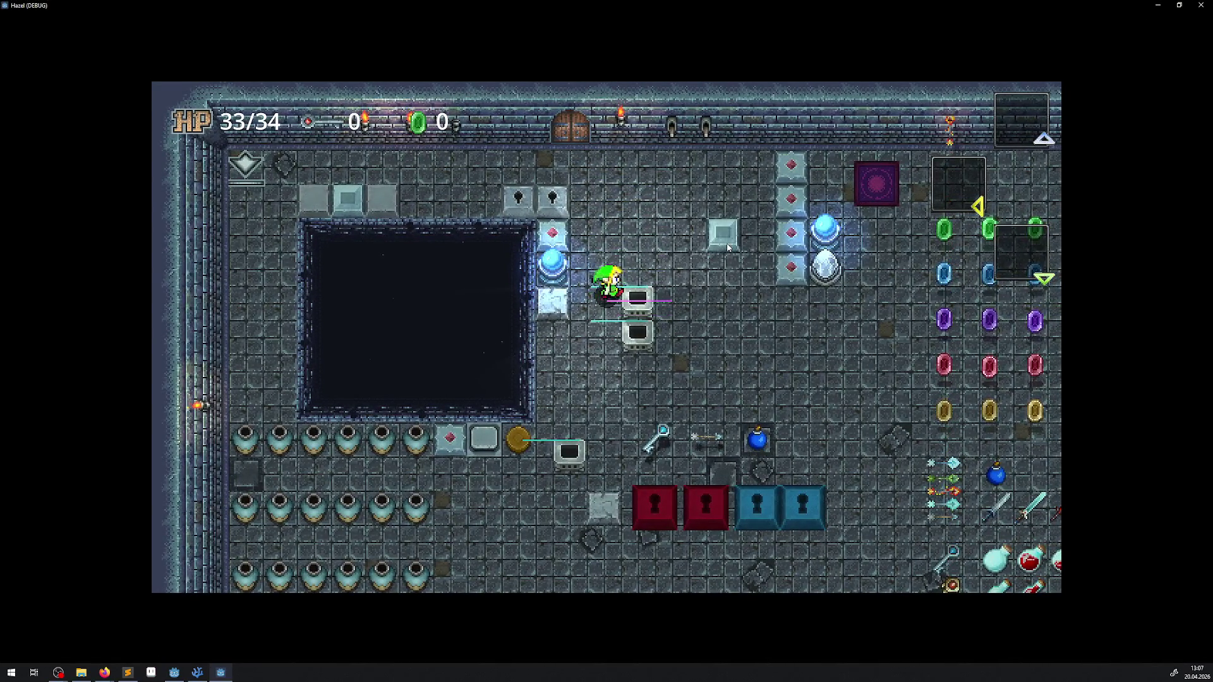
key("Up")
key("Right")
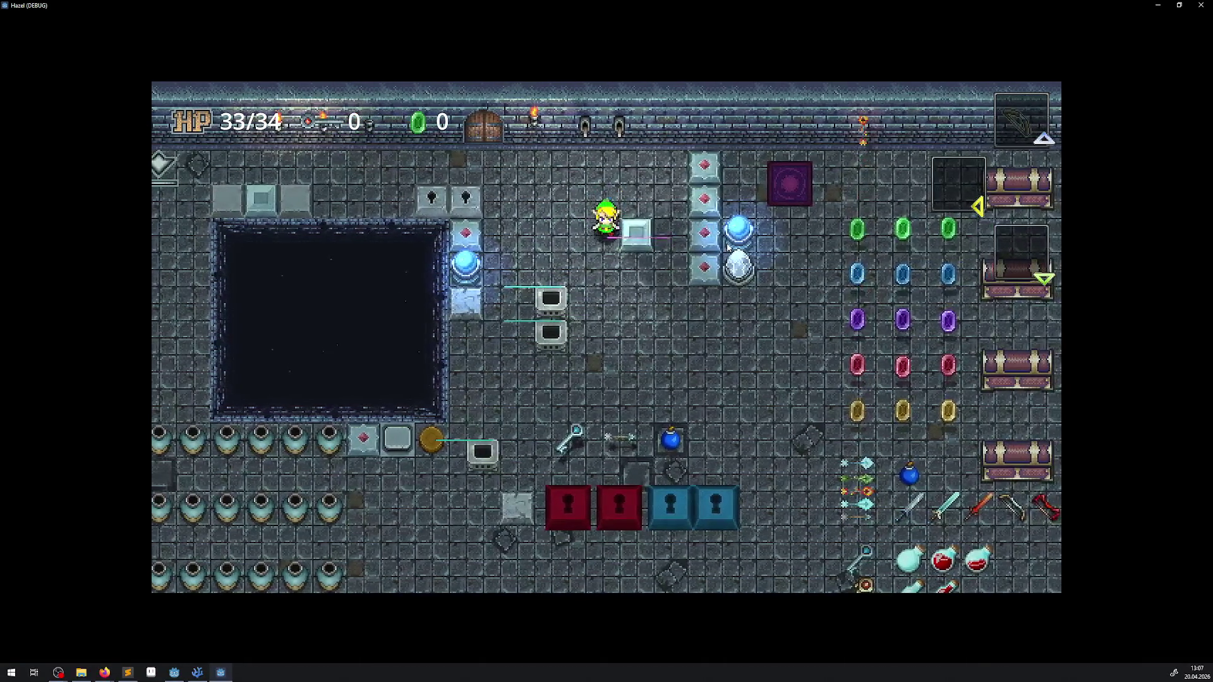
key("Right")
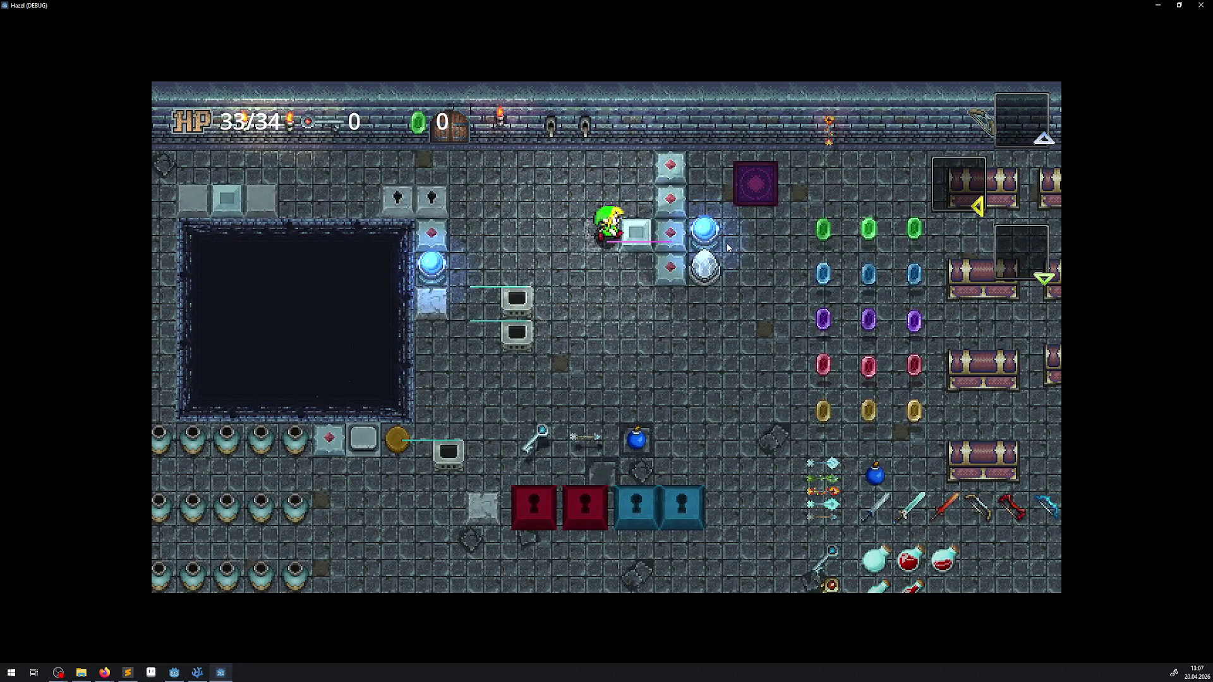
key("Left")
key("Left")
key("Down")
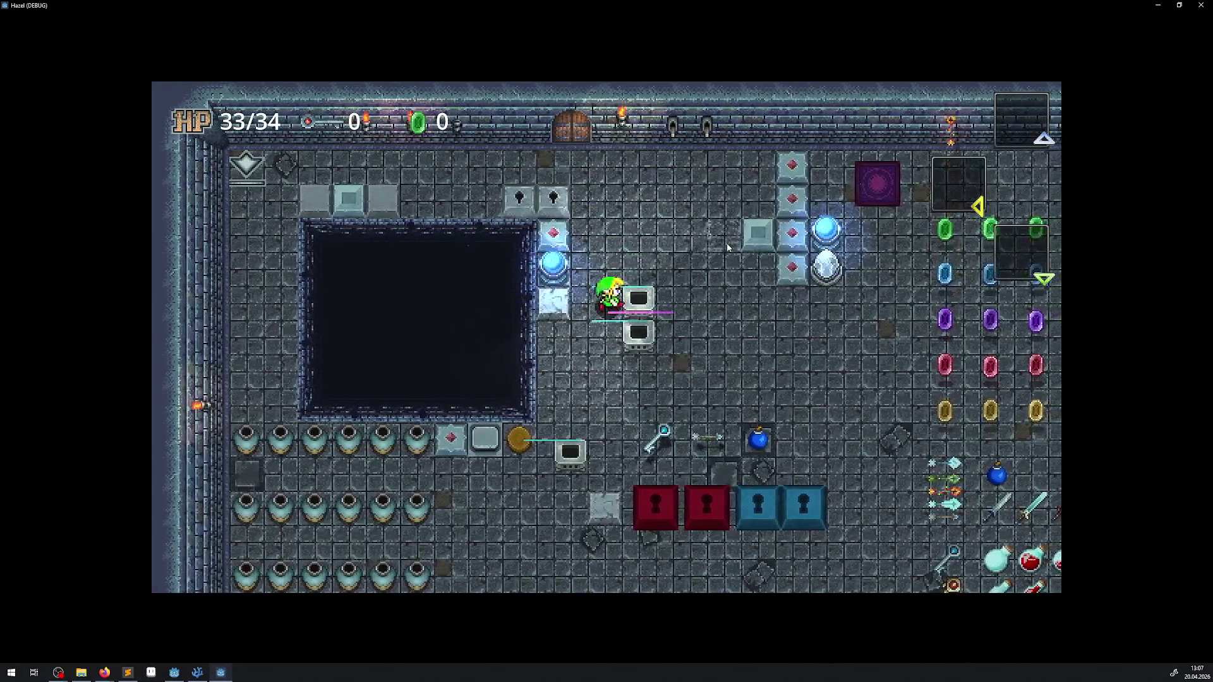
key("Right")
key("Left")
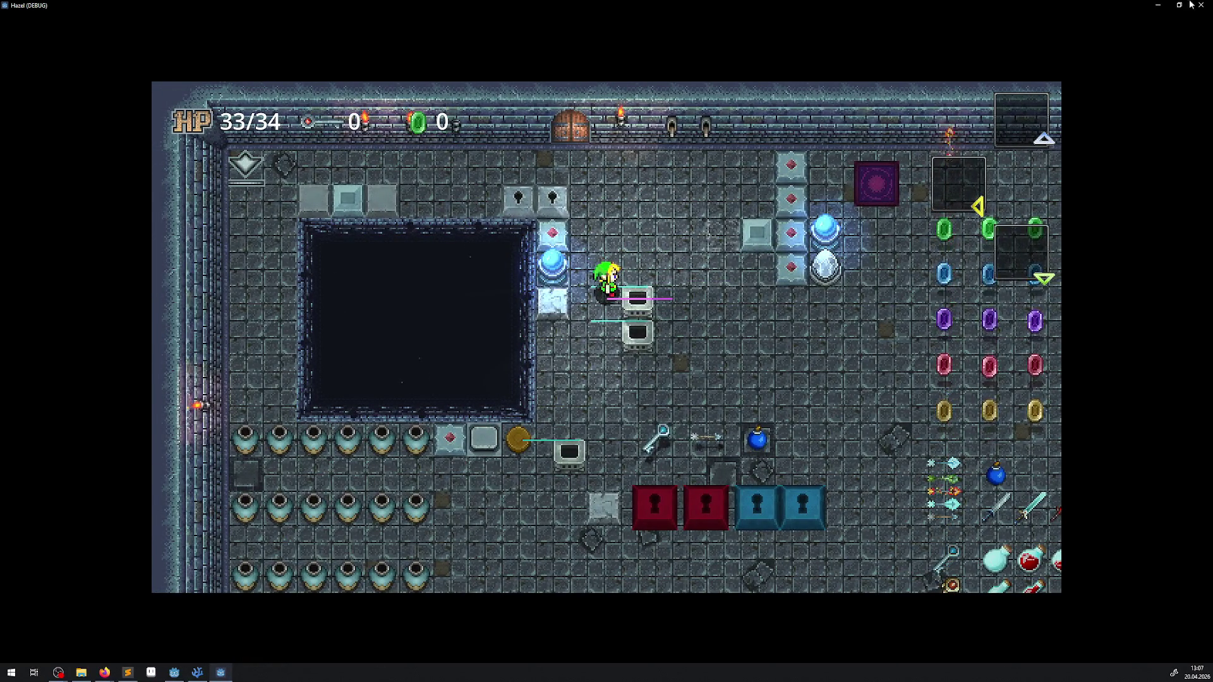
left_click(1208, 8)
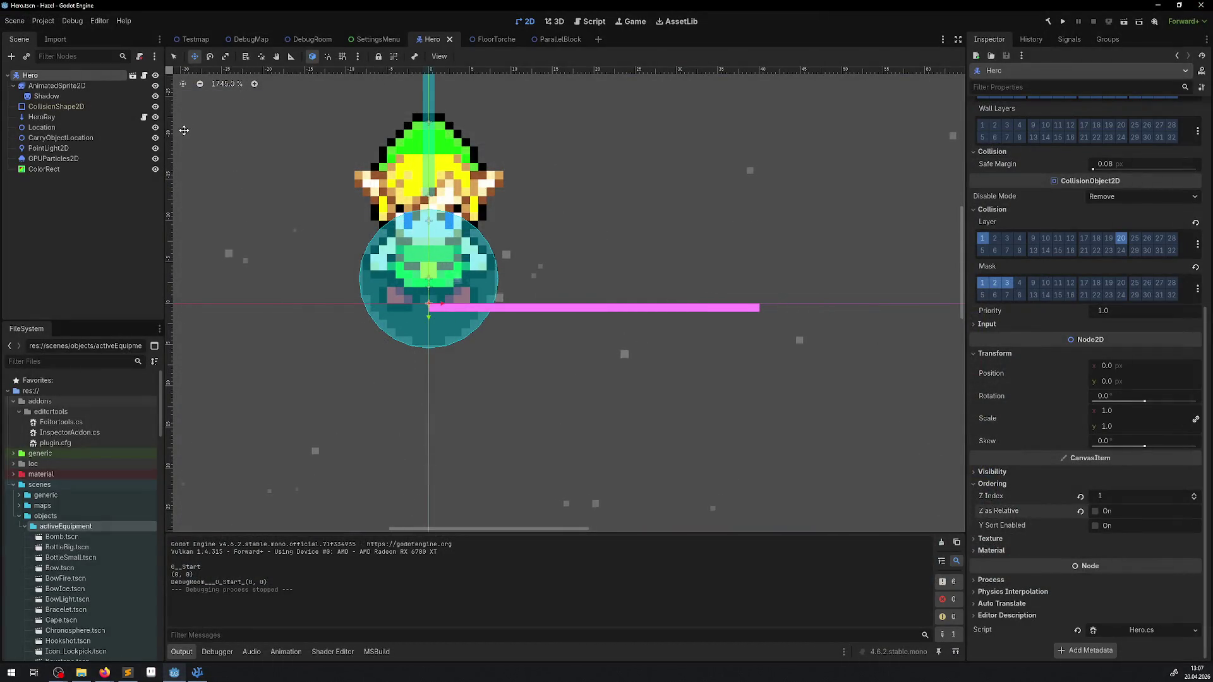
Re-enable Y-sorting on Hero, then set FloorTorche's collision width to 20.
left_click(1095, 526)
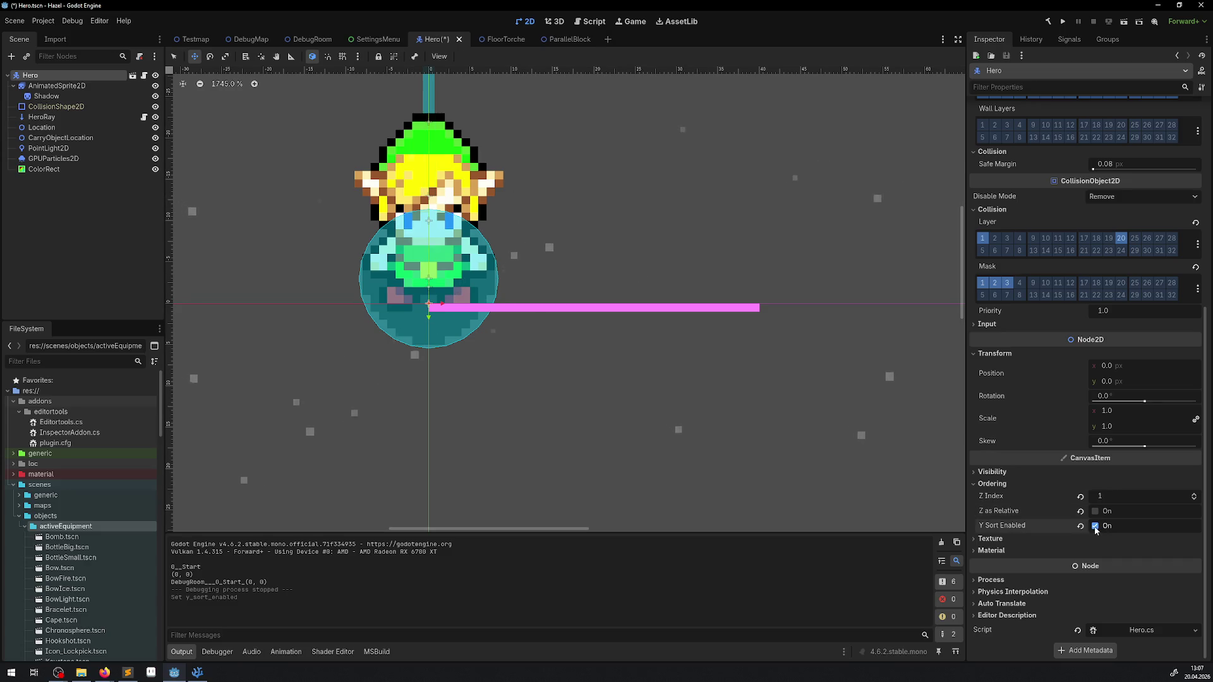
left_click(499, 39)
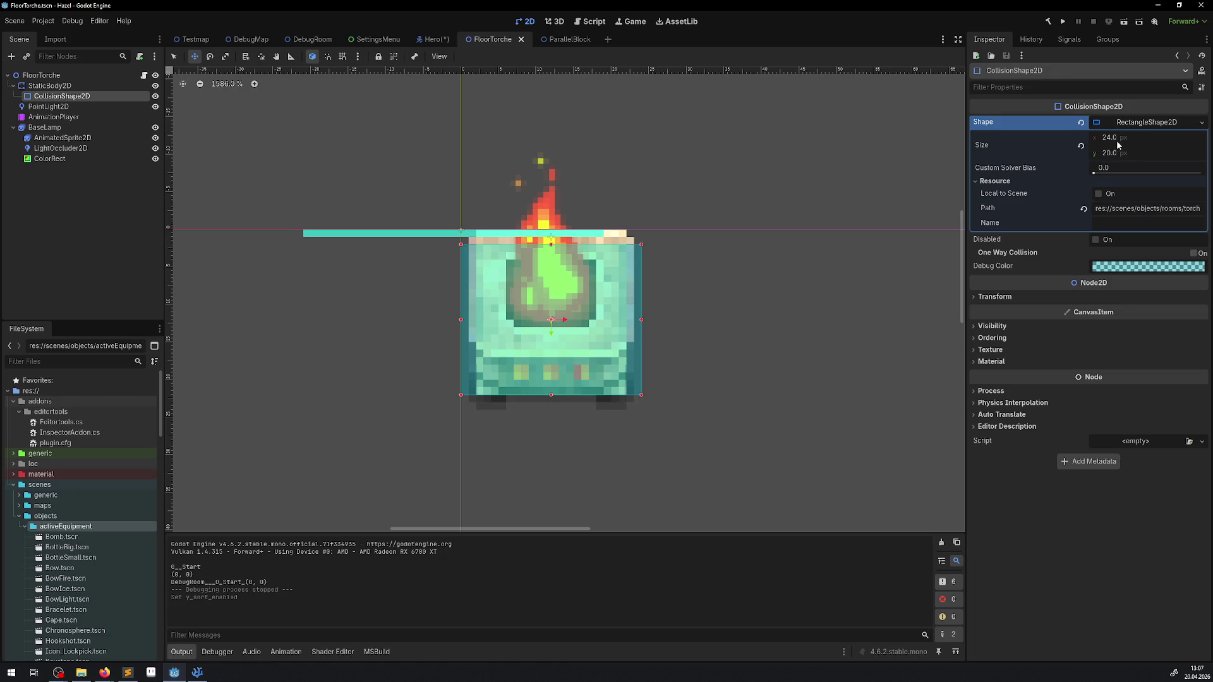
left_click(1114, 142)
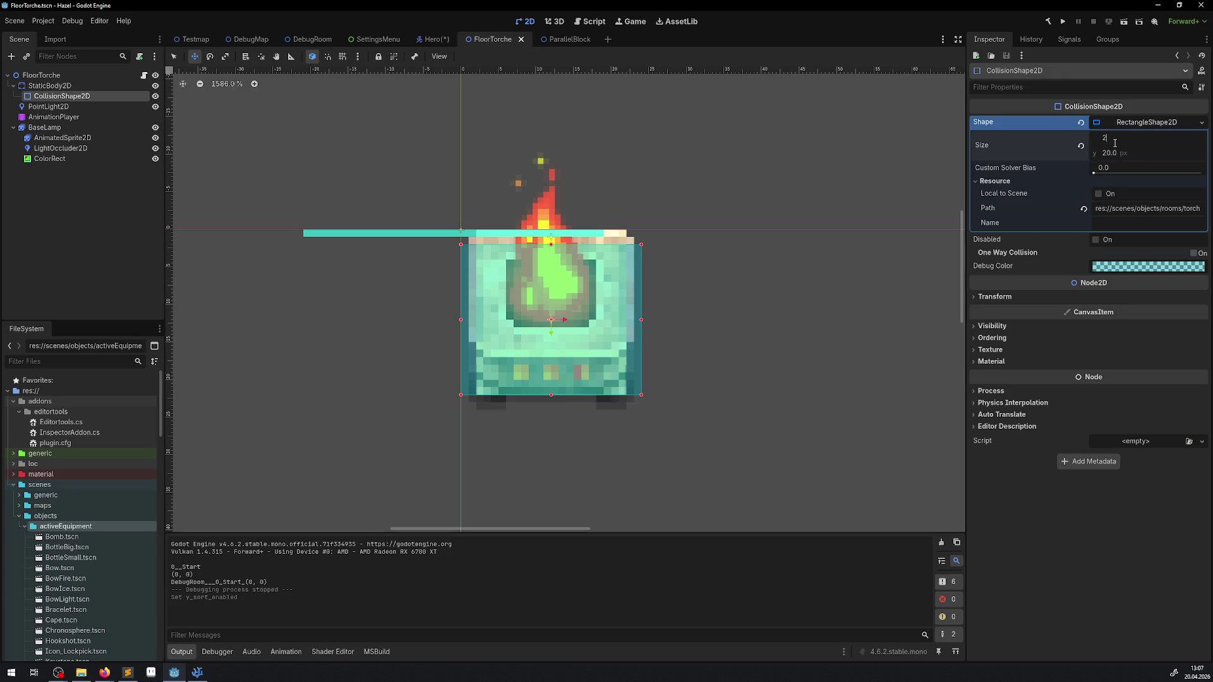
type("0.0")
key("Return")
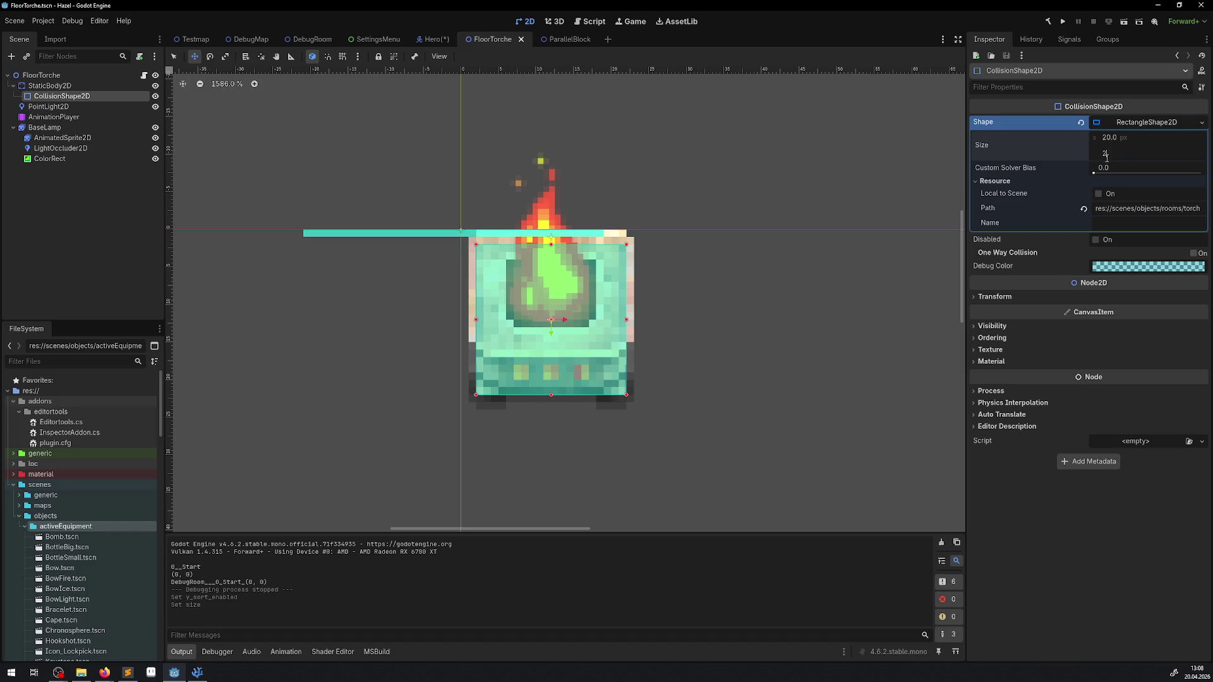
type("2")
Make the torch's collision rectangle 22 × 22 px and launch the game.
left_click(1111, 140)
type("22")
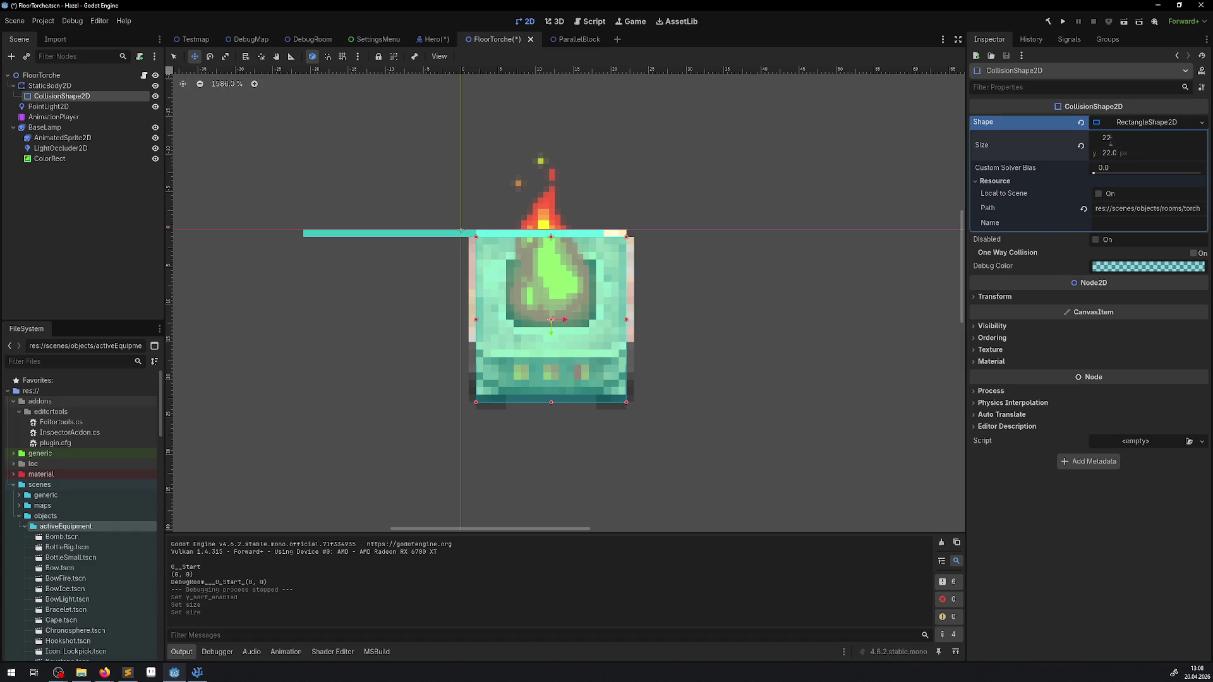
key("Return")
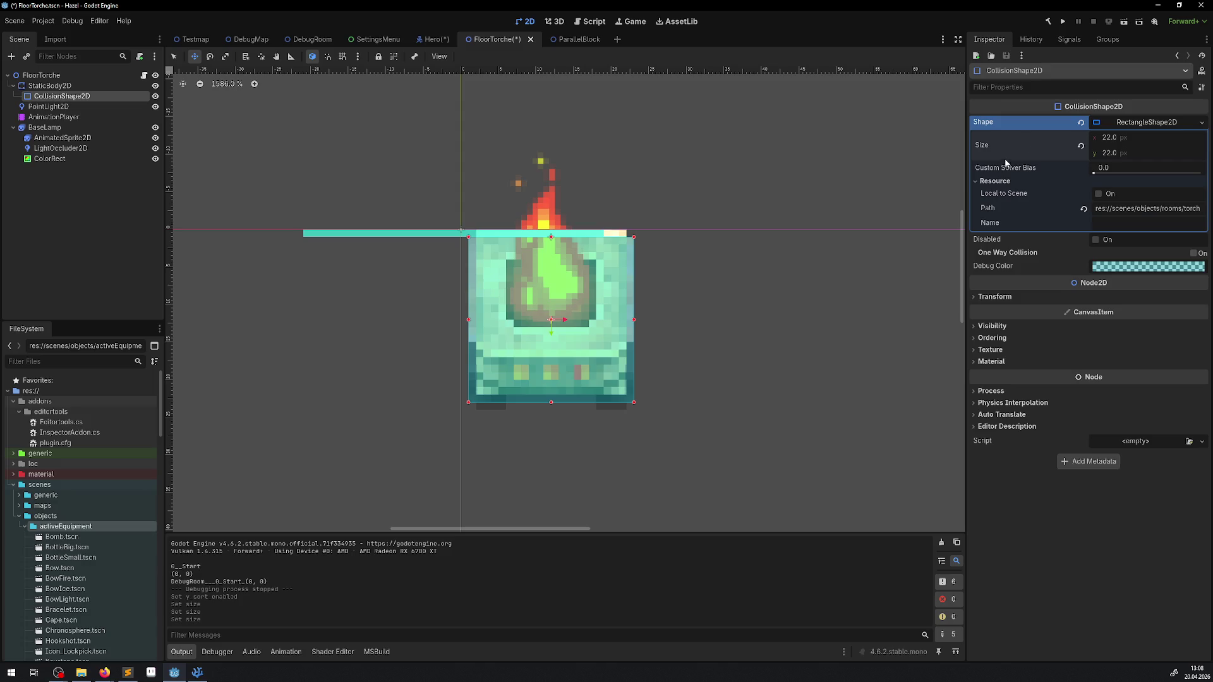
left_click(1063, 21)
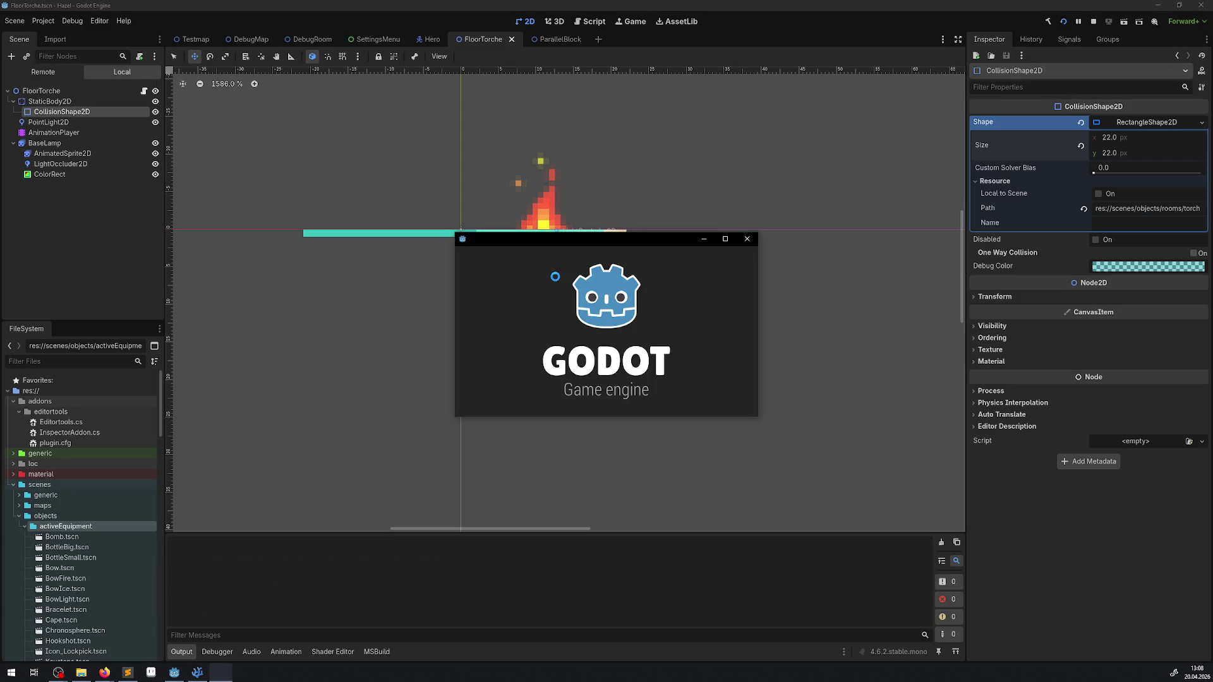
Maximize the game, walk the hero around the switch blocks, and push the light block right.
left_click(724, 240)
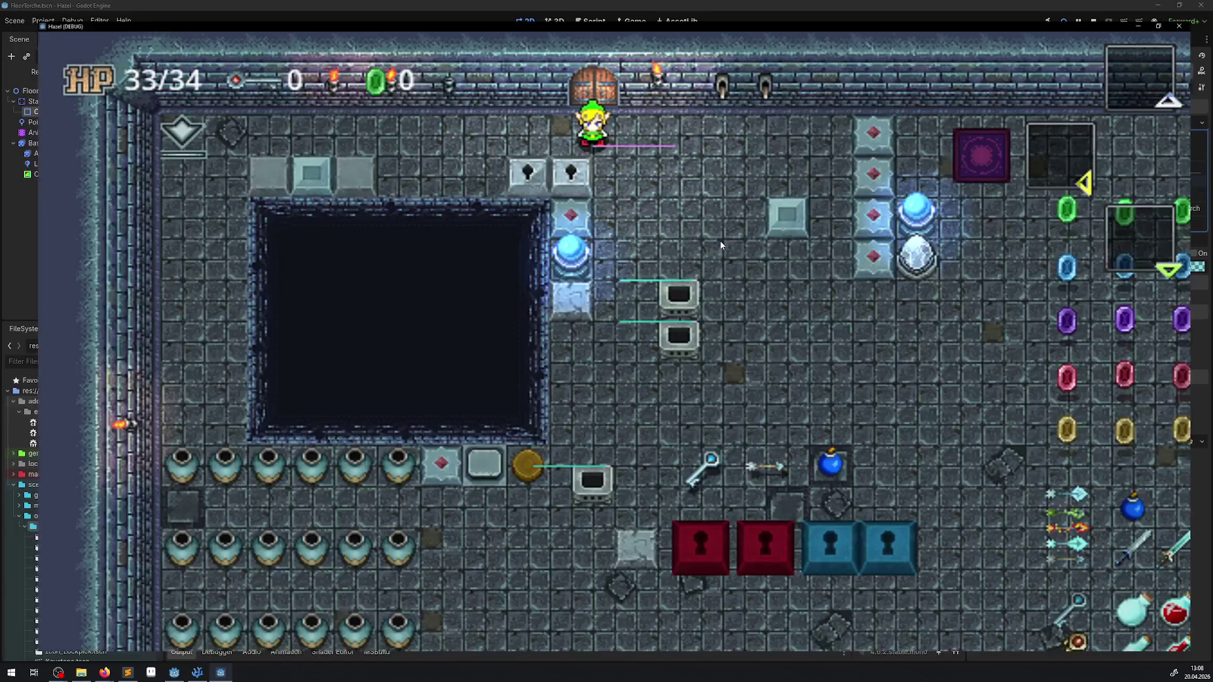
key("Down")
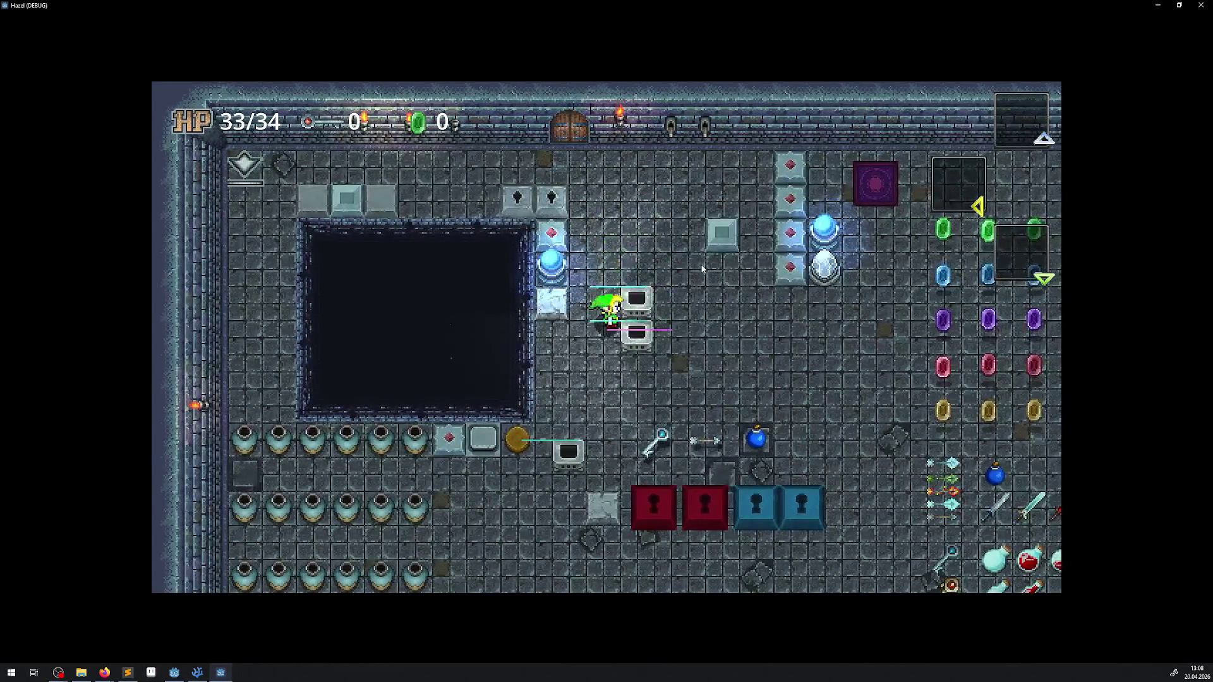
key("Up")
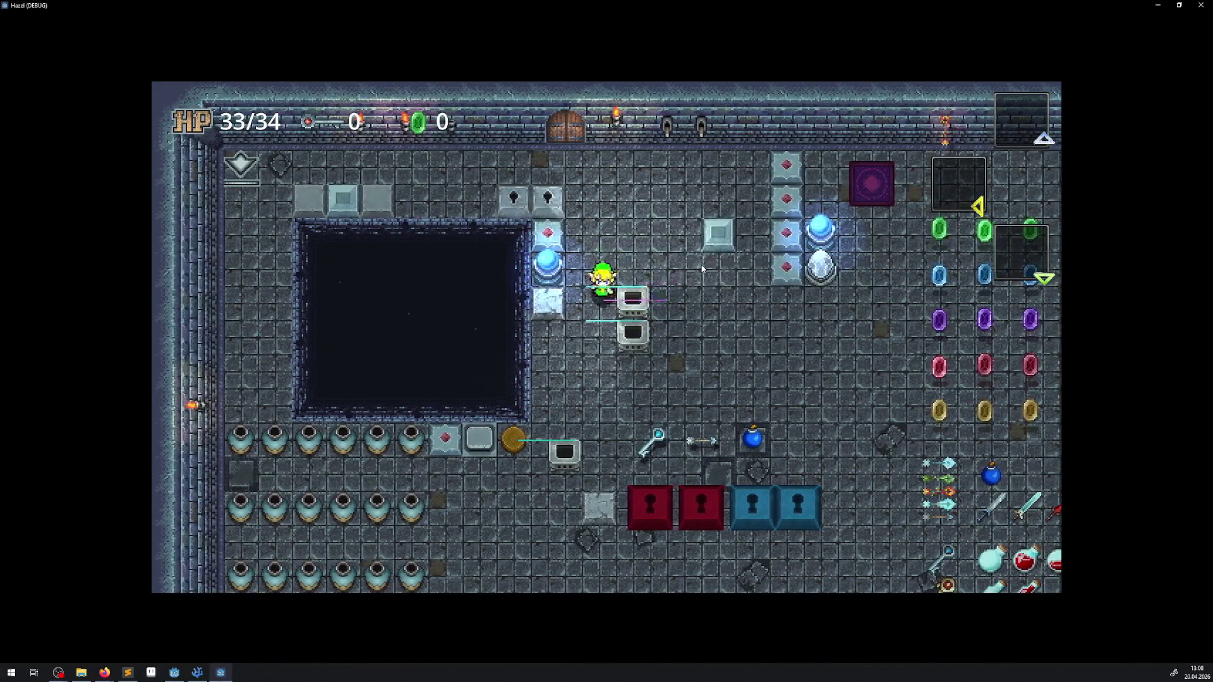
key("Up")
key("Right")
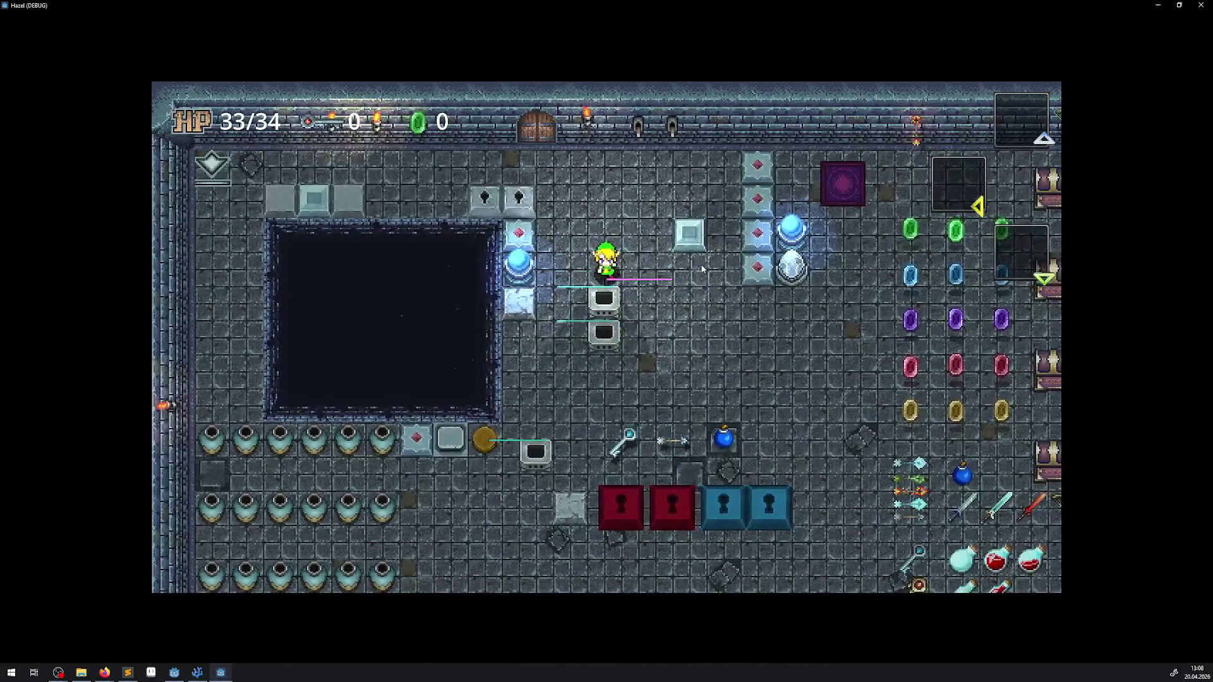
key("Down")
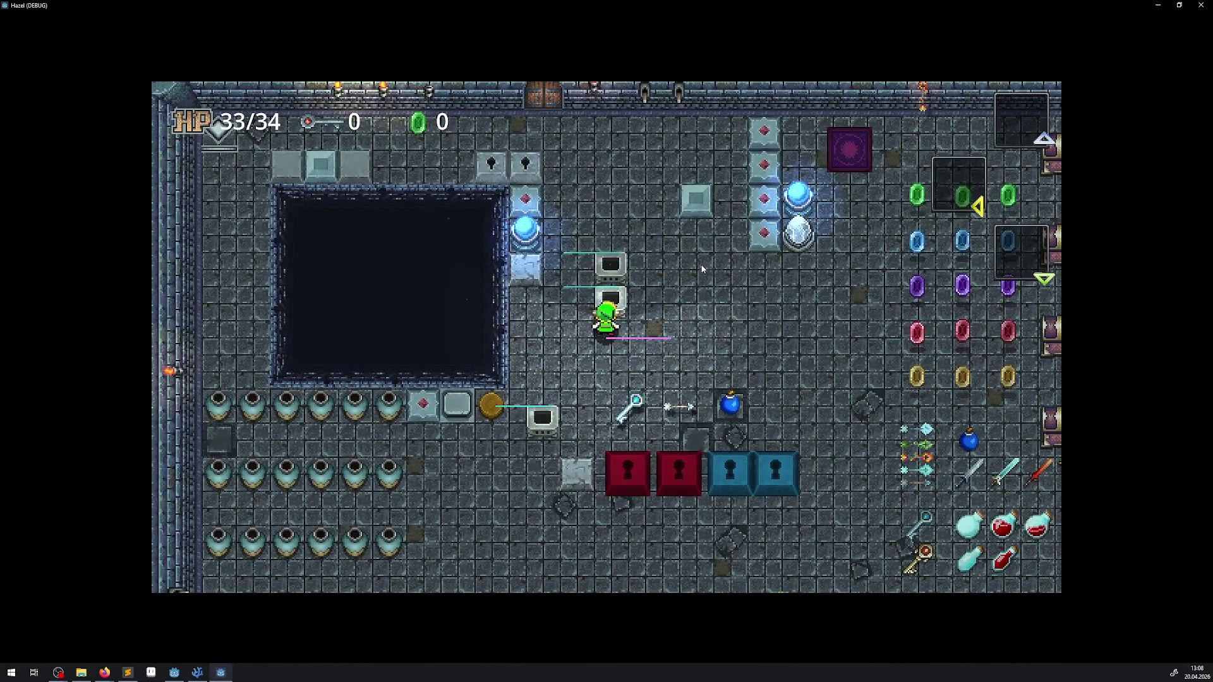
key("Up")
key("Right")
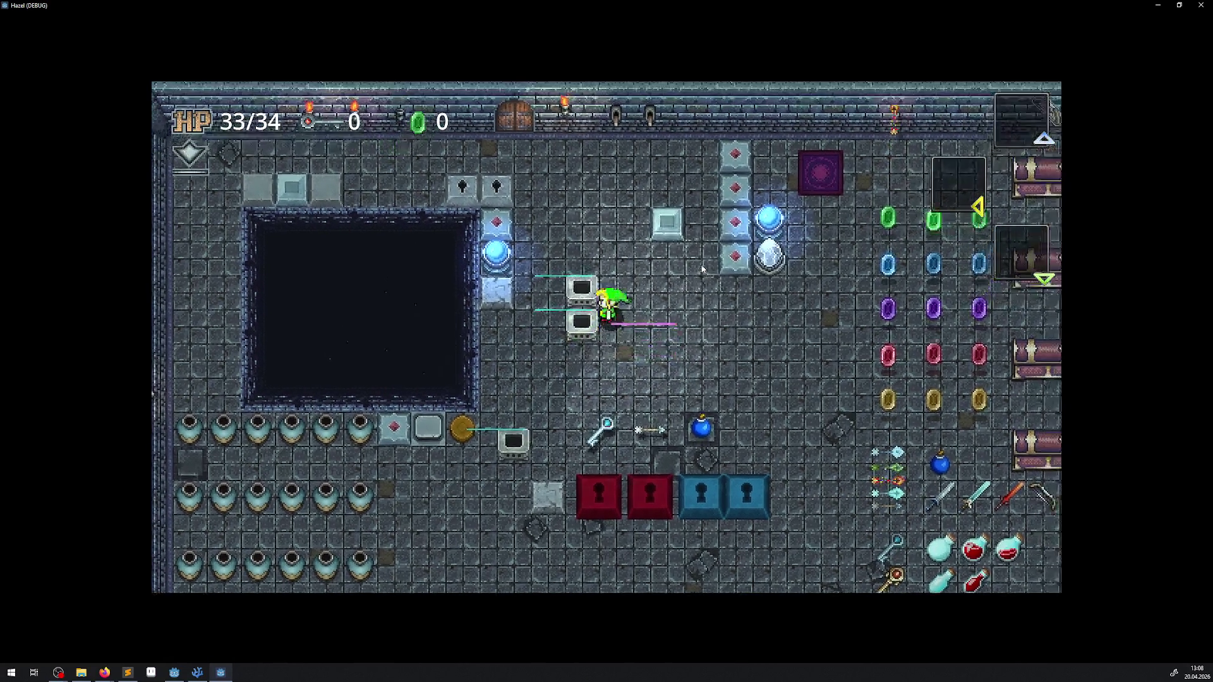
key("Up")
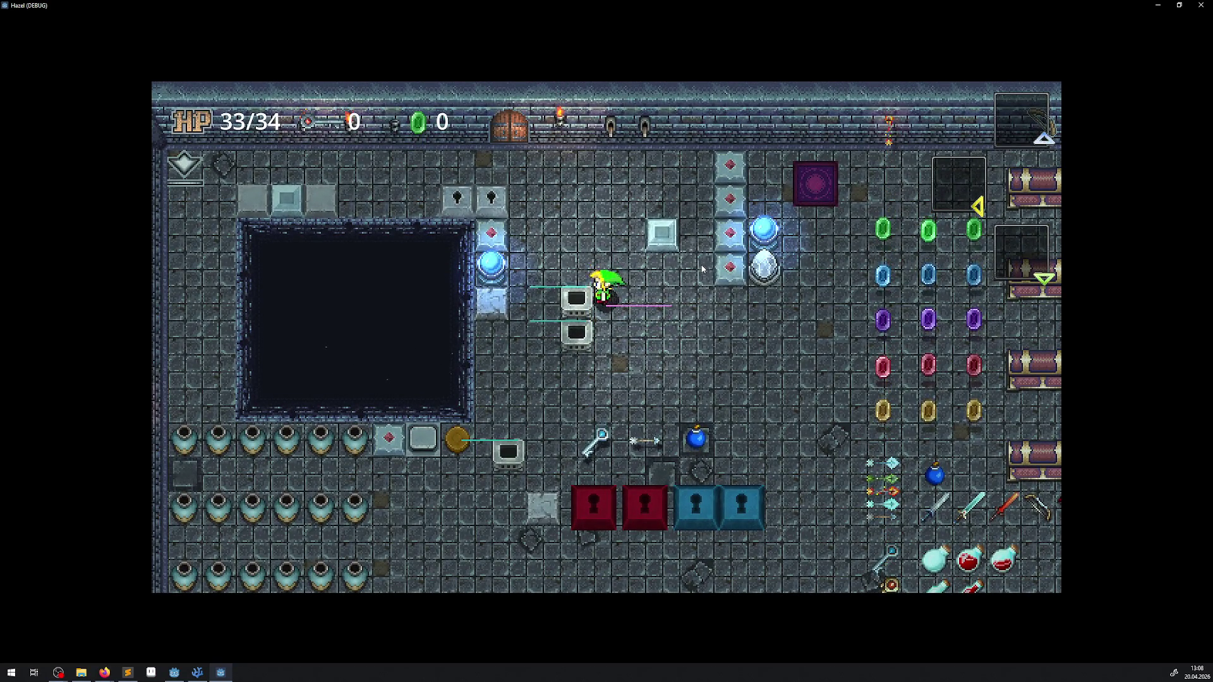
key("Up")
key("Right")
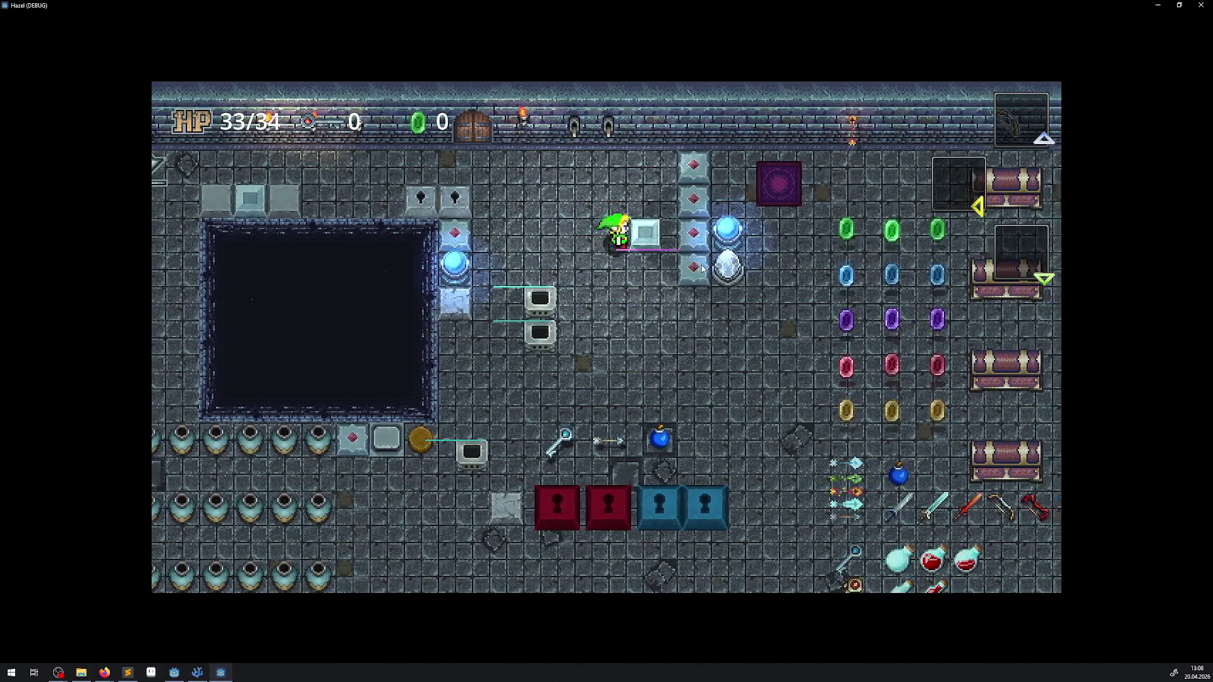
key("Right")
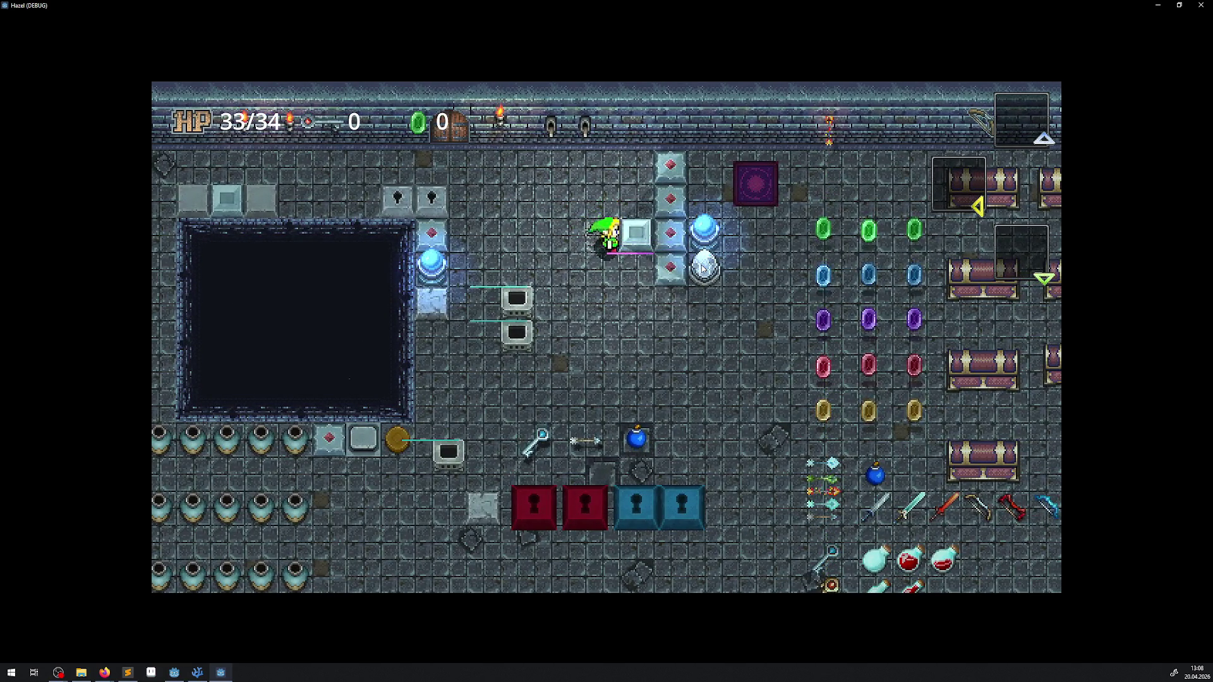
Walk the hero around the red-dot blocks and light block, then close the game.
key("Up")
key("Right")
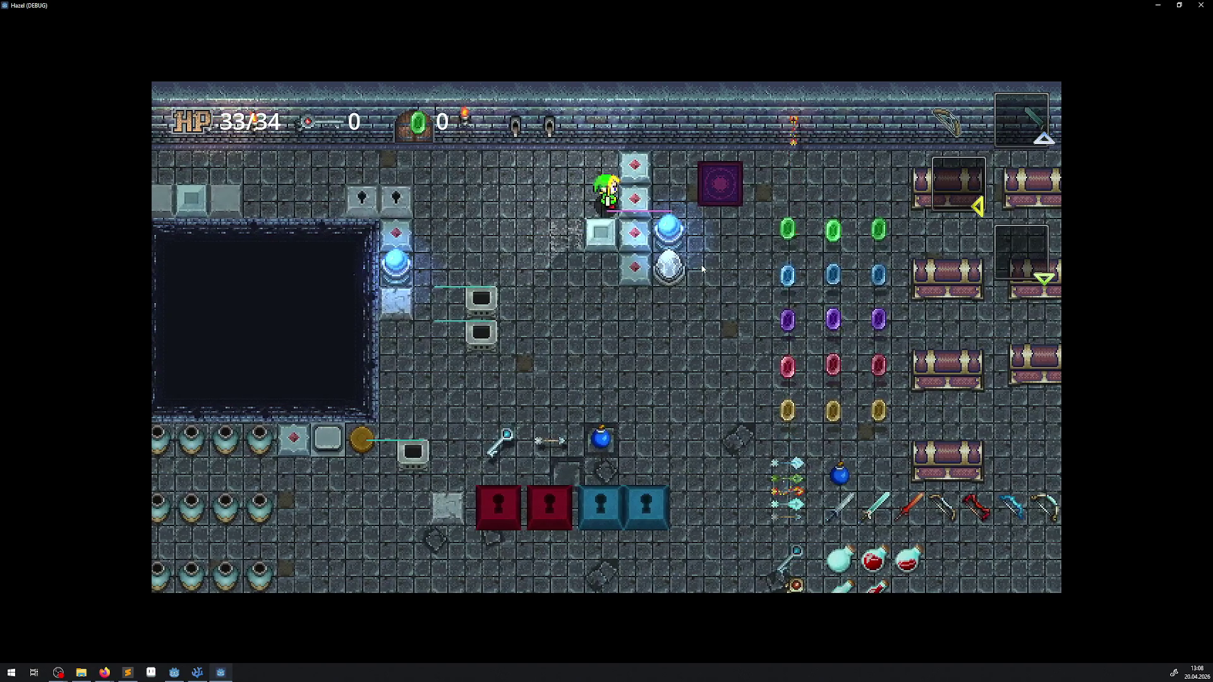
key("Left")
key("Down")
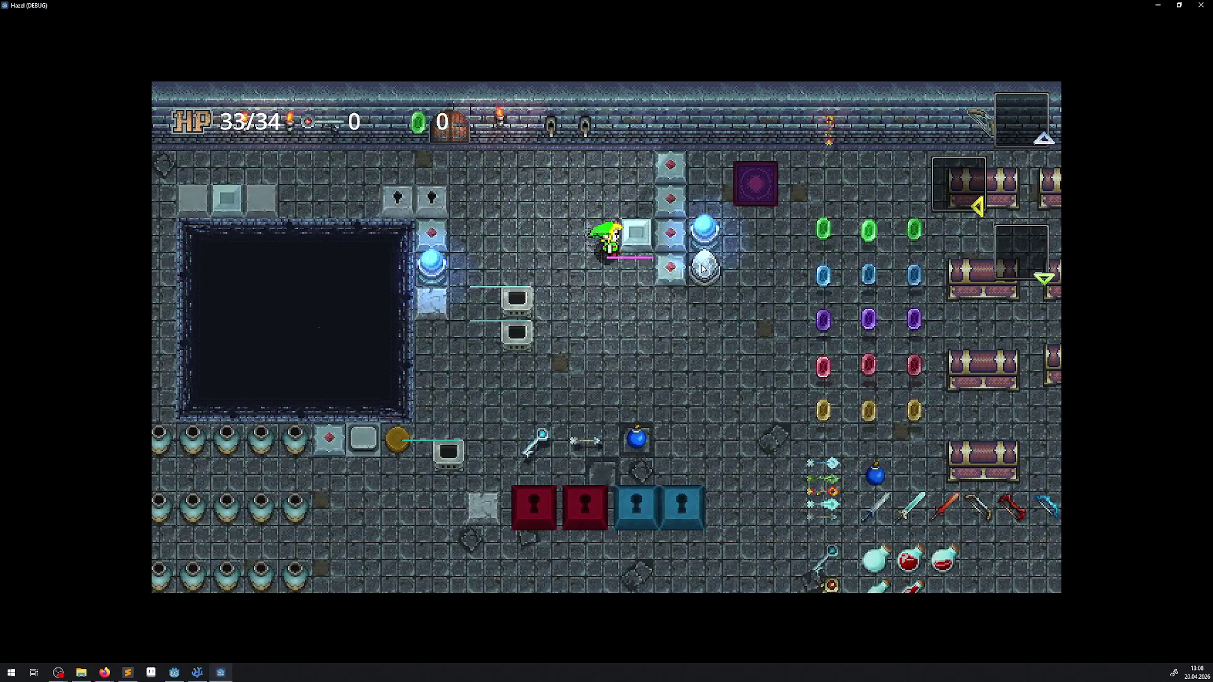
key("Up")
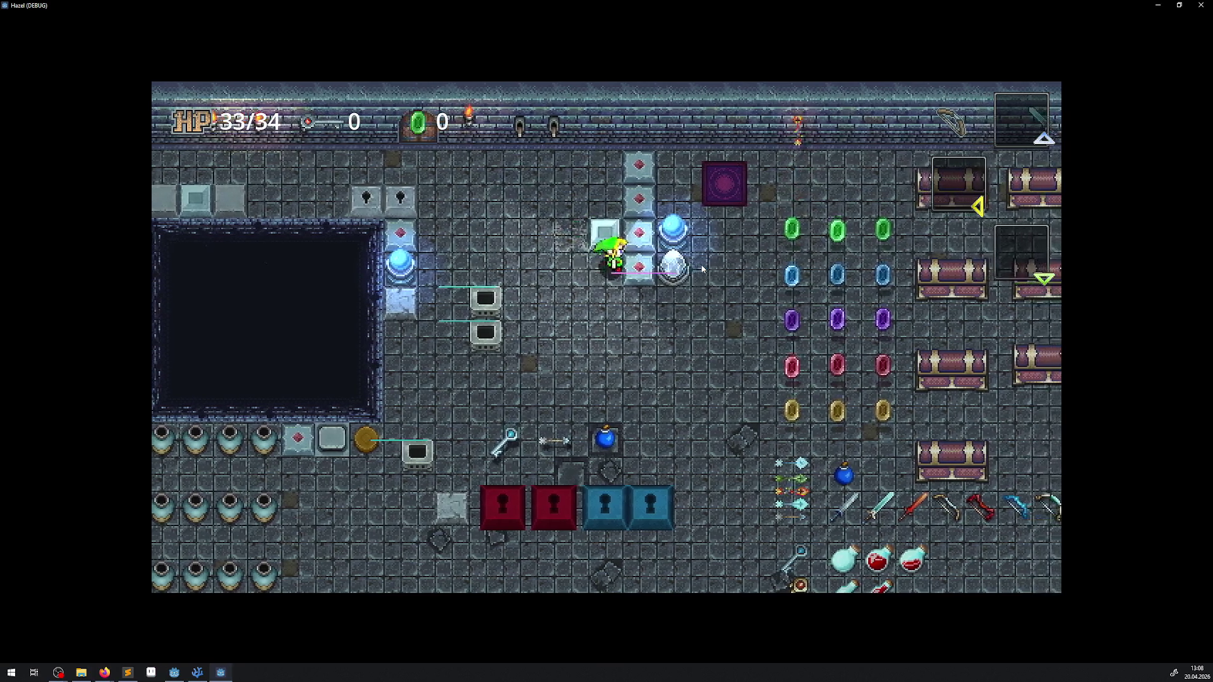
key("Down")
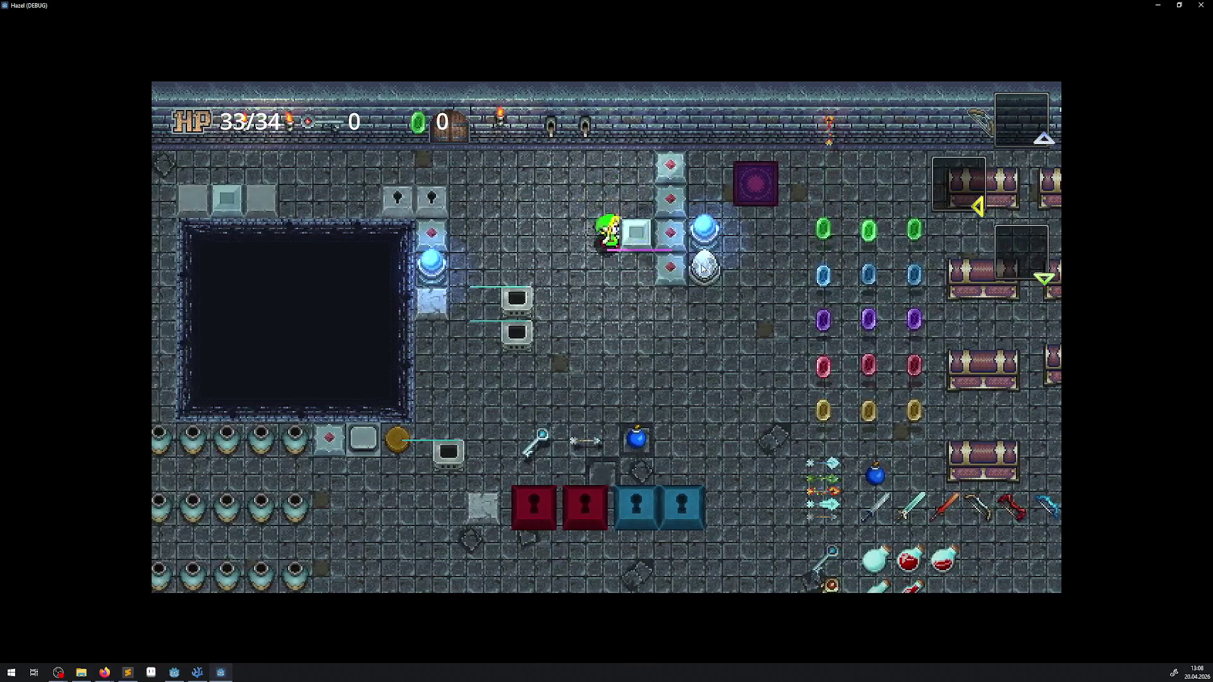
left_click(1200, 5)
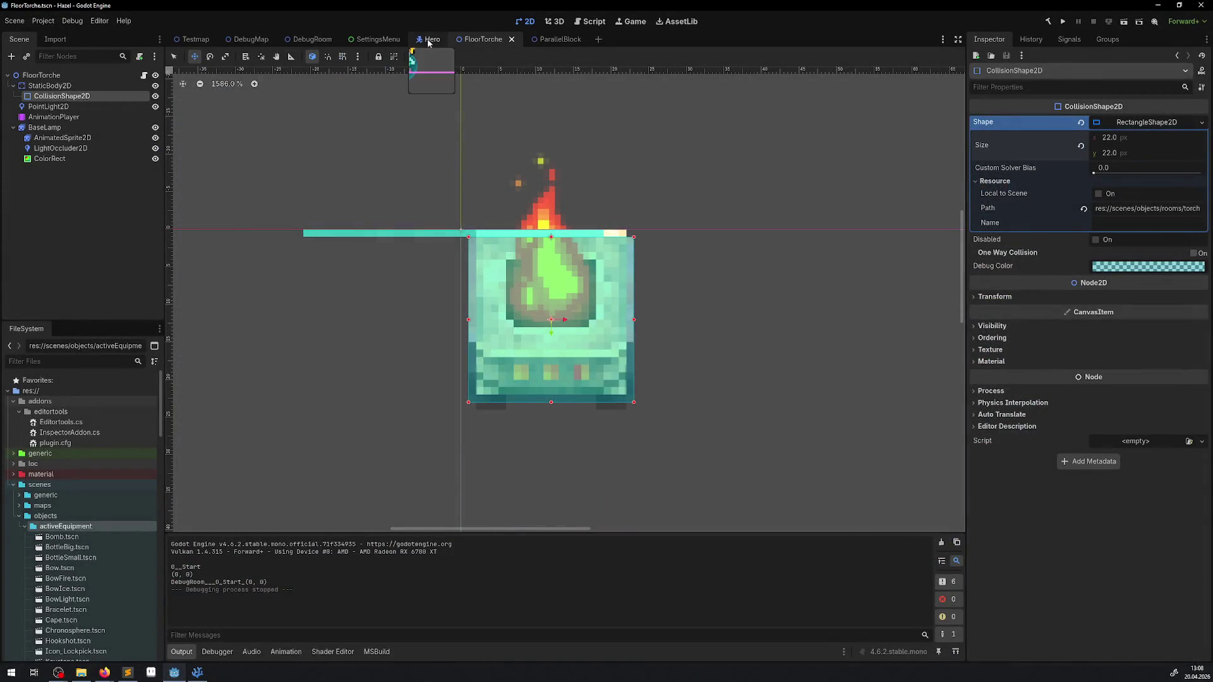
With grid snap on, move all Hero child nodes about 23 px down and save.
left_click(428, 40)
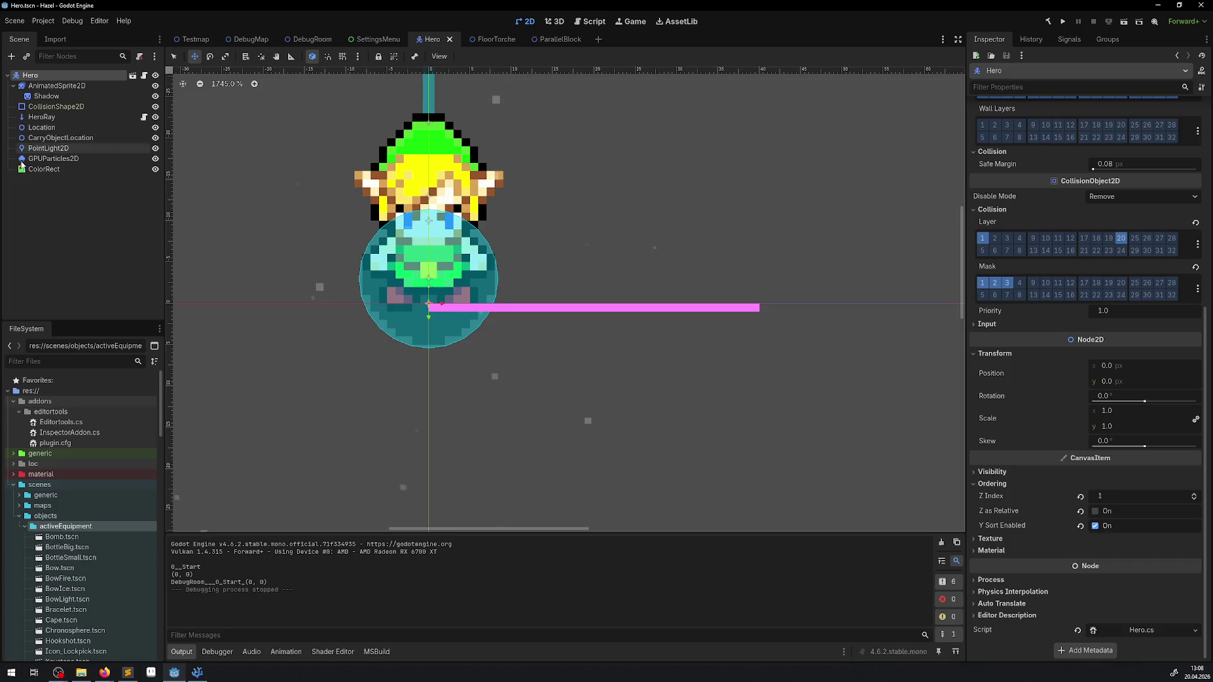
left_click(45, 170)
left_click(44, 87)
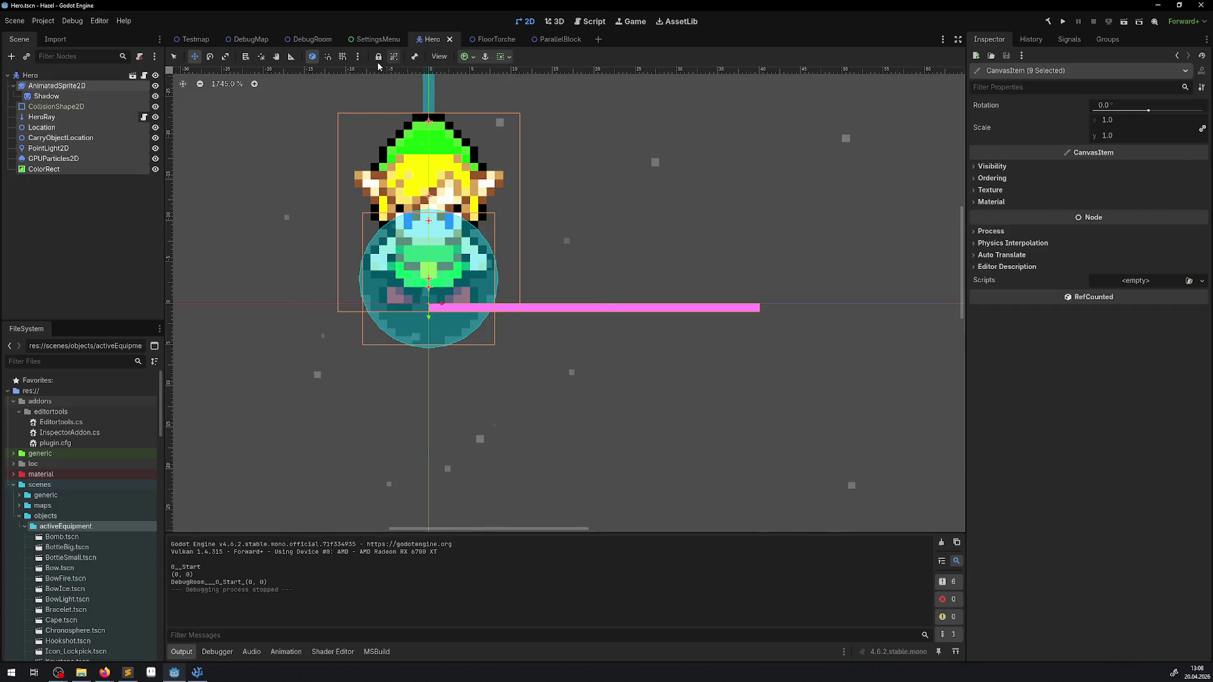
left_click(342, 56)
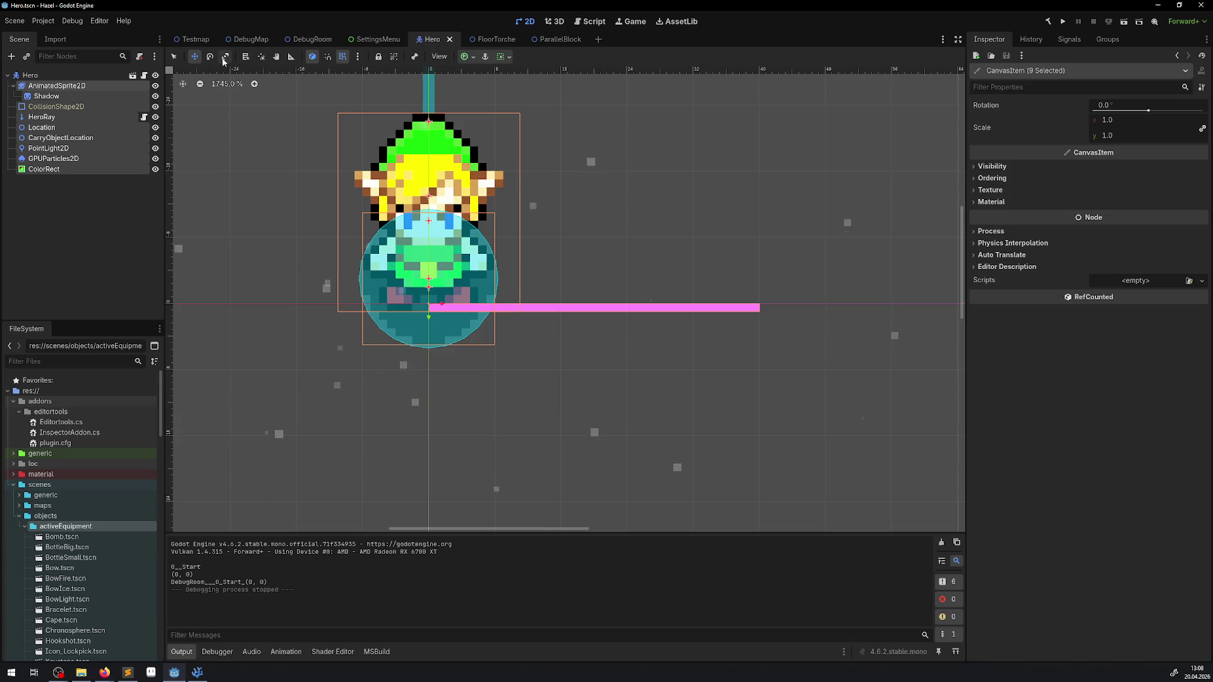
left_click_drag(451, 206, 441, 357)
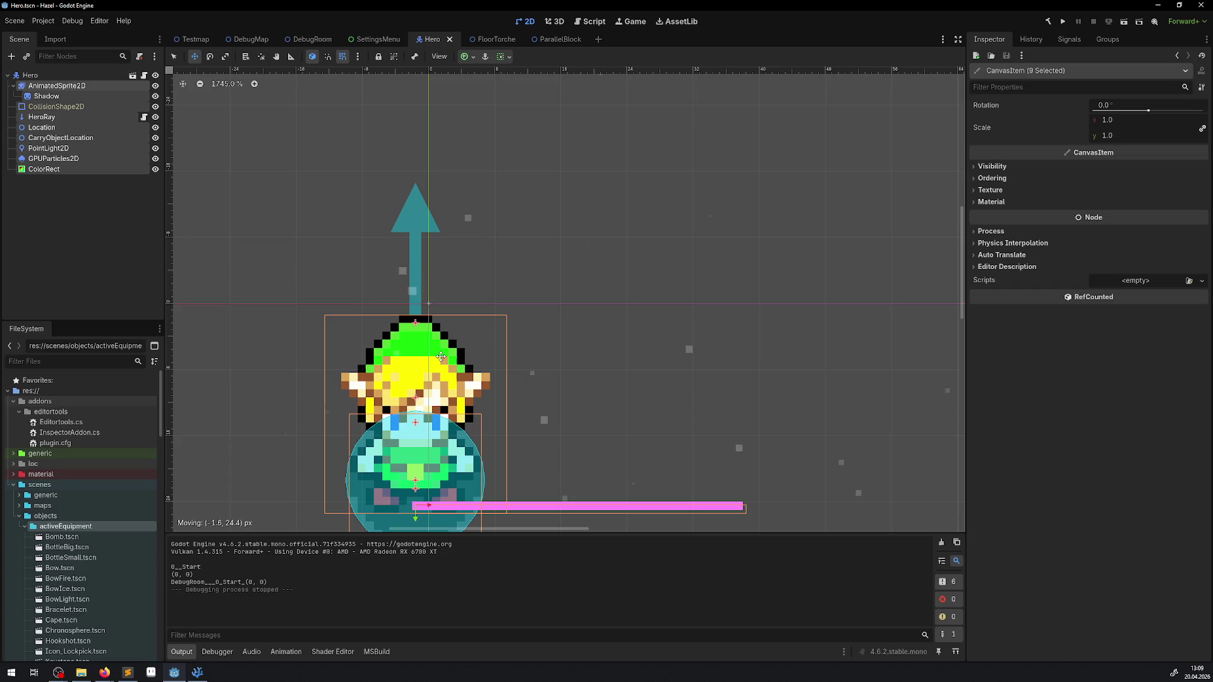
left_click_drag(442, 357, 442, 357)
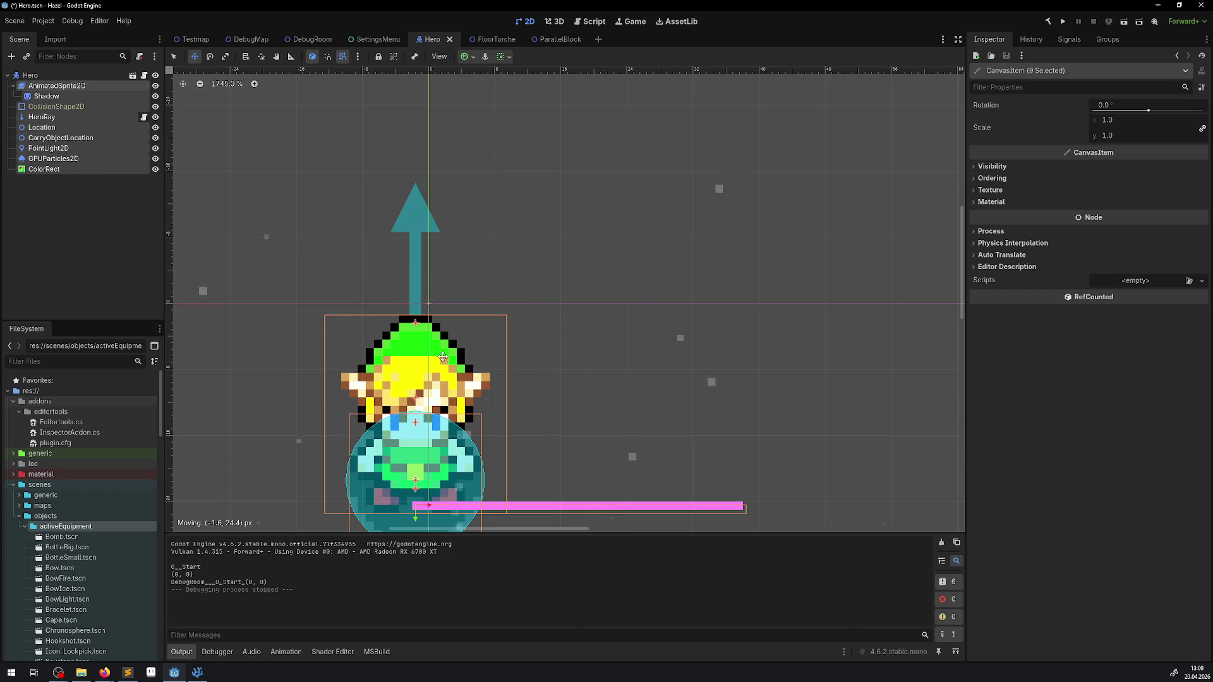
key("ctrl+z")
left_click_drag(434, 161, 430, 352)
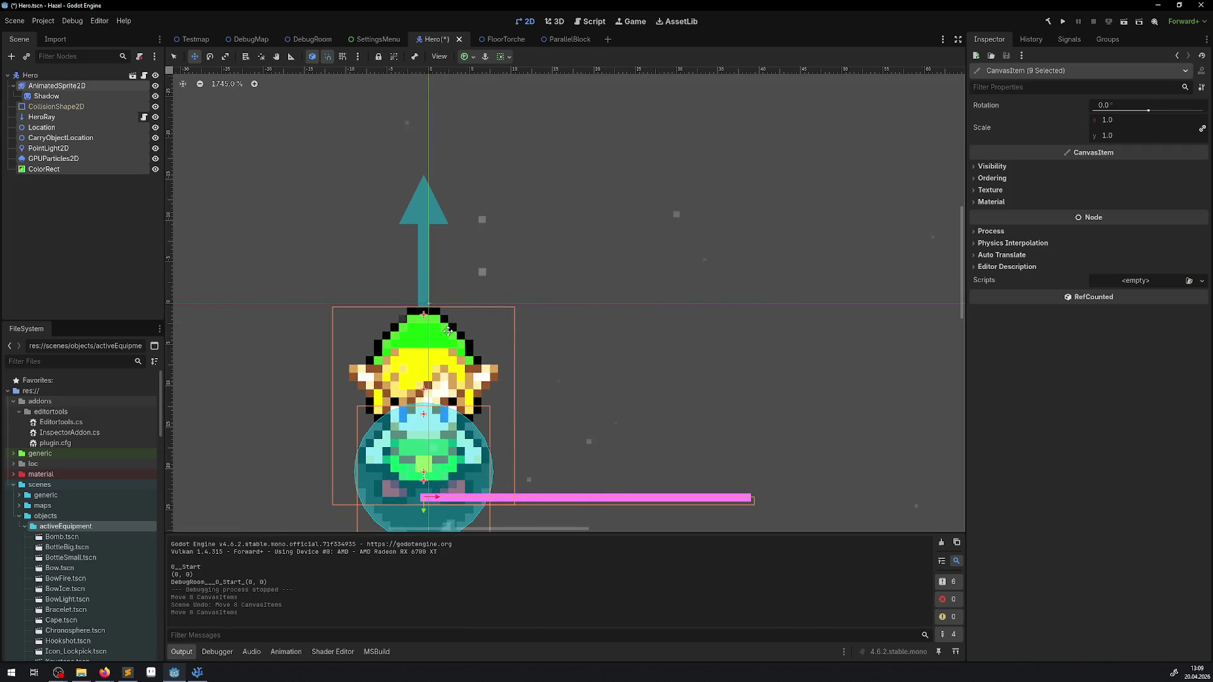
key("ctrl+z")
left_click_drag(375, 110, 424, 322)
key("ctrl+s")
Move the pink ColorRect back to the origin (0, 0) and launch the game.
left_click(91, 169)
left_click_drag(497, 490, 502, 307)
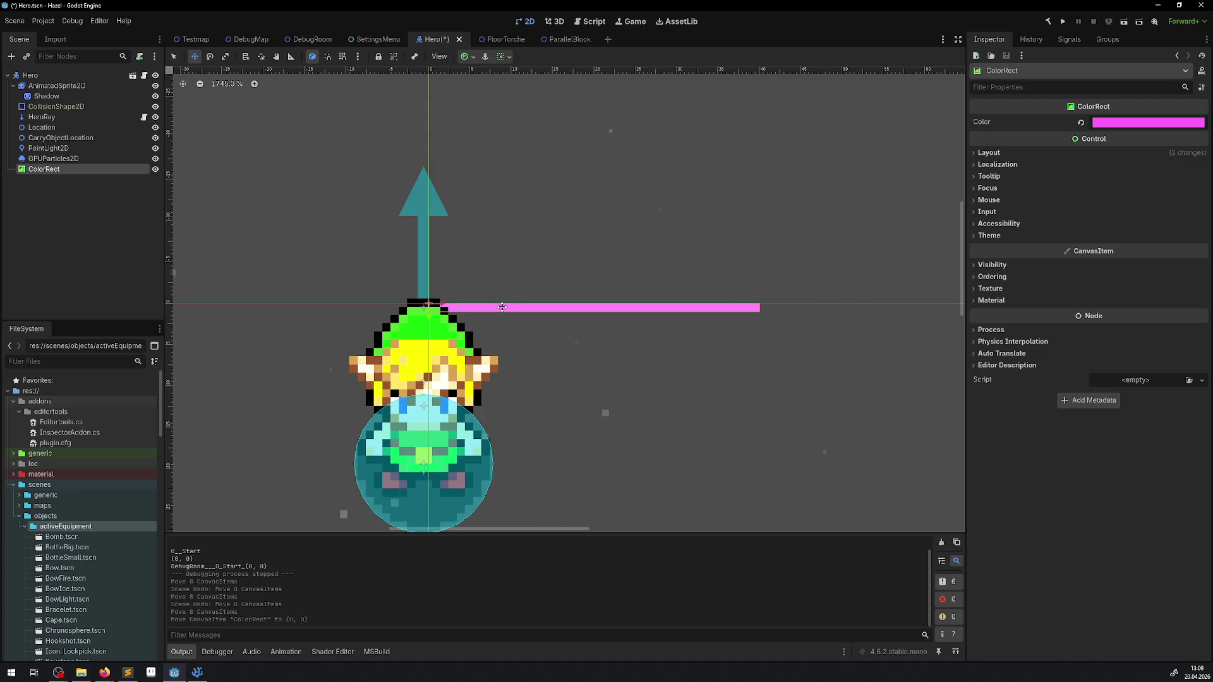
left_click(57, 85)
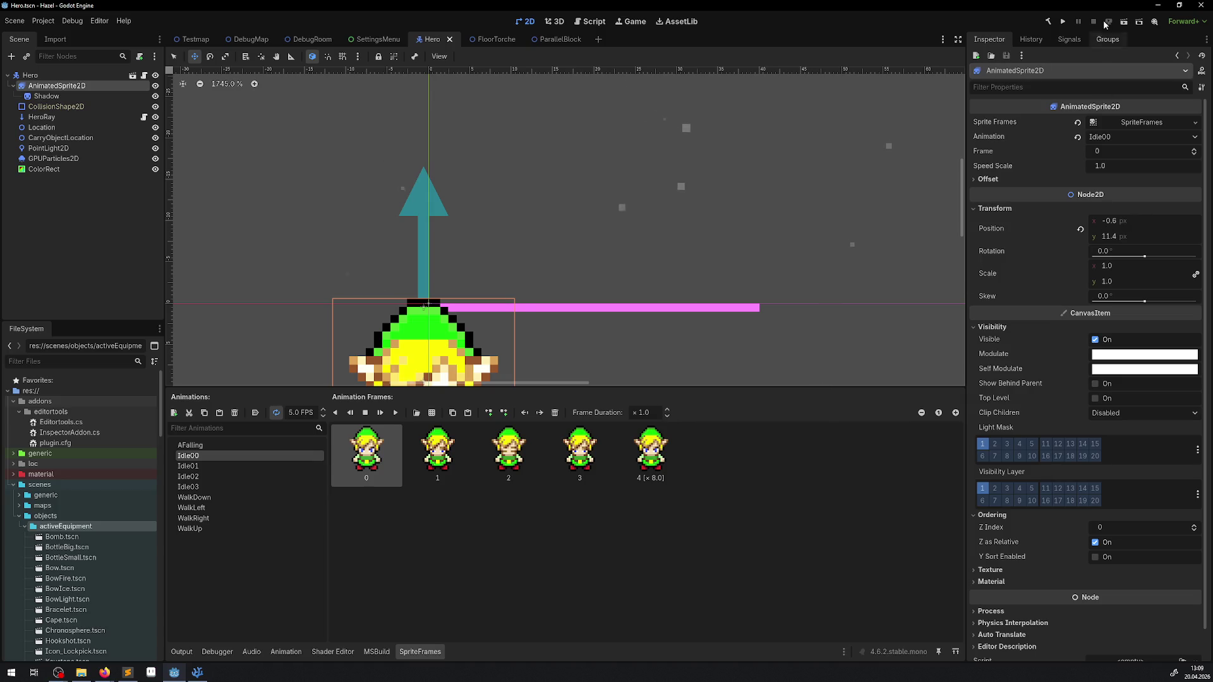
left_click(1063, 24)
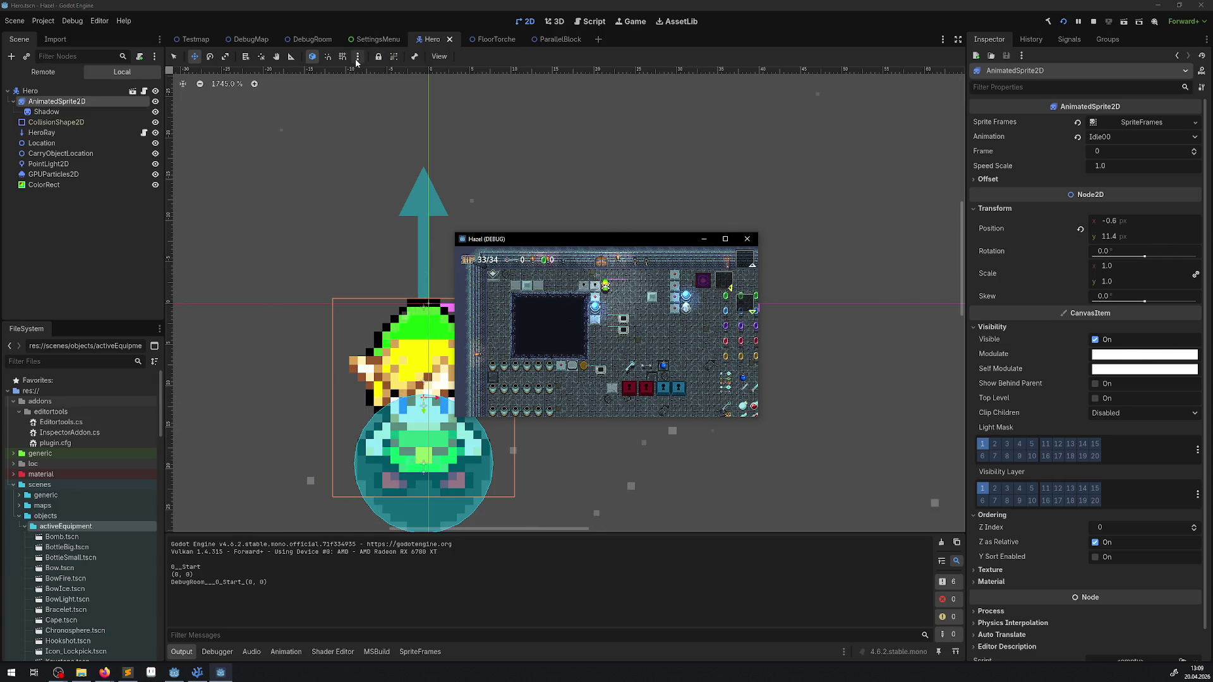
Look over the Configure Snap settings and close them unchanged.
left_click(358, 56)
mouse_move(402, 119)
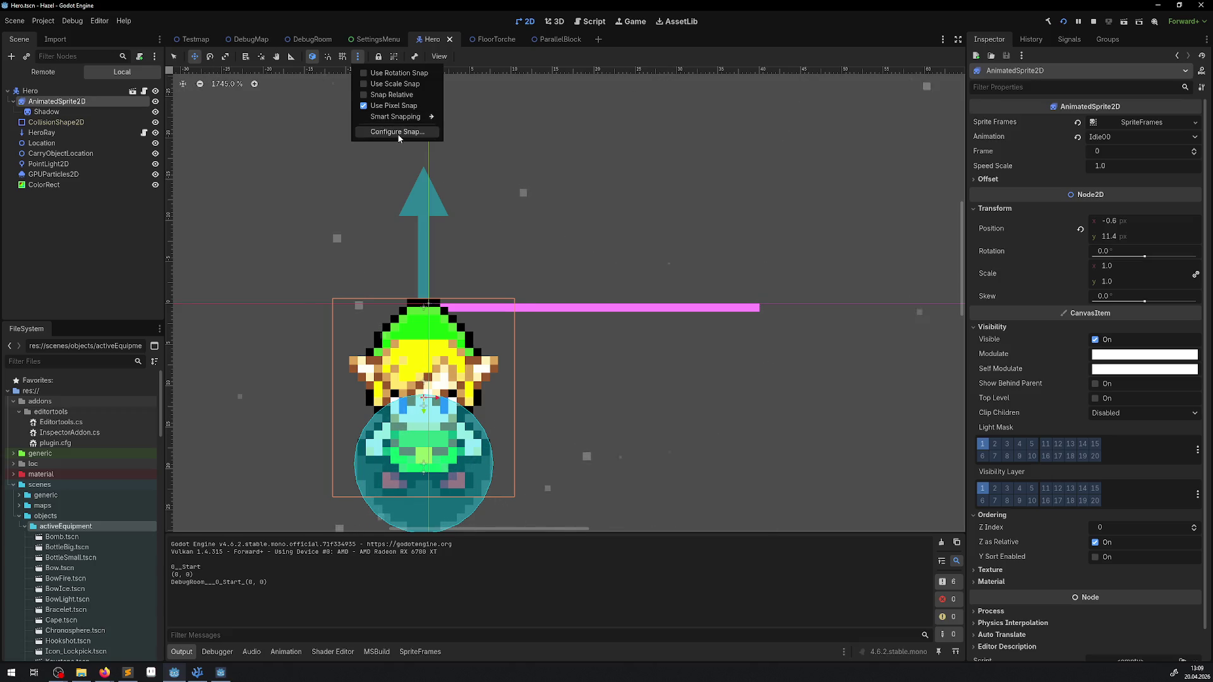
left_click(396, 132)
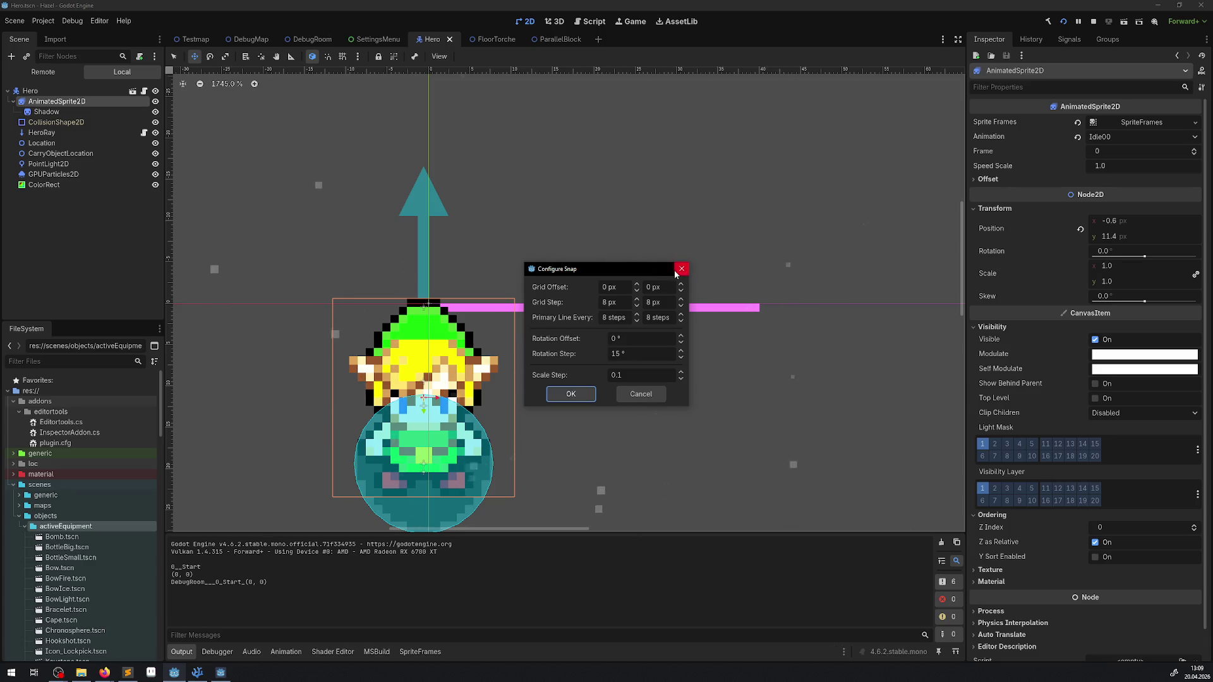
left_click(676, 271)
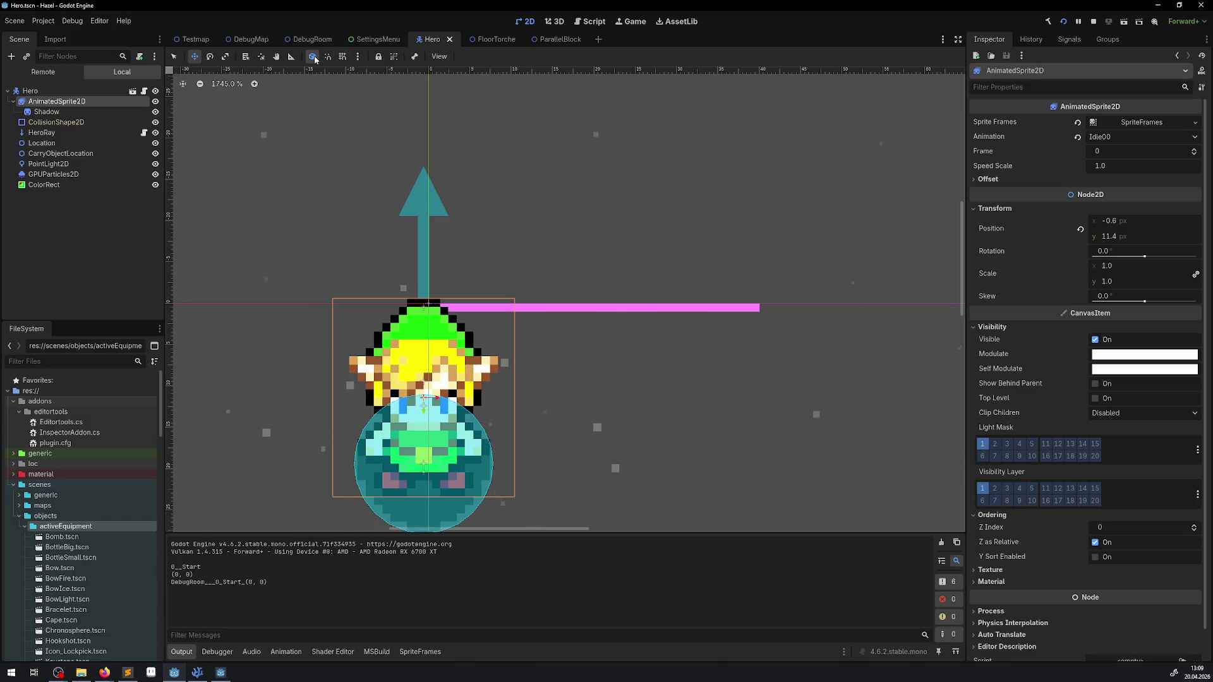
Toggle local-space mode and run the game maximized.
left_click(313, 56)
key("F5")
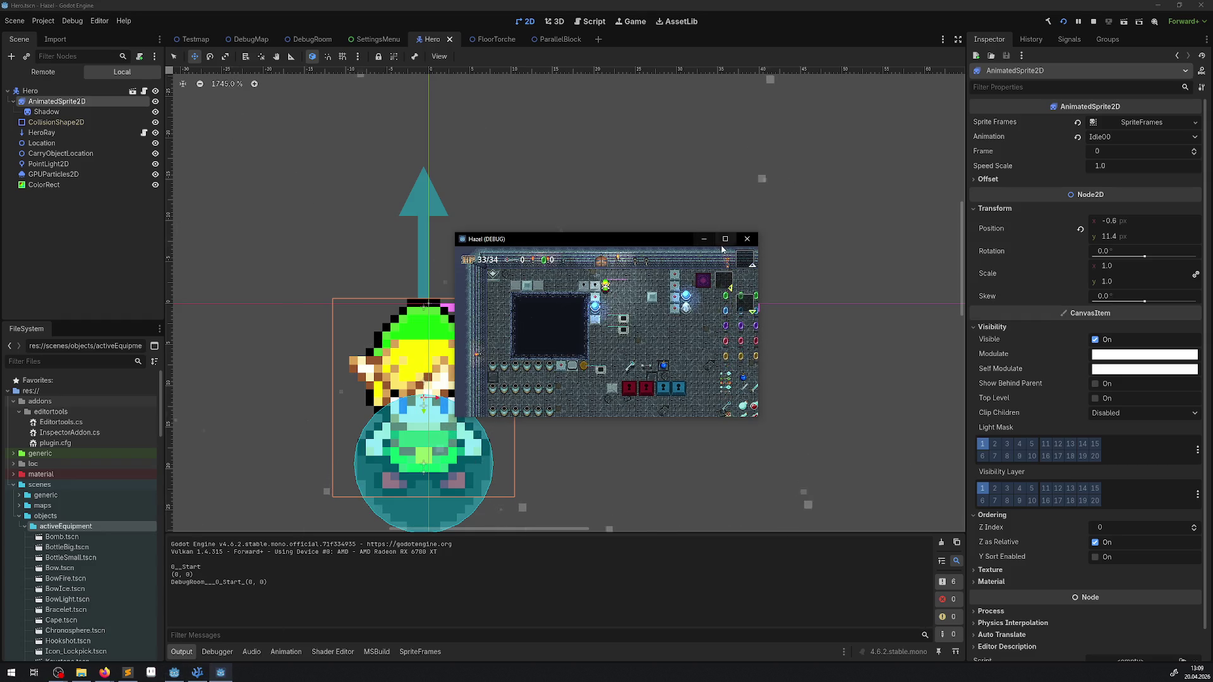
left_click(725, 239)
Walk the hero right to the stone block, push it a tile, and circle past it.
key("s")
key("w")
key("d")
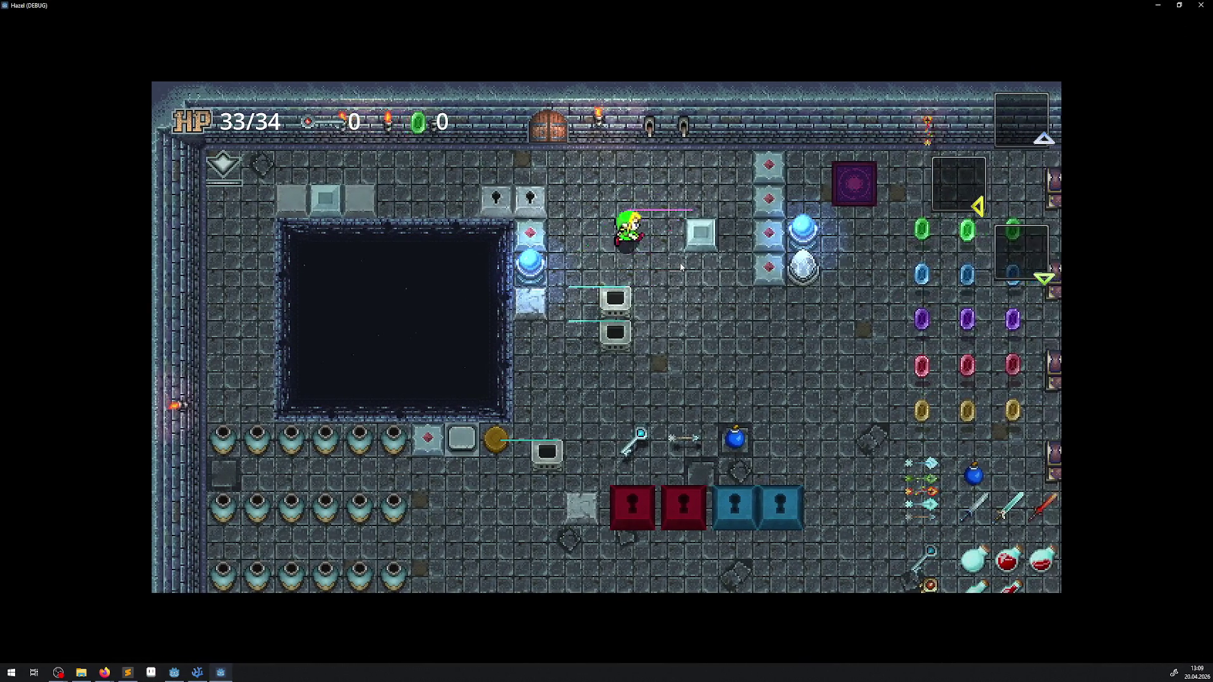
key("d")
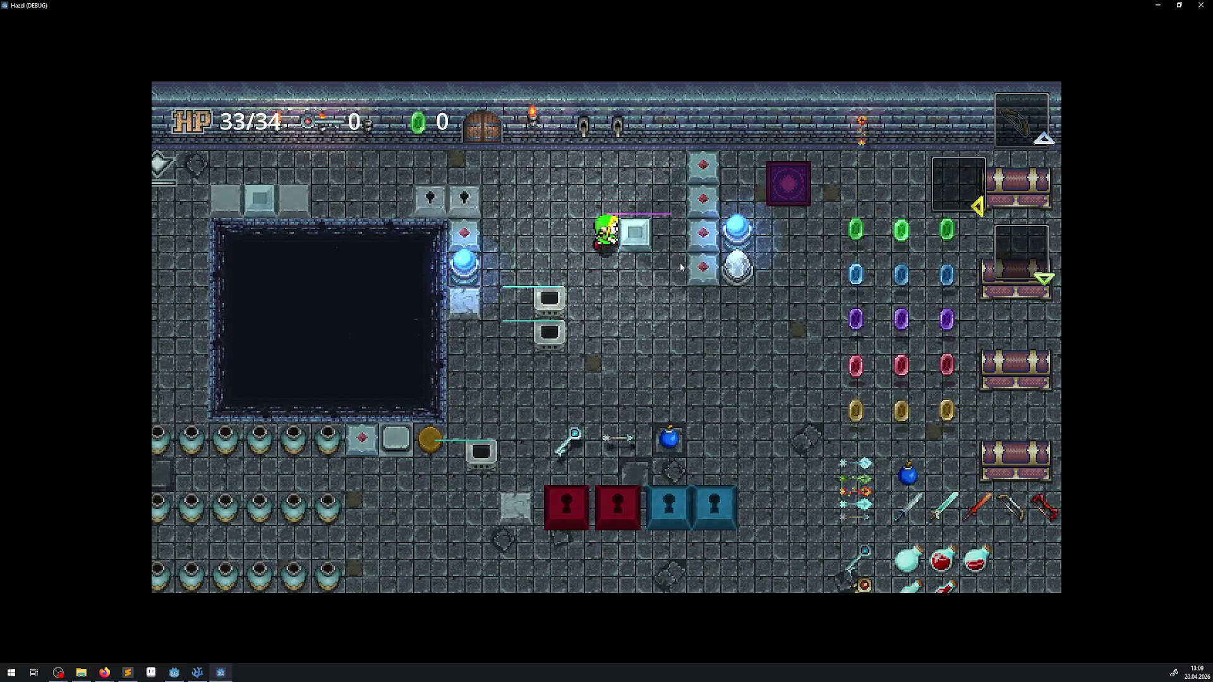
key("d")
key("w")
key("s")
key("d")
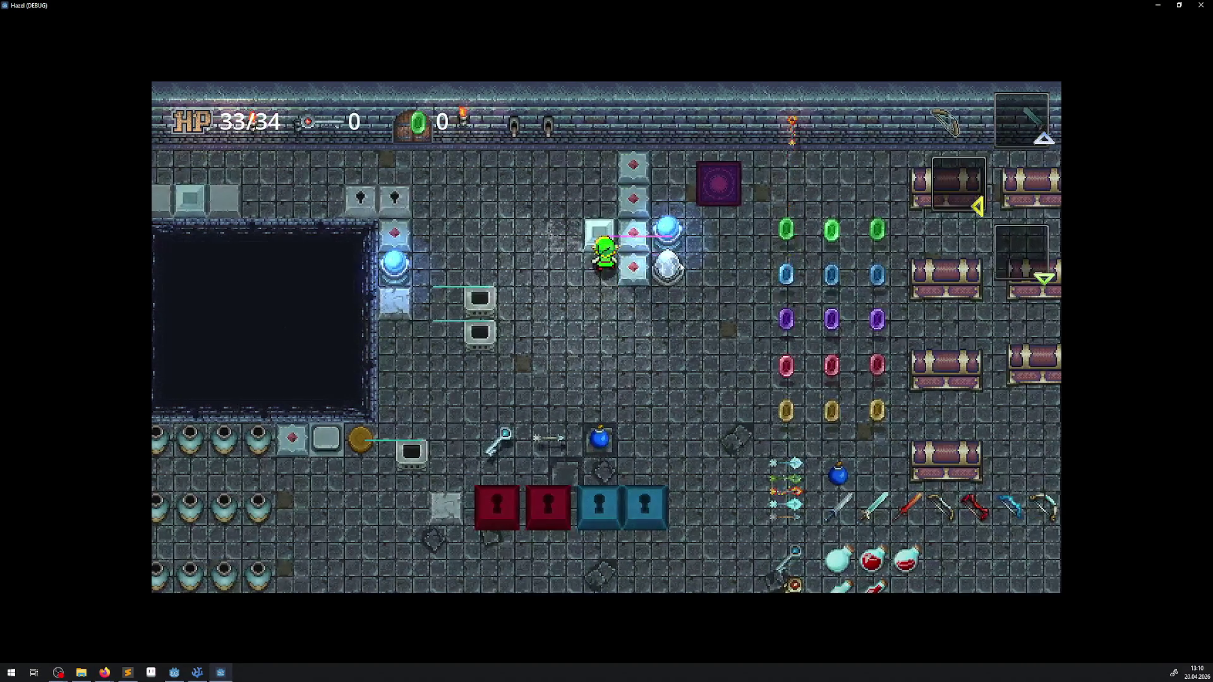
key("a")
key("w")
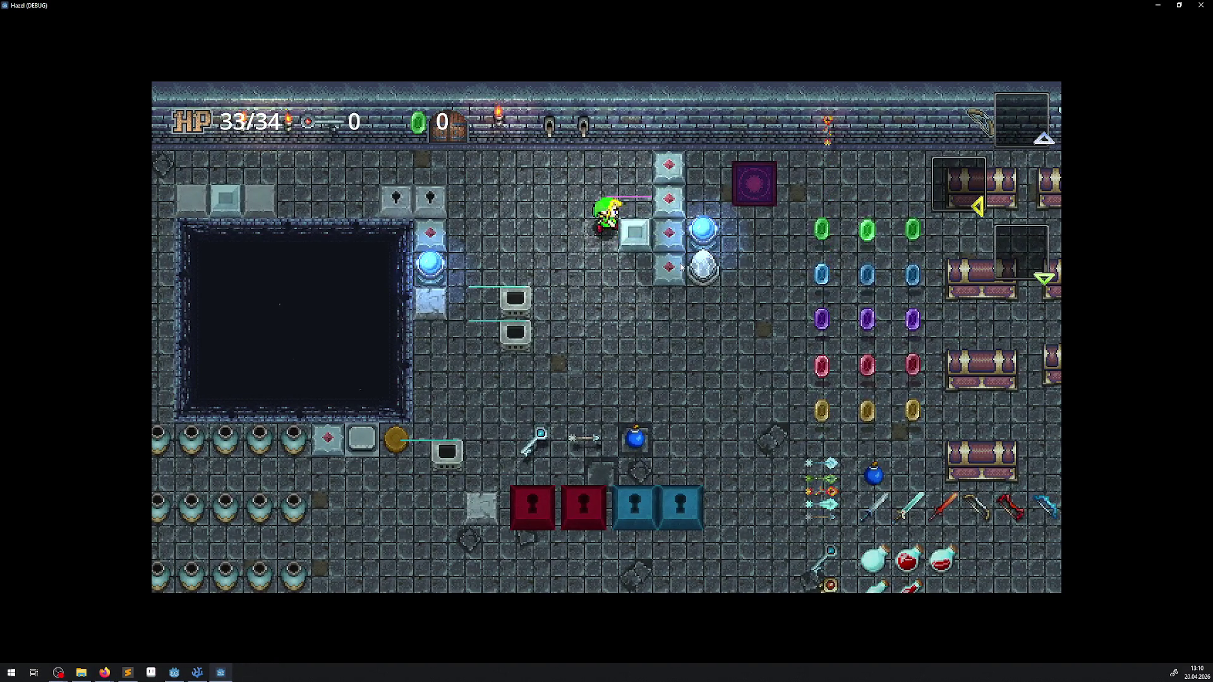
key("s")
key("d")
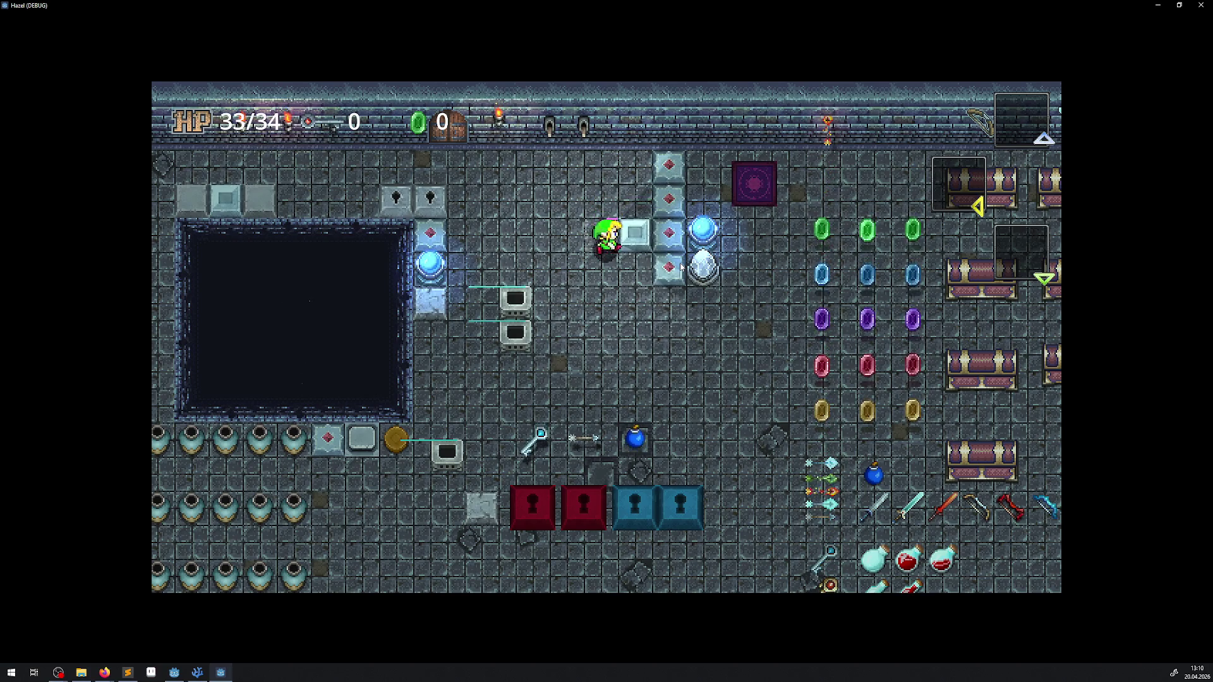
key("w")
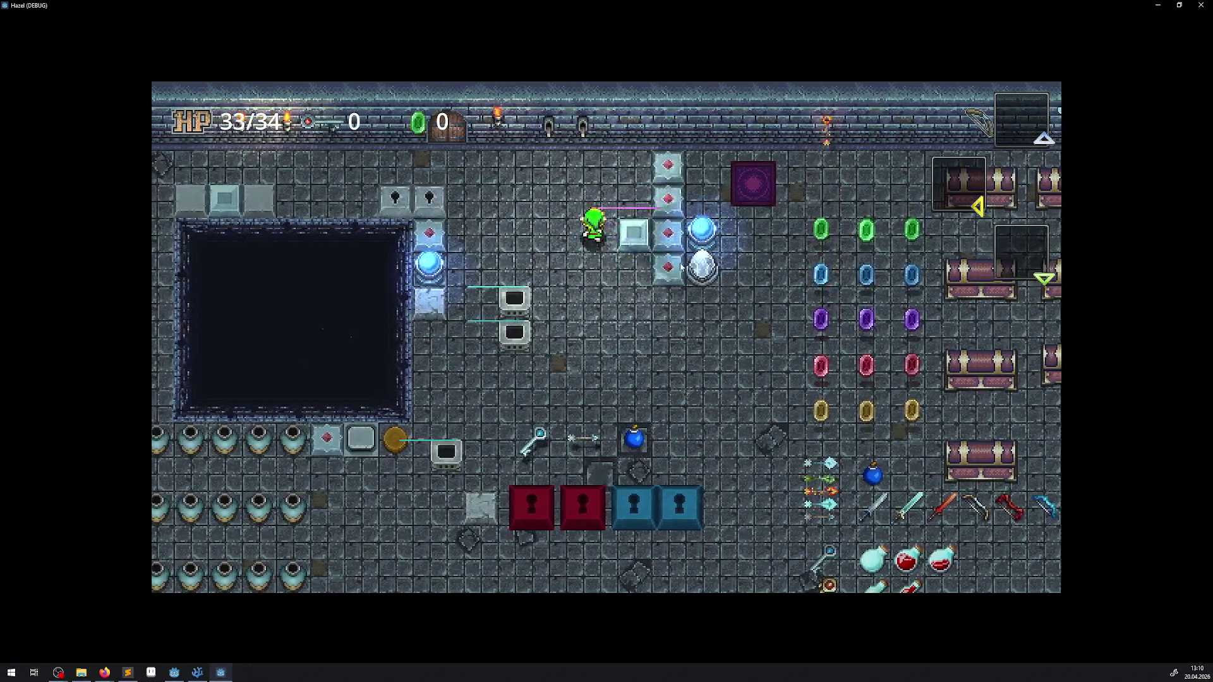
key("d")
Walk down onto the bomb tile and pick up the key.
key("a")
key("s")
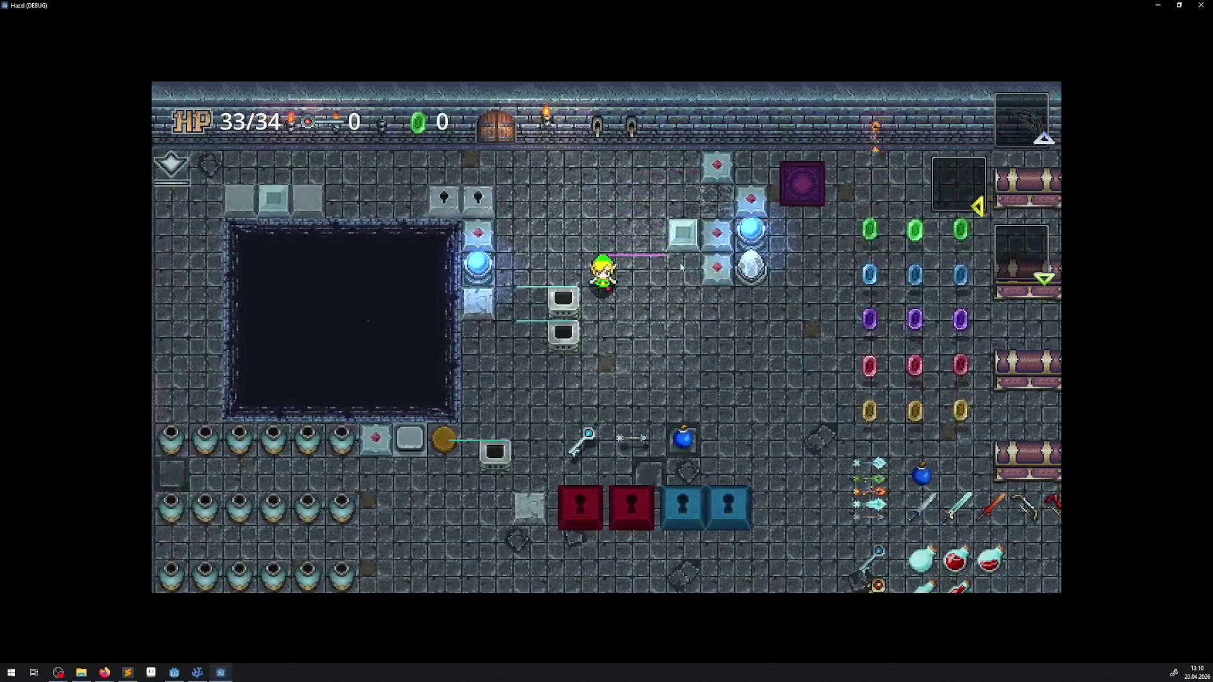
key("a")
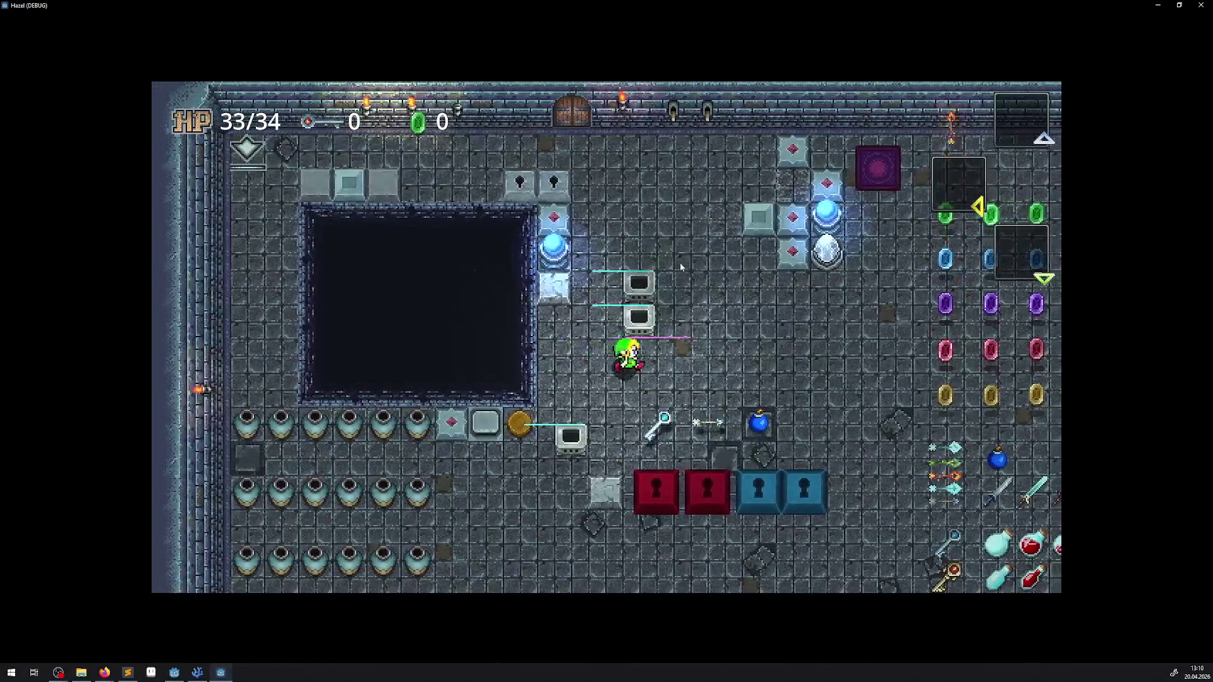
key("d")
key("s")
key("a")
key("s")
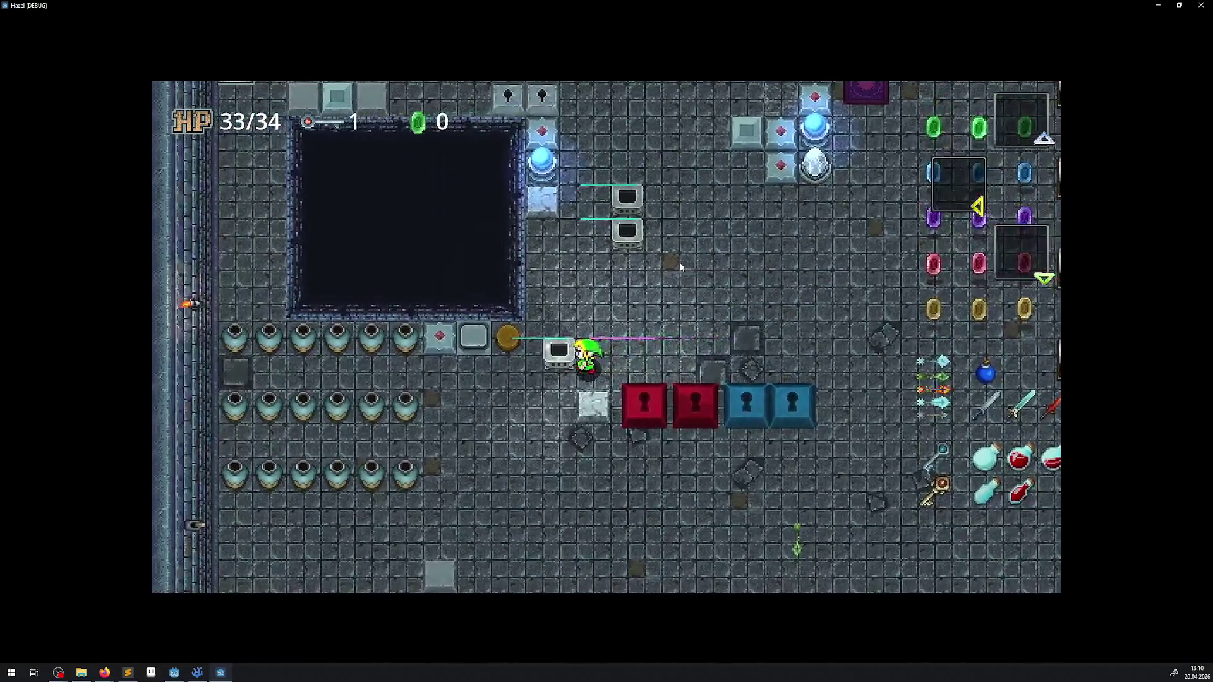
key("d")
key("a")
key("d")
key("a")
Walk past the blue and red locks to the left wall and around, then quit the game.
key("d")
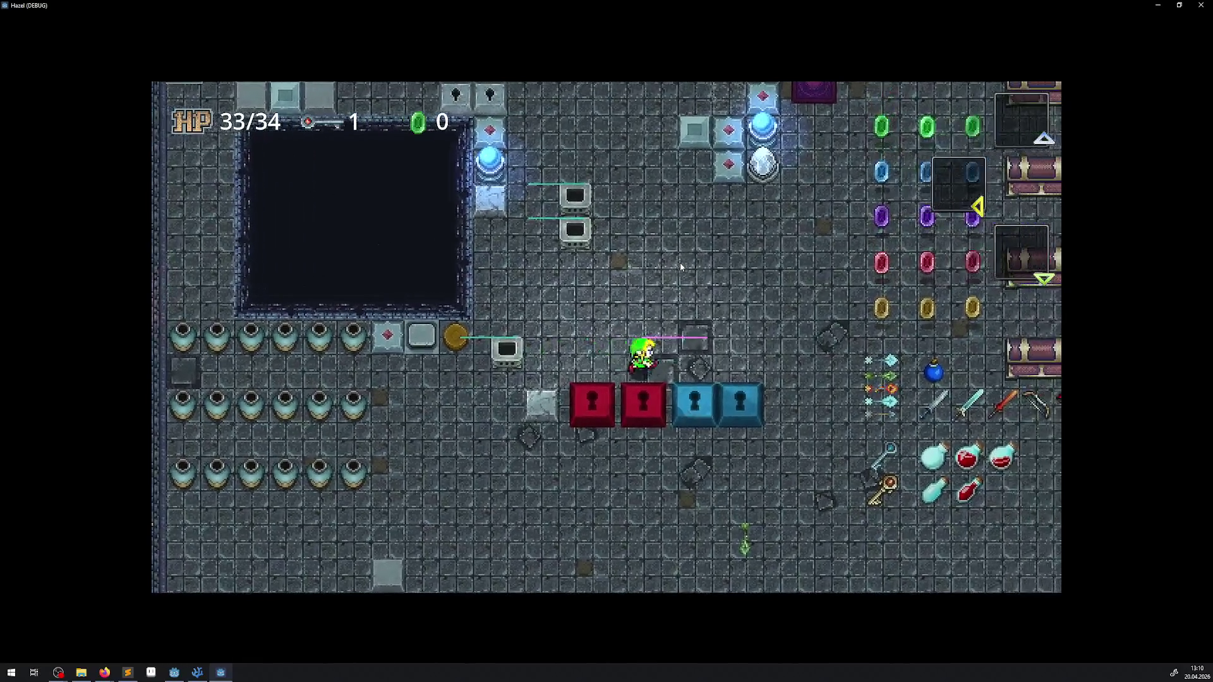
key("s")
key("a")
key("s")
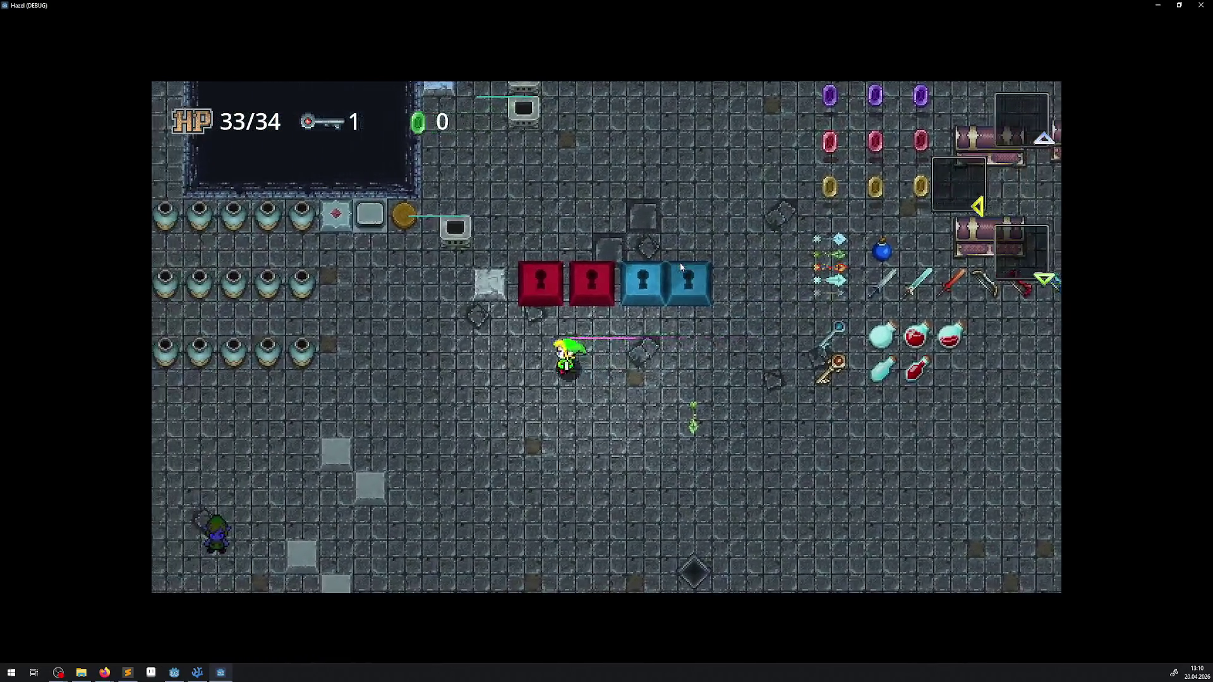
key("a")
key("s")
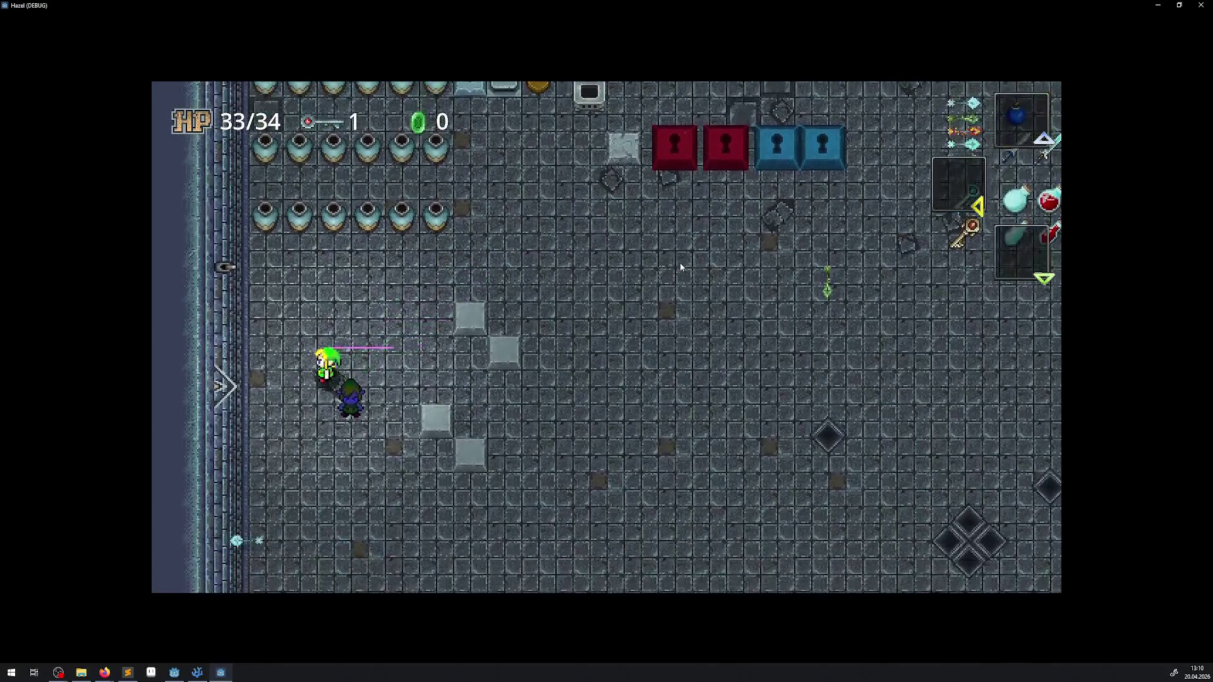
key("s")
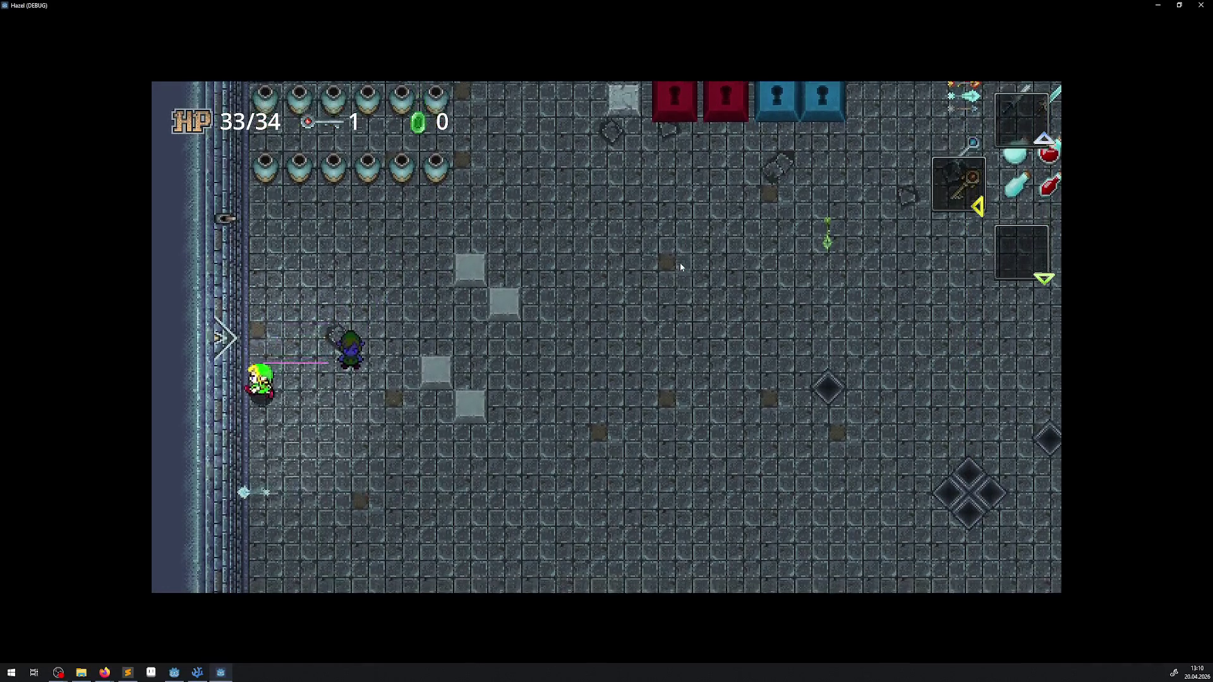
key("w")
key("w")
key("d")
key("a")
key("a")
key("d")
key("s")
key("a")
key("s")
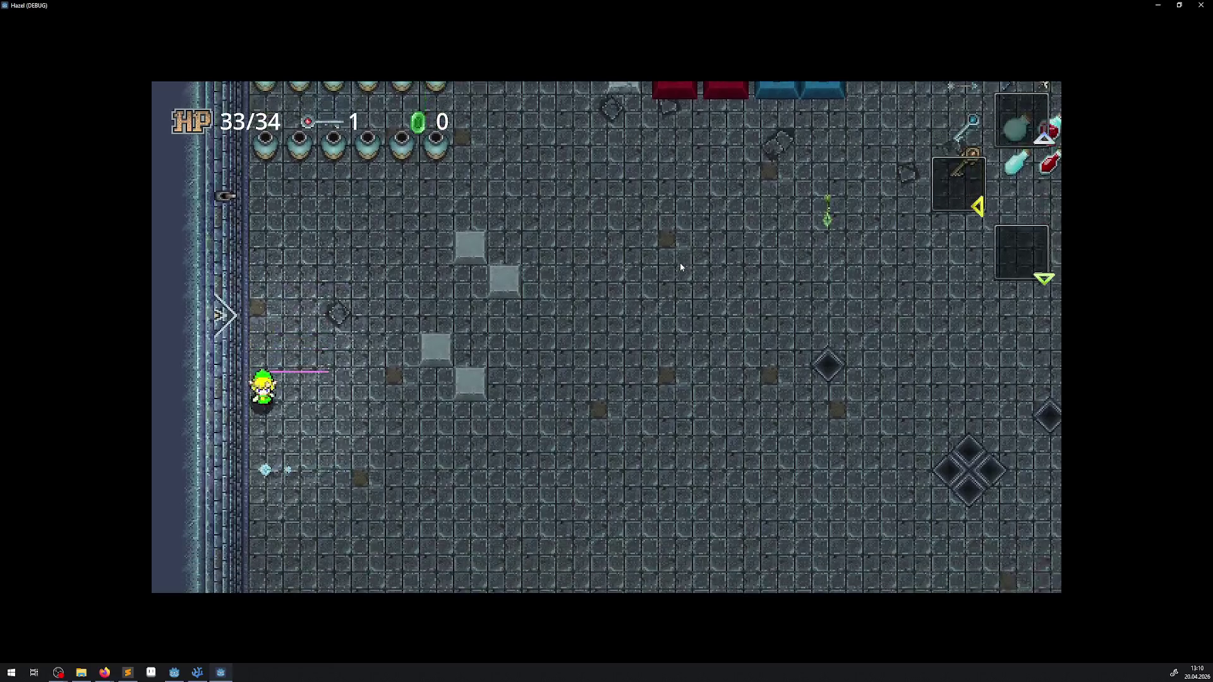
key("w")
key("d")
key("s")
key("d")
key("s")
key("a")
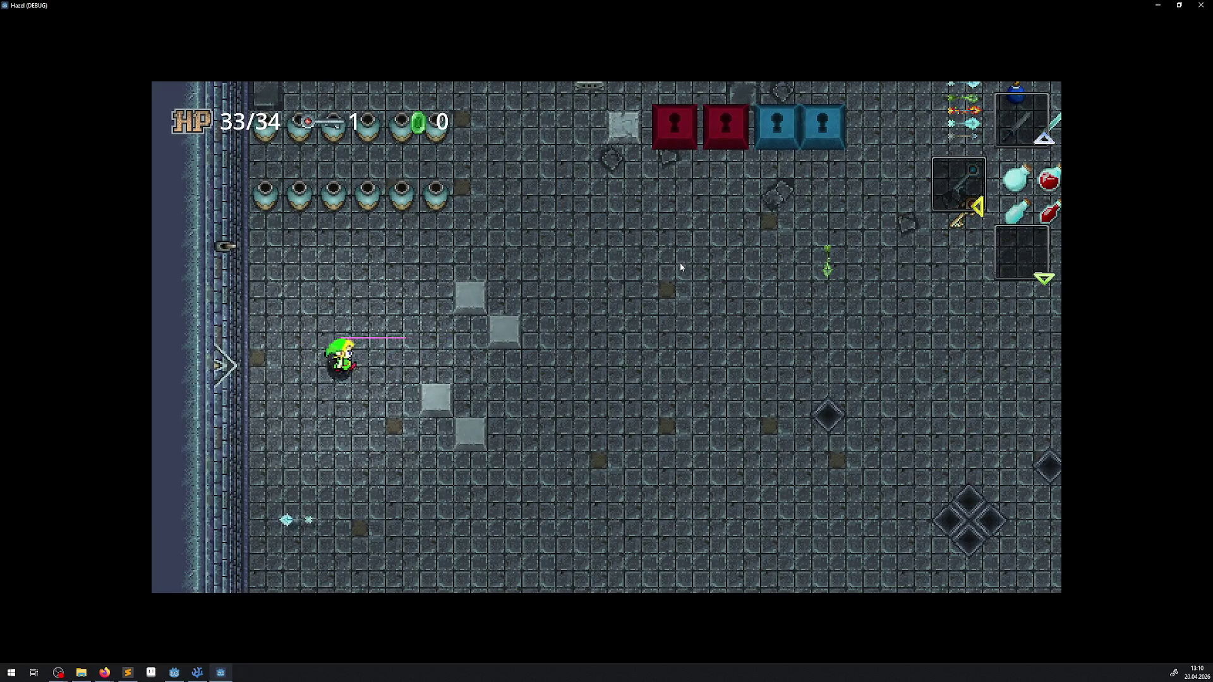
key("a")
key("w")
key("d")
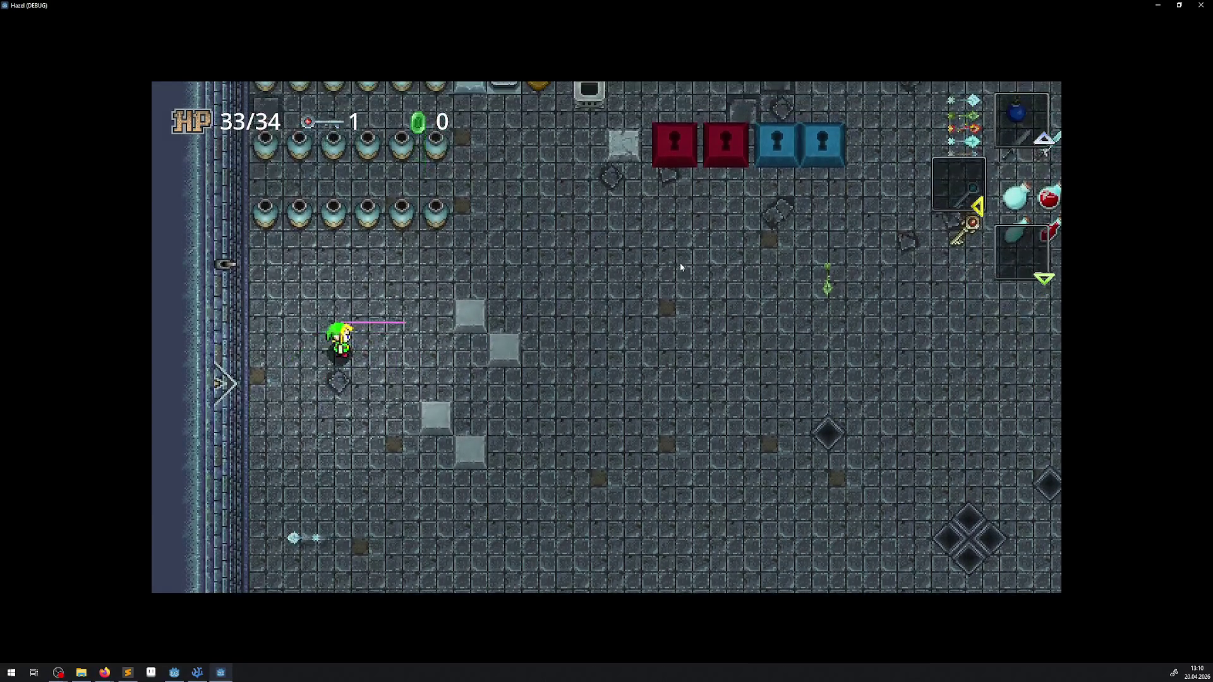
key("alt+F4")
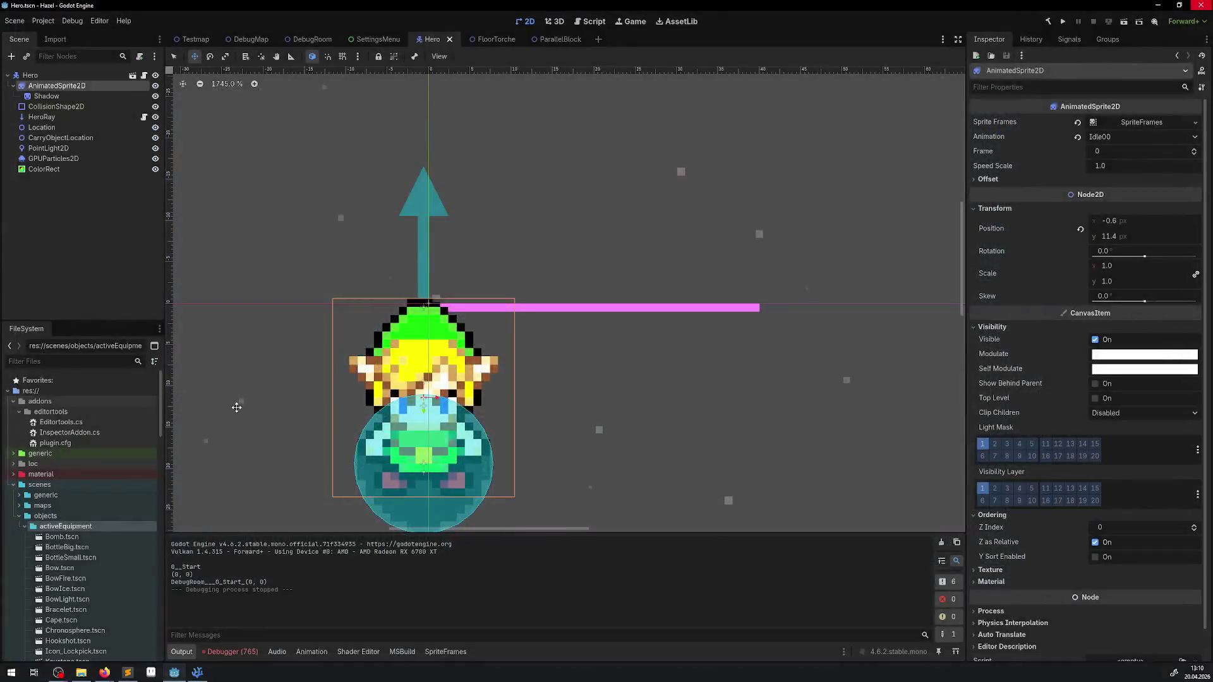
Clear the logged debugger errors.
left_click(231, 653)
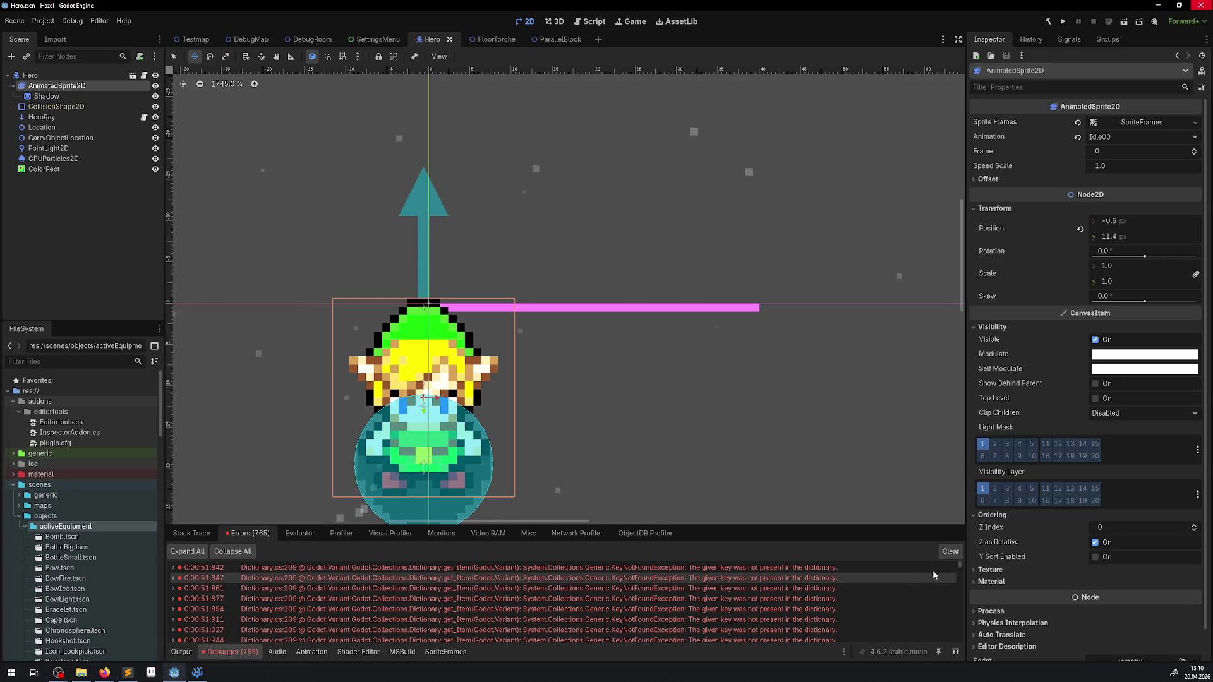
left_click(941, 552)
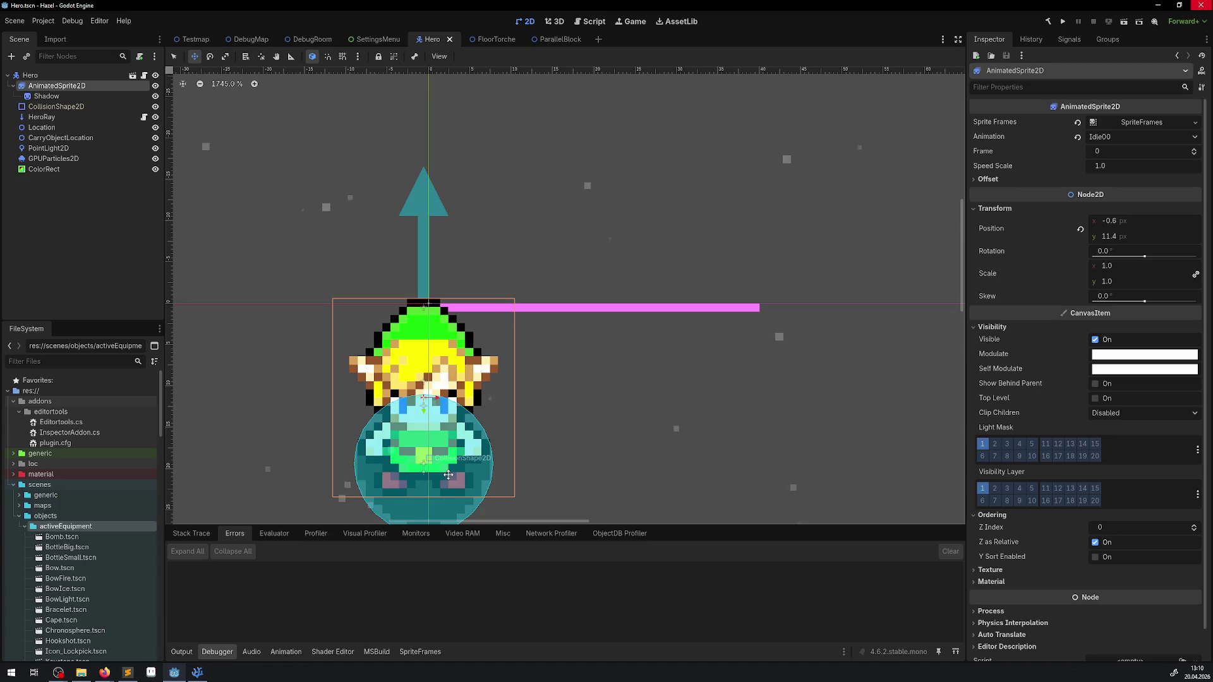
left_click_drag(410, 337, 388, 84)
key("ctrl+z")
Select all Hero child nodes, raise them above the origin, and save the scene.
left_click(45, 169)
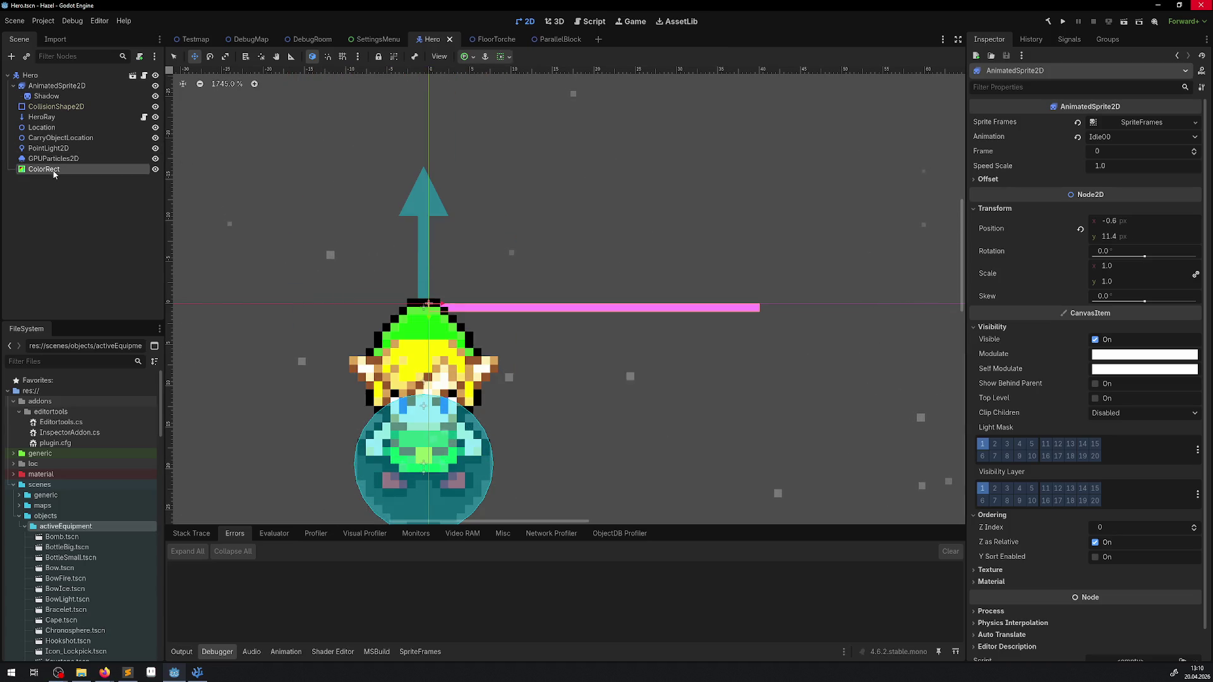
left_click(54, 86)
scroll("down", 3)
left_click_drag(384, 184, 383, 25)
left_click_drag(435, 129, 497, 432)
scroll("down", 3)
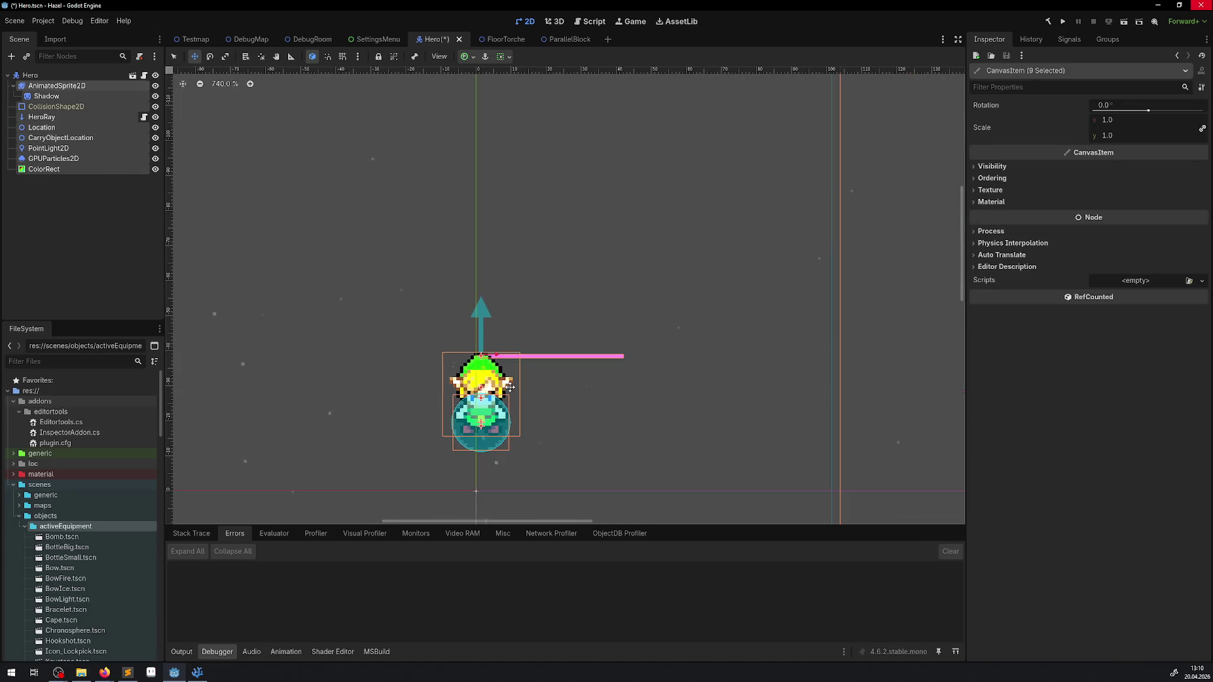
left_click_drag(482, 369, 468, 270)
scroll("down", 3)
key("ctrl+s")
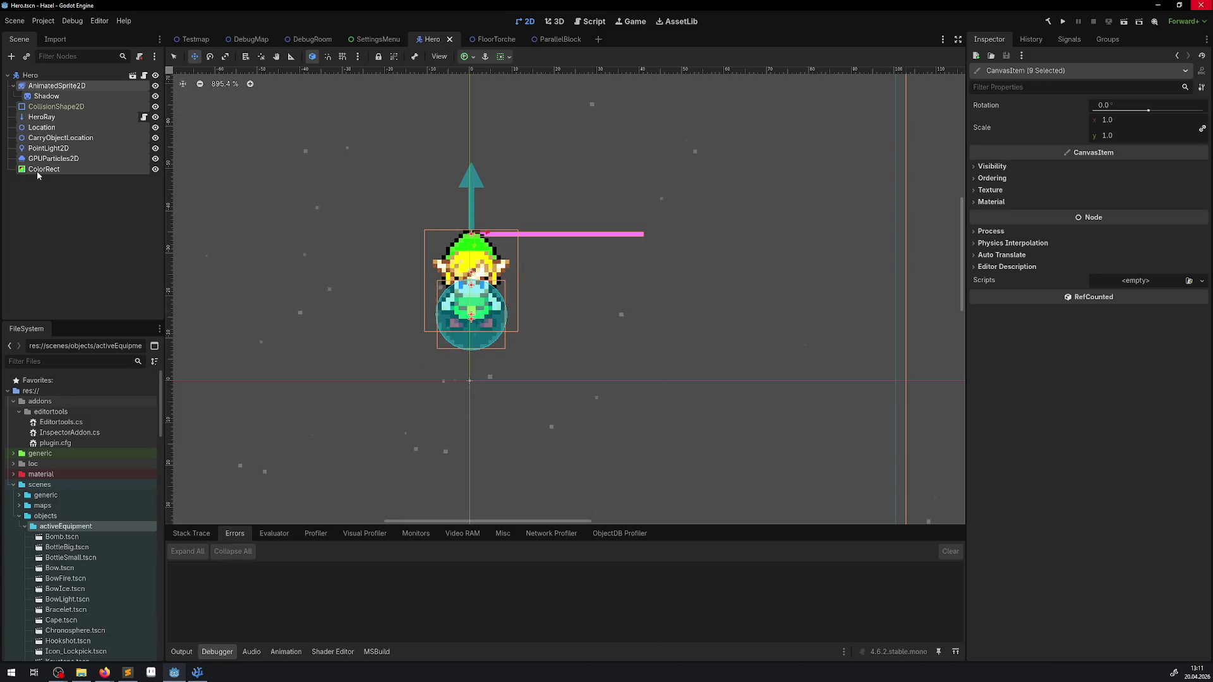
Move the pink ColorRect back down onto the origin and run the game full screen.
left_click(39, 169)
scroll("up", 3)
left_click_drag(508, 232, 501, 409)
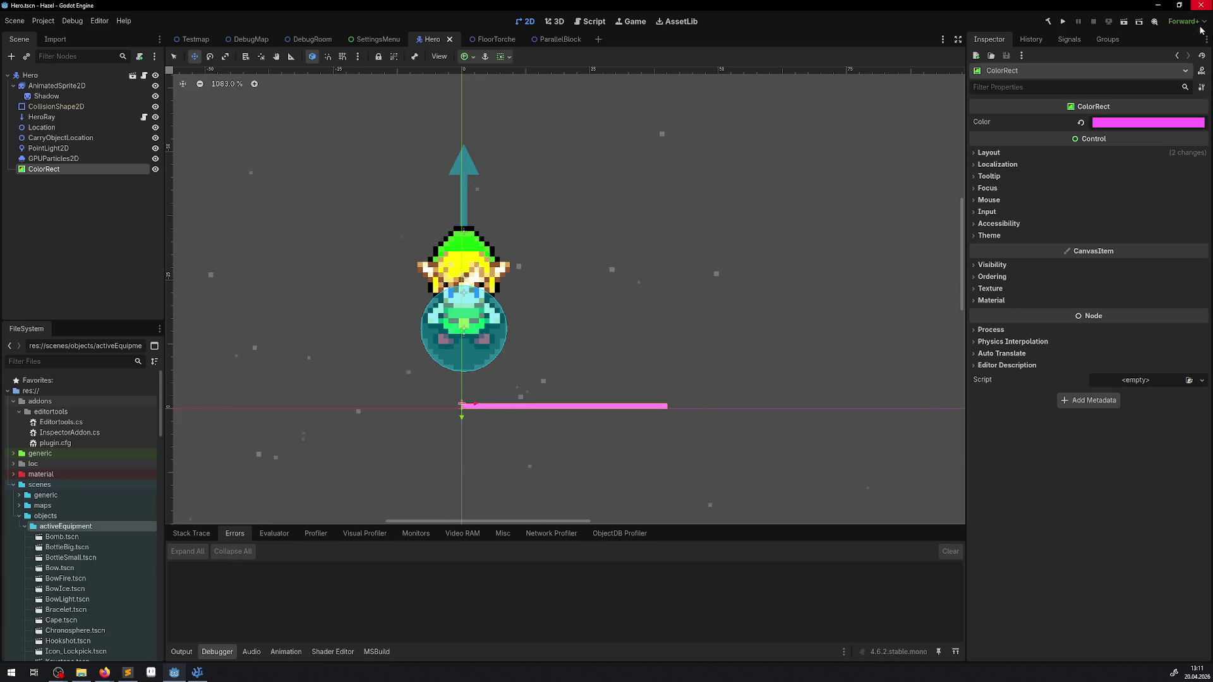
left_click(1064, 22)
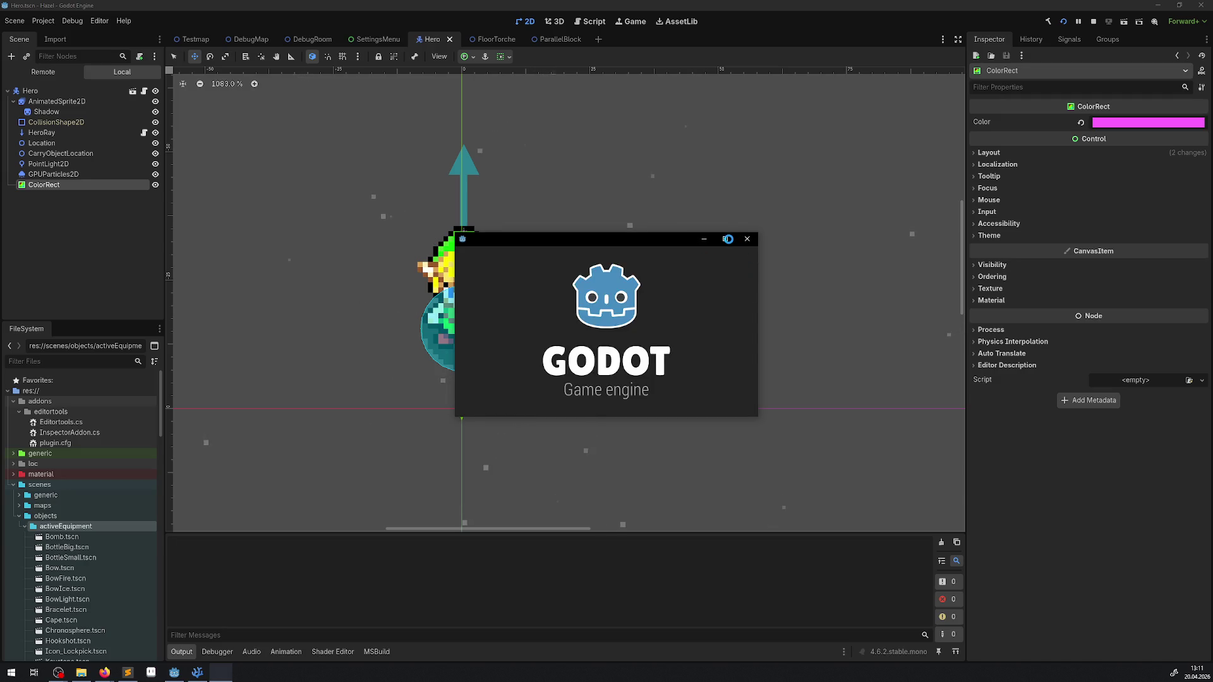
left_click(728, 240)
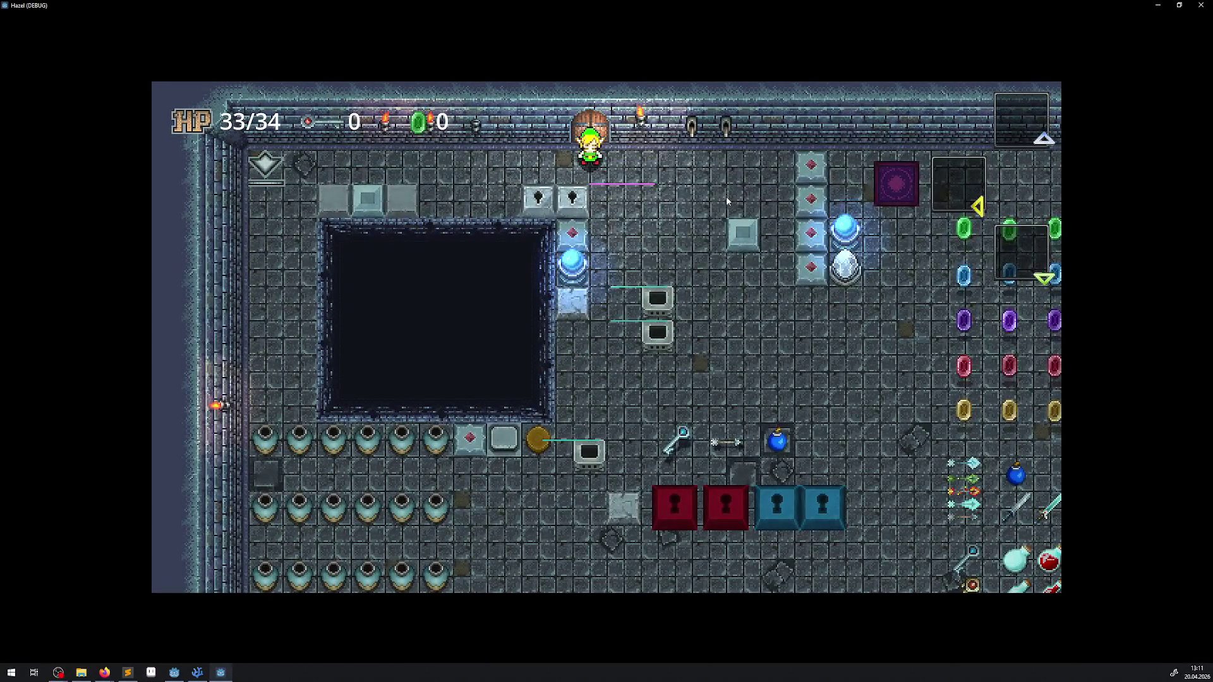
Walk the hero down from the door to the cart blocks, stop the game, and select Hero.
key("Down")
key("Right")
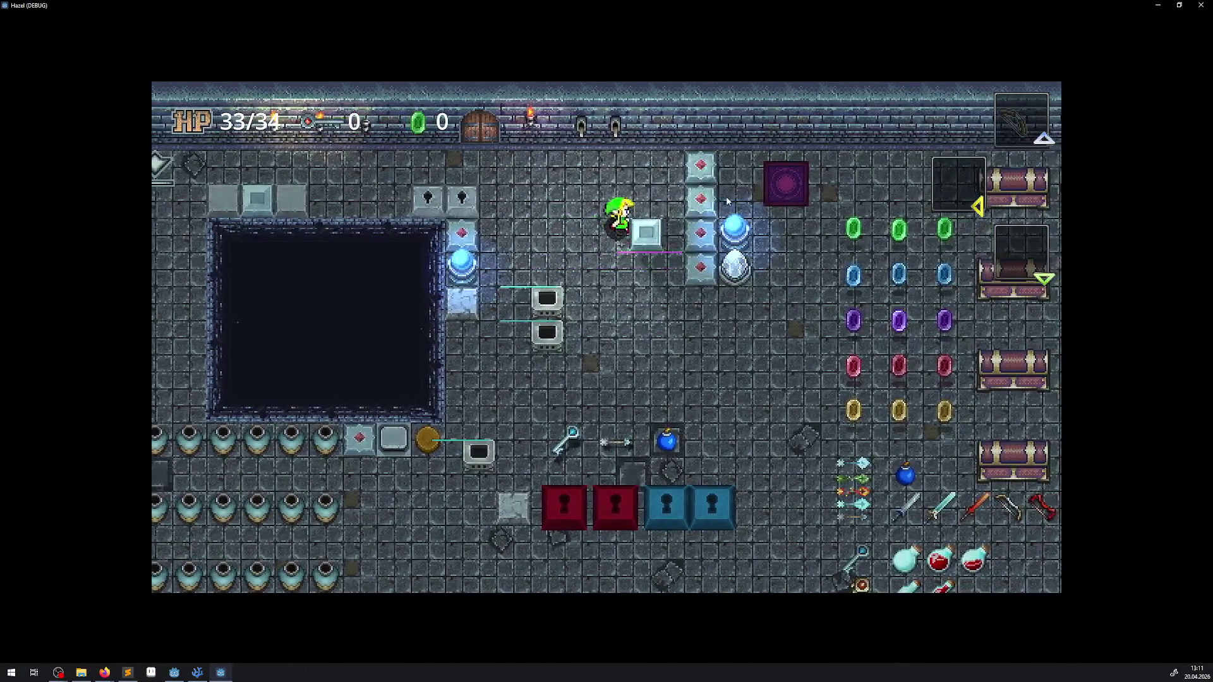
key("Left")
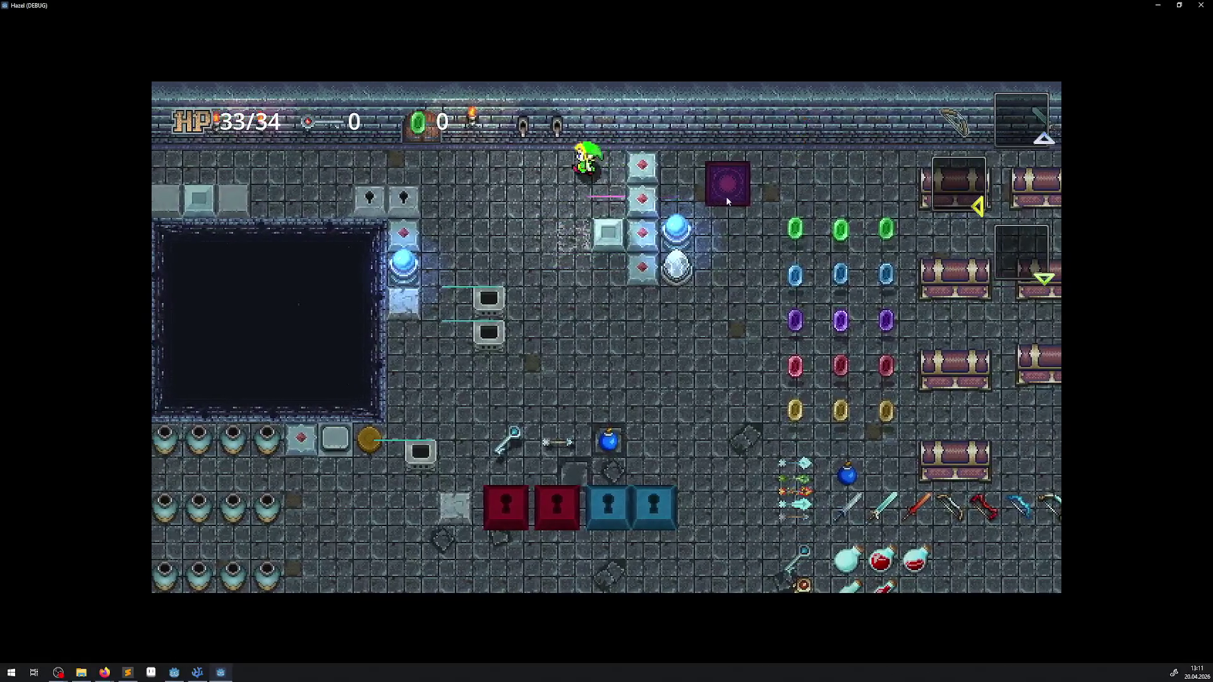
key("Down")
key("Left")
key("Down")
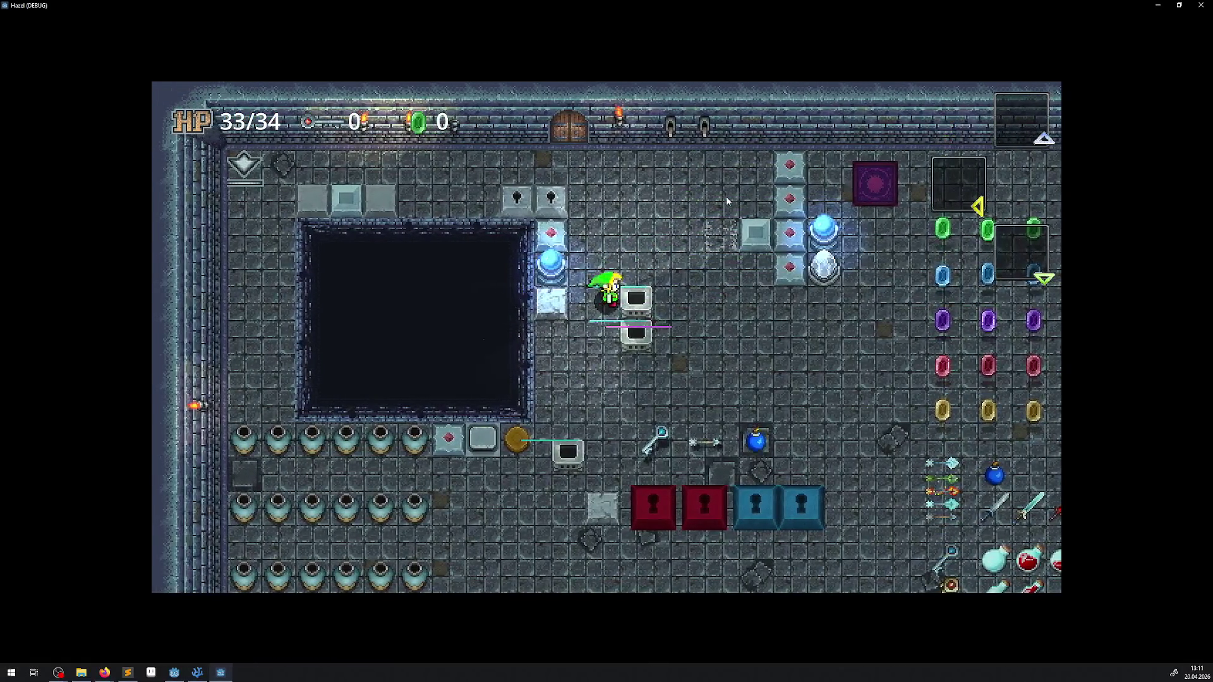
key("F8")
left_click(30, 76)
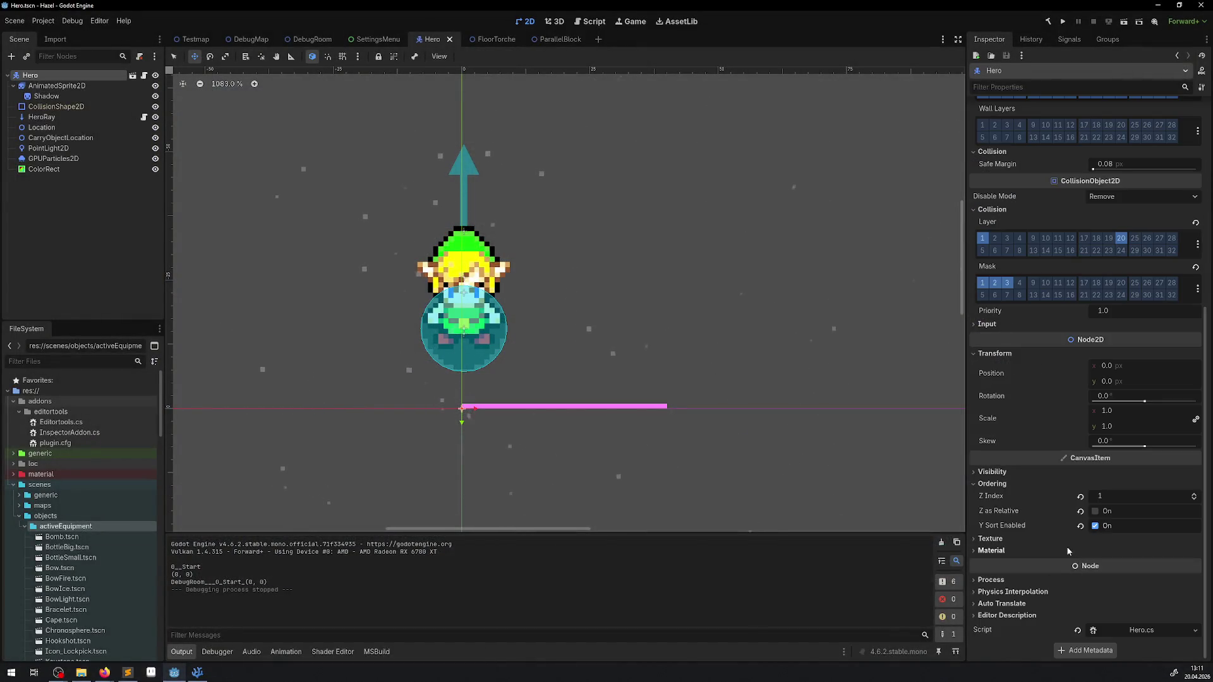
Check Hero's Z Index 1 and Y Sort Enabled, comparing with AnimatedSprite2D.
mouse_move(1057, 536)
left_click(62, 87)
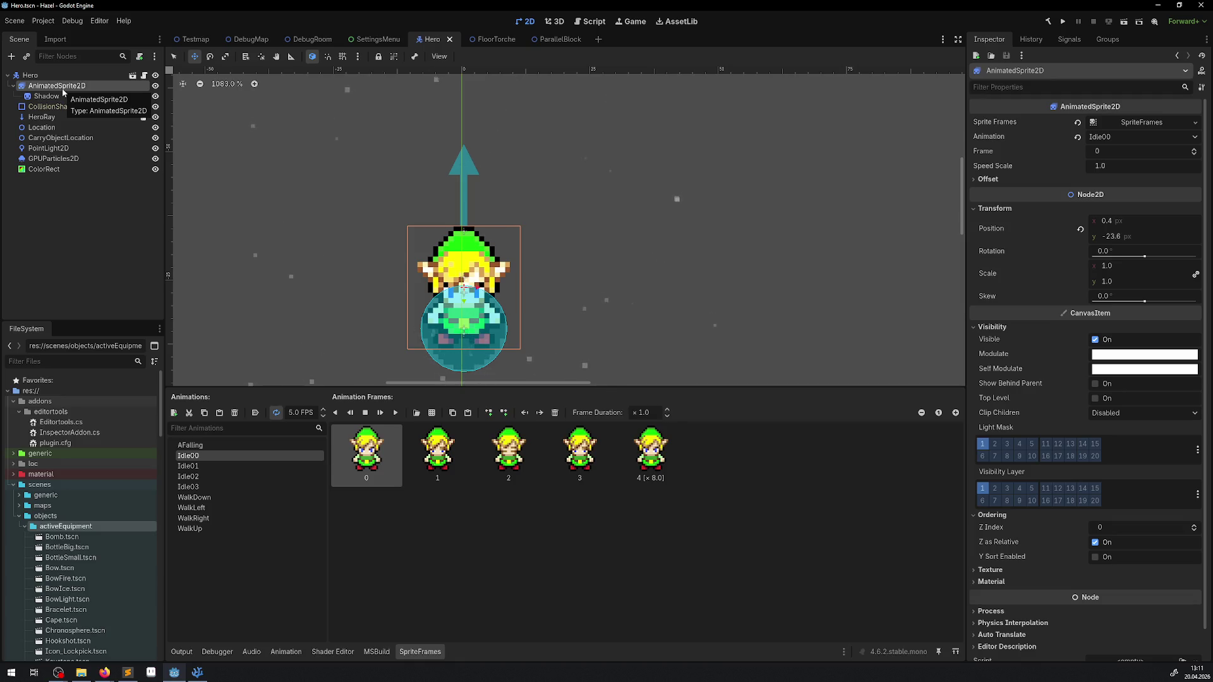
left_click(60, 75)
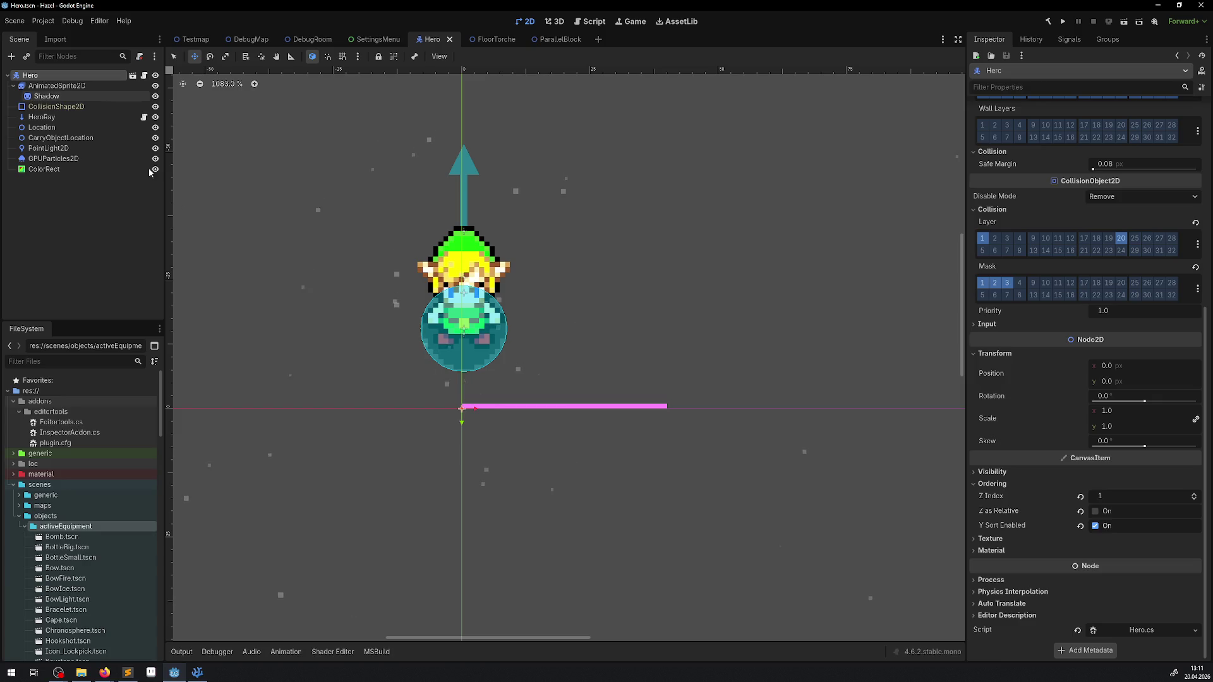
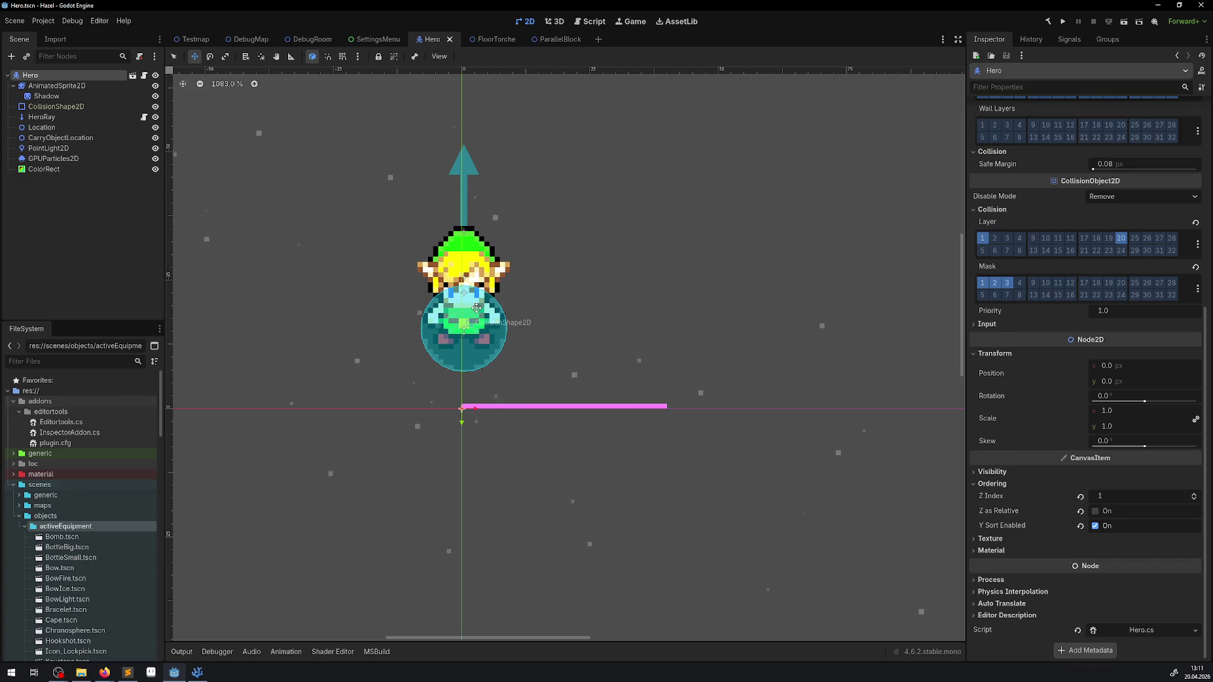
Run the project full-screen, walk the hero into the stone block to push it, then close the game.
left_click(1066, 22)
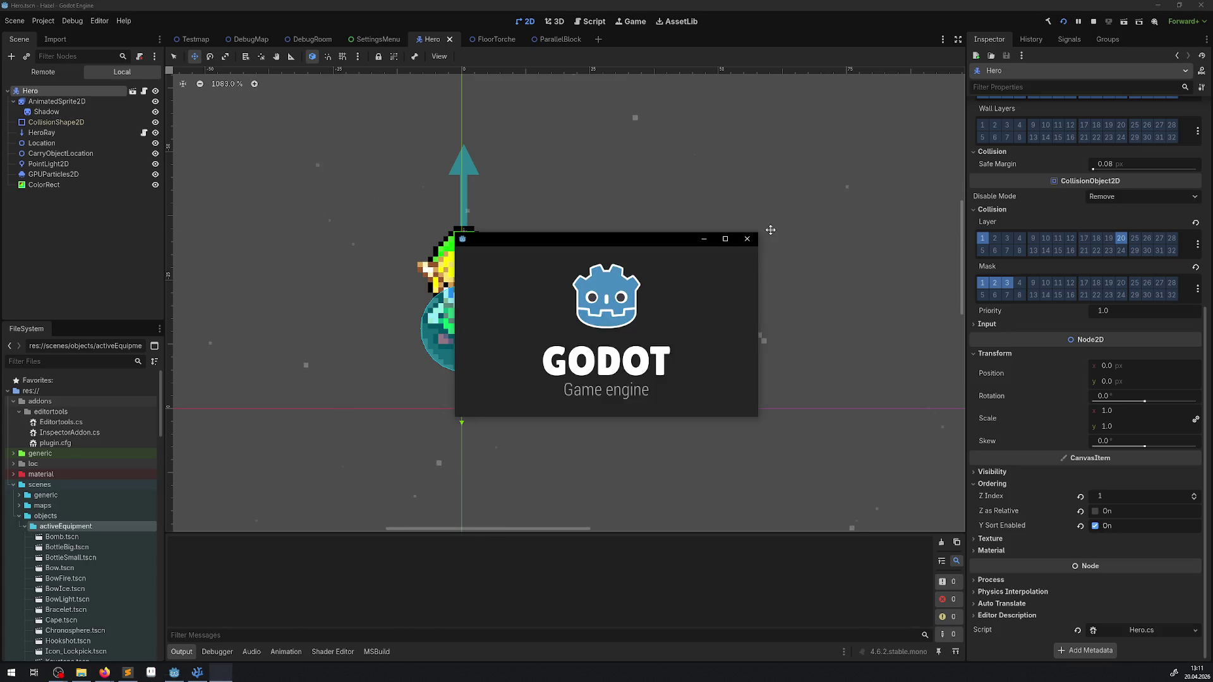
left_click(725, 239)
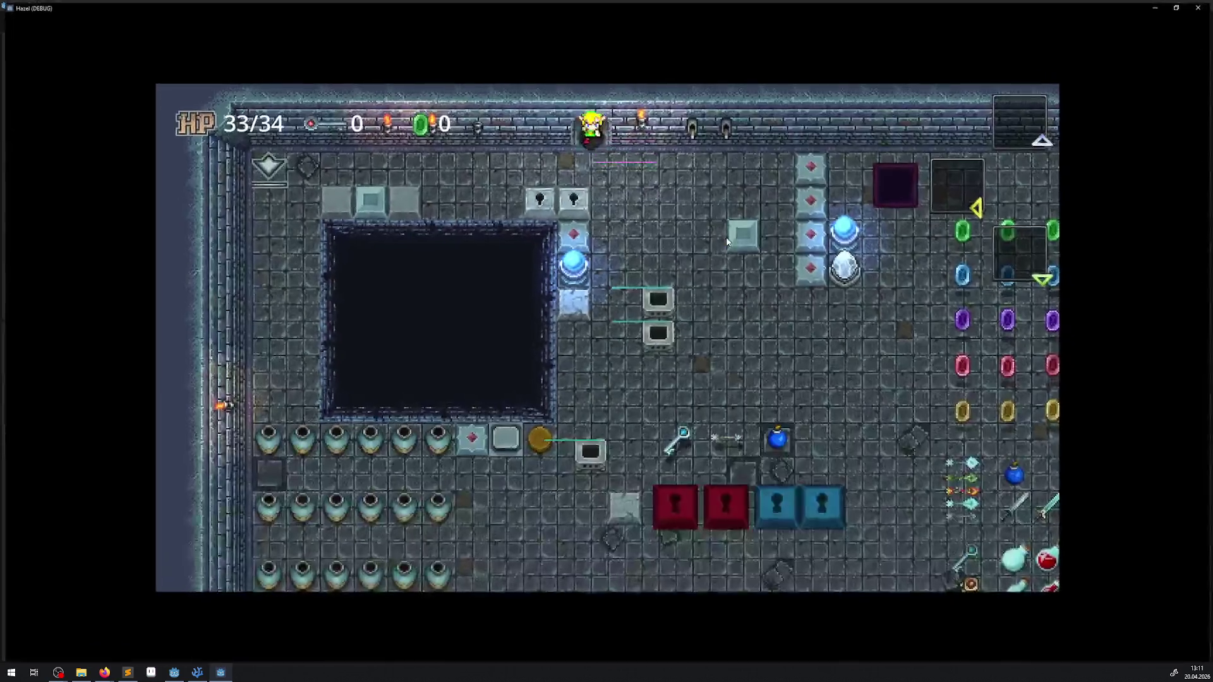
key("Down")
key("Right")
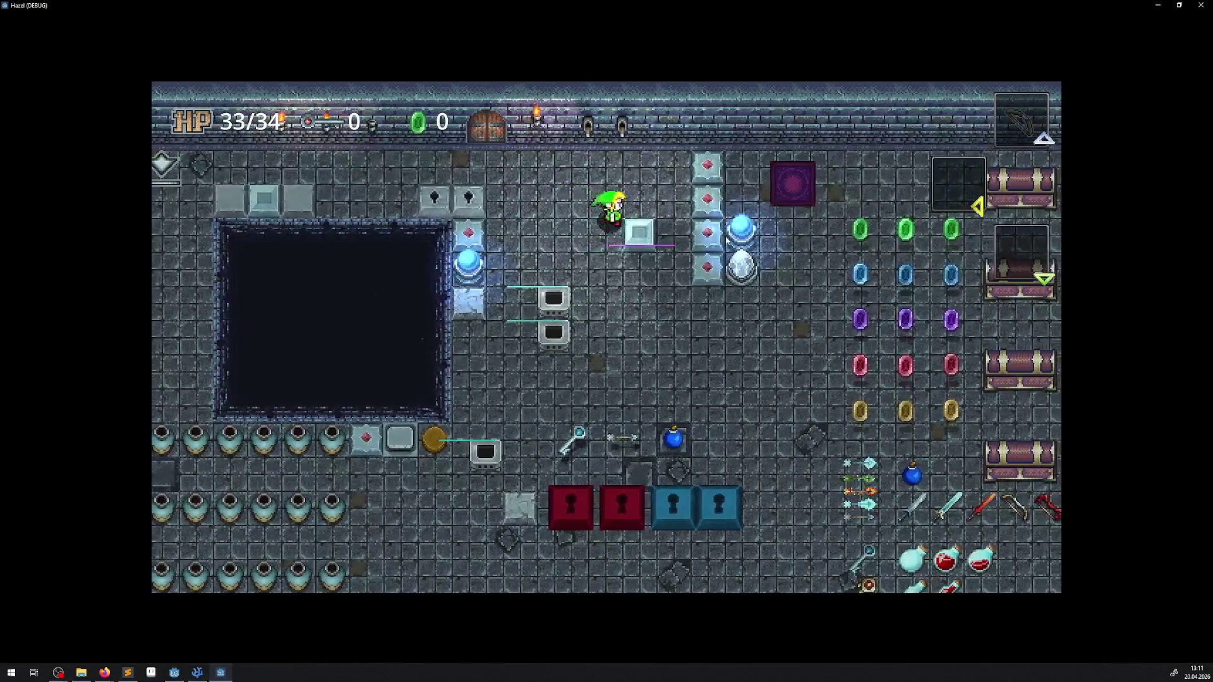
key("Right")
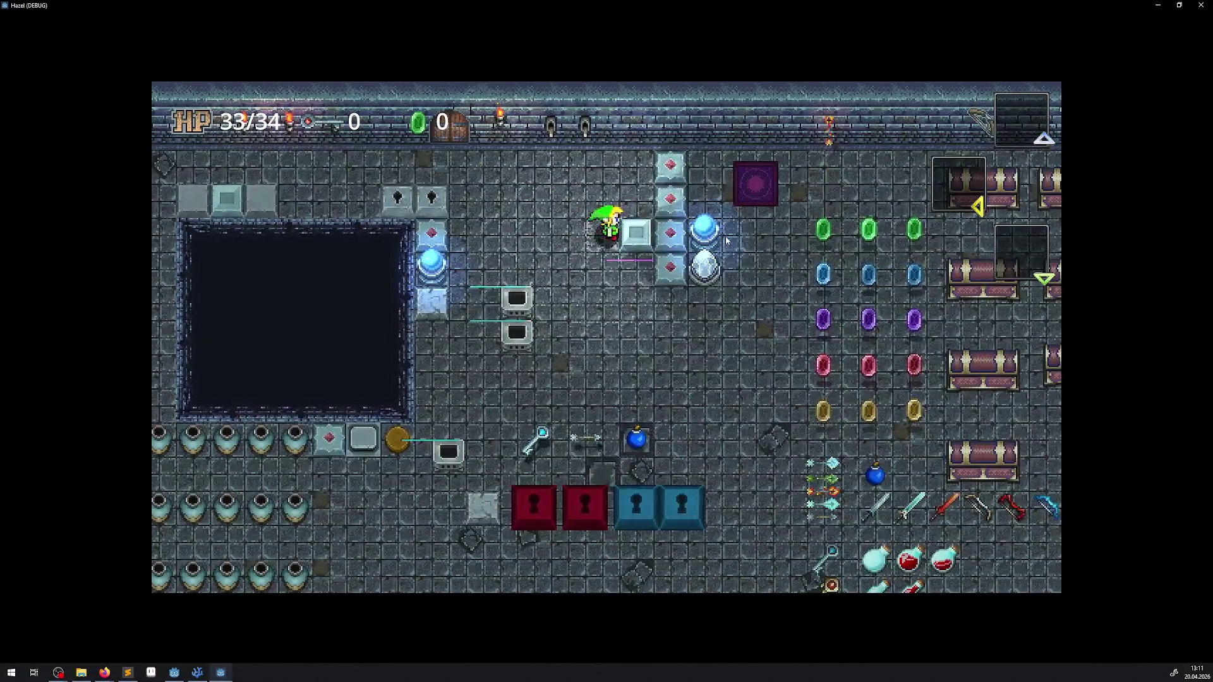
key("Up")
key("Down")
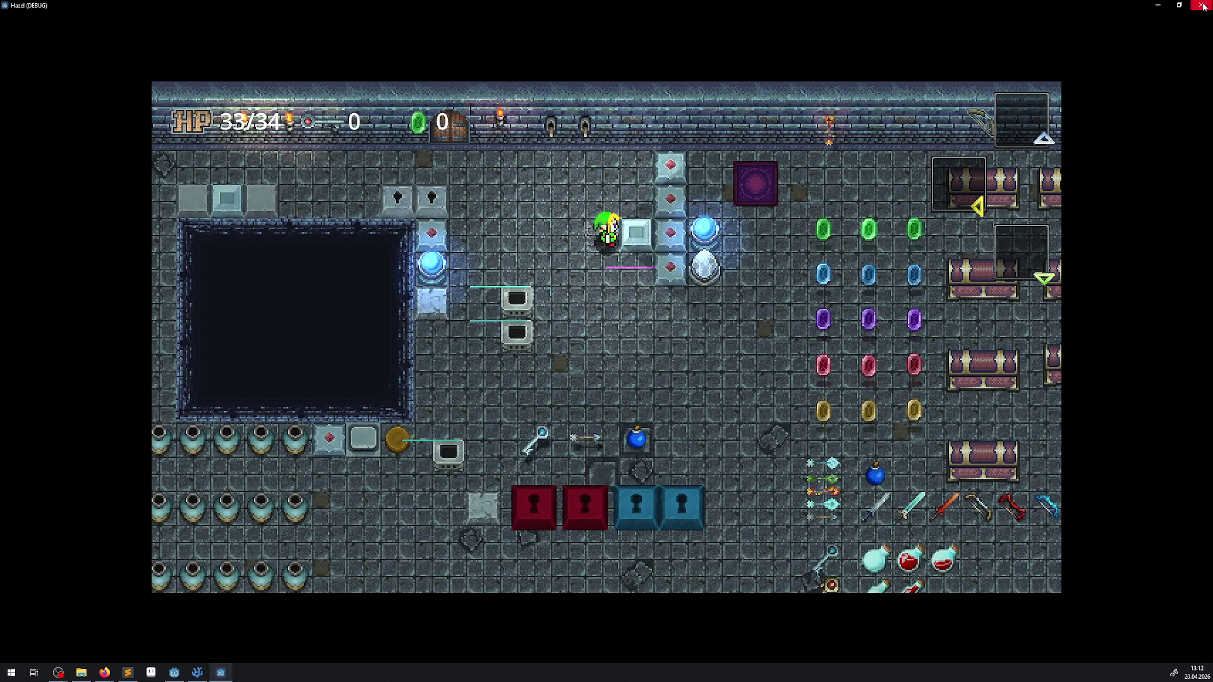
key("F8")
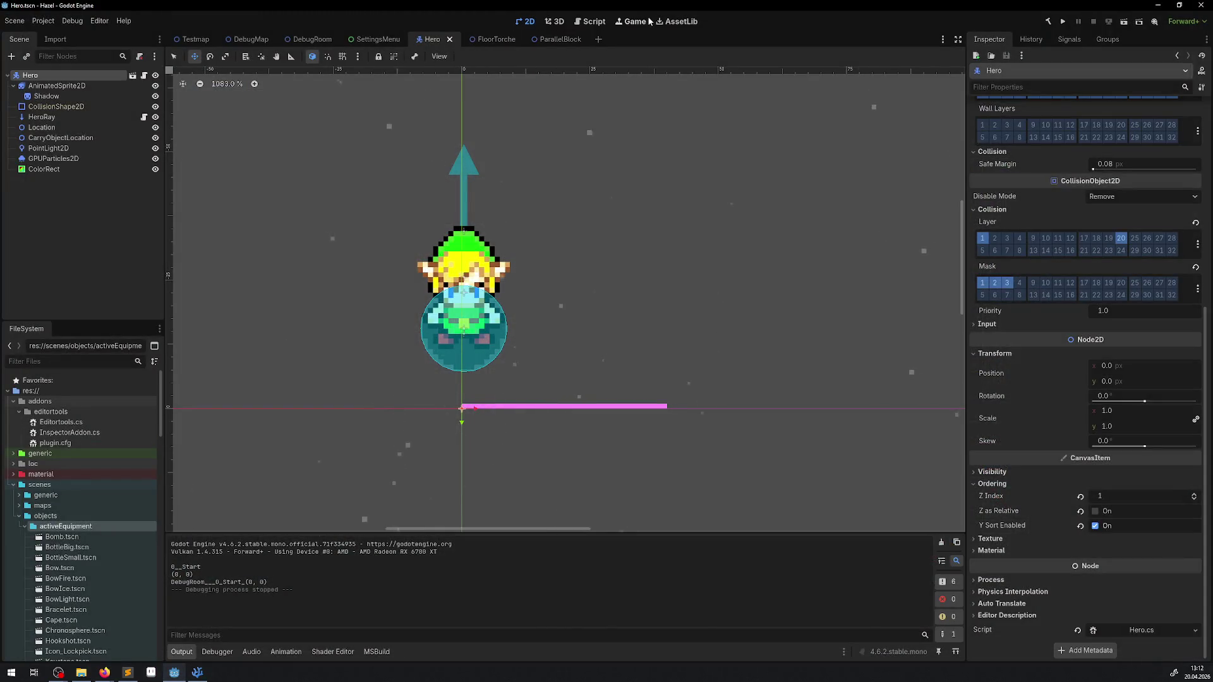
In the Game workspace, turn on 'Embed Game on Next Play' and run the project again.
left_click(629, 22)
left_click(466, 56)
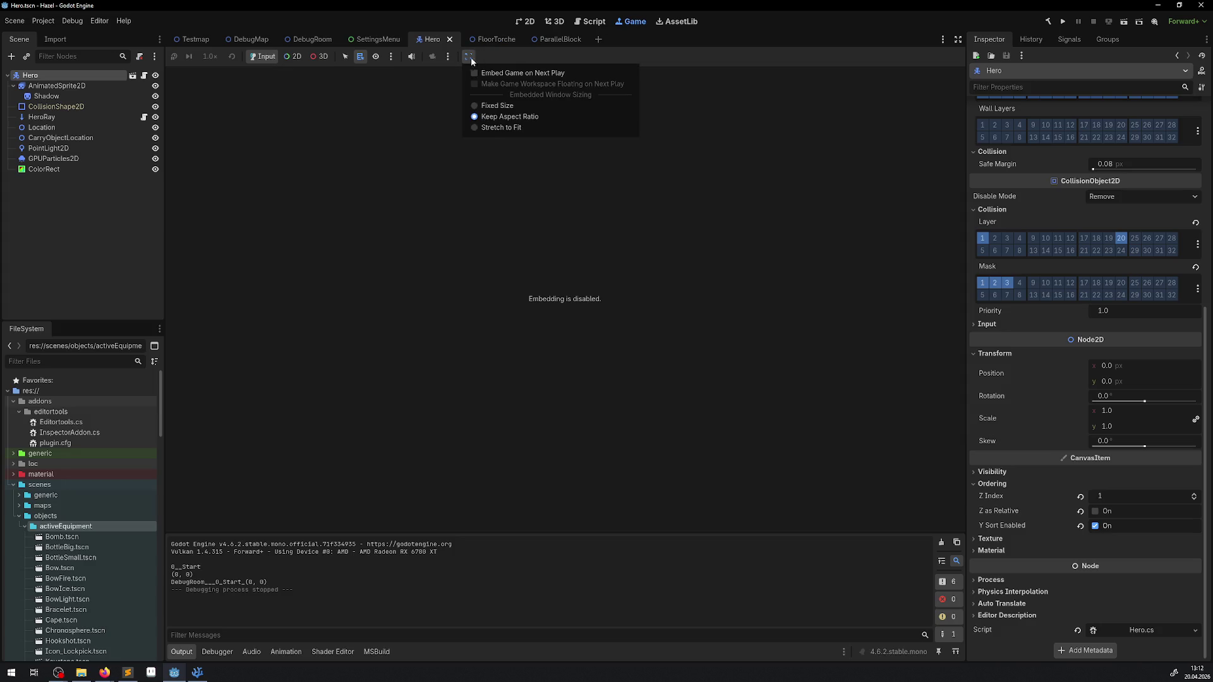
left_click(484, 72)
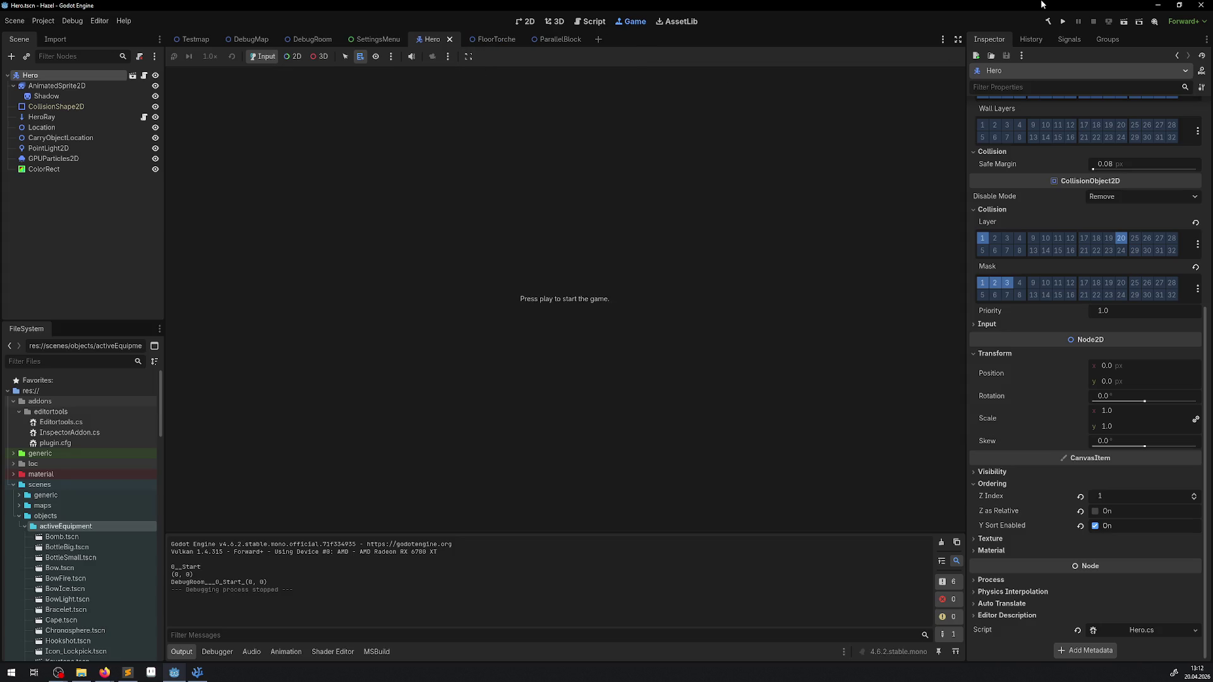
left_click(1060, 22)
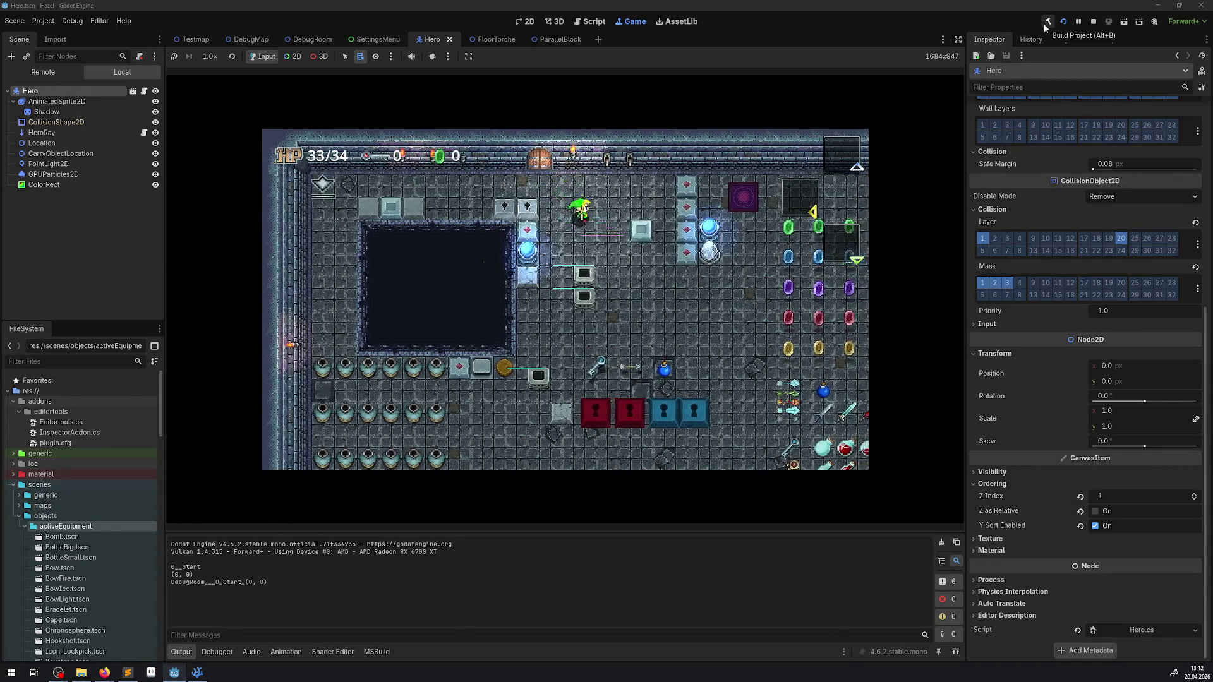
In the Remote tree, toggle Top Level on and back off for the running hero's AnimatedSprite2D.
key("Right")
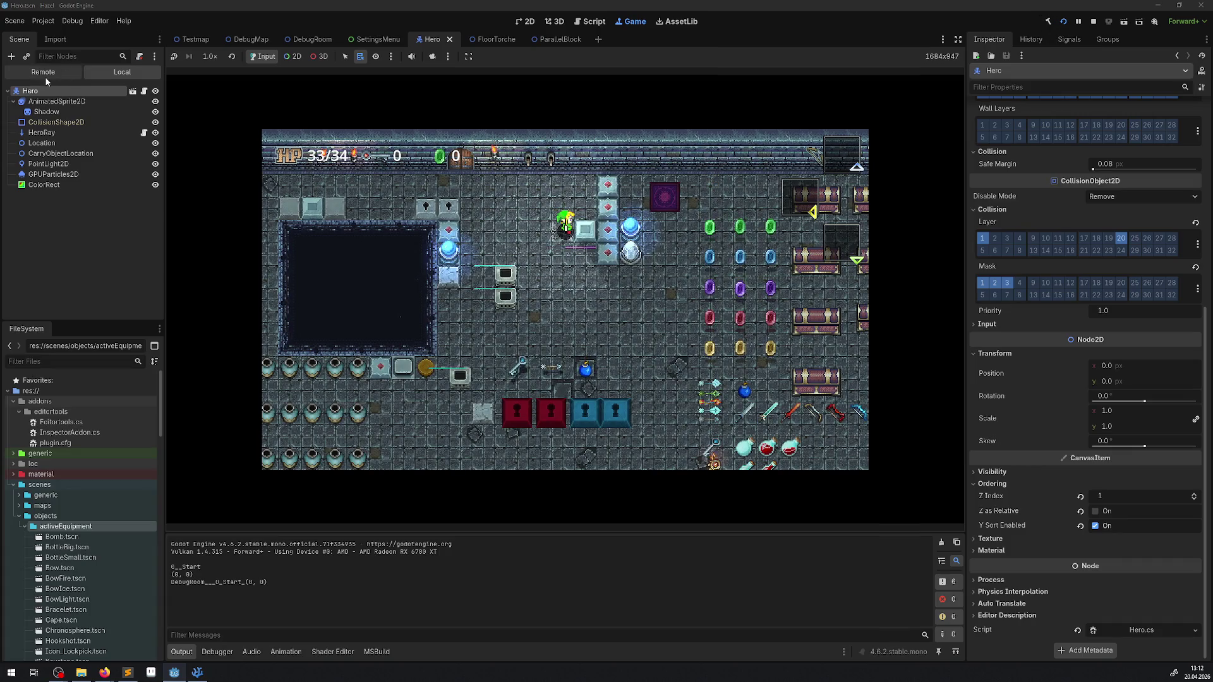
left_click(44, 73)
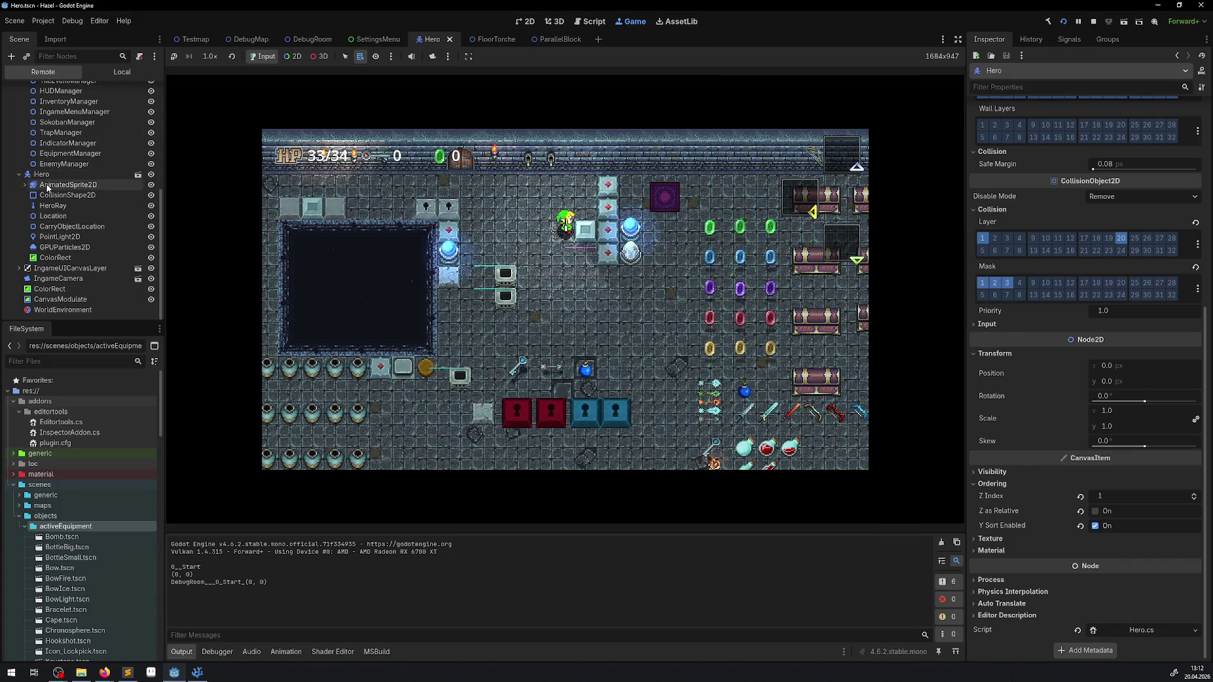
left_click(48, 185)
left_click(1092, 480)
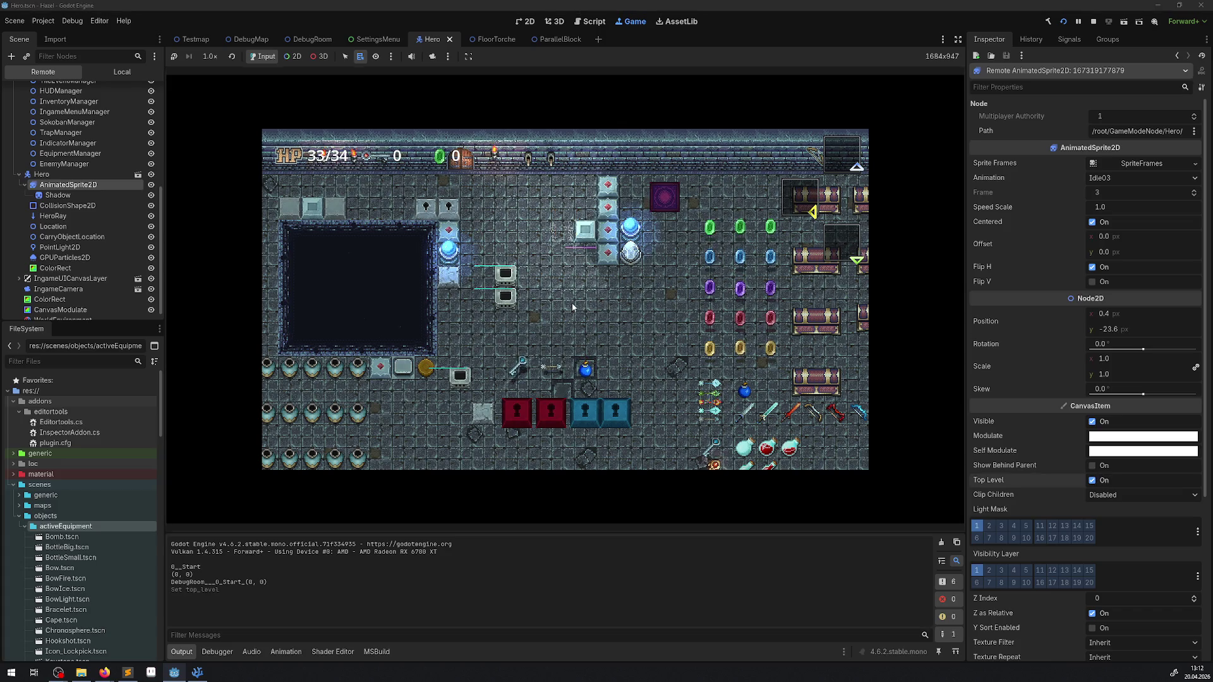
key("Left")
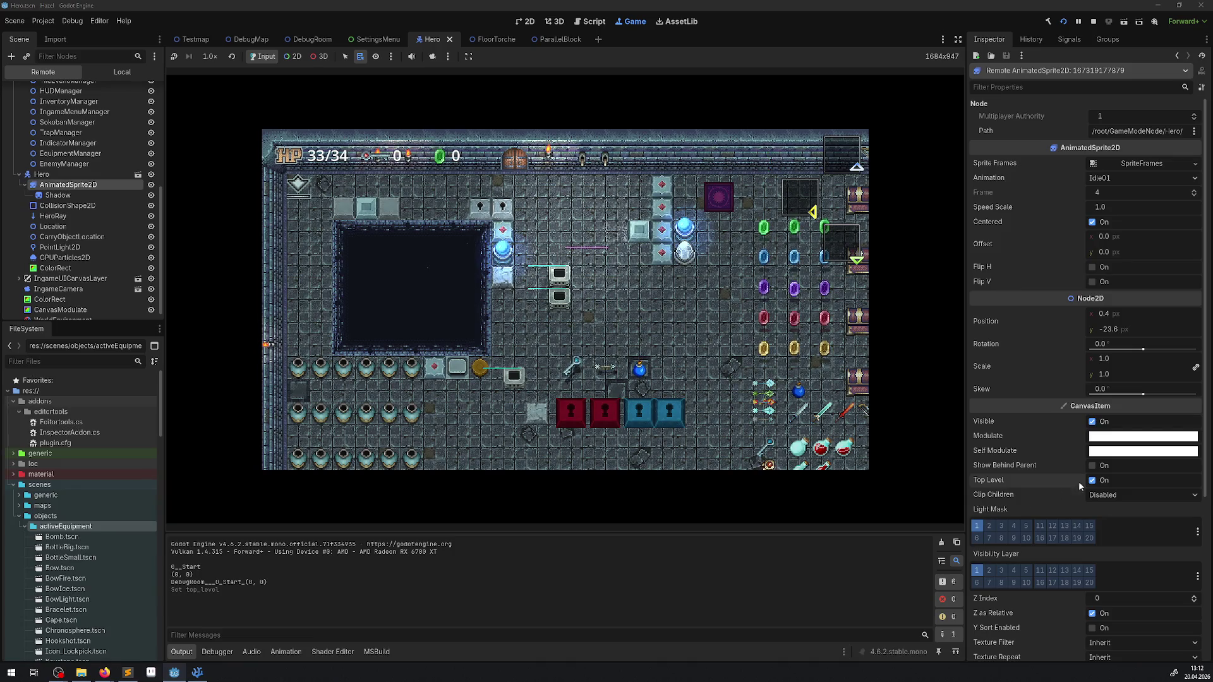
left_click(1091, 480)
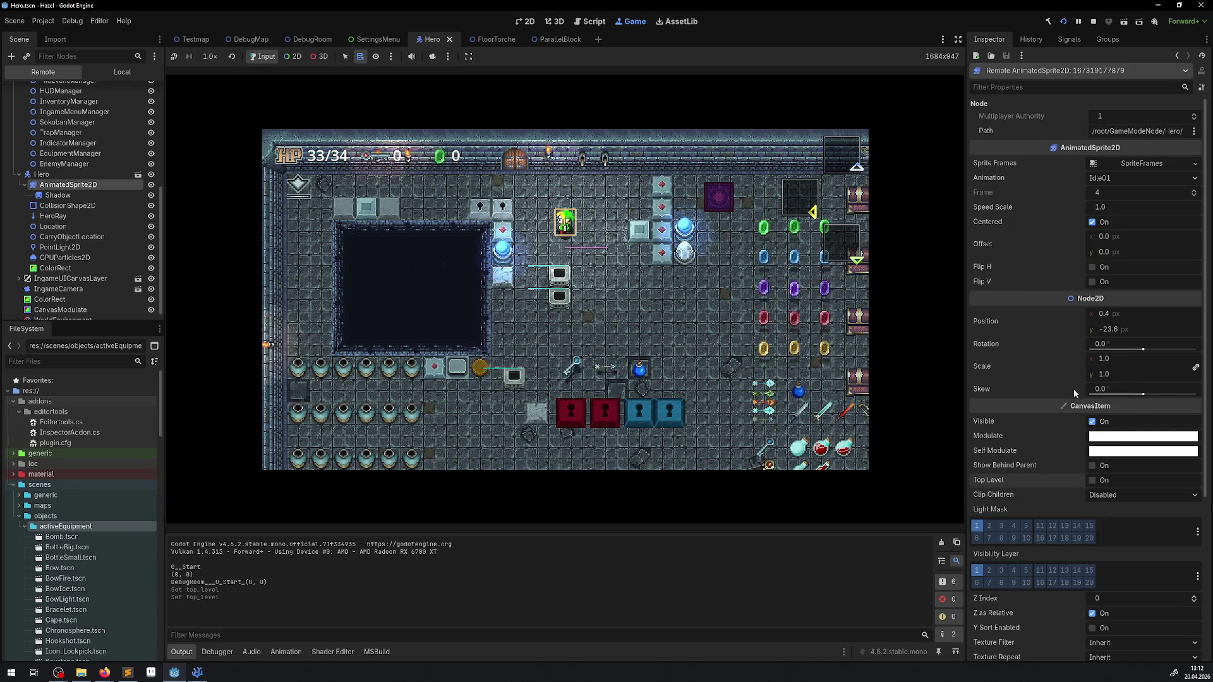
Try Y Sort Enabled on and Z as Relative off for the sprite, then undo, and select Hero.
scroll("down", 3)
left_click(1104, 397)
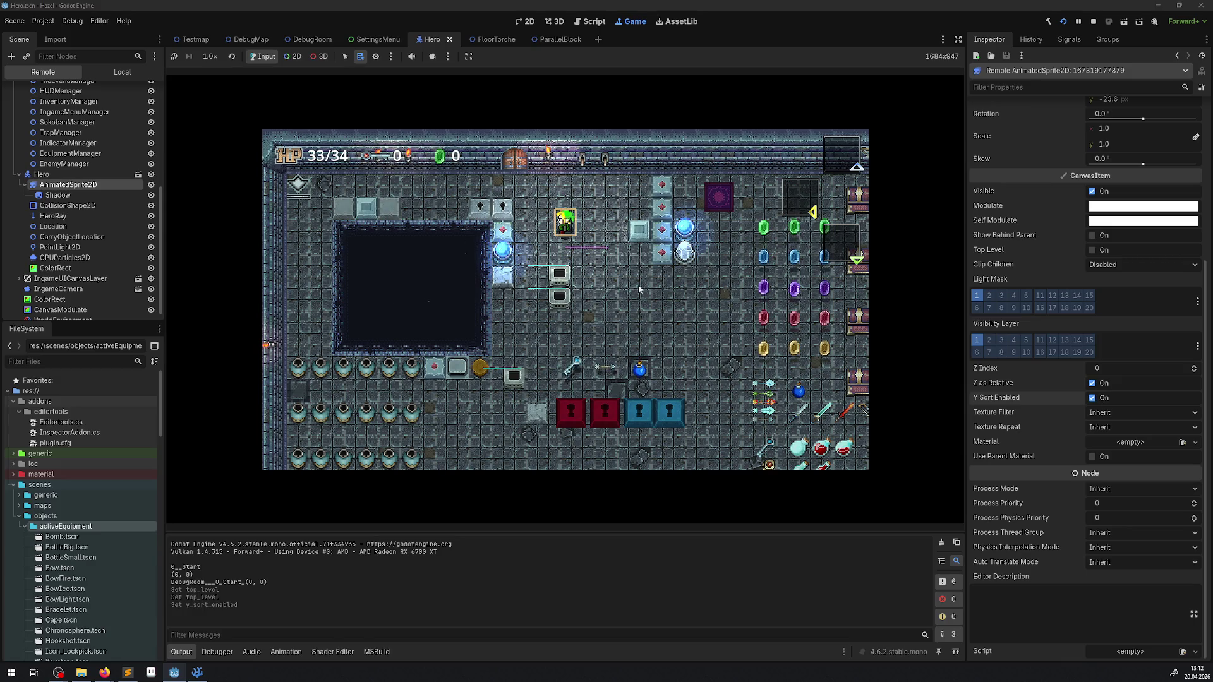
key("Right")
key("Right")
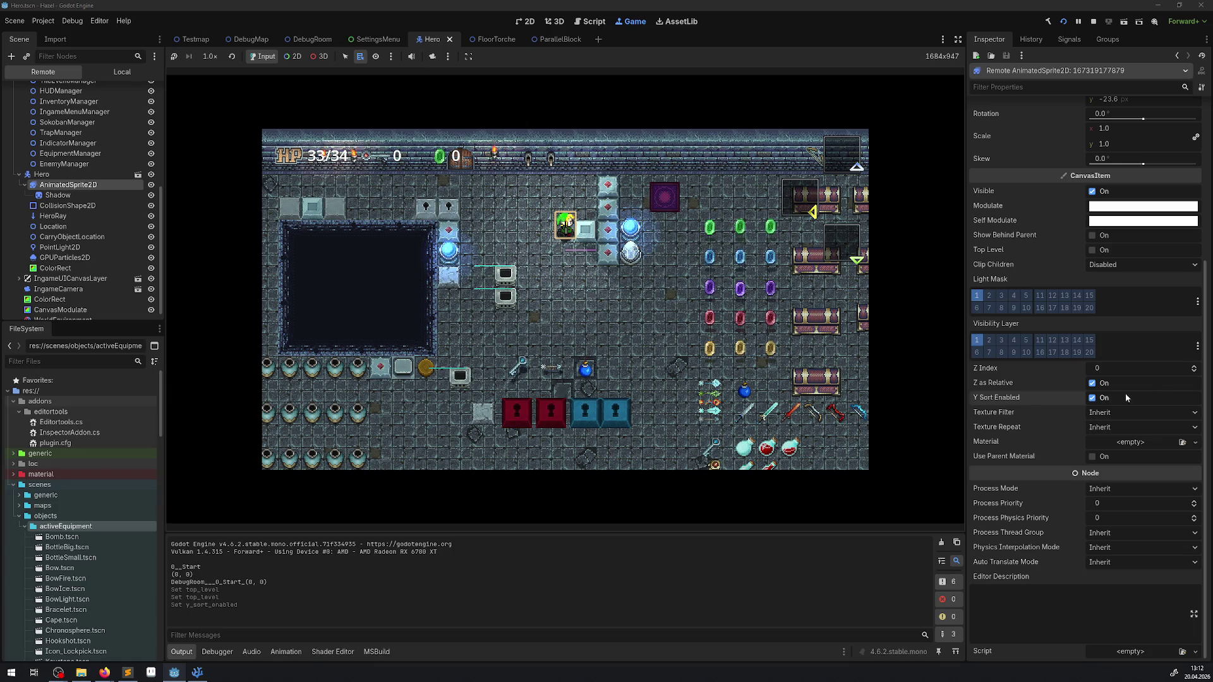
left_click(1102, 383)
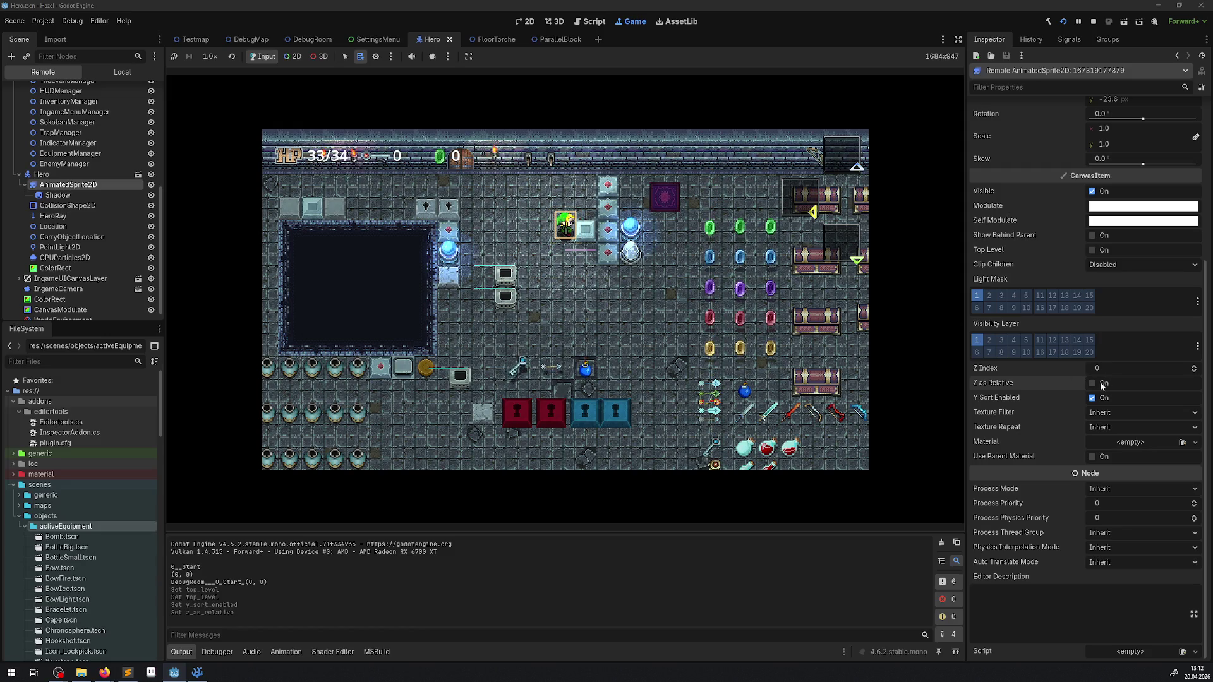
key("ctrl+z")
key("ctrl+z")
left_click(647, 372)
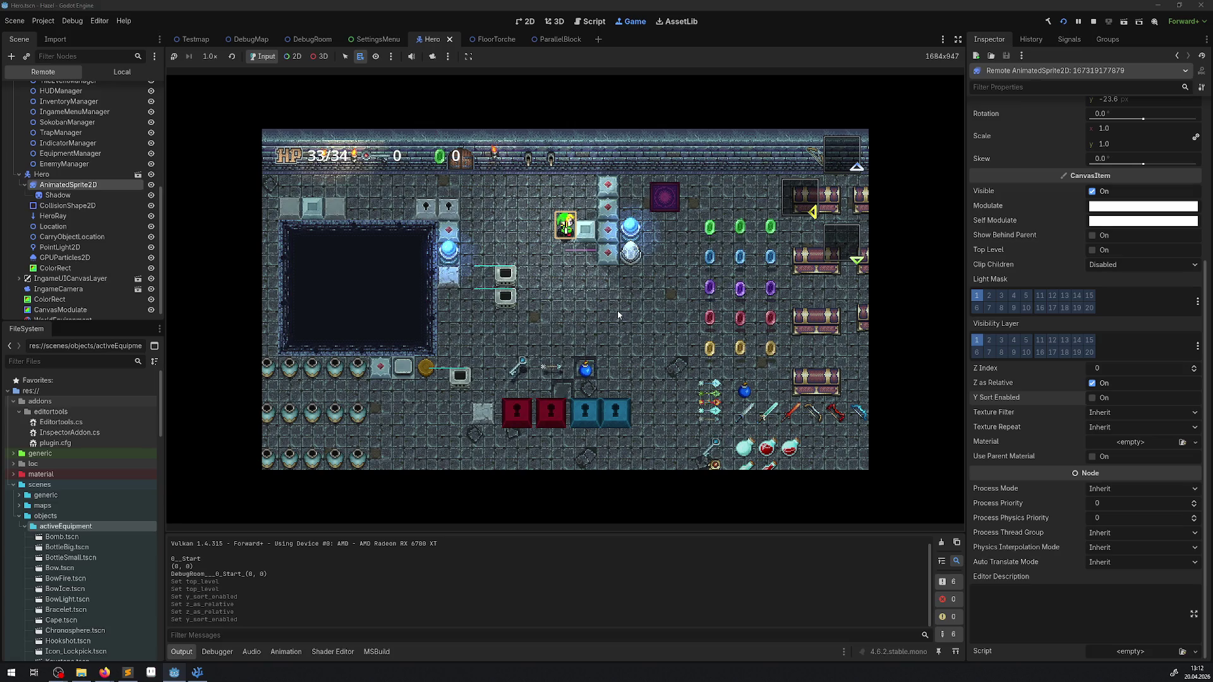
left_click(41, 174)
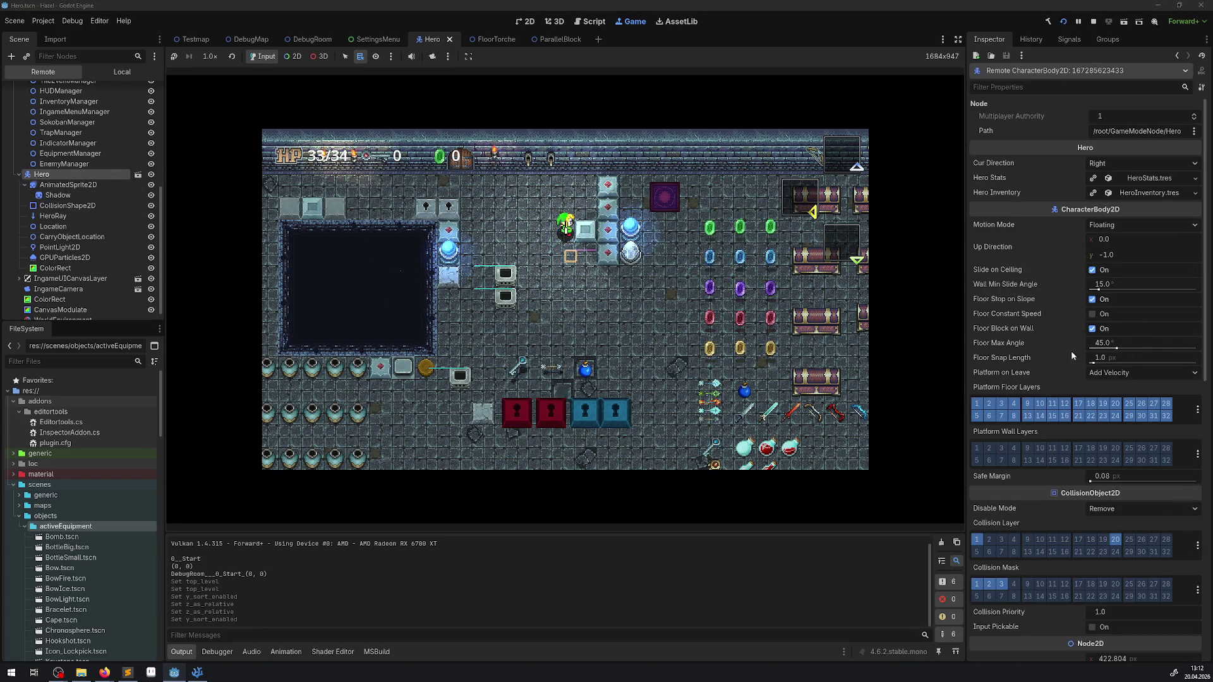
Uncheck Y Sort Enabled under Ordering on the running Hero node.
scroll("down", 3)
scroll("down", 3)
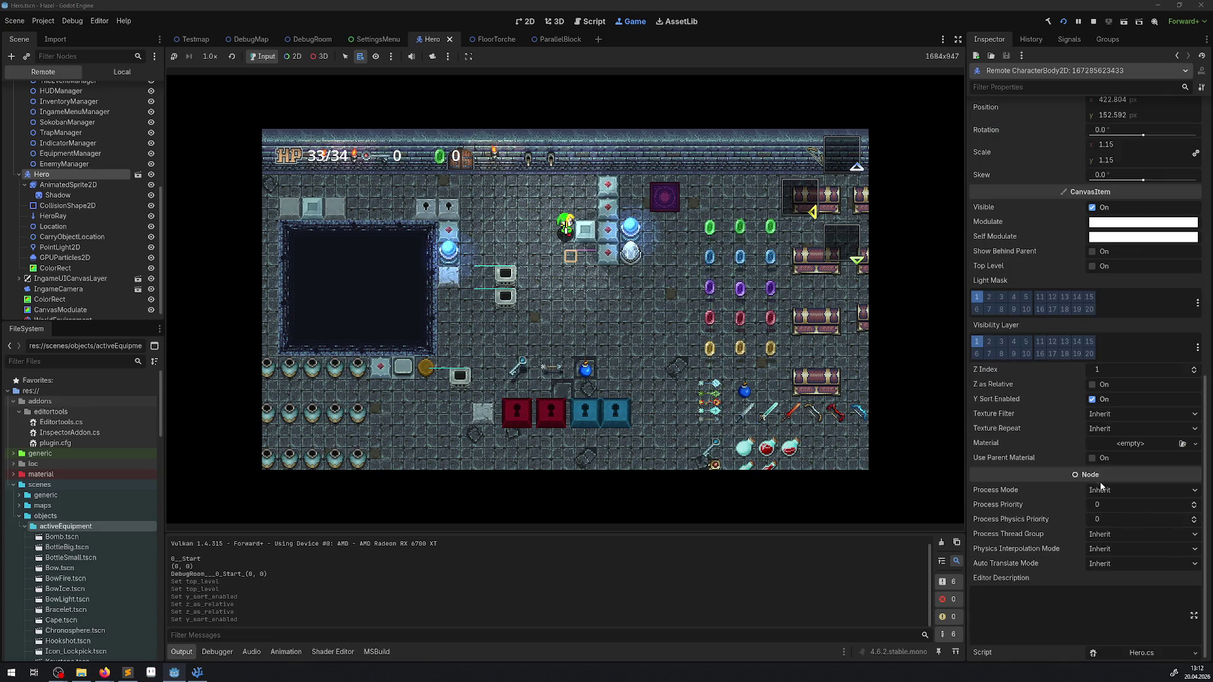
left_click(1092, 400)
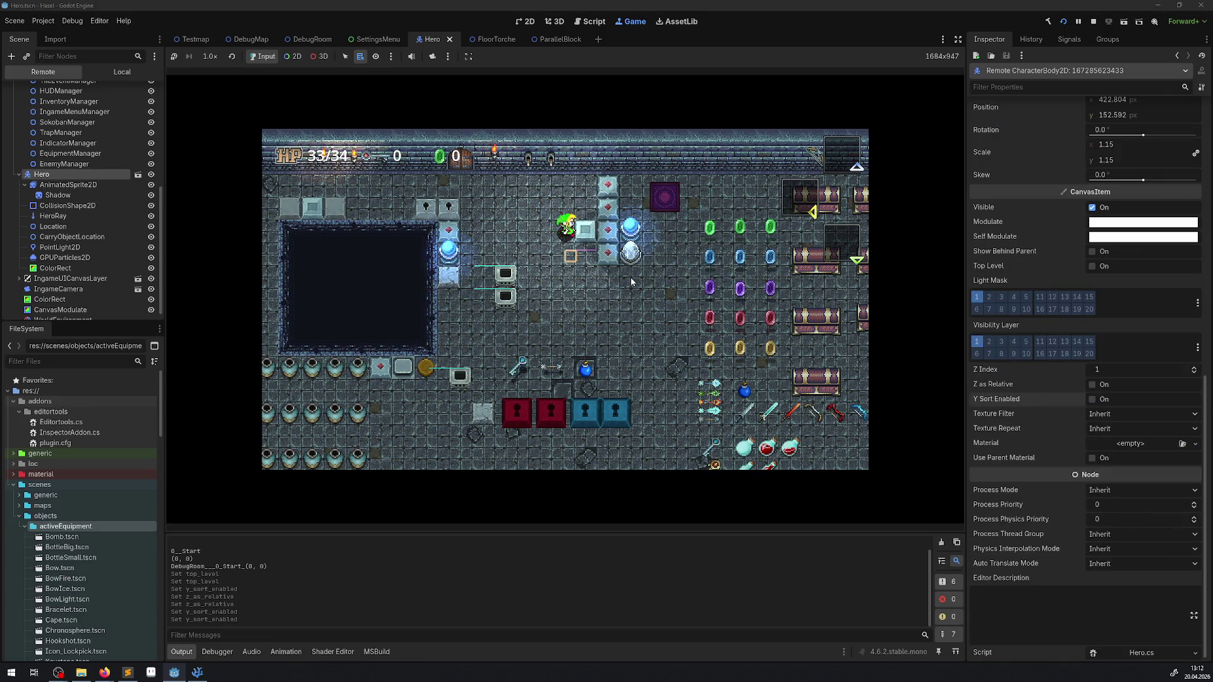
Walk the hero around and below the stone blocks to check draw order, then reselect the sprite.
key("Down")
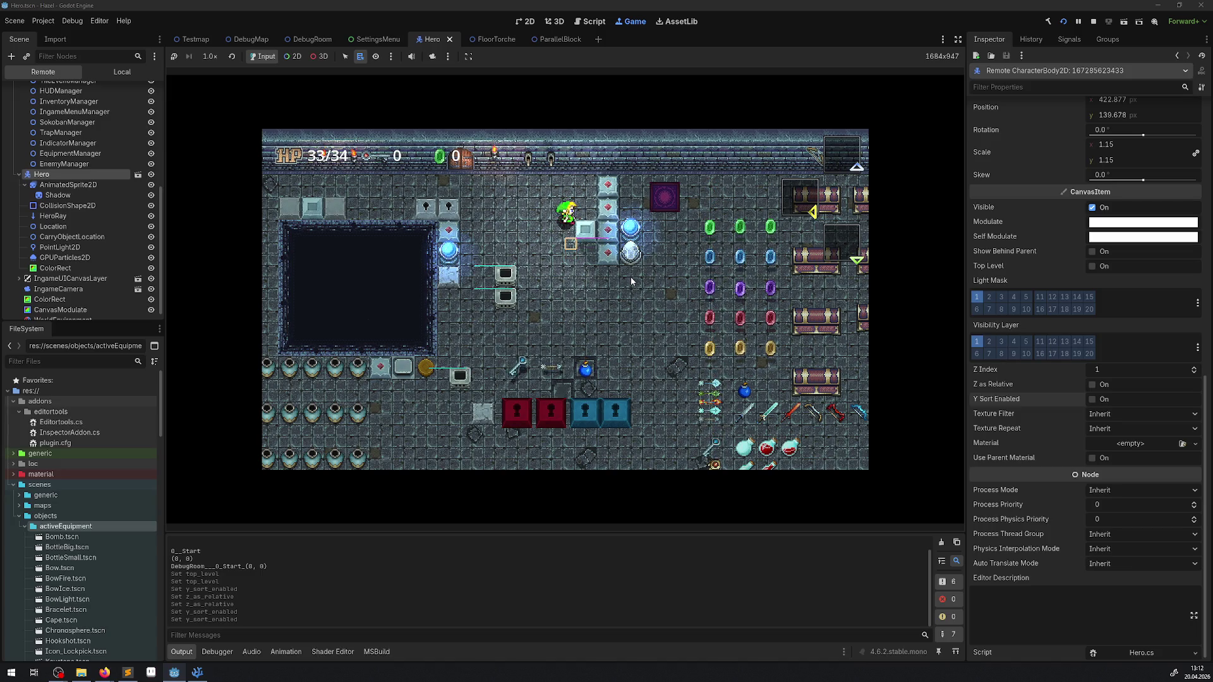
key("Up")
key("Right")
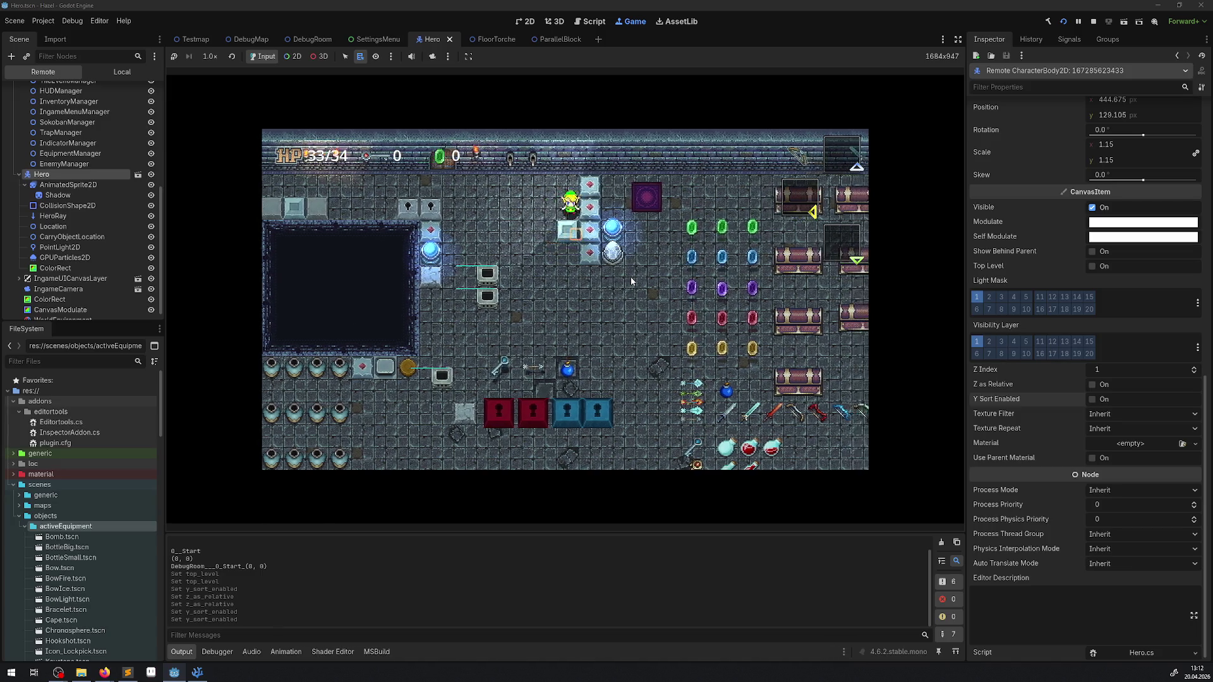
key("Down")
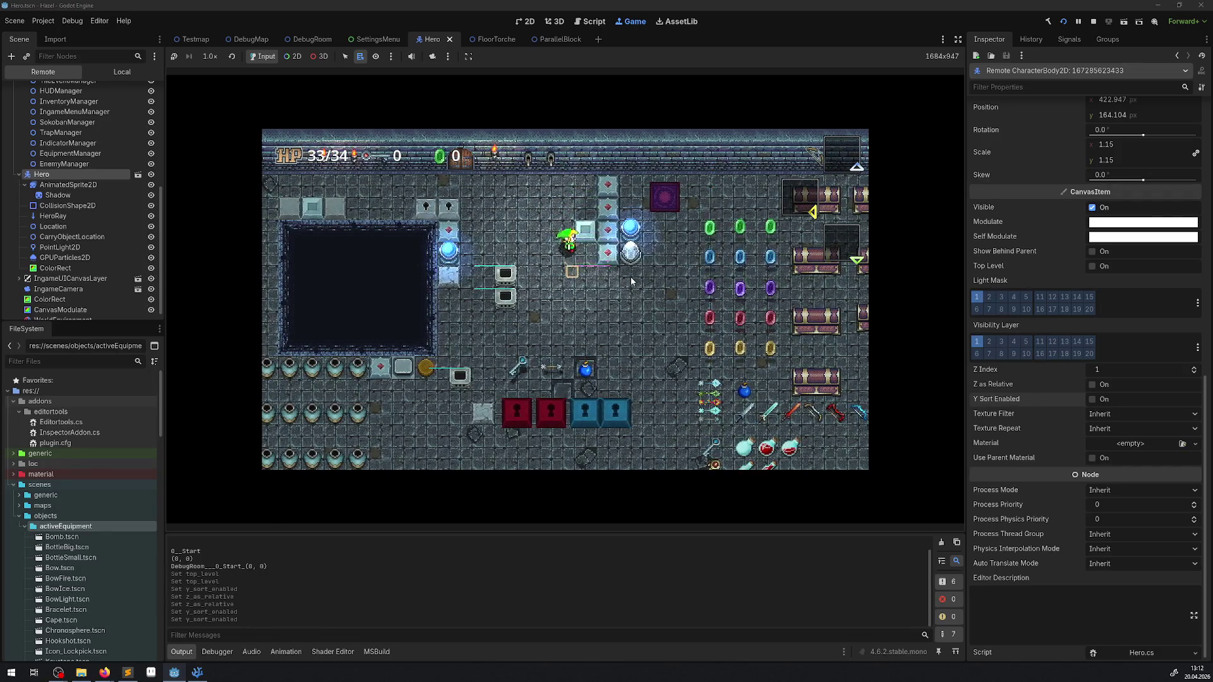
key("Right")
key("Left")
key("Up")
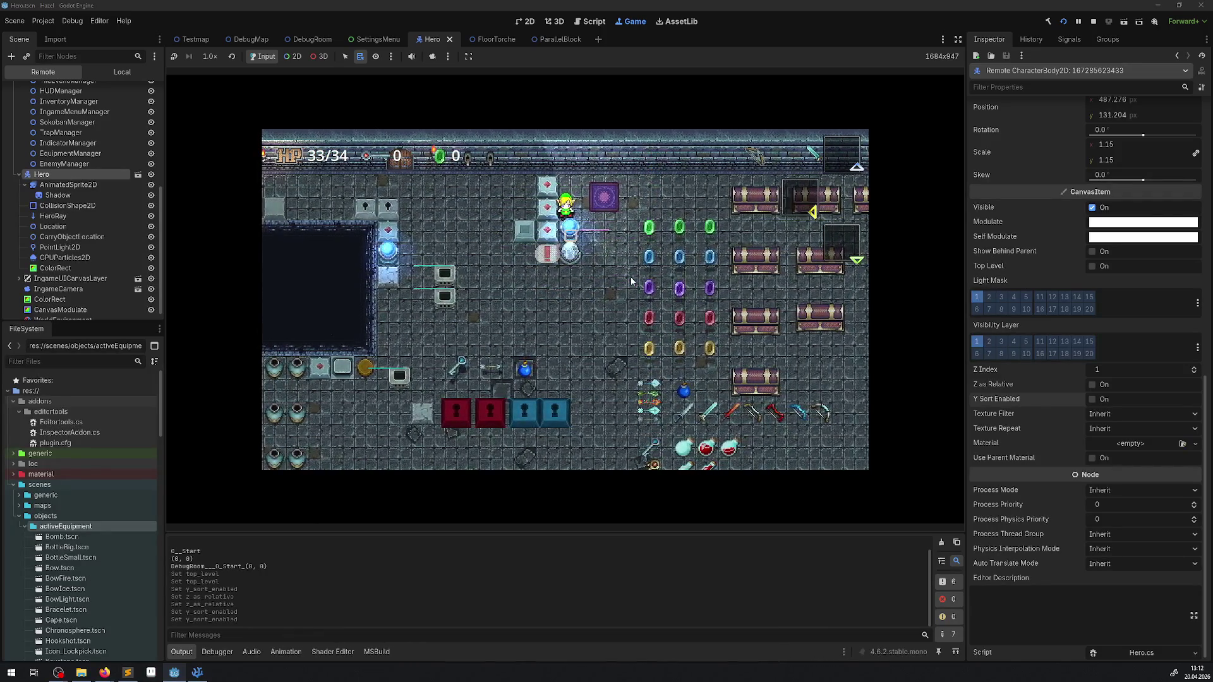
key("Down")
key("Right")
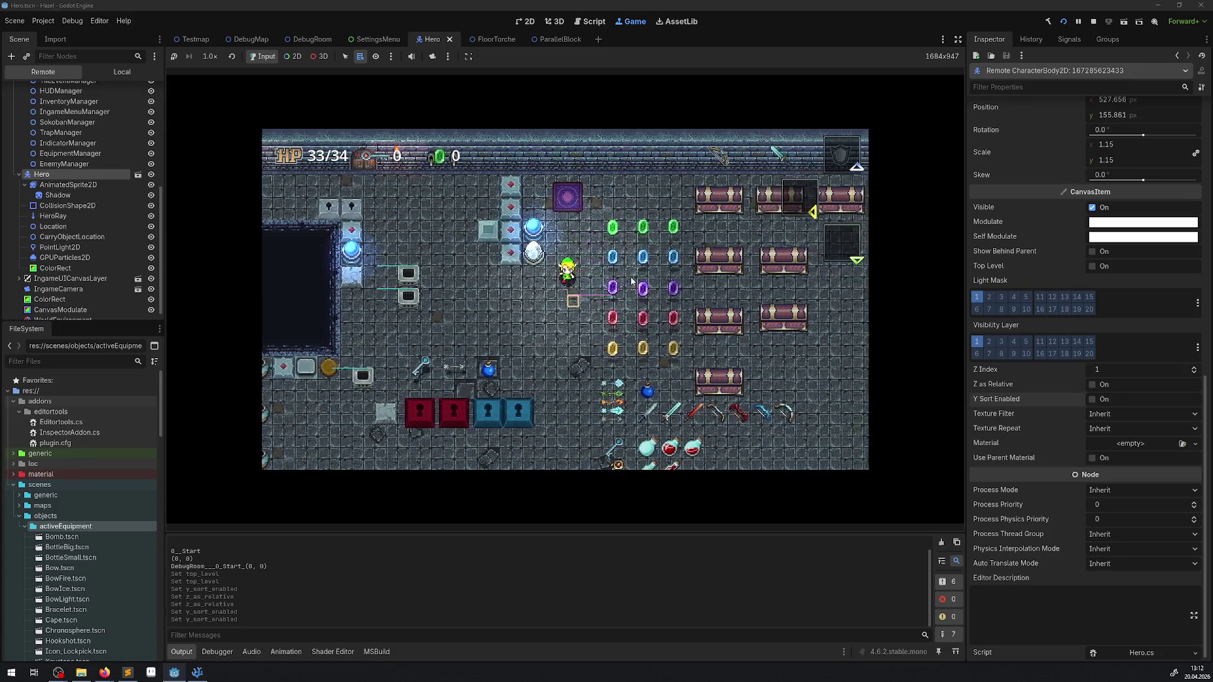
key("Left")
key("Up")
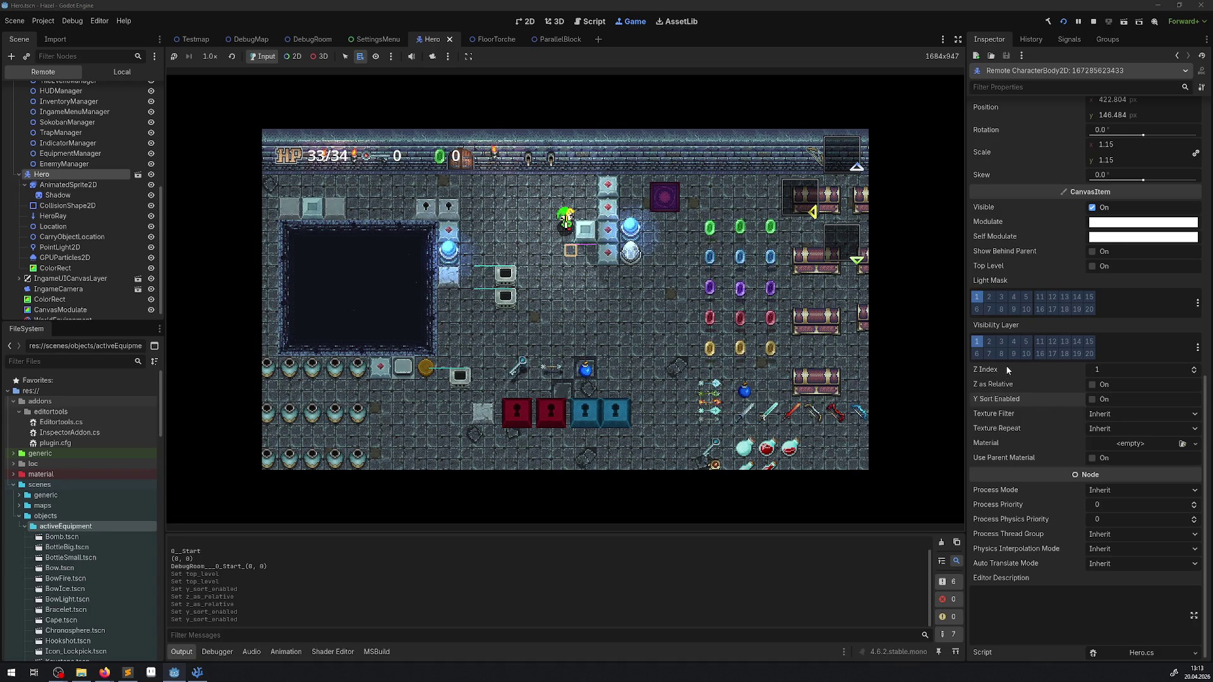
left_click(61, 187)
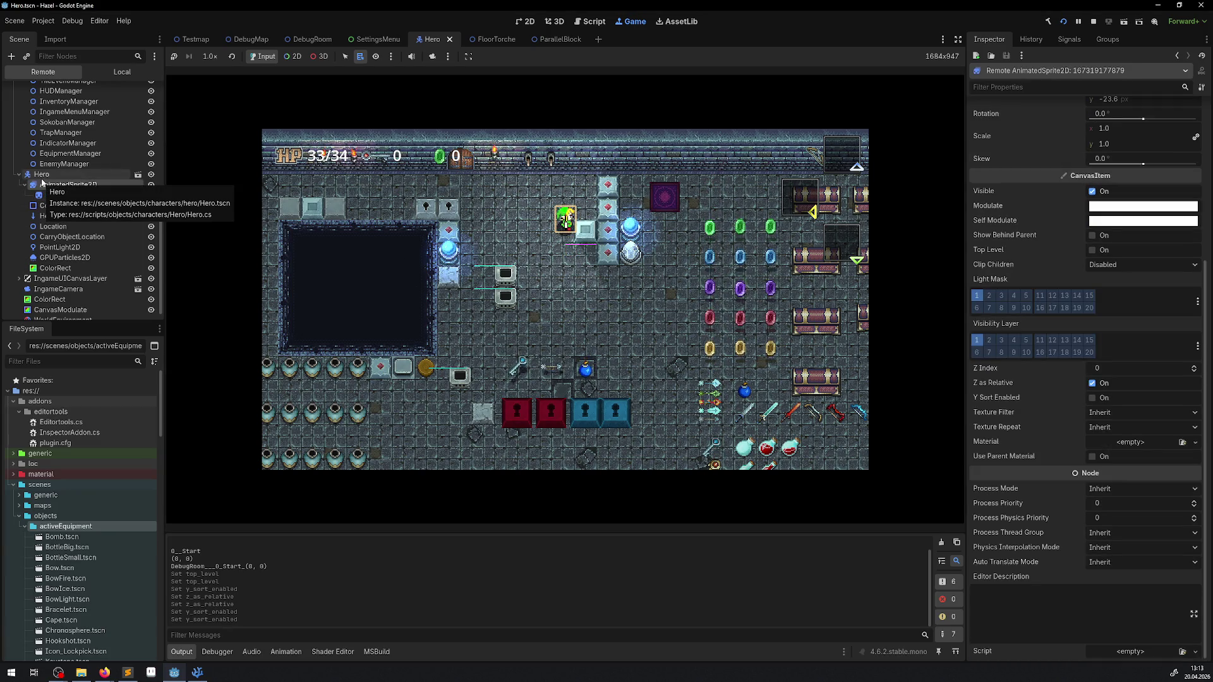
left_click(42, 179)
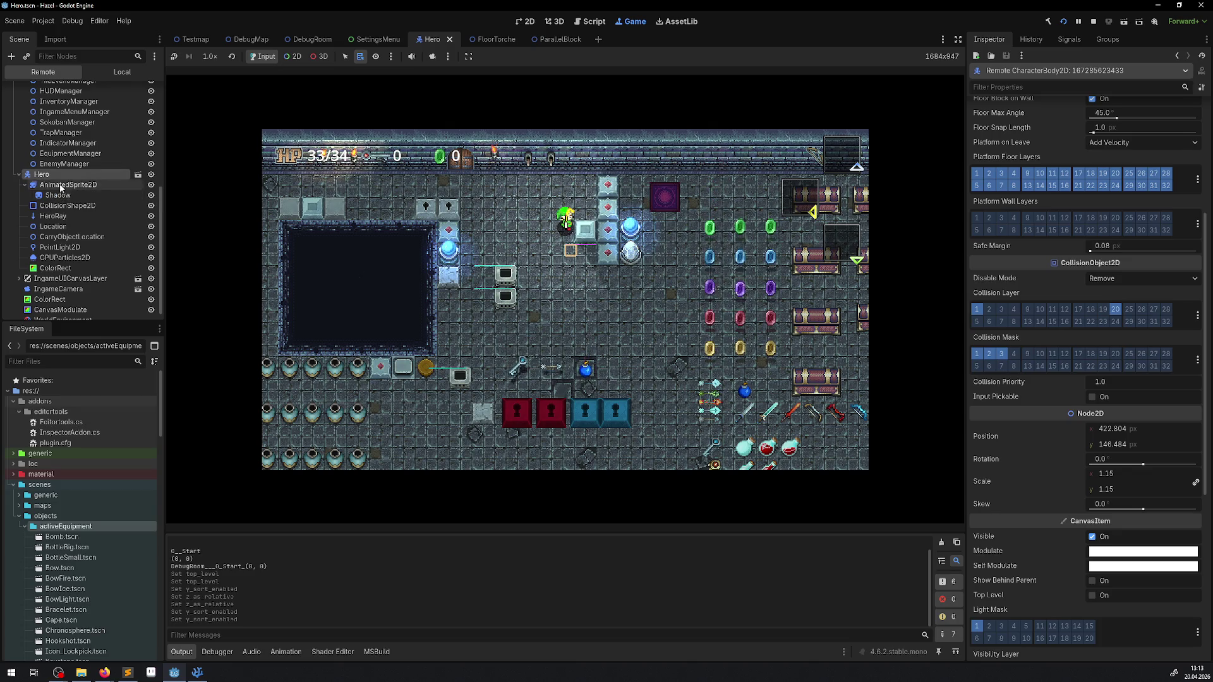
left_click(62, 187)
left_click(1095, 384)
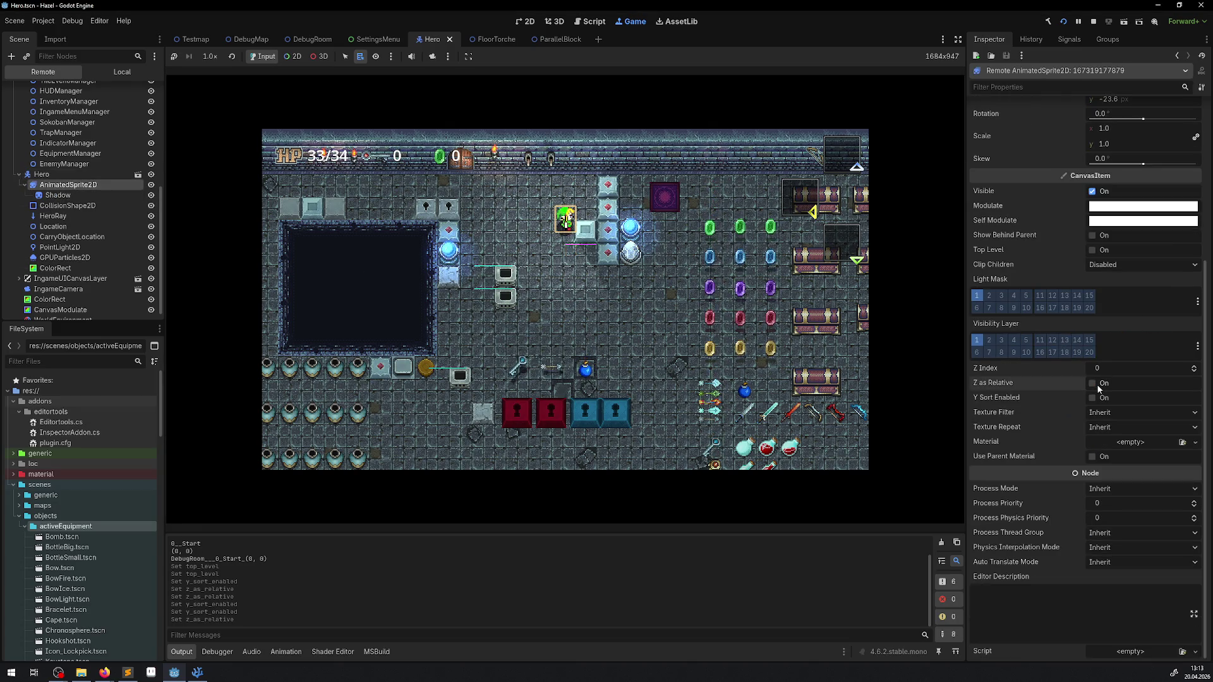
left_click(42, 175)
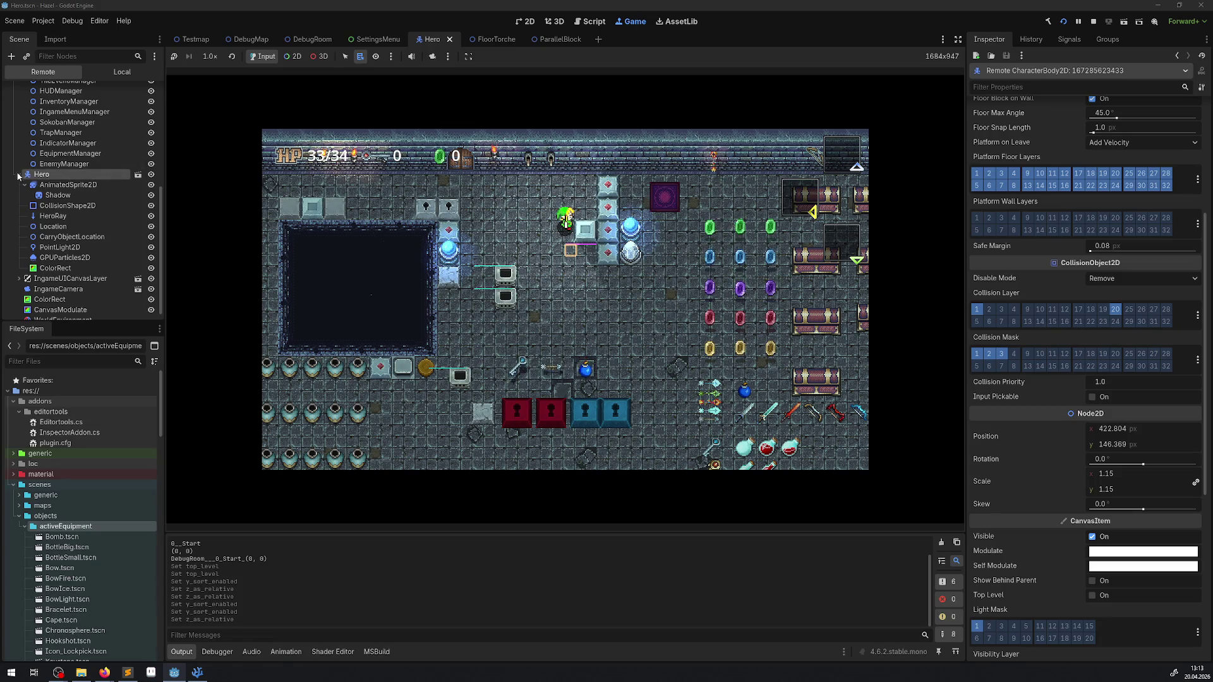
left_click(67, 184)
left_click(1092, 384)
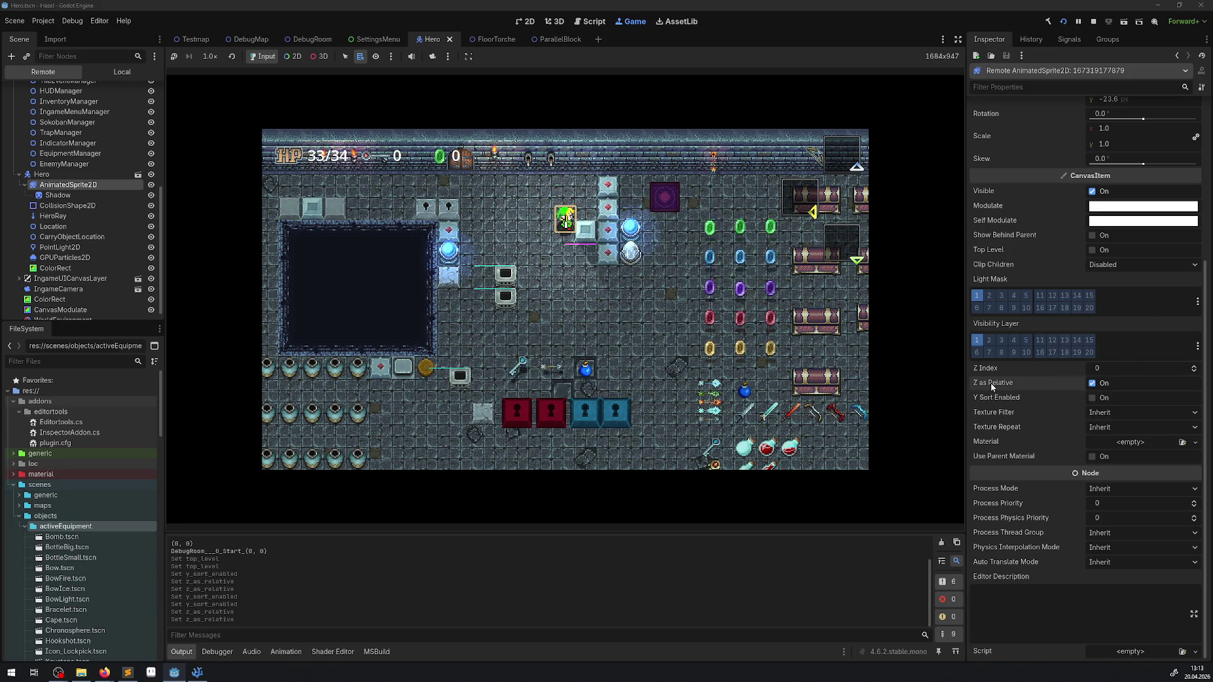
mouse_move(992, 386)
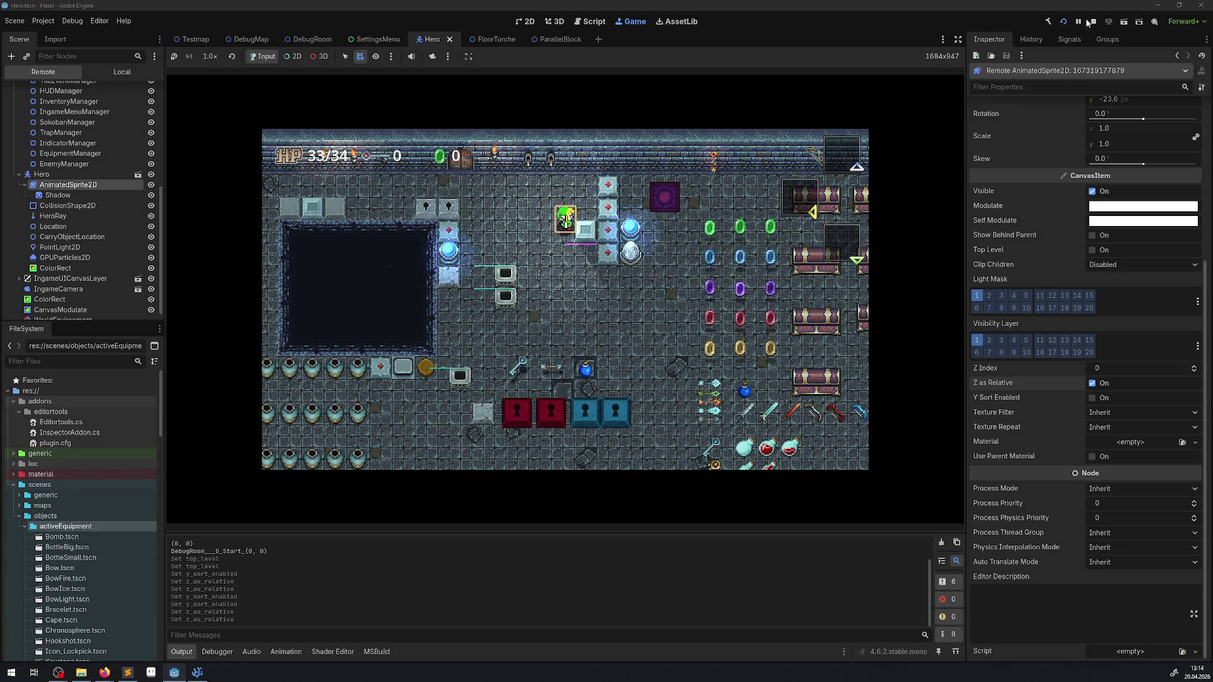
Stop the game and, in the 2D Hero scene, enable Z as Relative on Hero and save.
left_click(1092, 21)
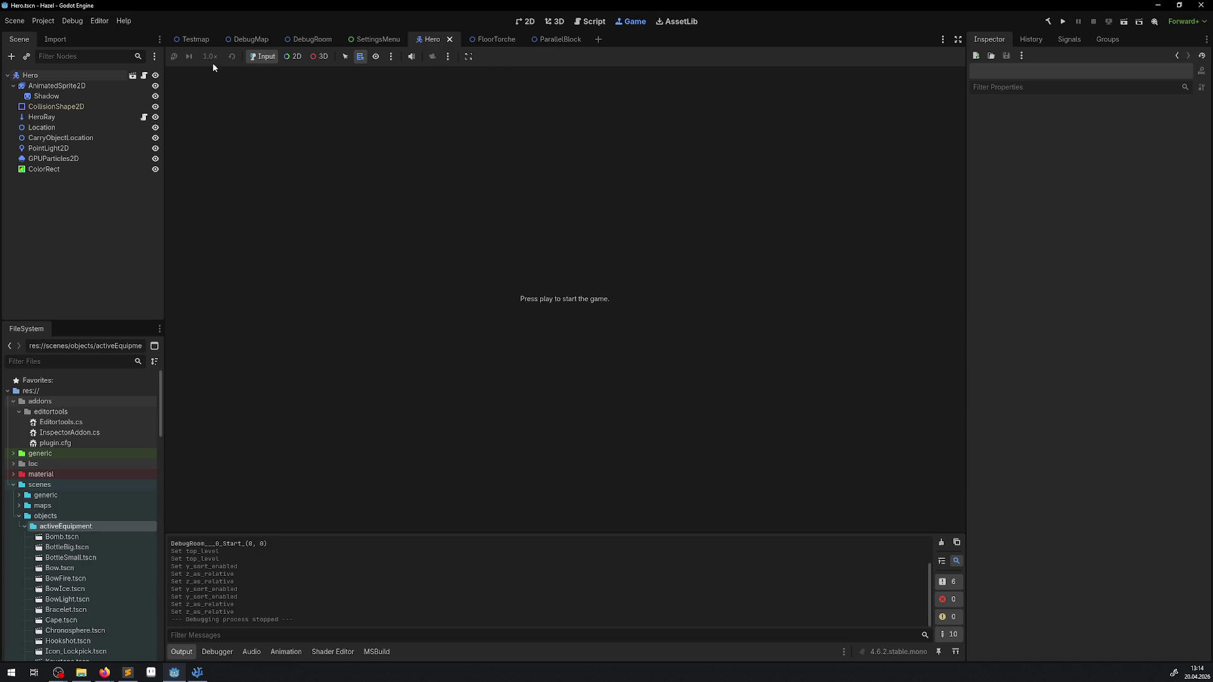
left_click(520, 25)
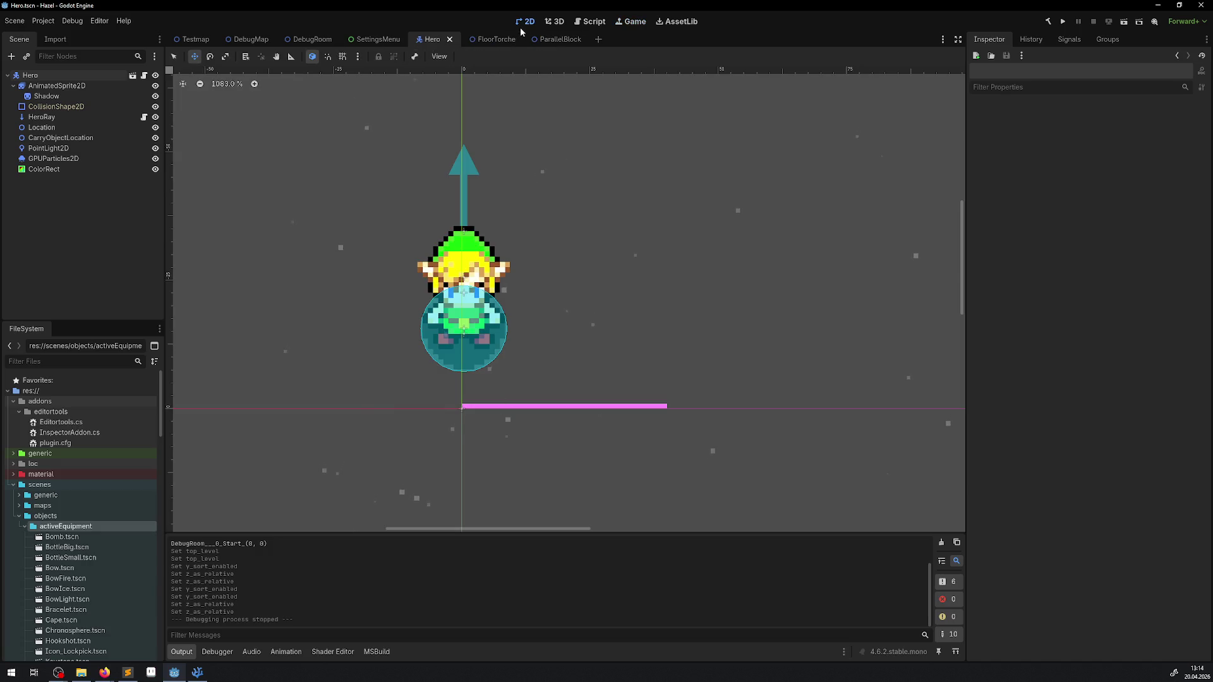
left_click(133, 89)
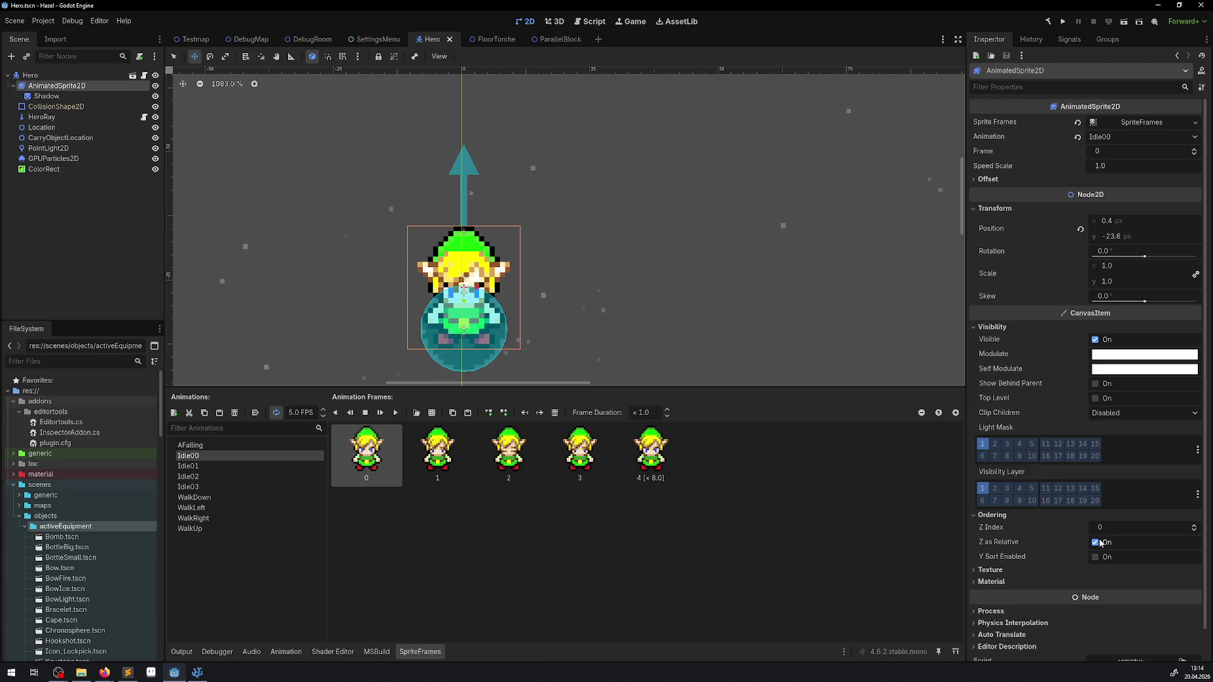
left_click(29, 75)
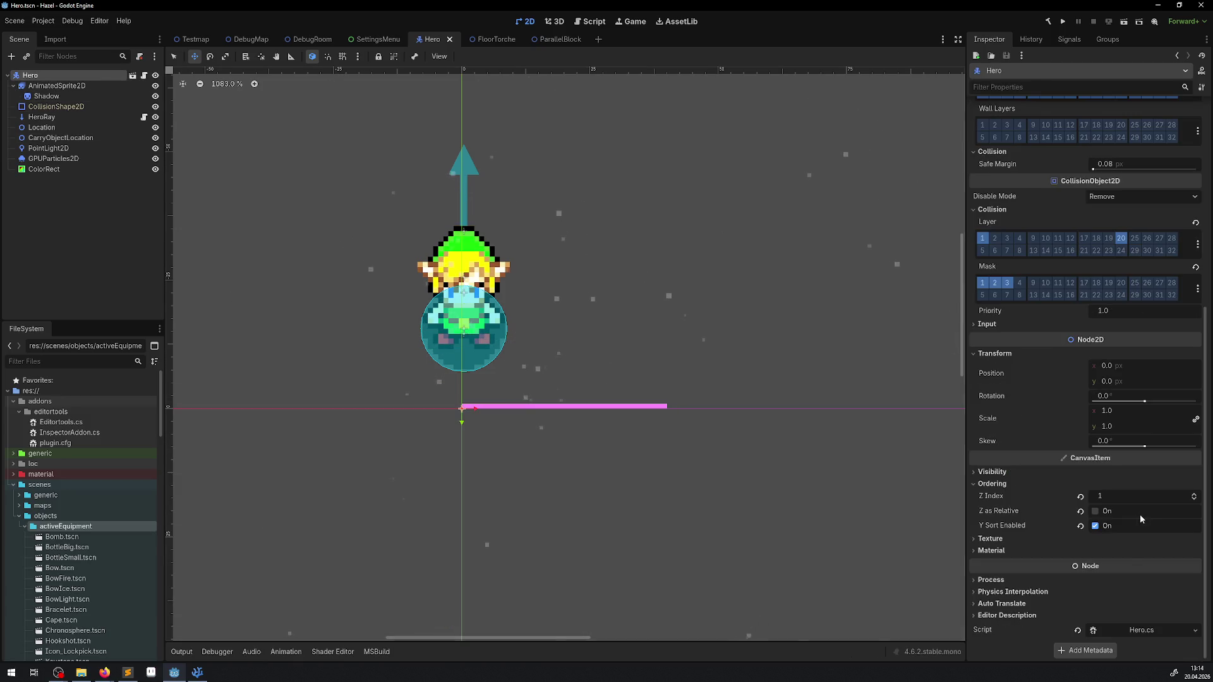
left_click(1096, 512)
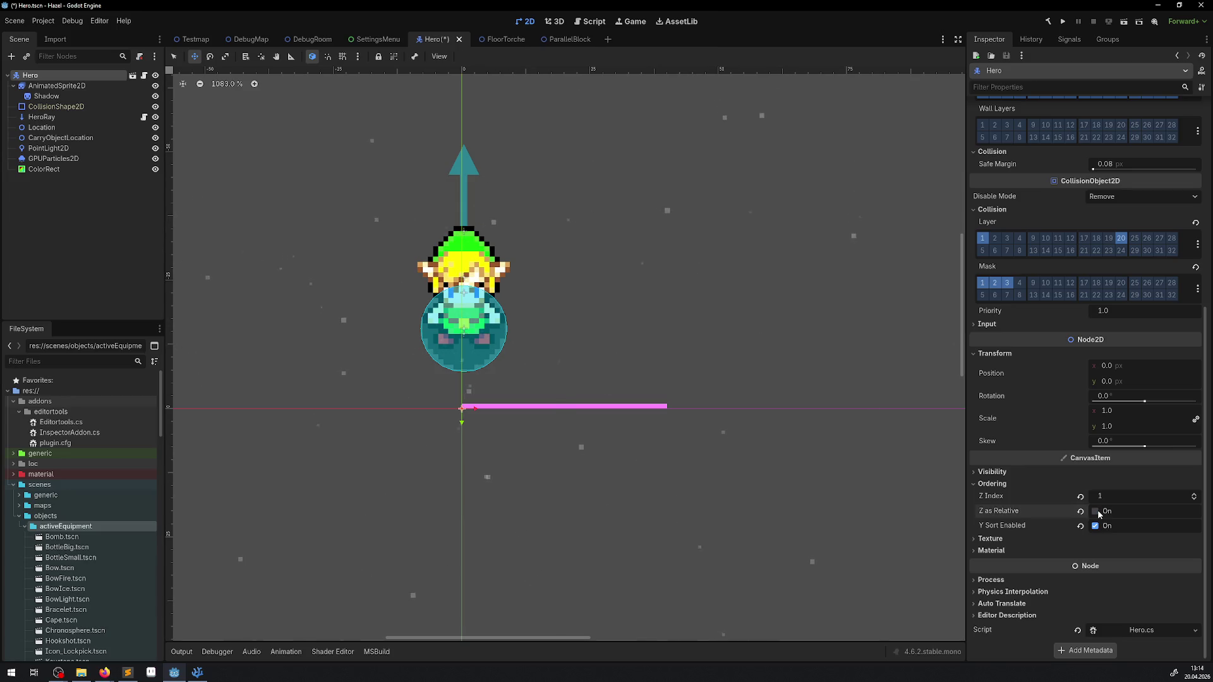
key("ctrl+s")
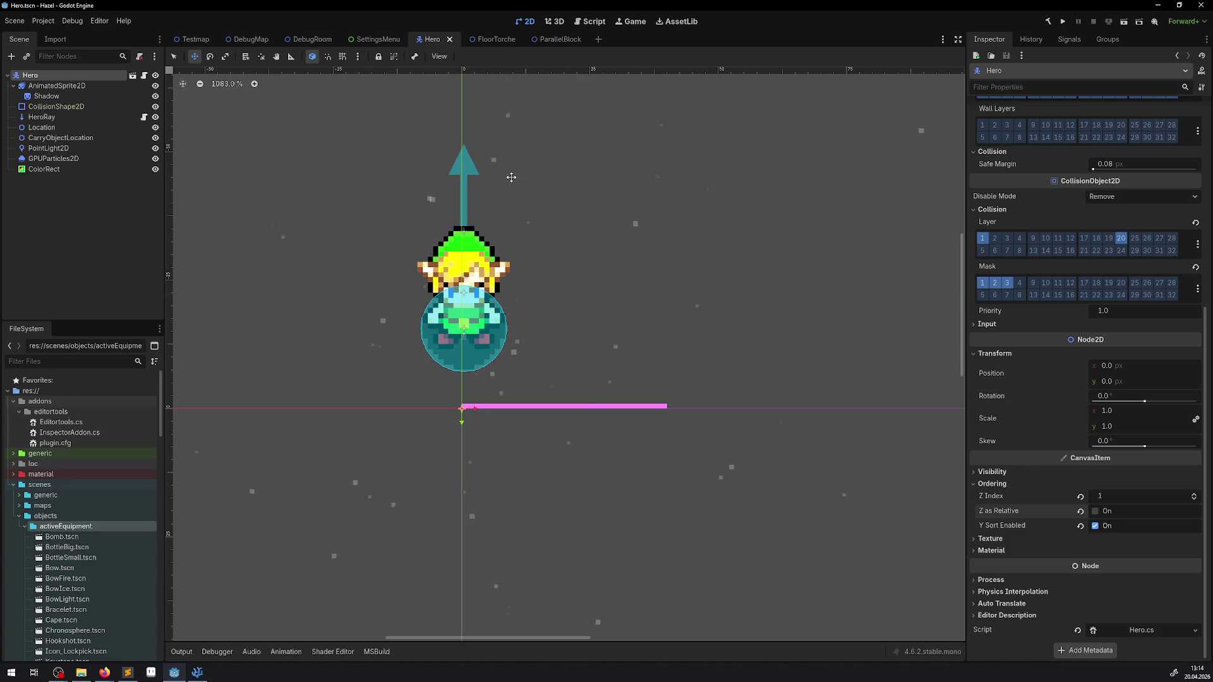
left_click(1097, 512)
key("ctrl+s")
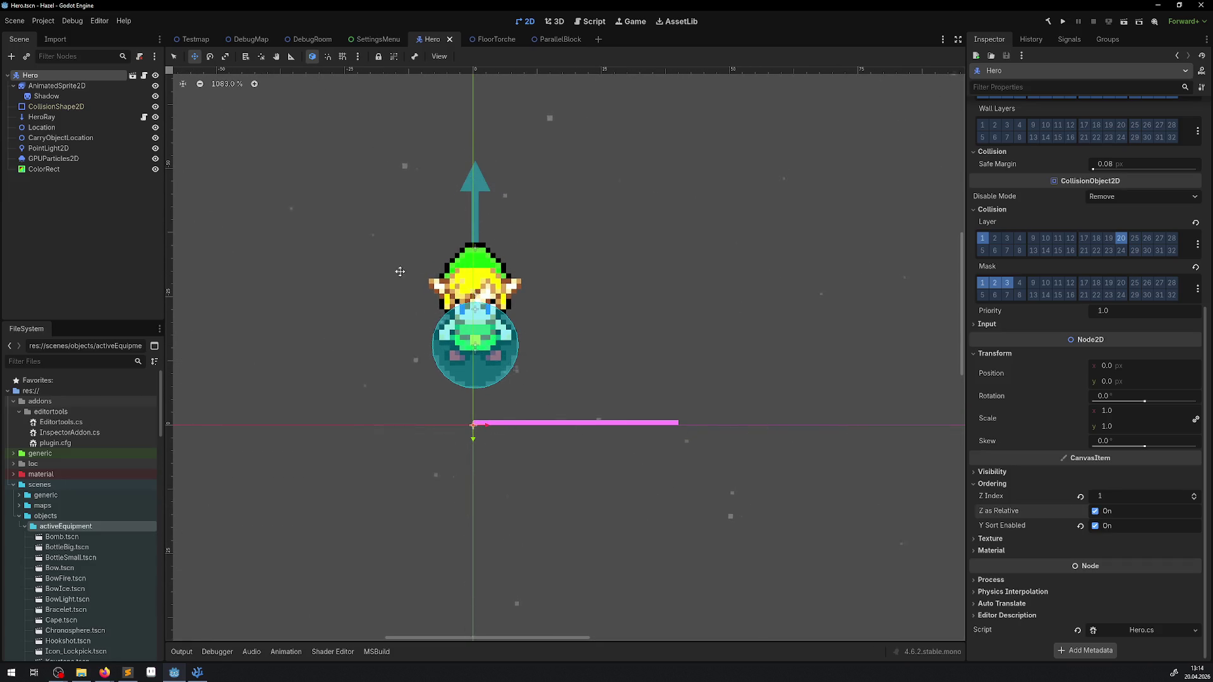
Drag Hero down 12 px, move the pink ColorRect marker up to the origin, and save.
left_click_drag(479, 281, 476, 337)
left_click(44, 169)
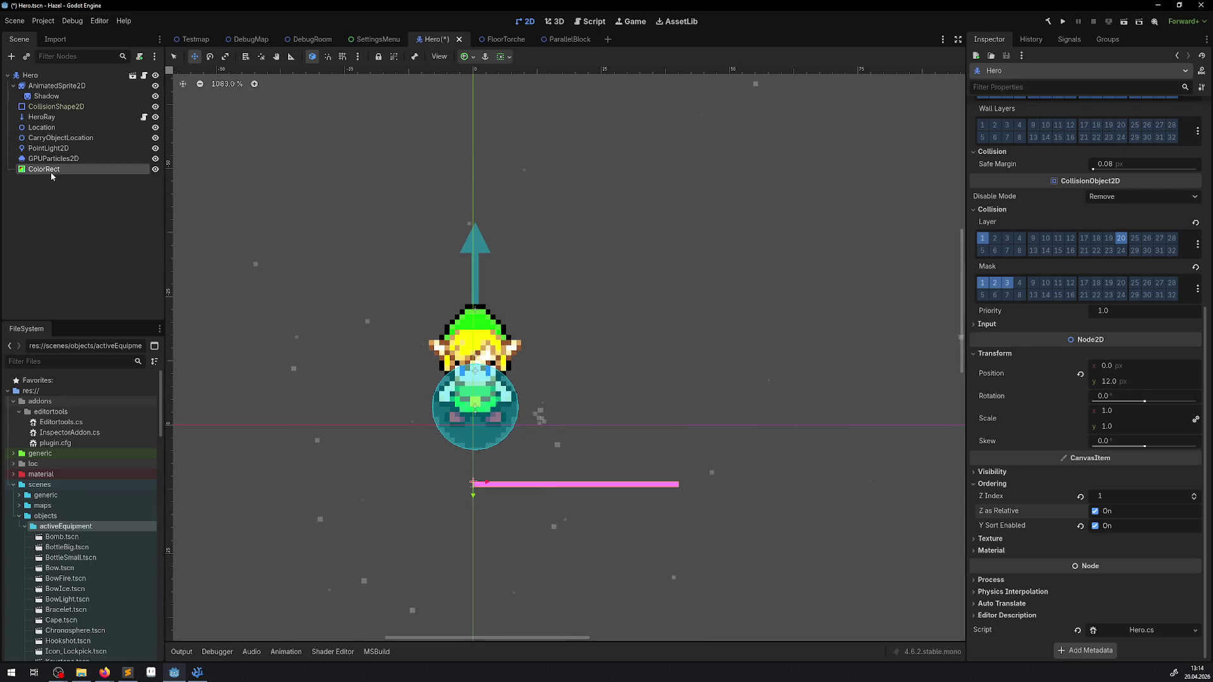
left_click_drag(497, 468, 503, 431)
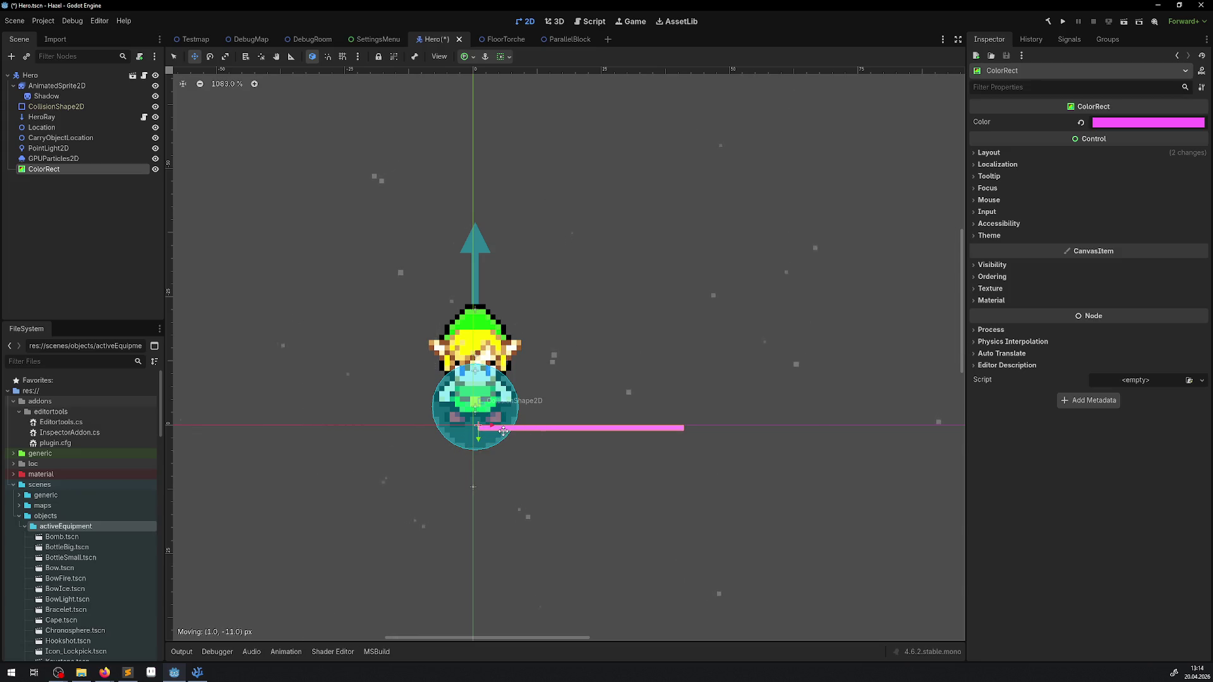
key("ctrl+s")
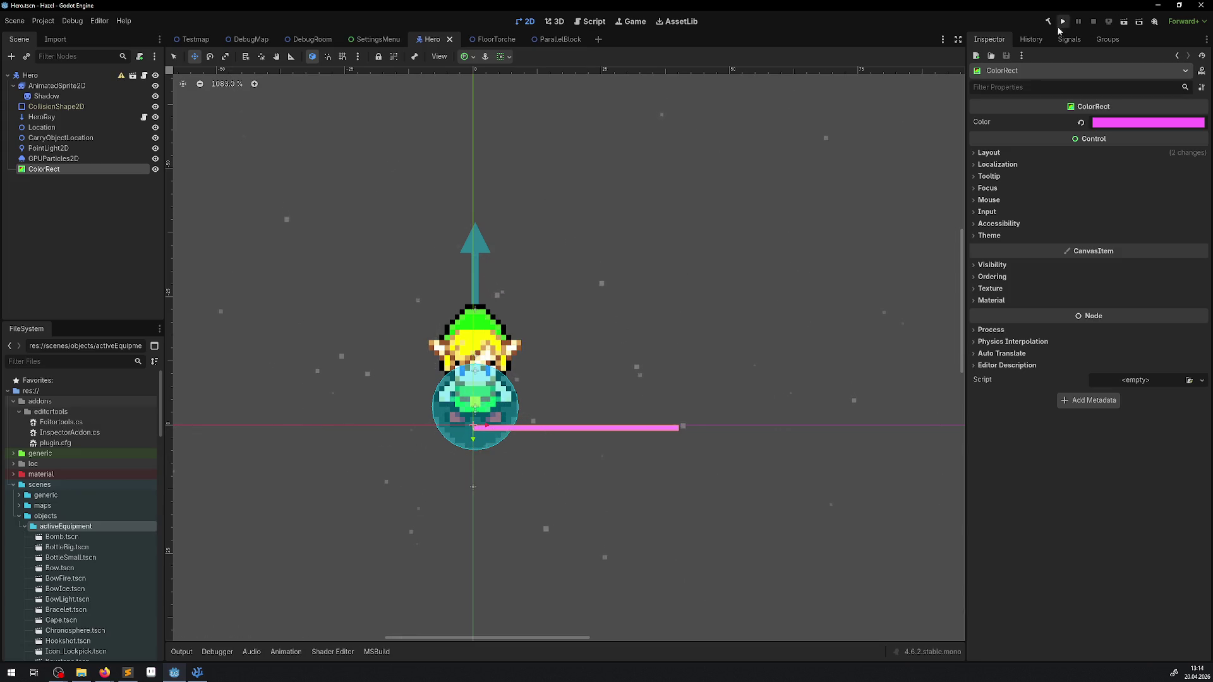
left_click(1063, 24)
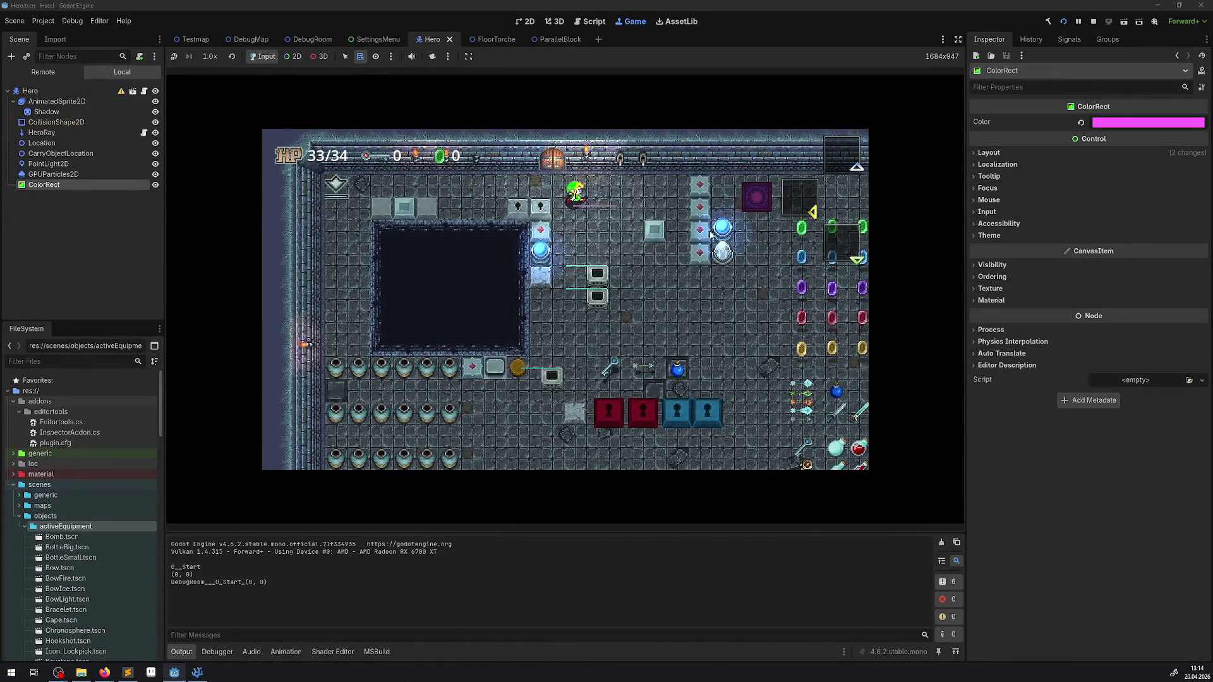
Pick ParallelBlock2 from the running game and expand its AnimatableBody2D in the Remote tree.
key("Right")
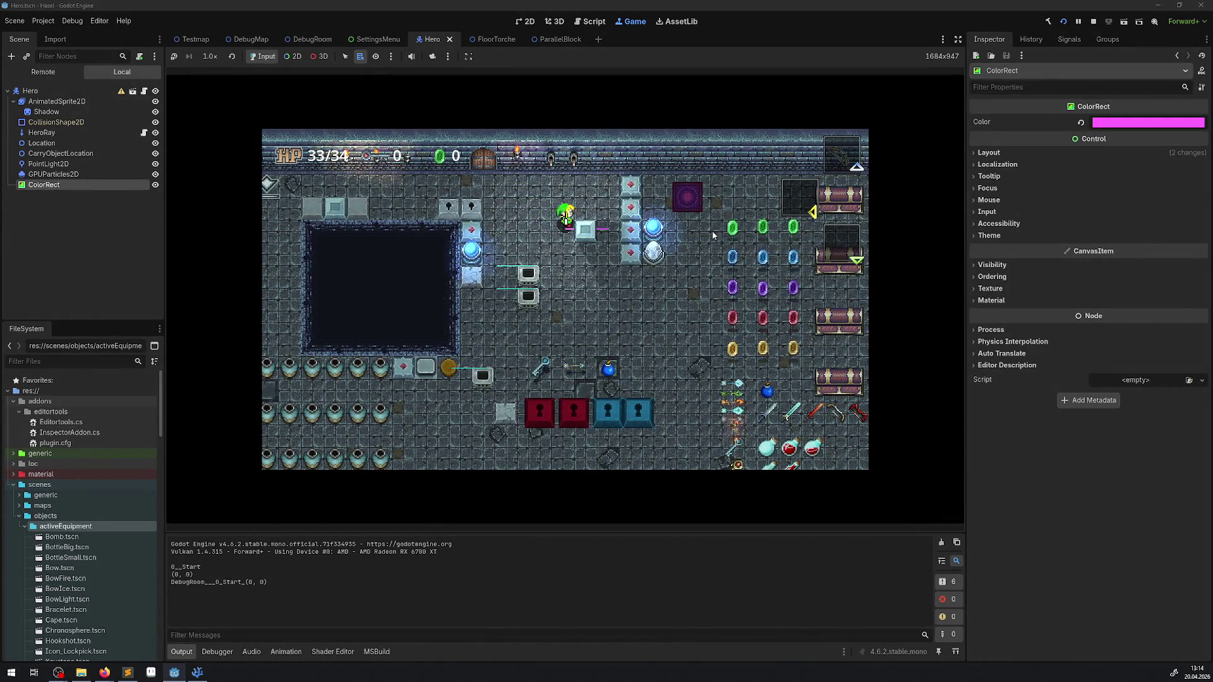
left_click(292, 58)
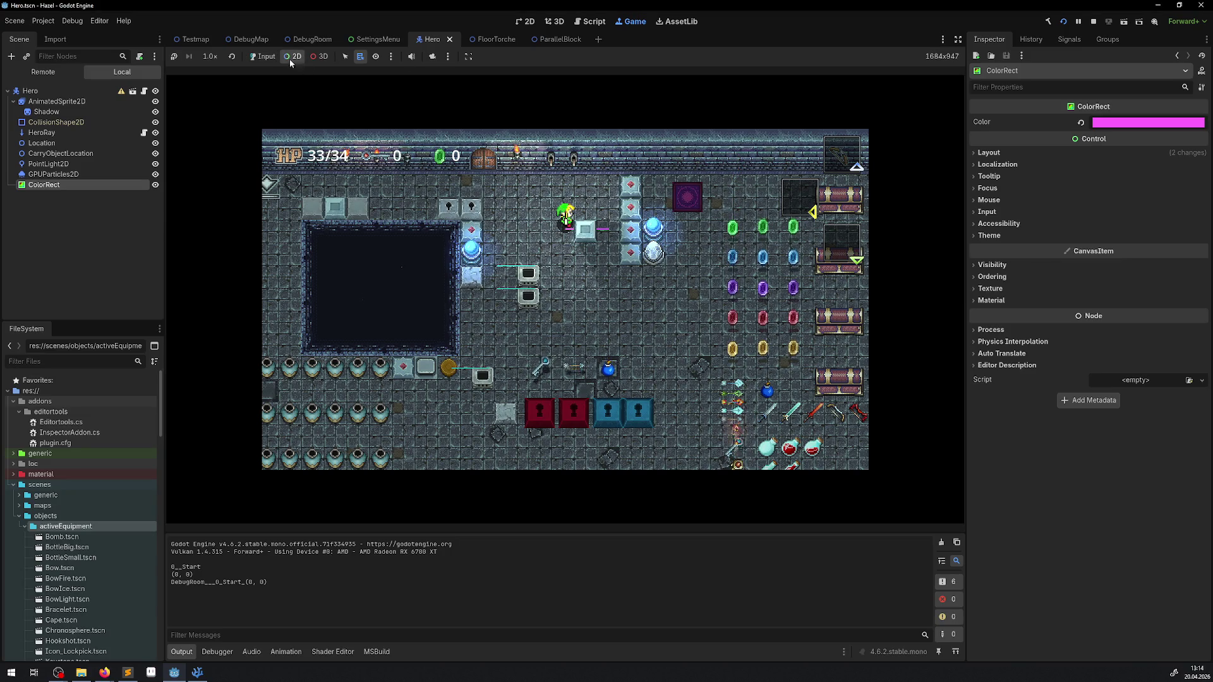
right_click(593, 224)
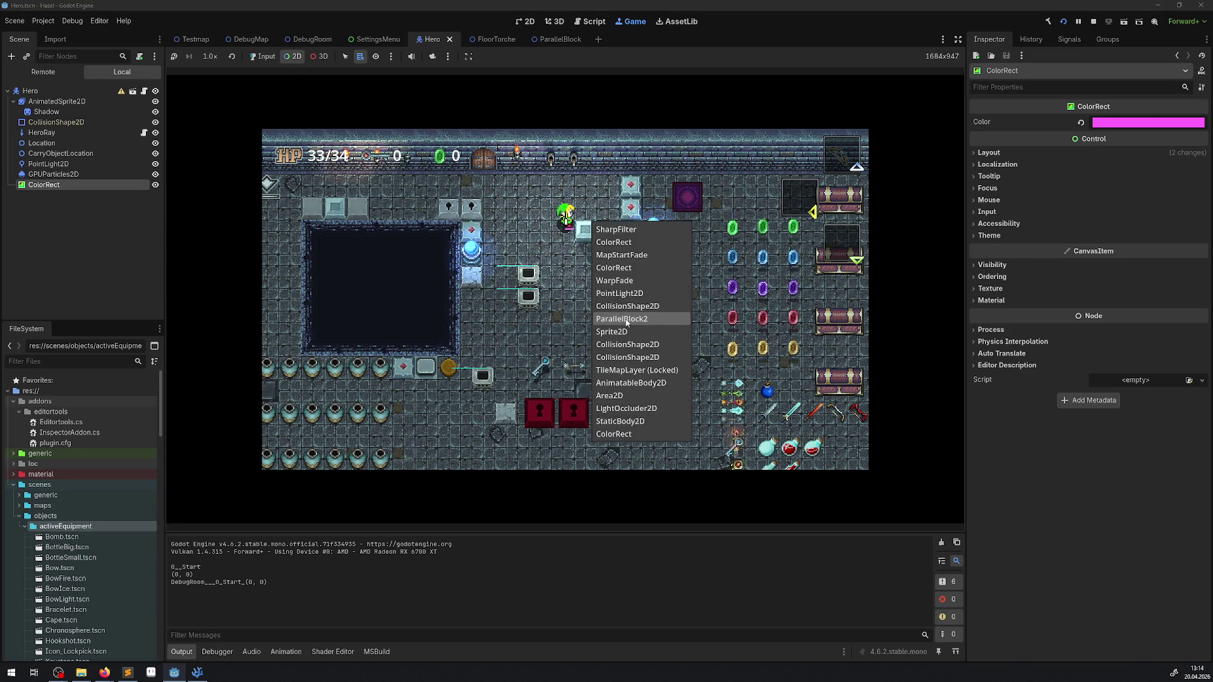
left_click(626, 319)
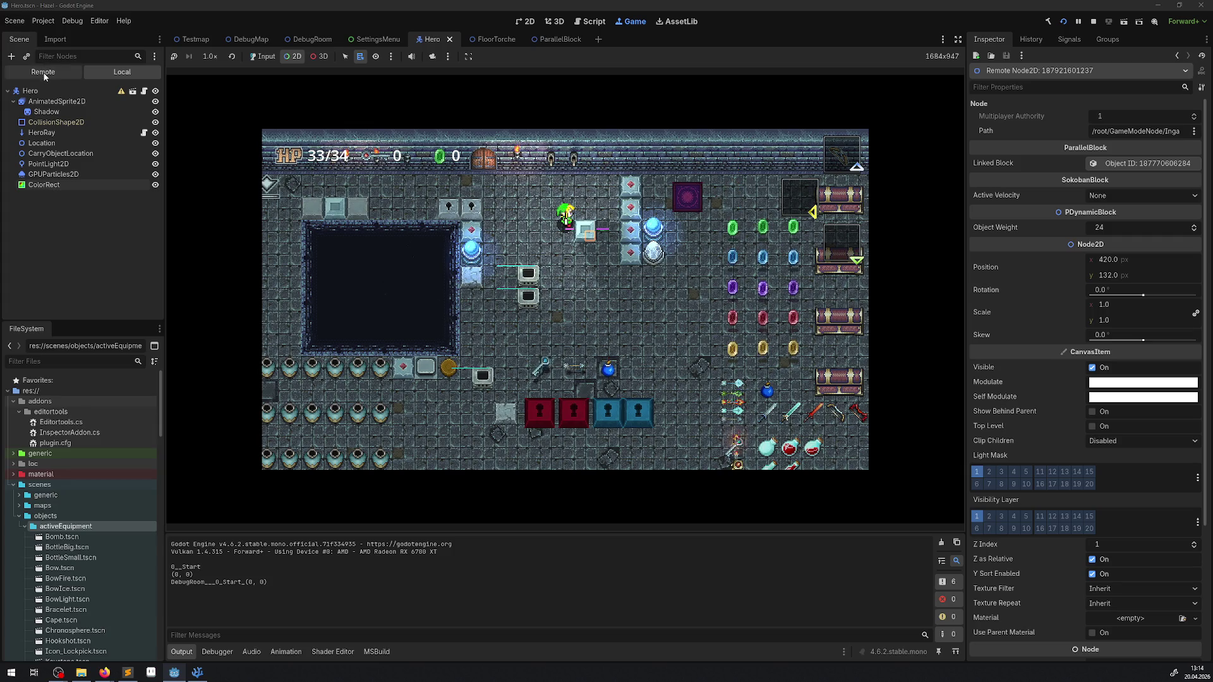
left_click(43, 74)
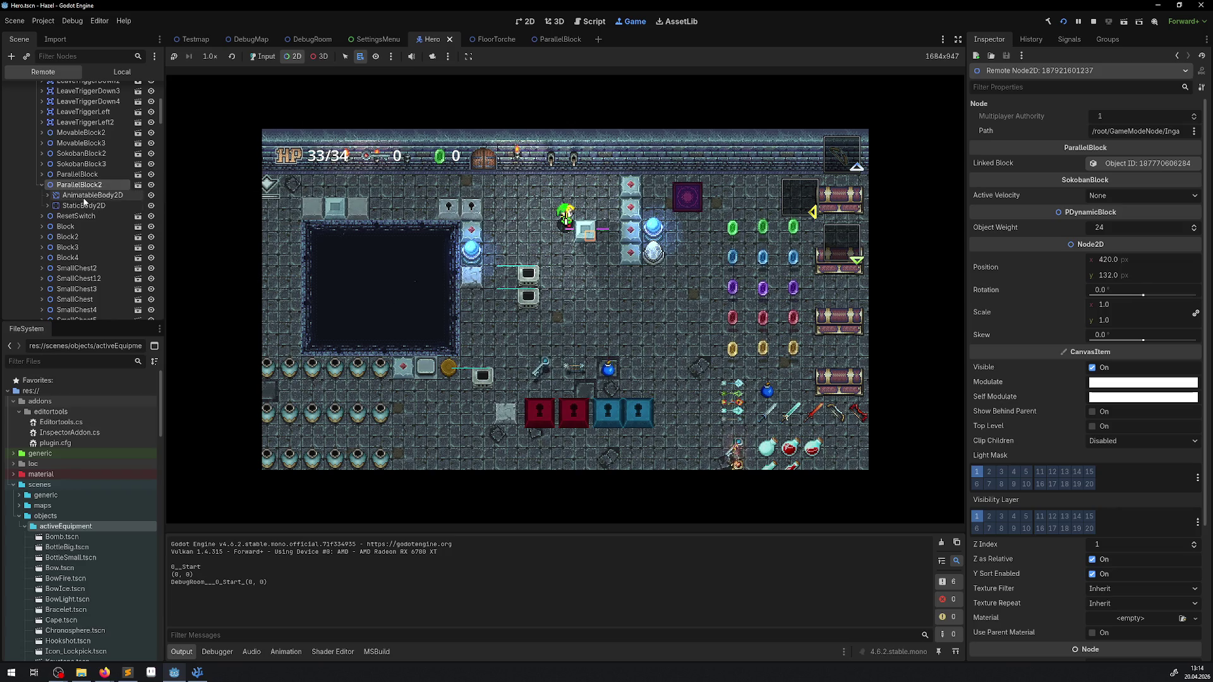
left_click(84, 198)
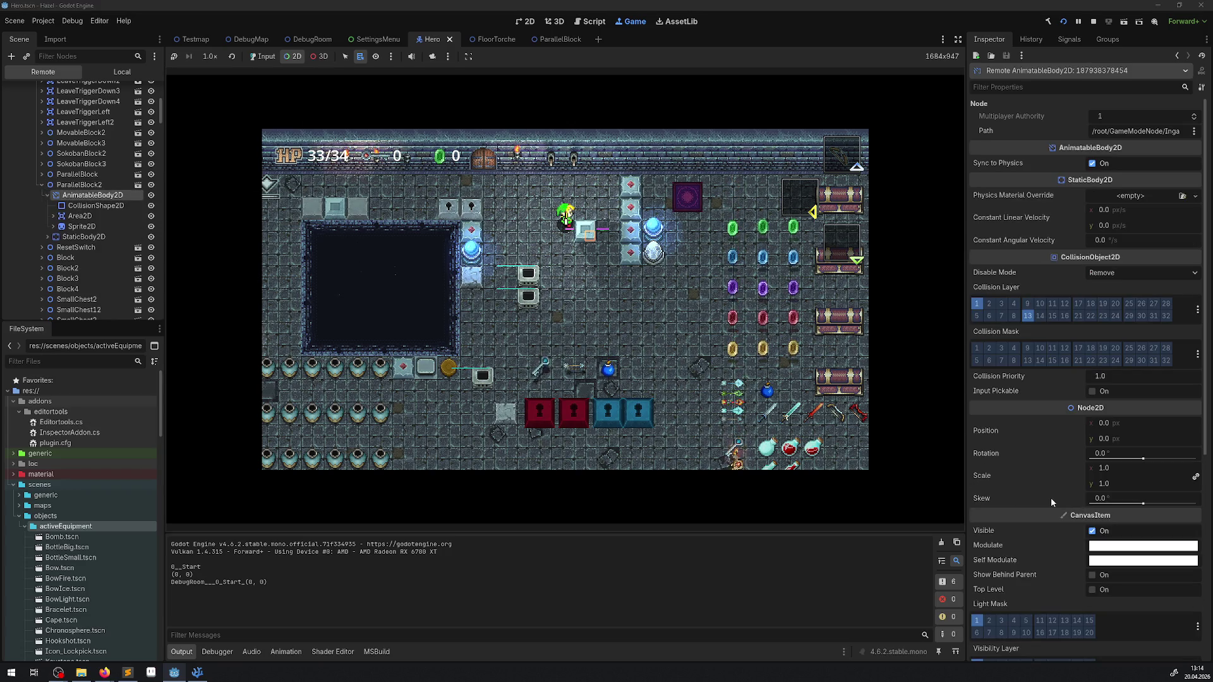
Enable Y Sort on the block's Sprite2D, push the block right, then stop the game.
scroll("down", 3)
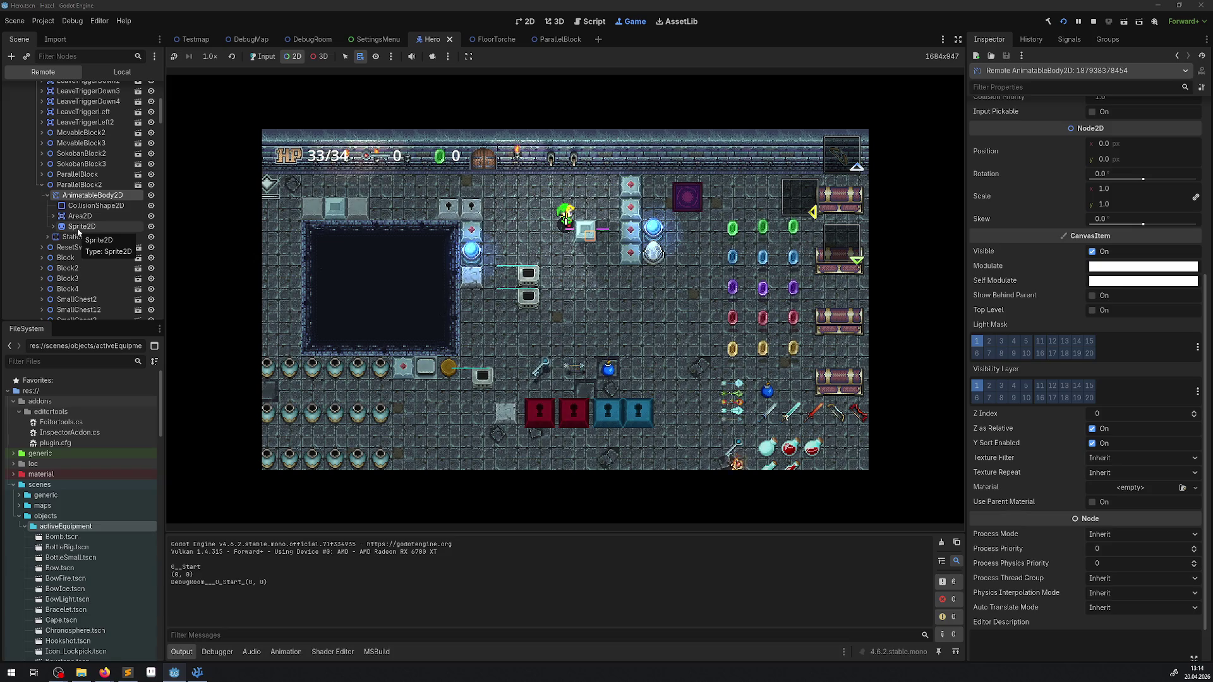
left_click(78, 227)
scroll("down", 3)
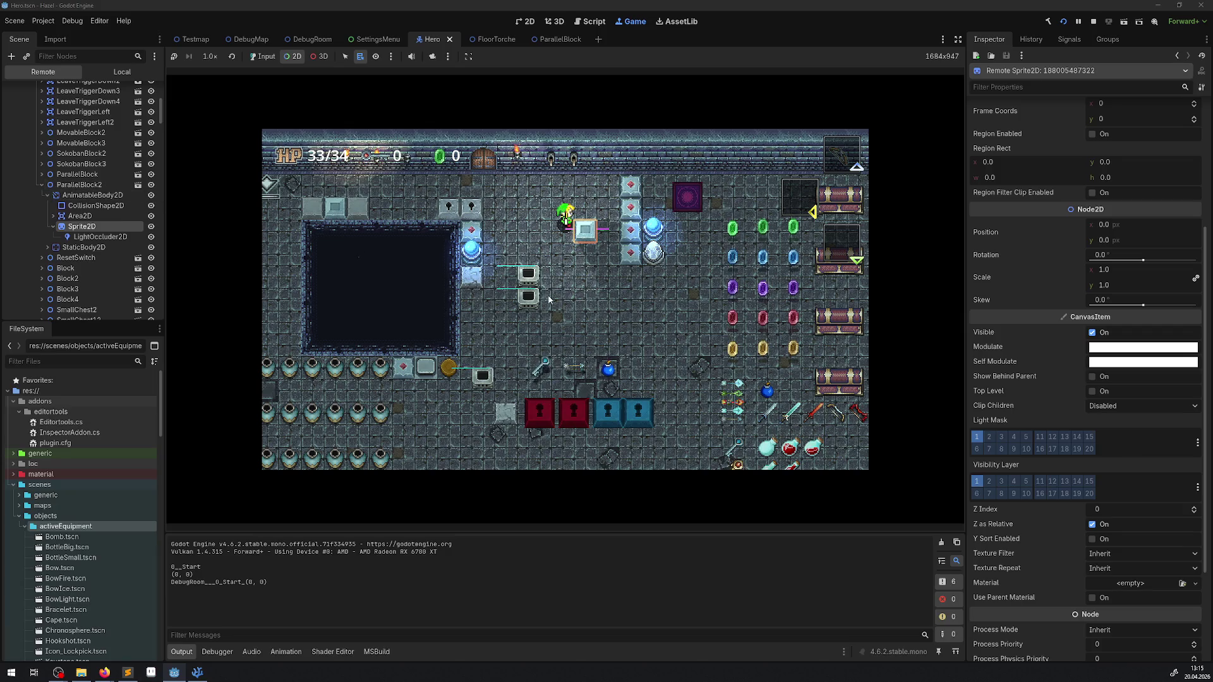
left_click(1092, 539)
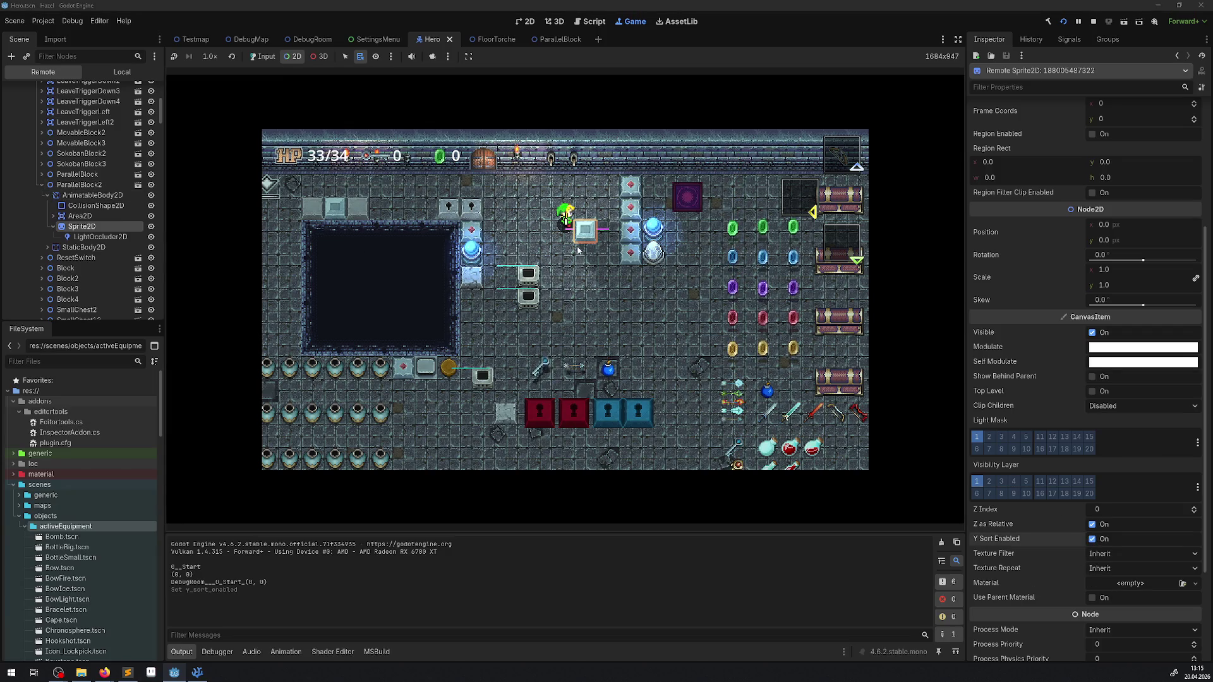
left_click(611, 285)
key("Right")
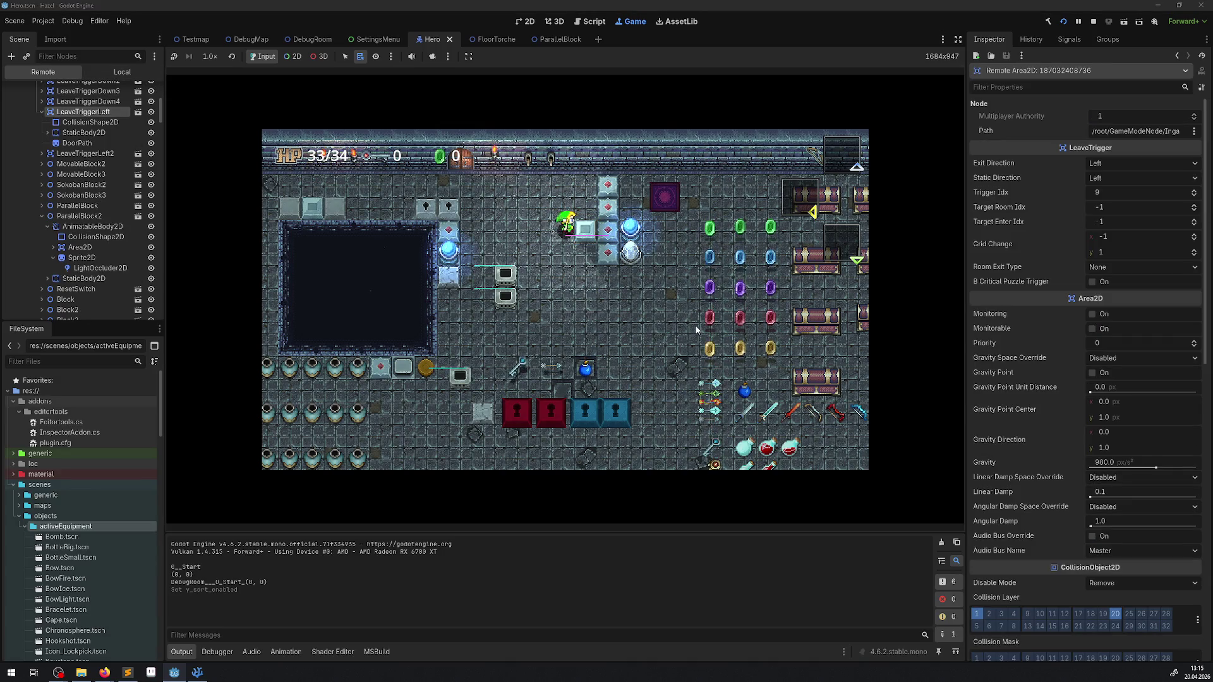
left_click(1092, 23)
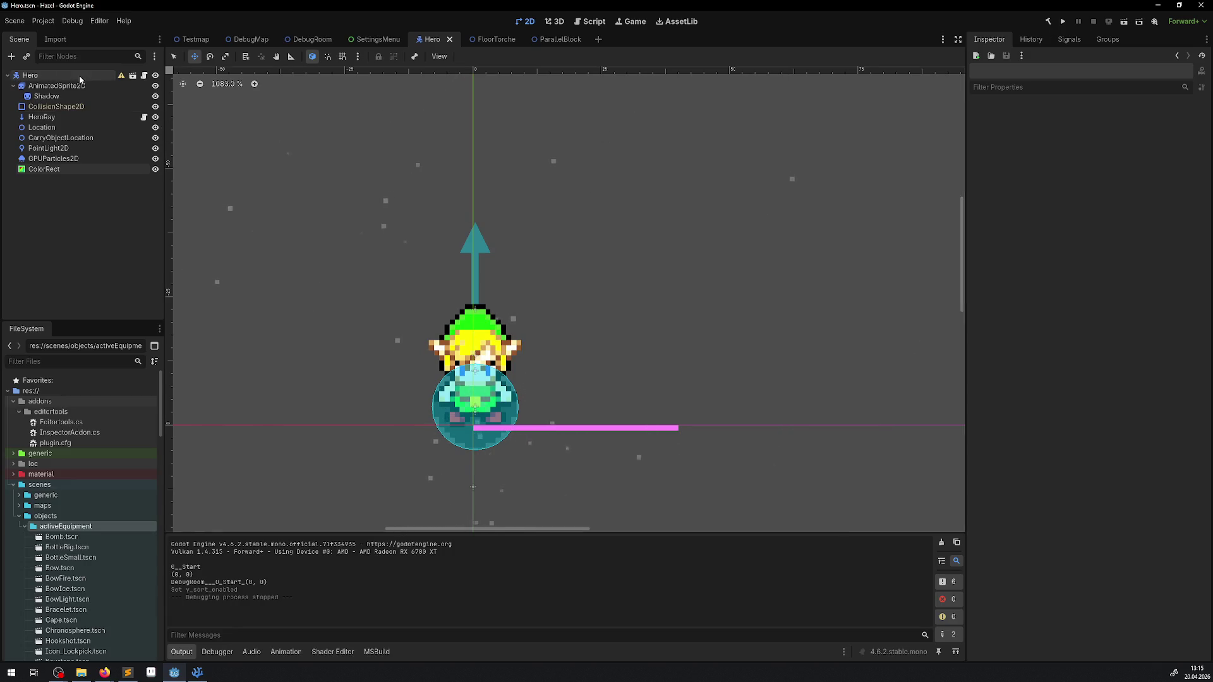
Set Hero's Position y to 0, drag all nine child nodes down to the feet, and save.
left_click(1110, 381)
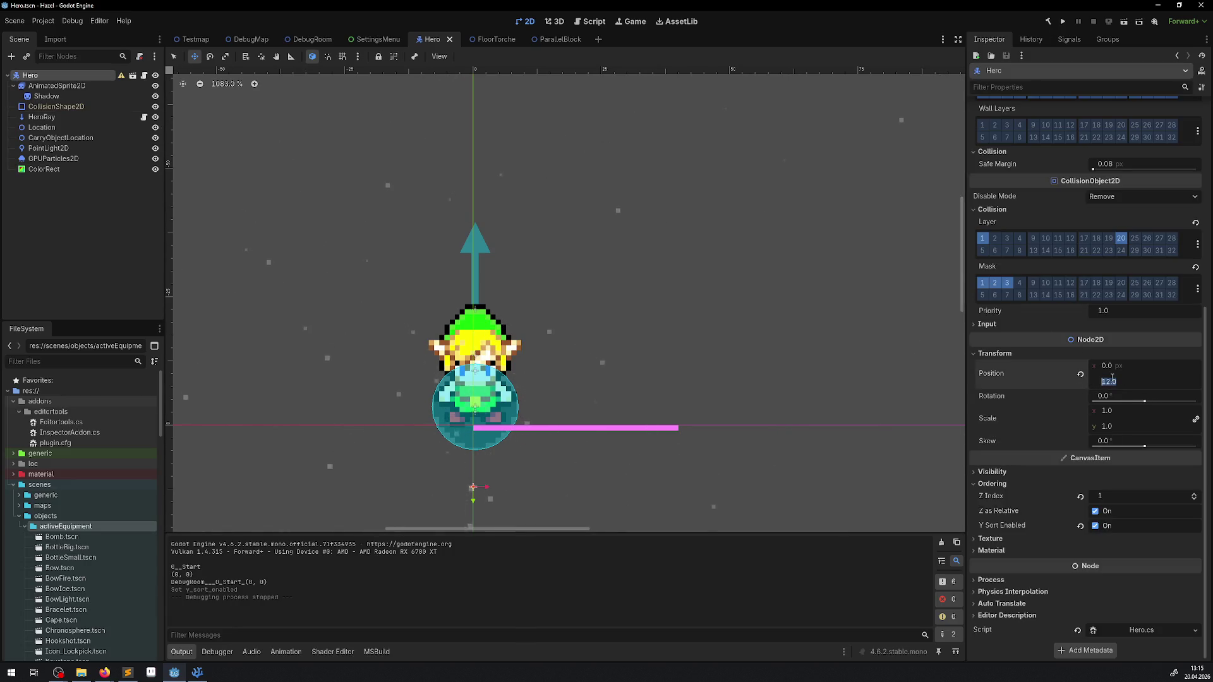
type("0")
key("Return")
left_click(45, 169)
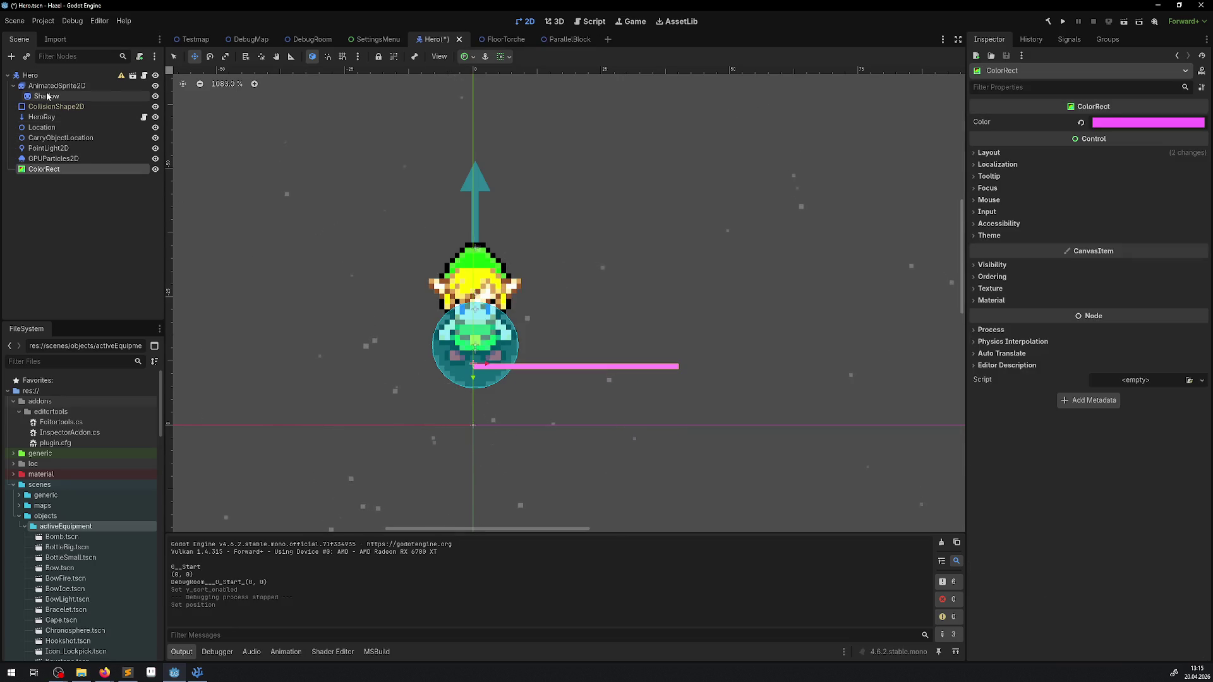
left_click(48, 89)
left_click_drag(508, 290, 492, 346)
key("ctrl+s")
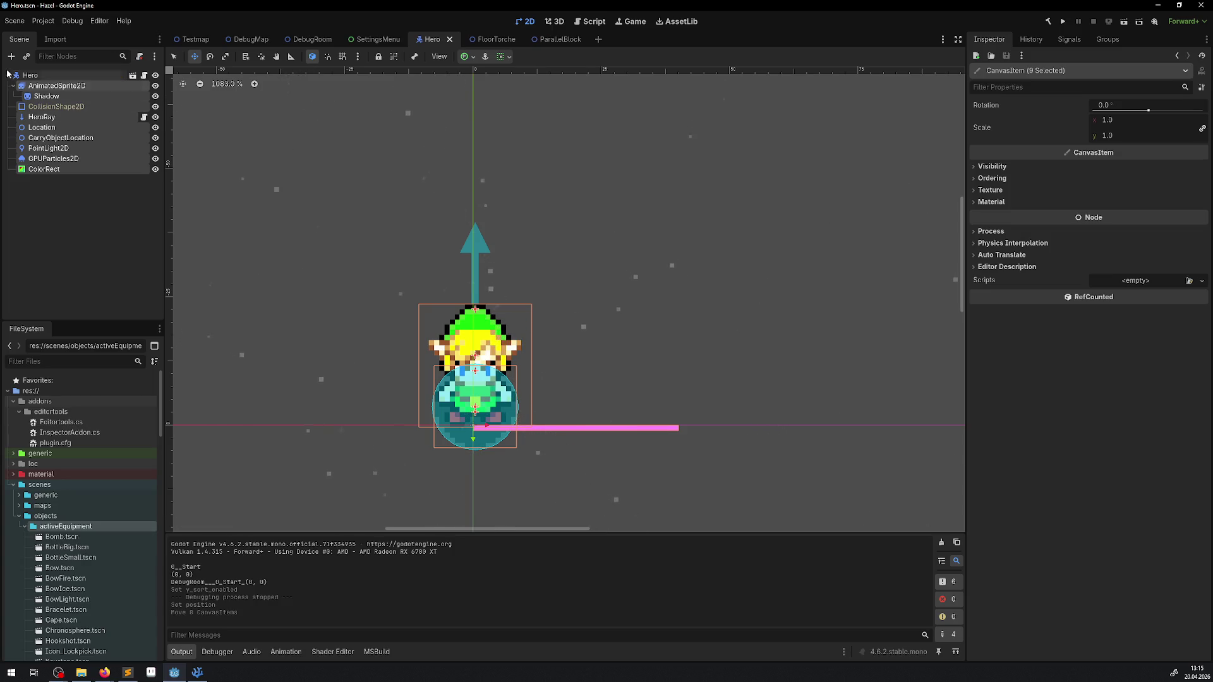
Reselect Hero and its AnimatedSprite2D, then launch the DebugRoom playtest.
left_click(29, 76)
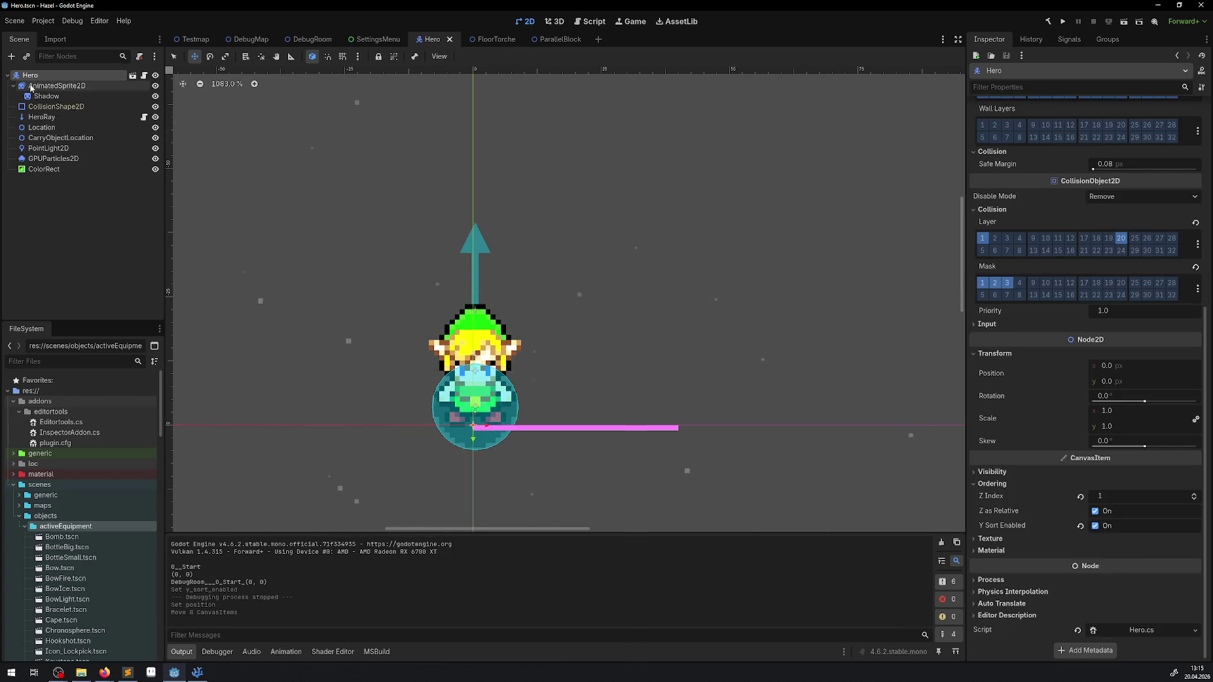
left_click(31, 86)
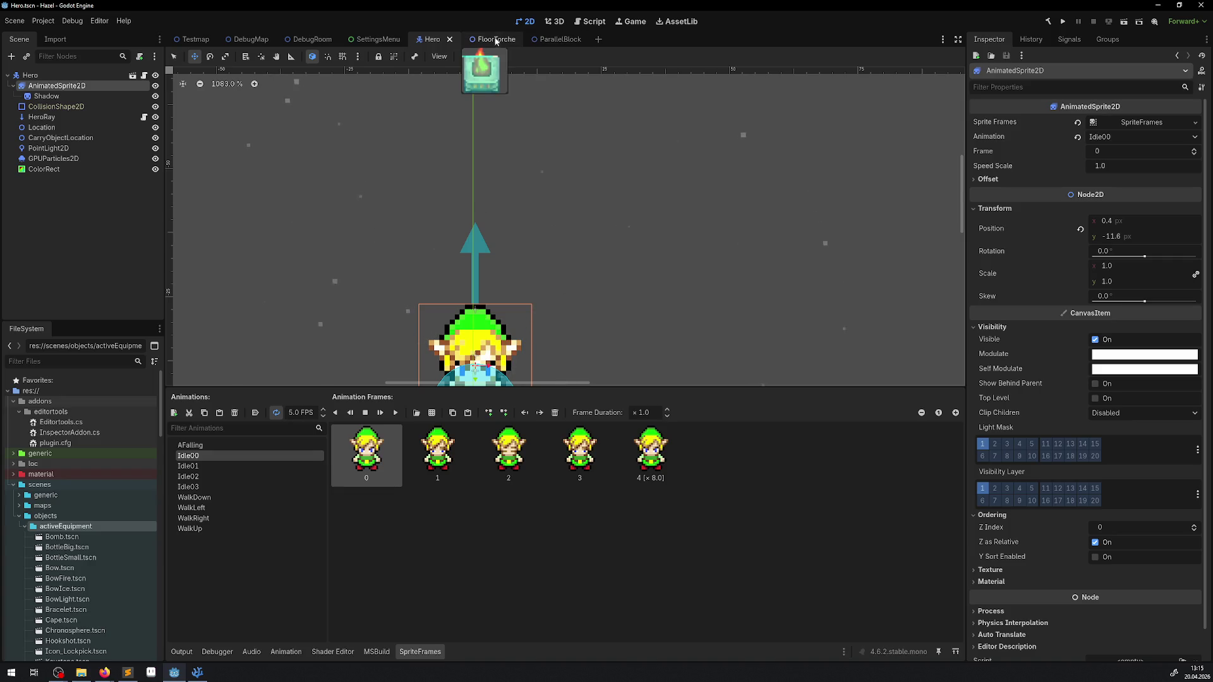
left_click(1064, 22)
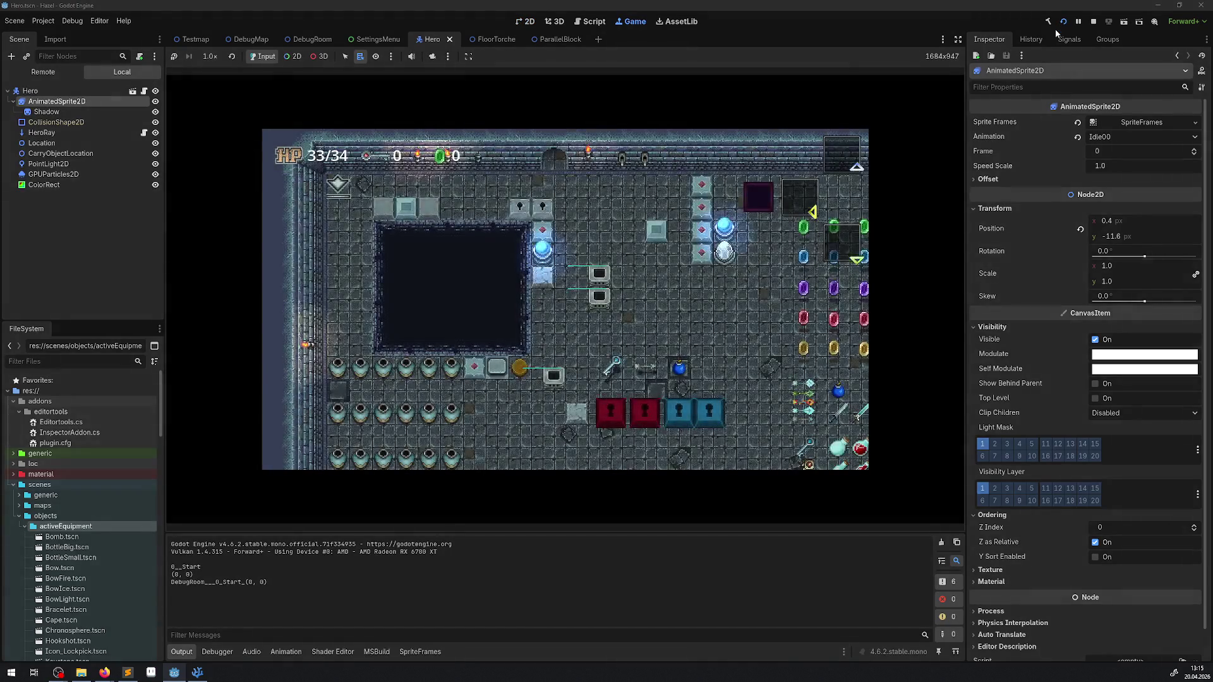
Walk the hero around and beside the blocks in the DebugRoom.
key("Down")
key("Right")
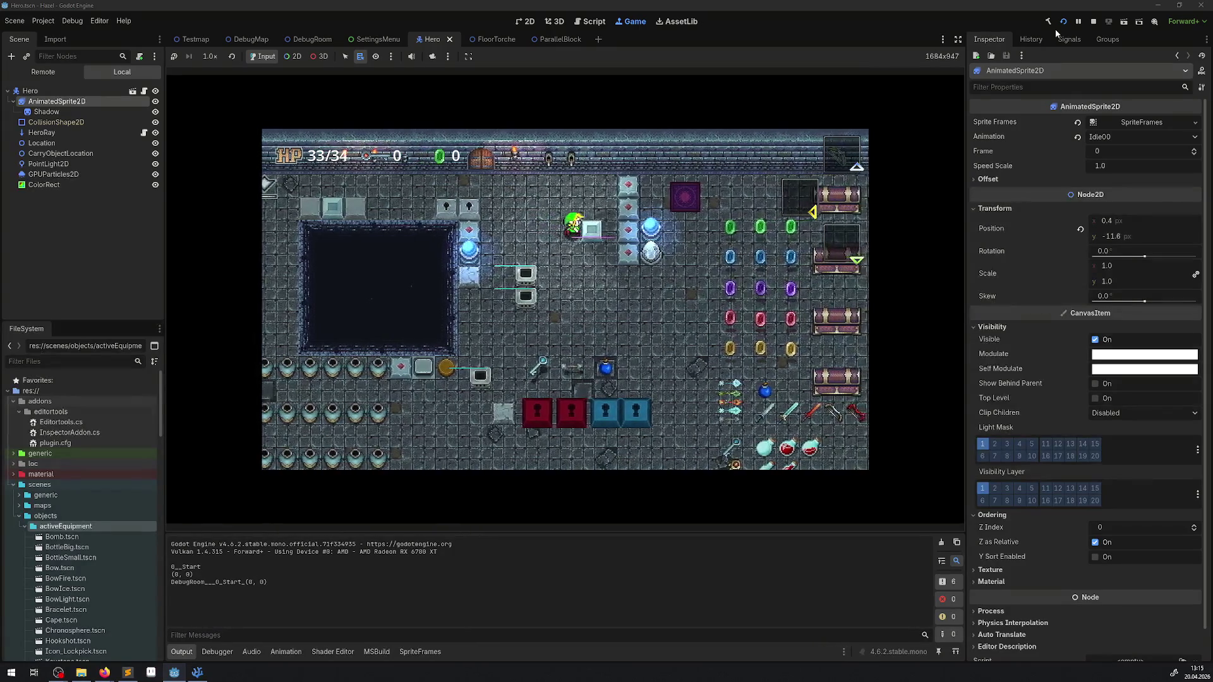
key("Left")
key("Down")
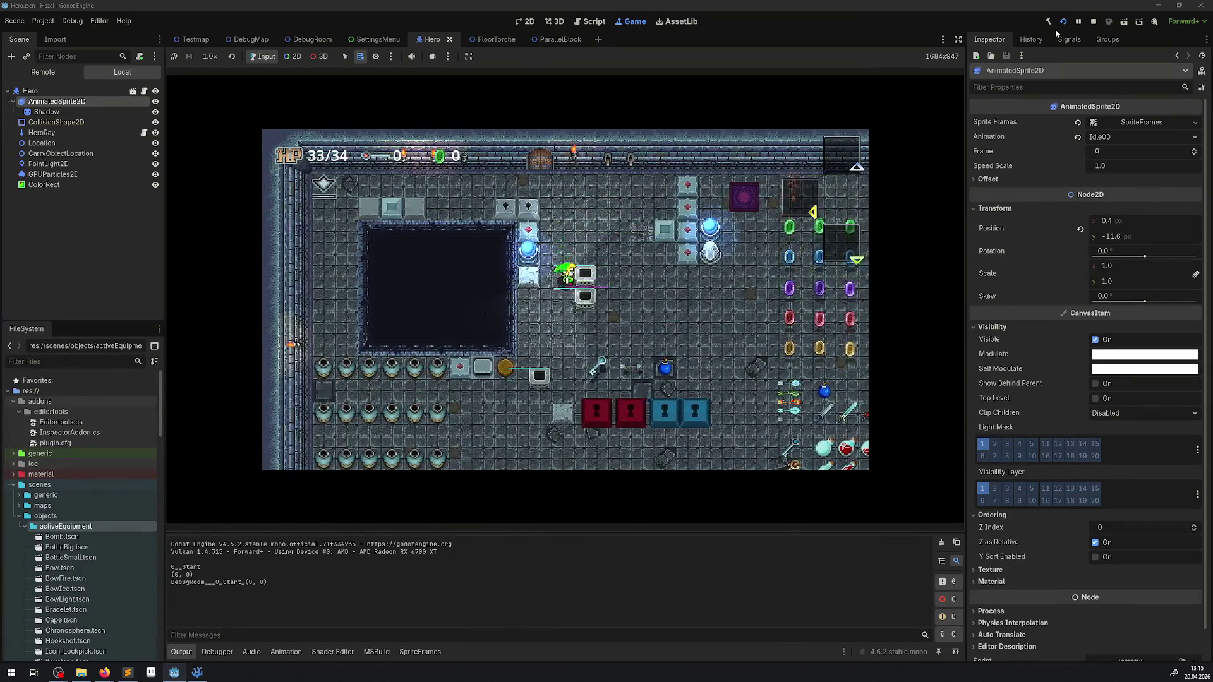
key("Up")
key("Right")
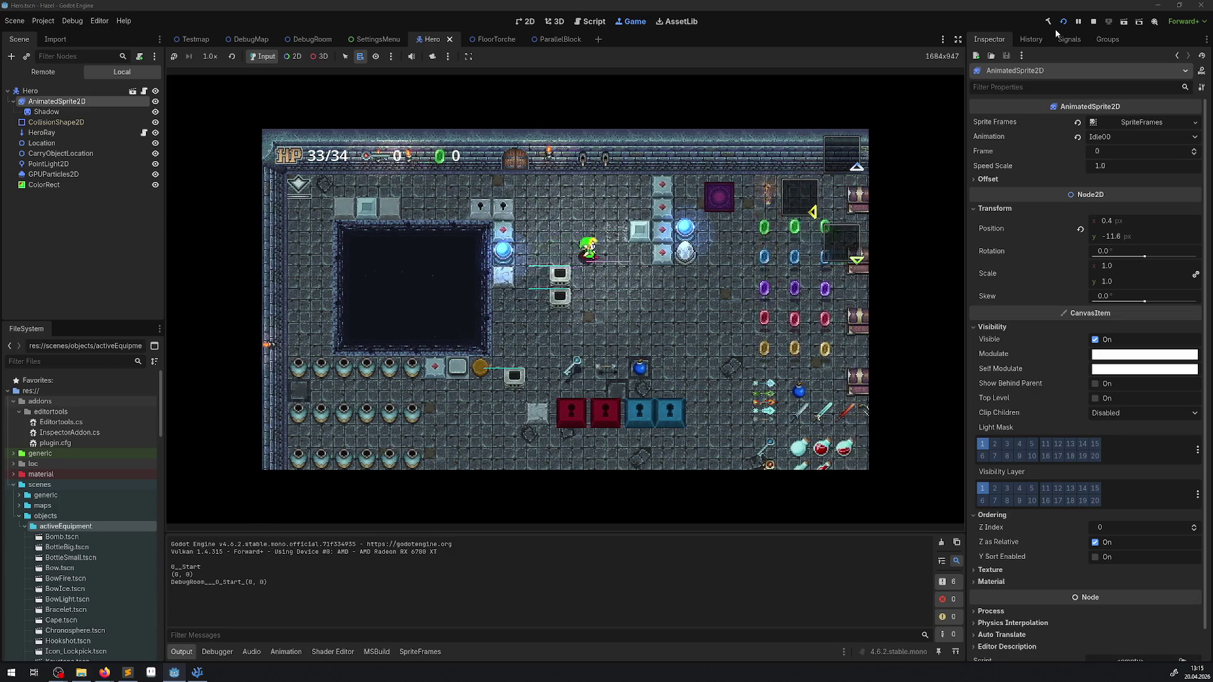
key("Down")
key("Left")
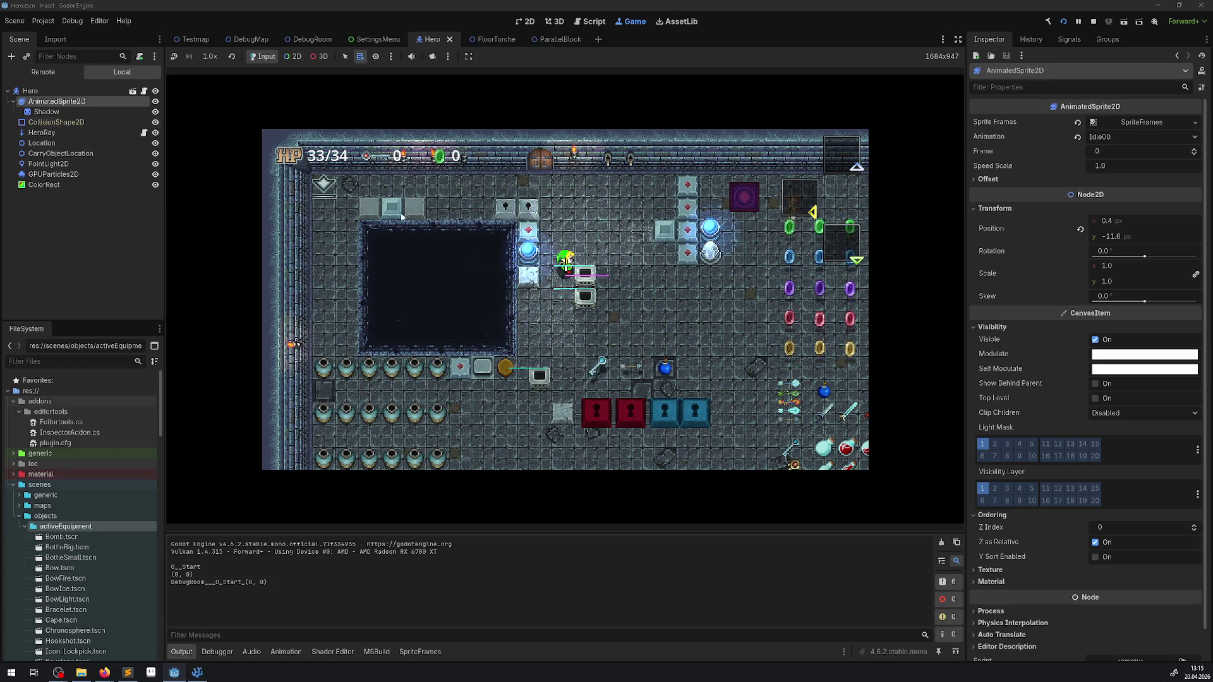
Turn Y Sort on and back off for the hero's AnimatedSprite2D, then select Hero.
left_click(1101, 559)
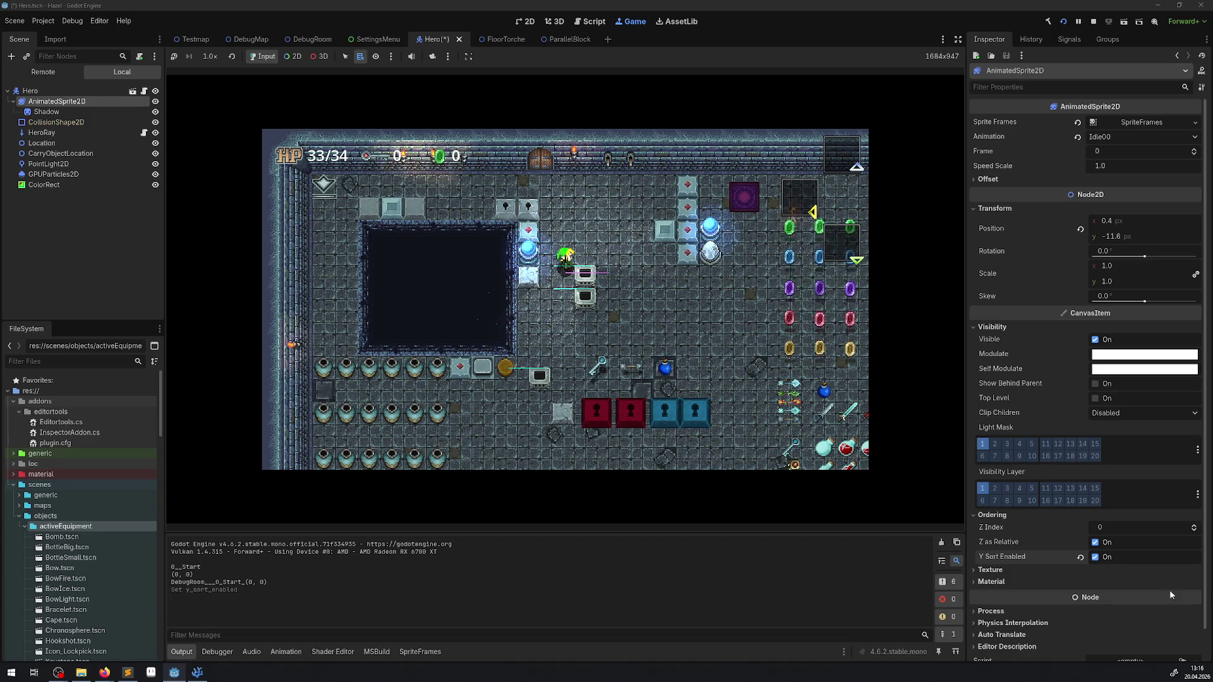
left_click(1104, 562)
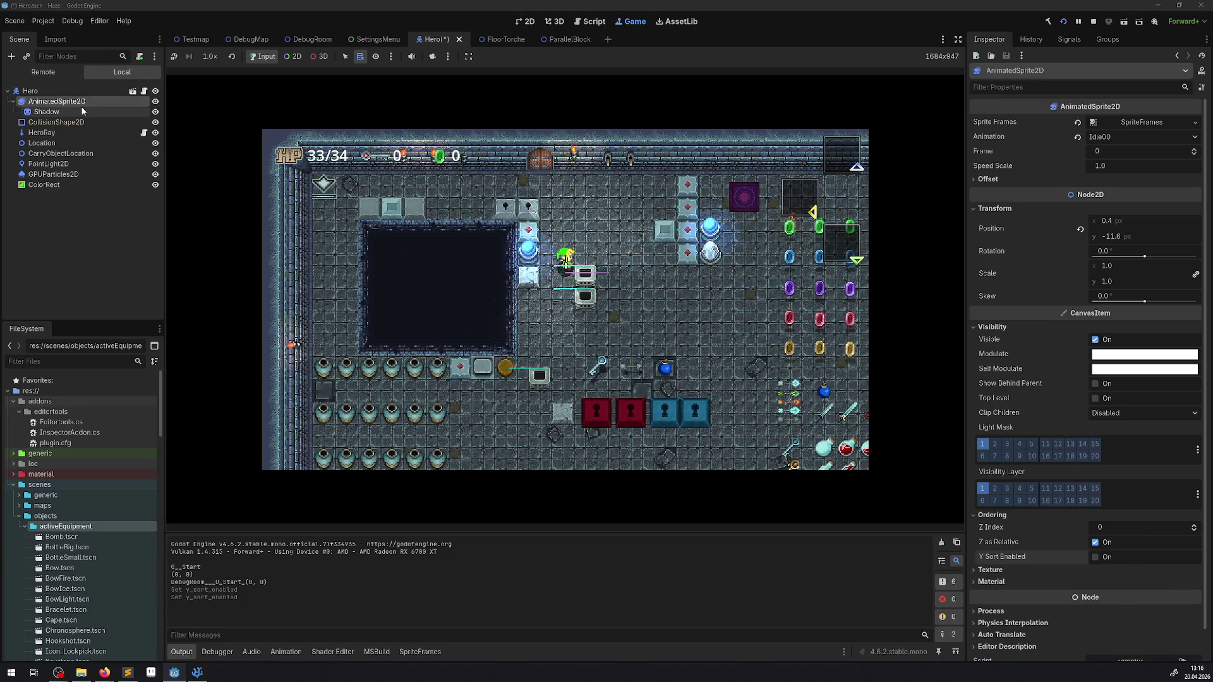
left_click(38, 91)
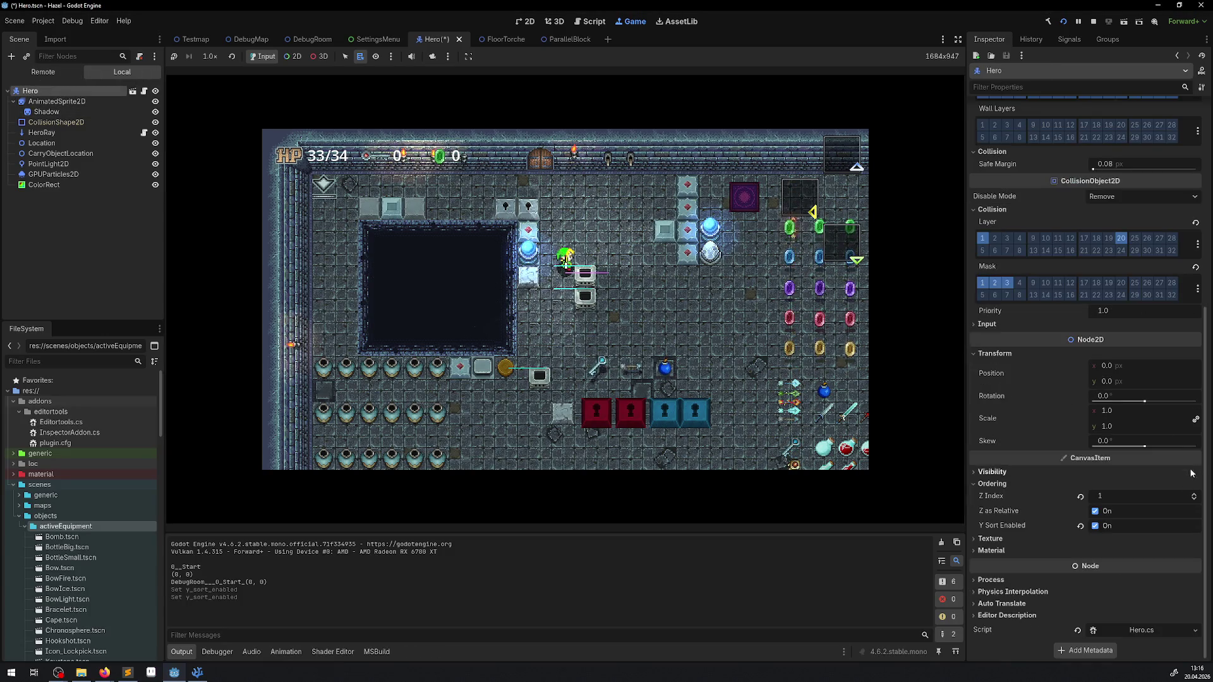
Turn off Y Sort on the Hero root and walk the hero past the blocks to a key.
left_click(1096, 527)
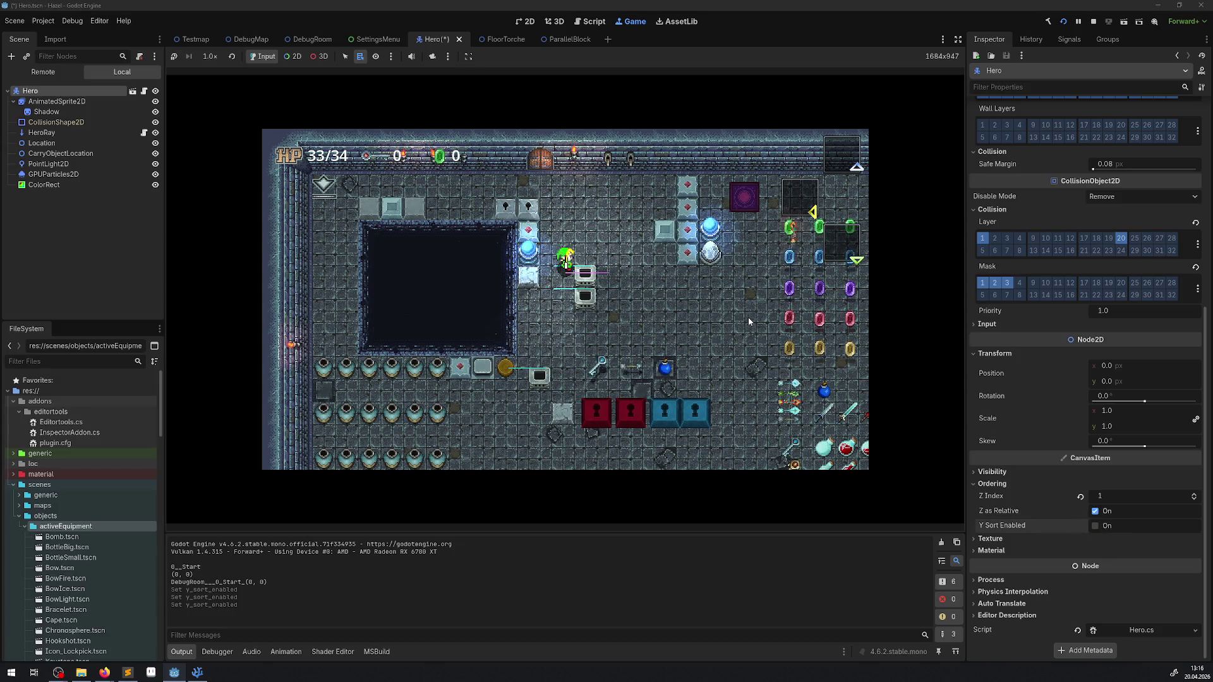
key("Down")
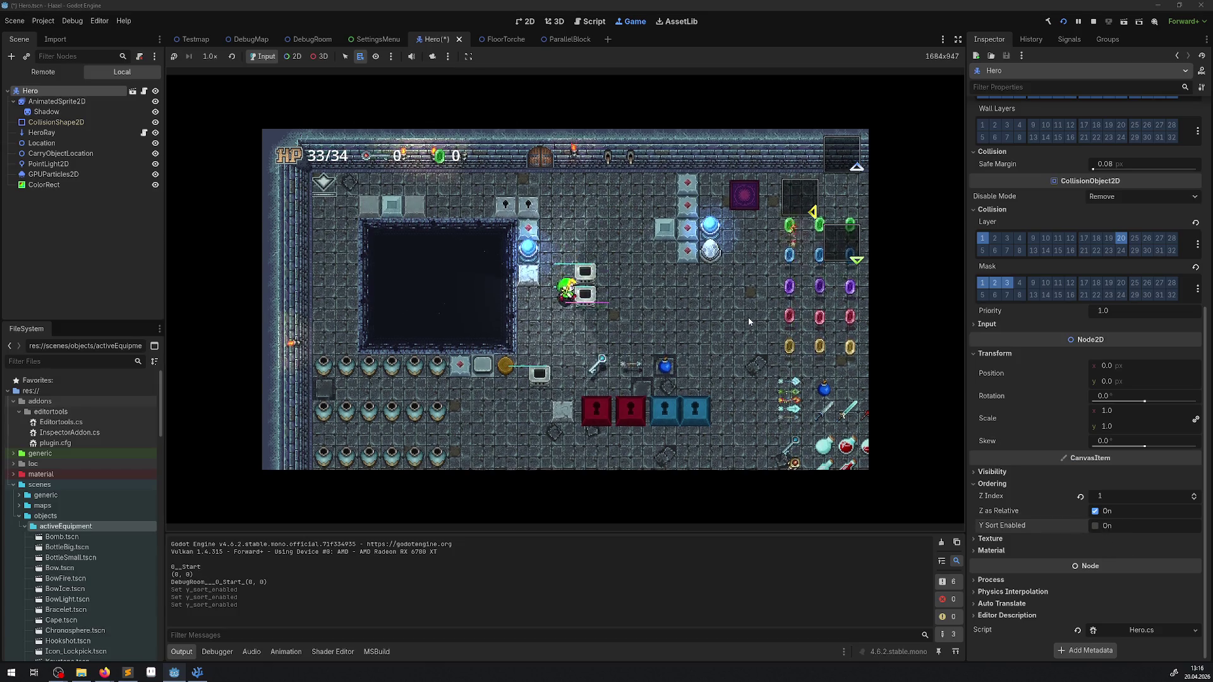
key("Up")
key("Right")
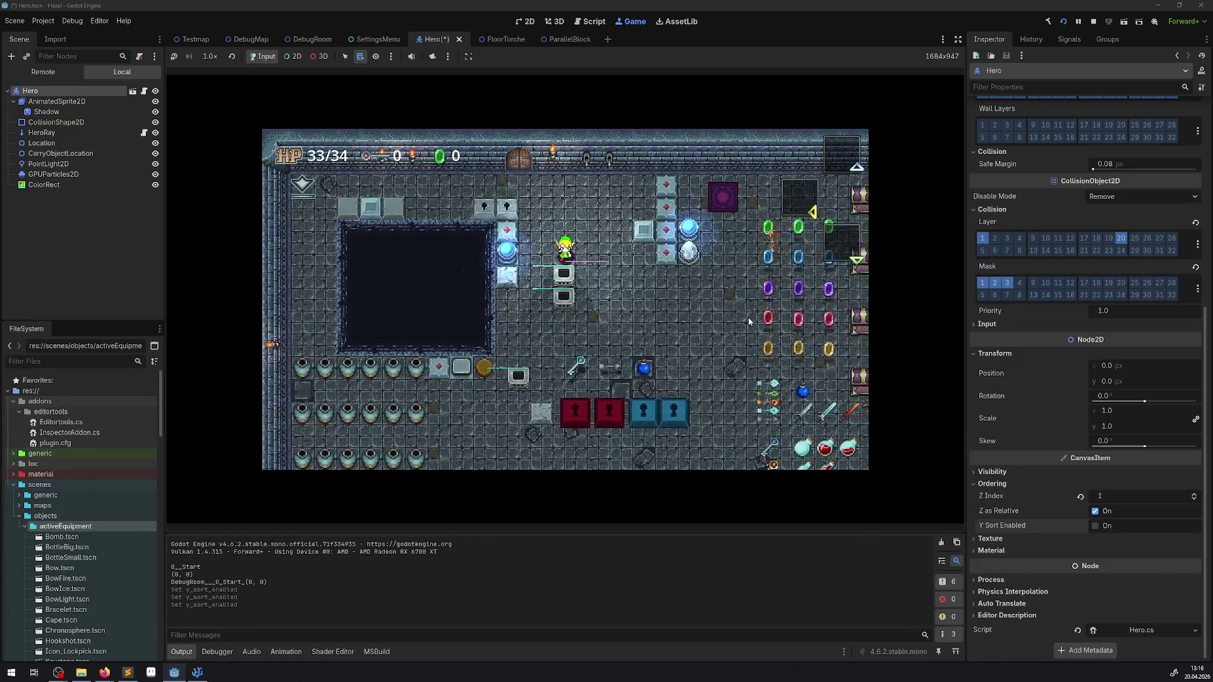
key("Down")
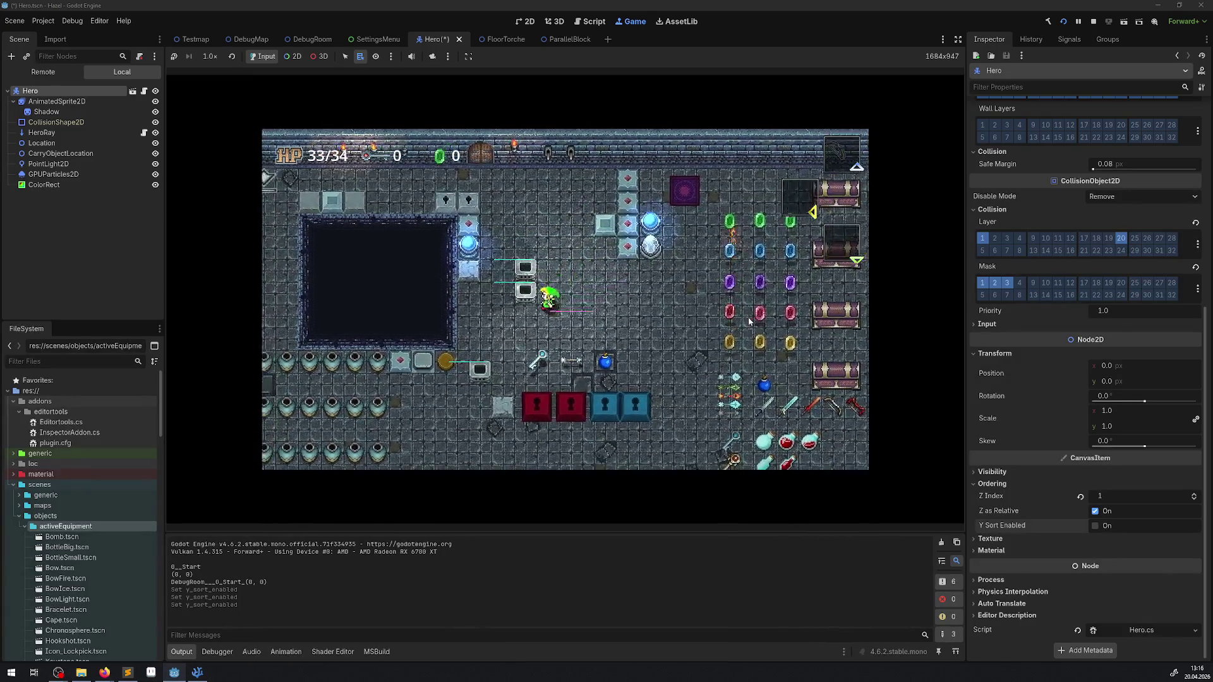
key("Down")
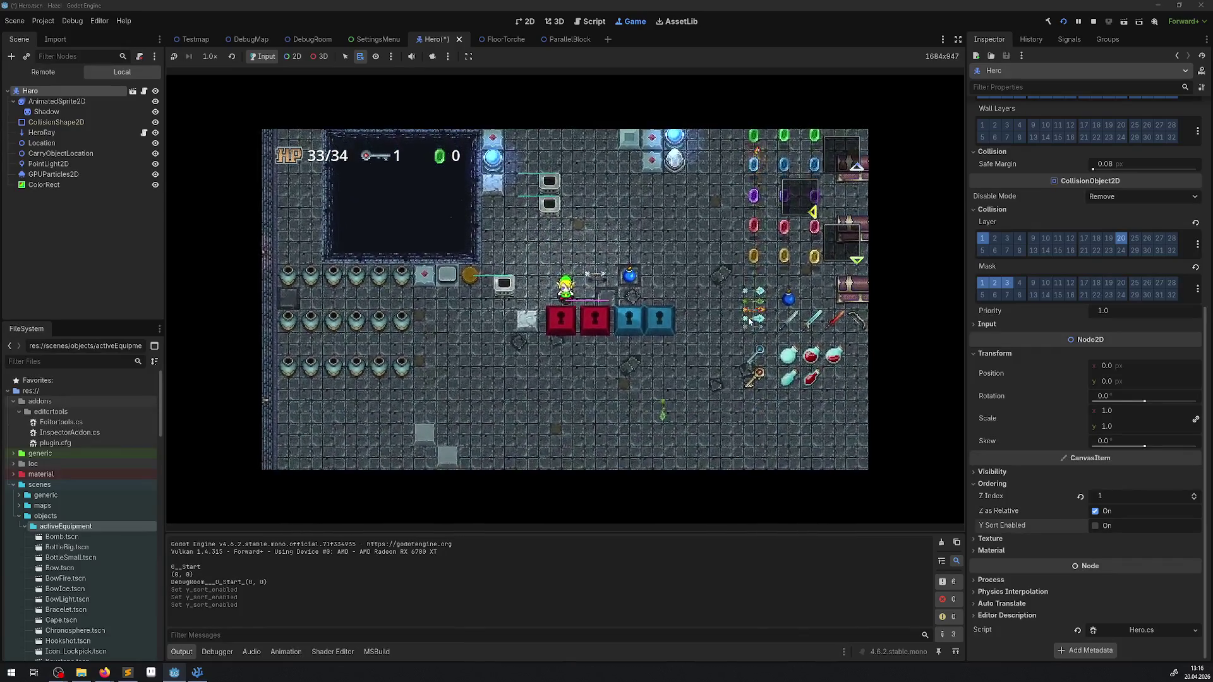
key("Up")
key("Right")
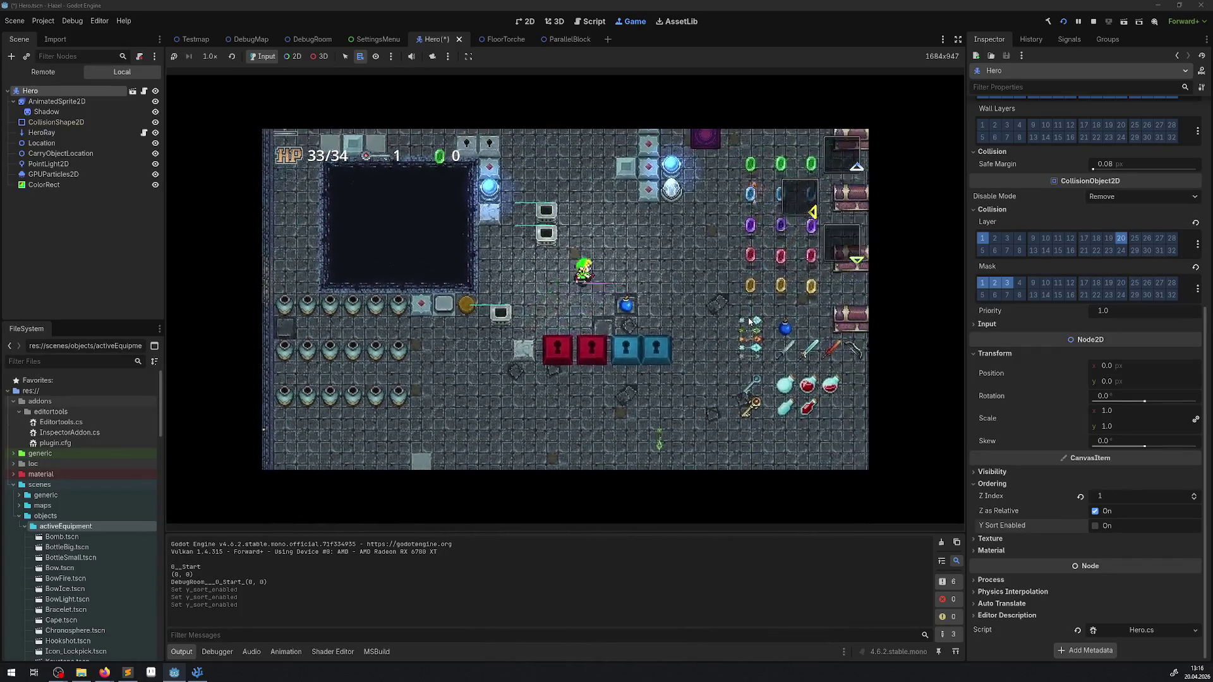
Set the CollisionShape2D circle radius to 4.
left_click(58, 122)
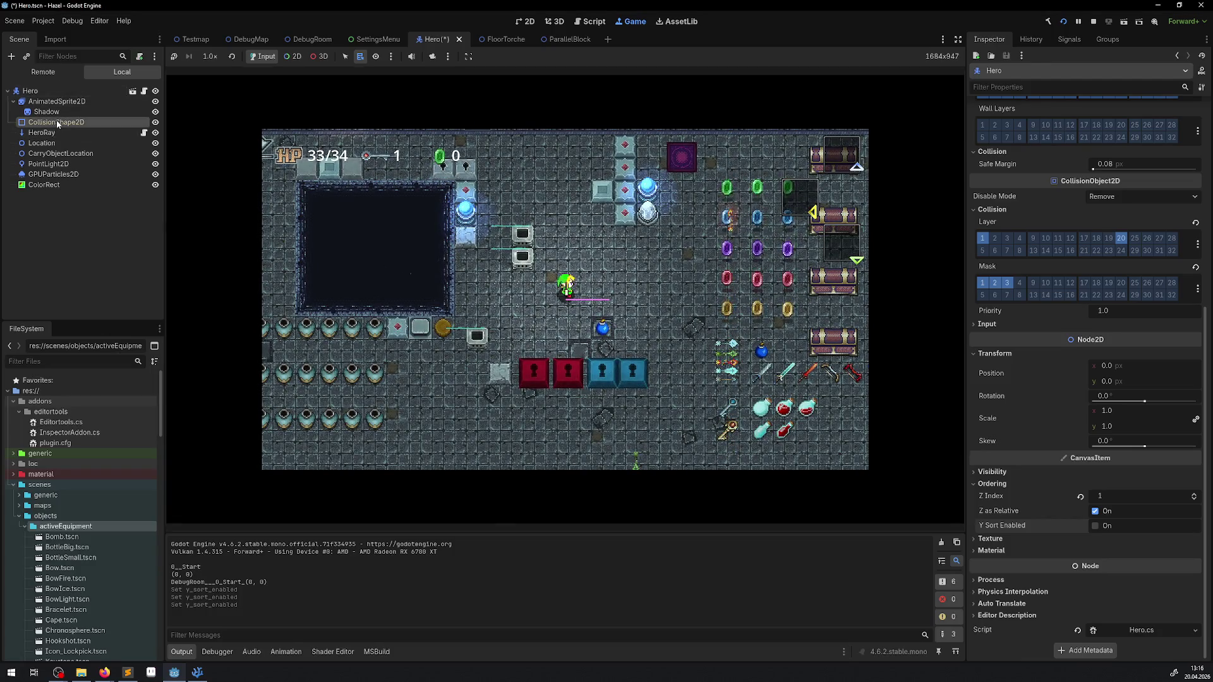
left_click(1115, 137)
type("4")
key("Return")
left_click(671, 260)
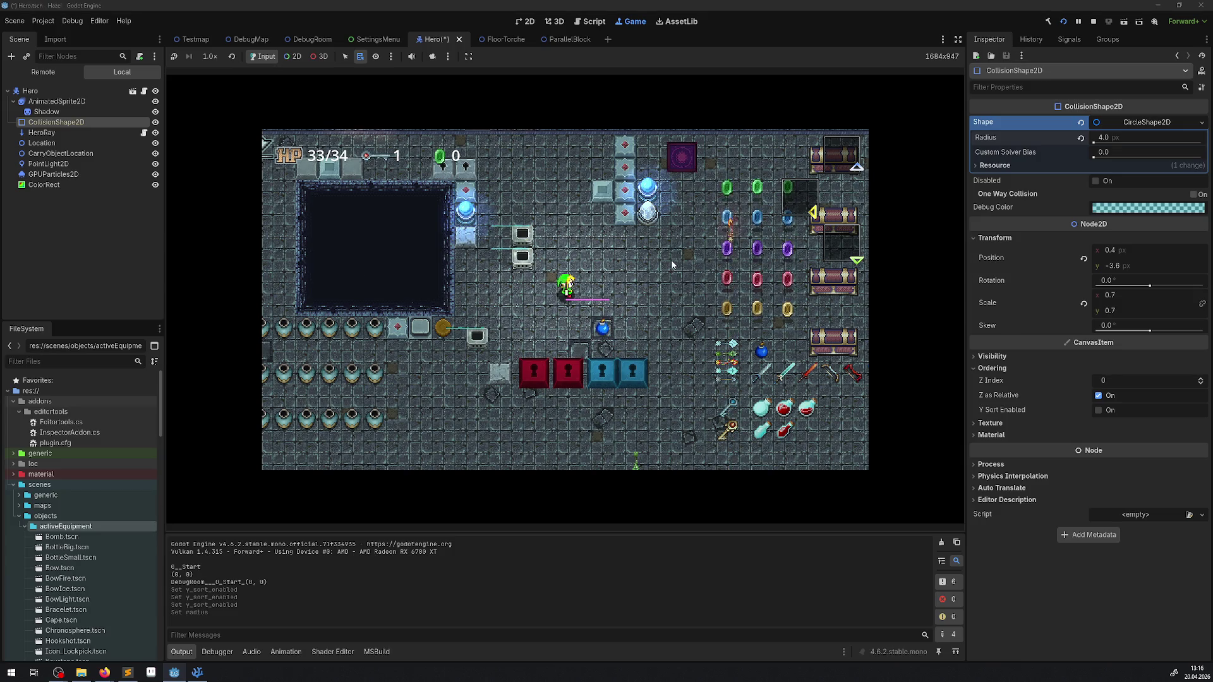
Walk the hero around and past the blocks to test the smaller collision circle.
key("Up")
key("Left")
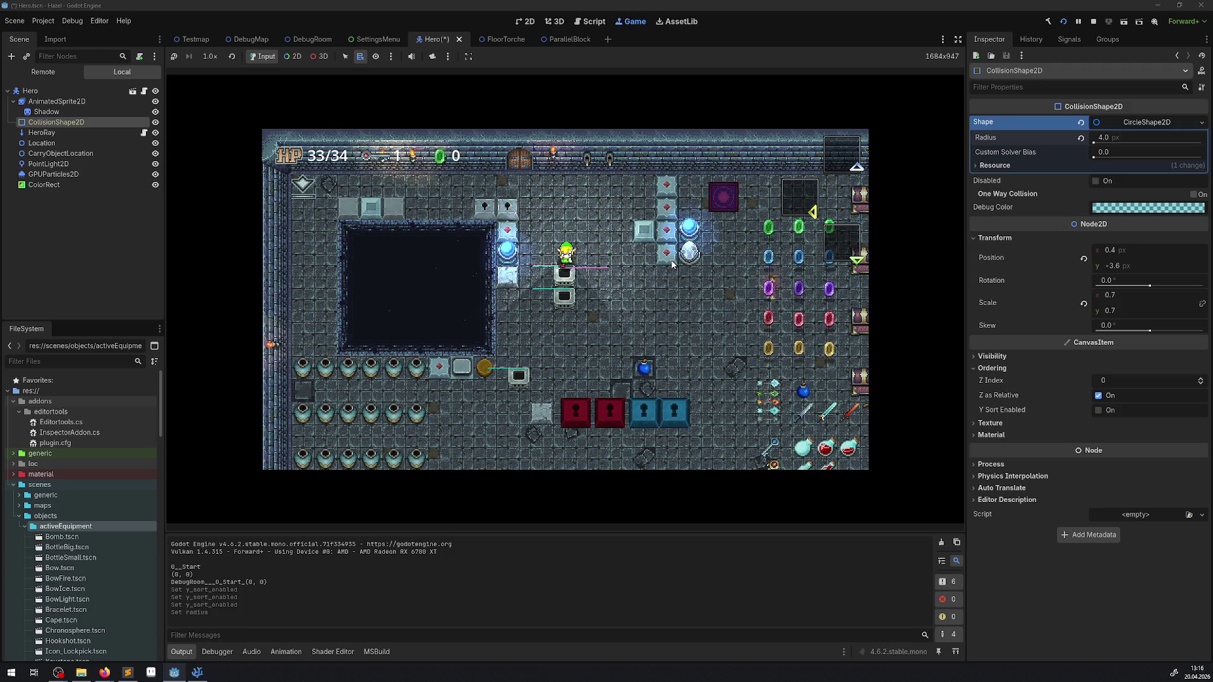
key("Up")
key("Right")
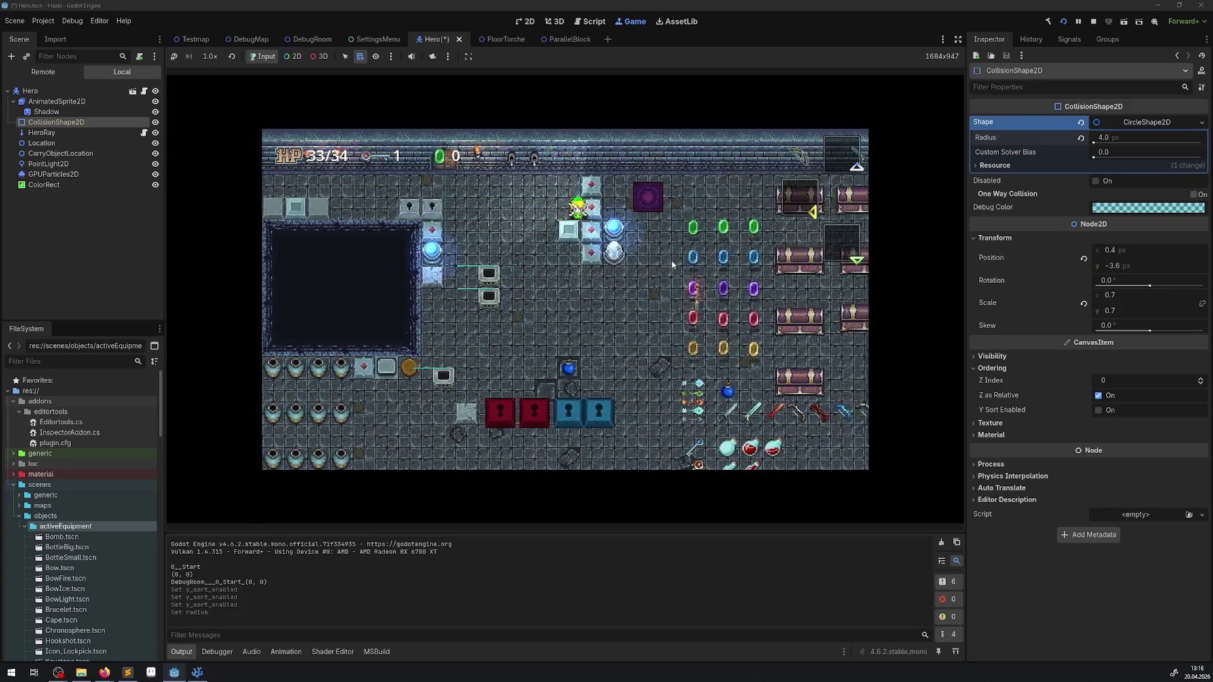
key("Left")
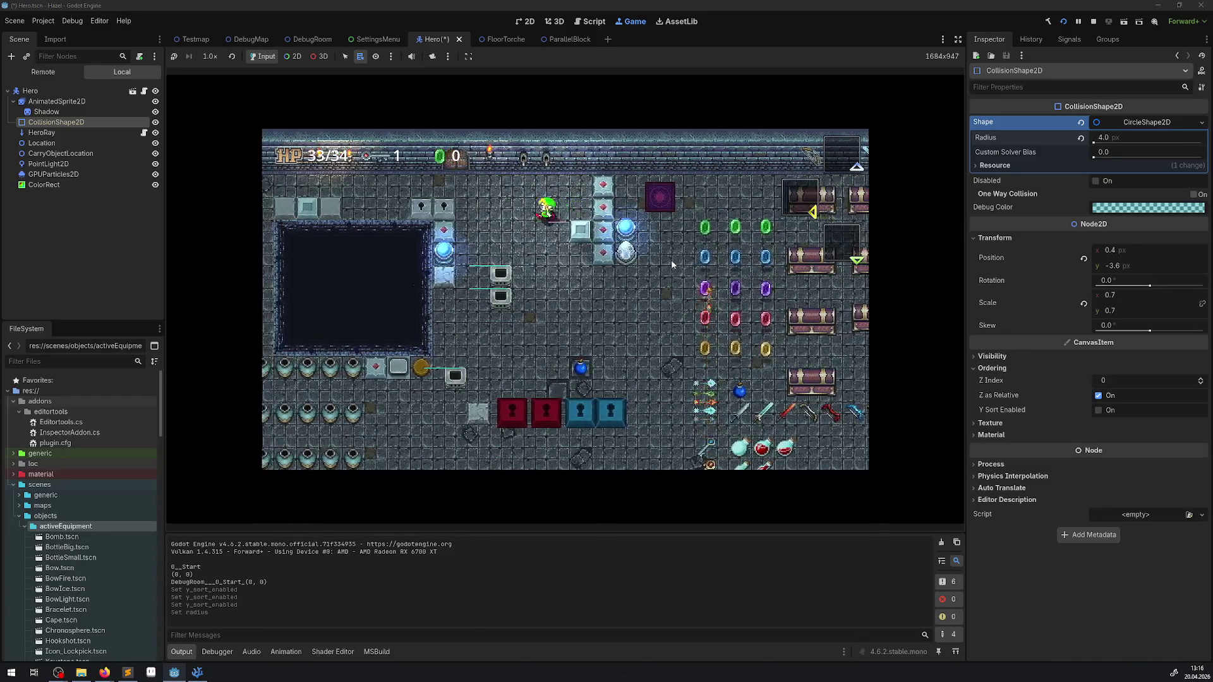
key("Up")
key("Right")
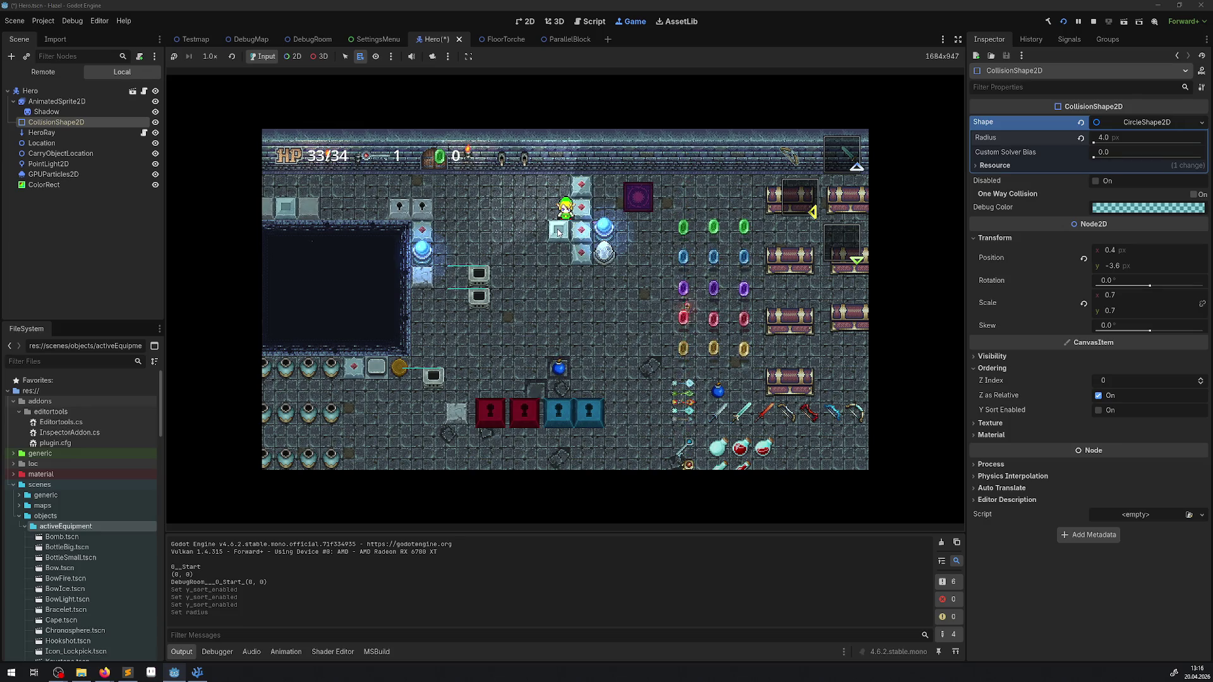
key("Left")
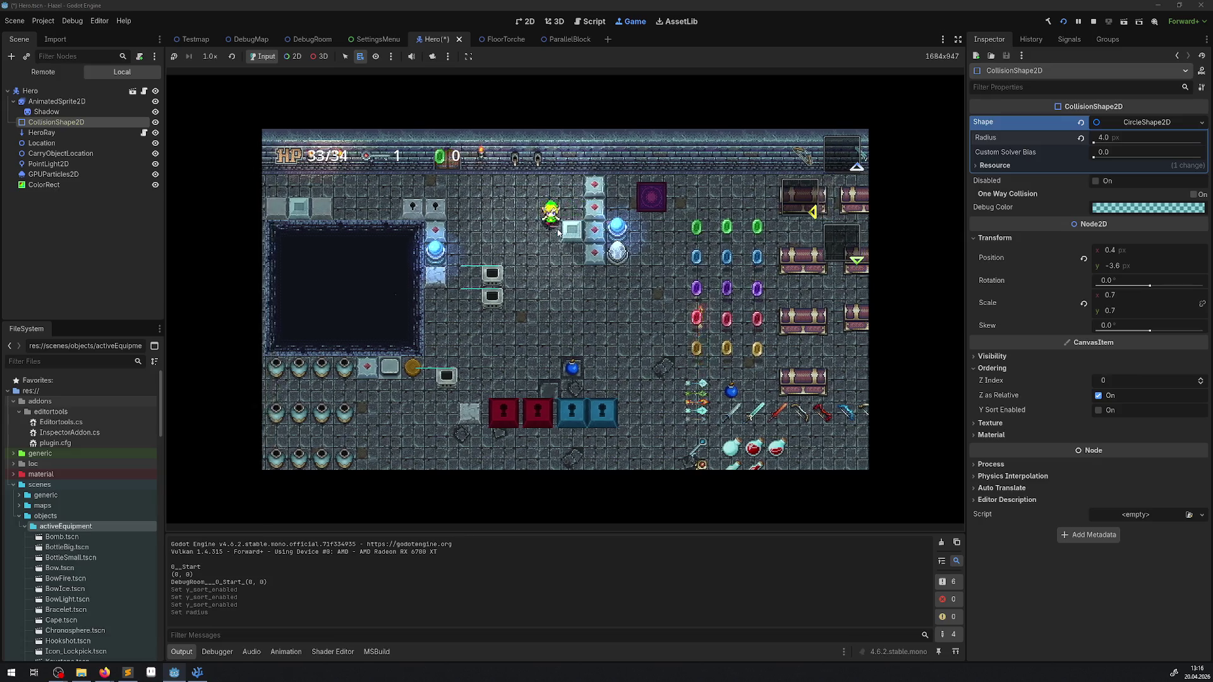
key("Down")
key("Up")
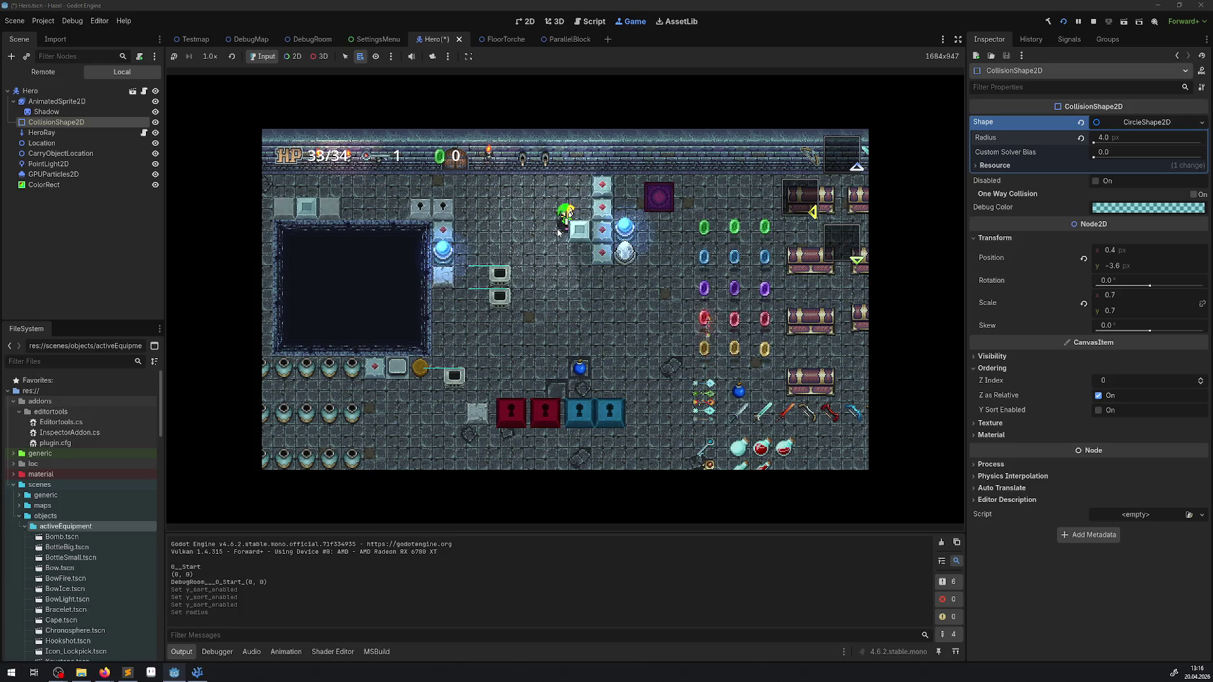
On the collision shape, briefly re-enable Y Sort, then turn off Z as Relative and Y Sort.
left_click(1098, 410)
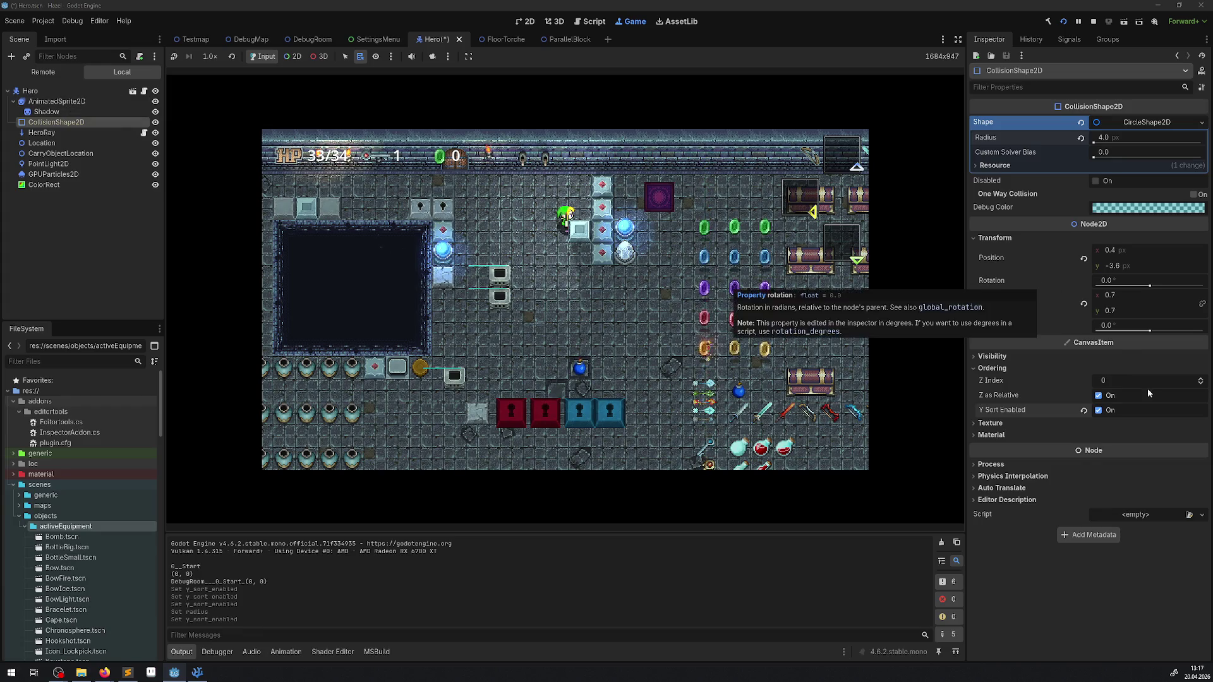
left_click(1098, 396)
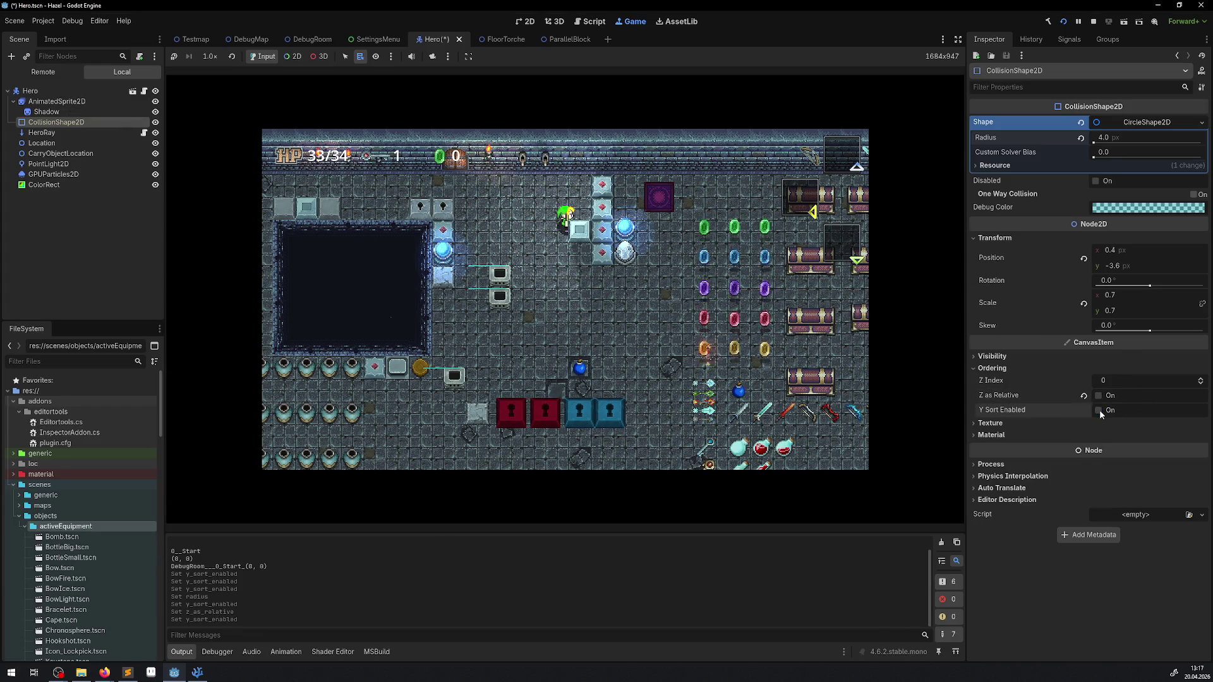
left_click(1098, 409)
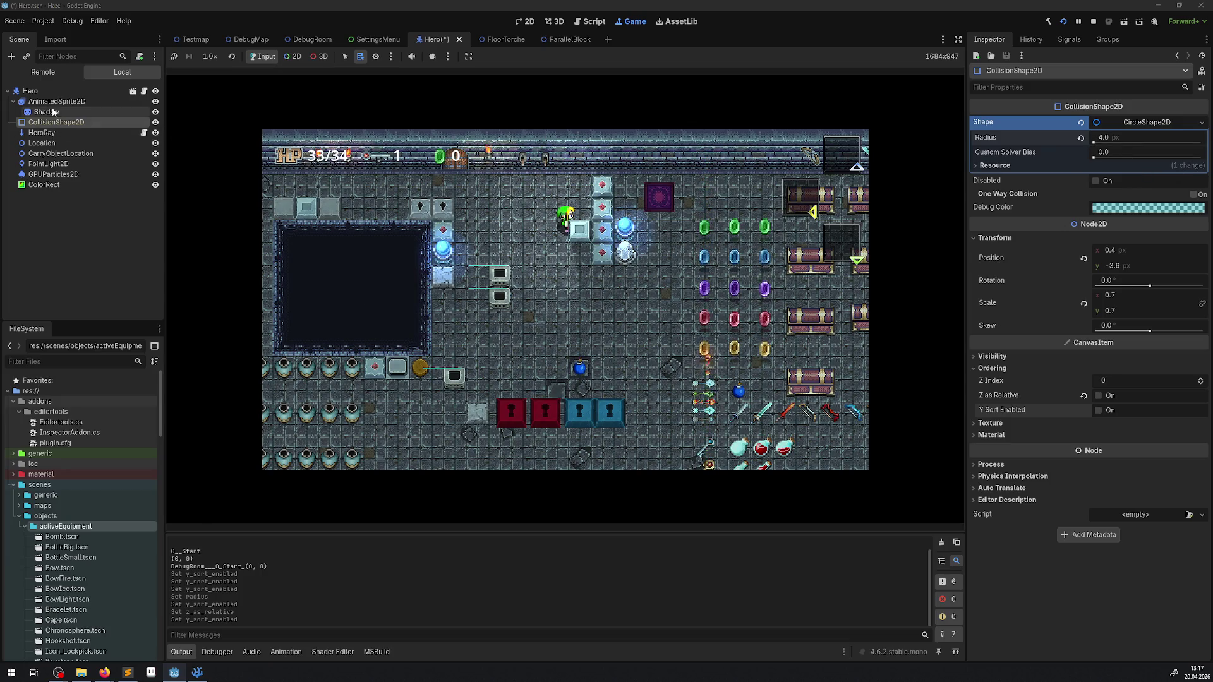
Enlarge the game view and enable Y Sort on the hero's AnimatedSprite2D.
left_click(56, 103)
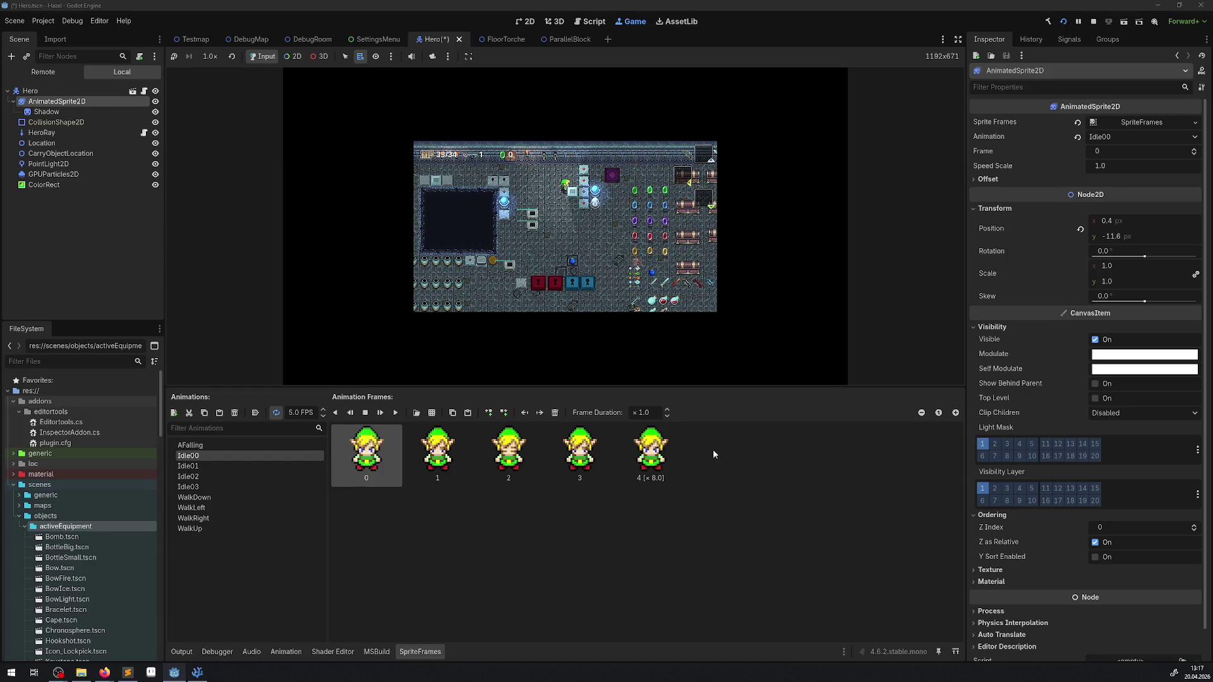
left_click_drag(605, 387, 606, 497)
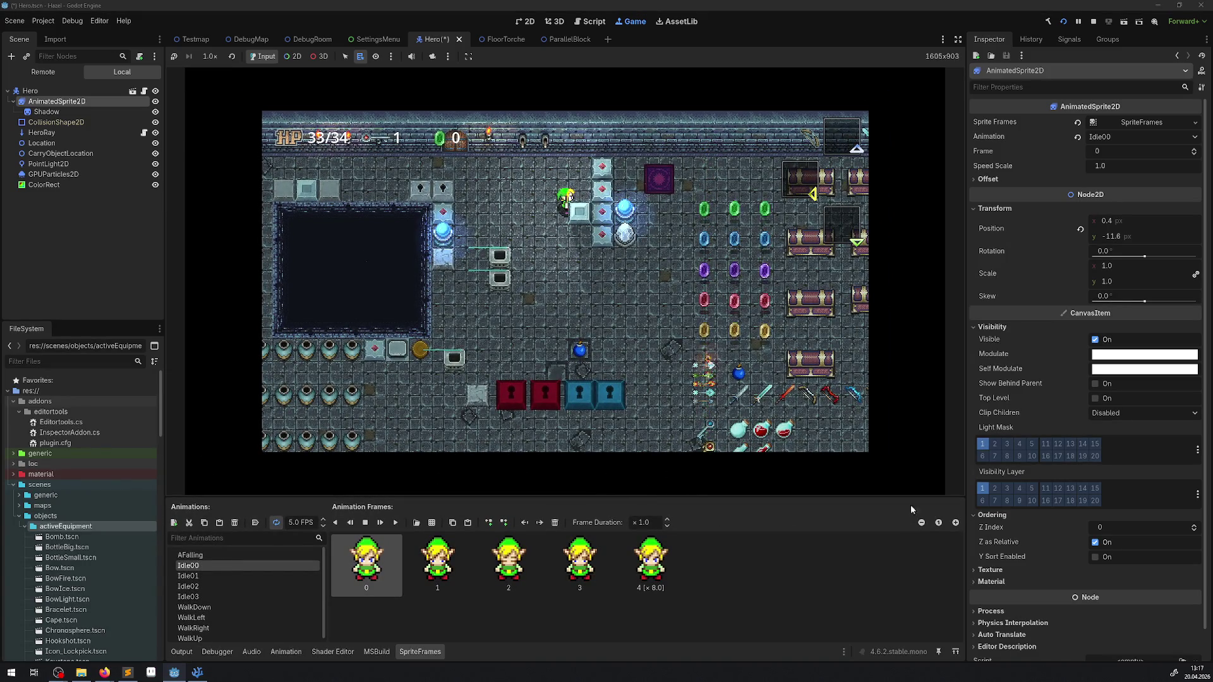
left_click(1143, 559)
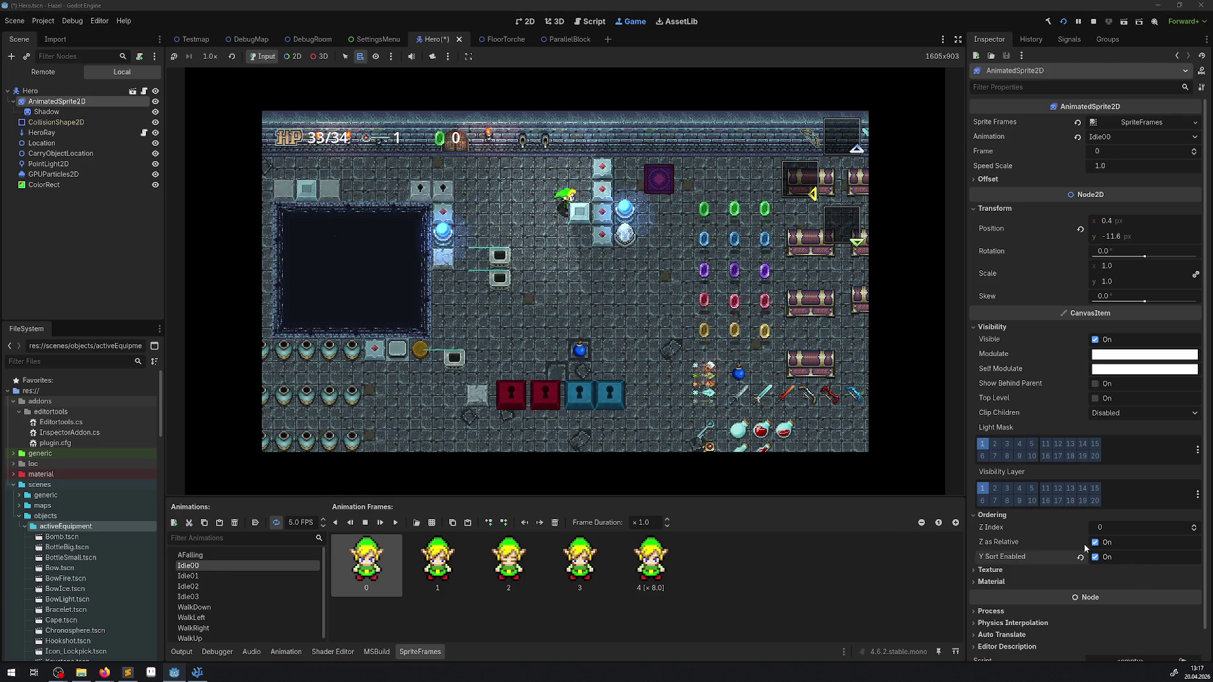
key("ctrl+z")
key("ctrl+z")
key("ctrl+shift+z")
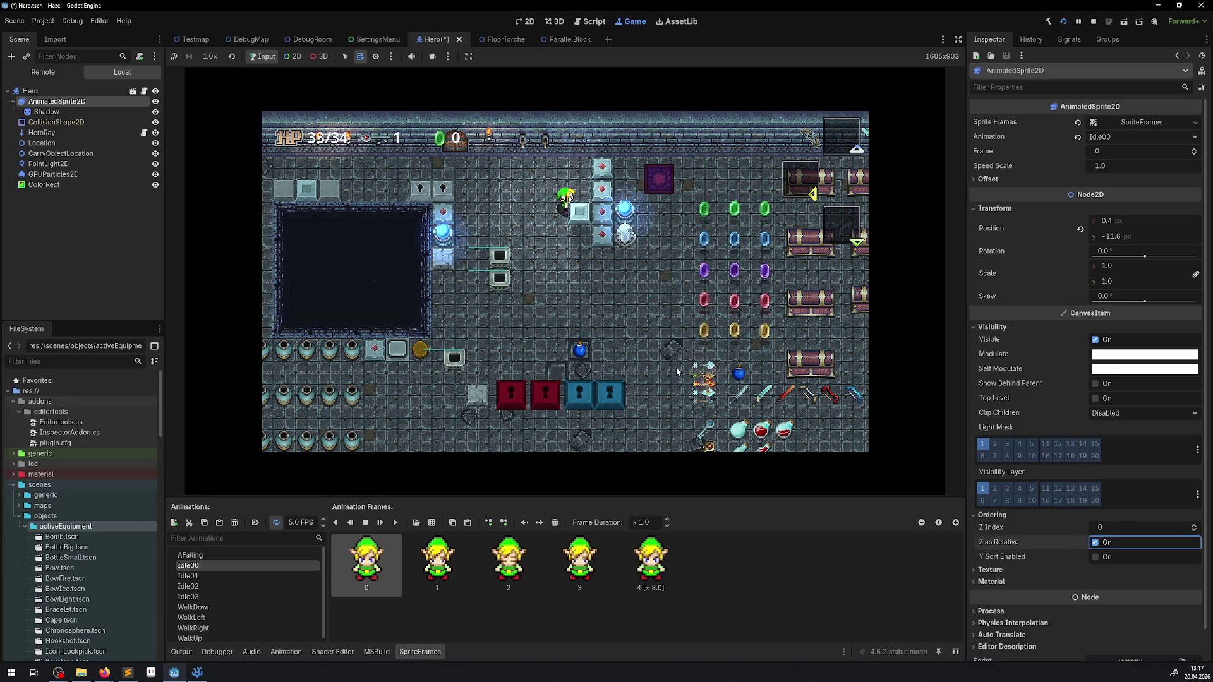
left_click(63, 90)
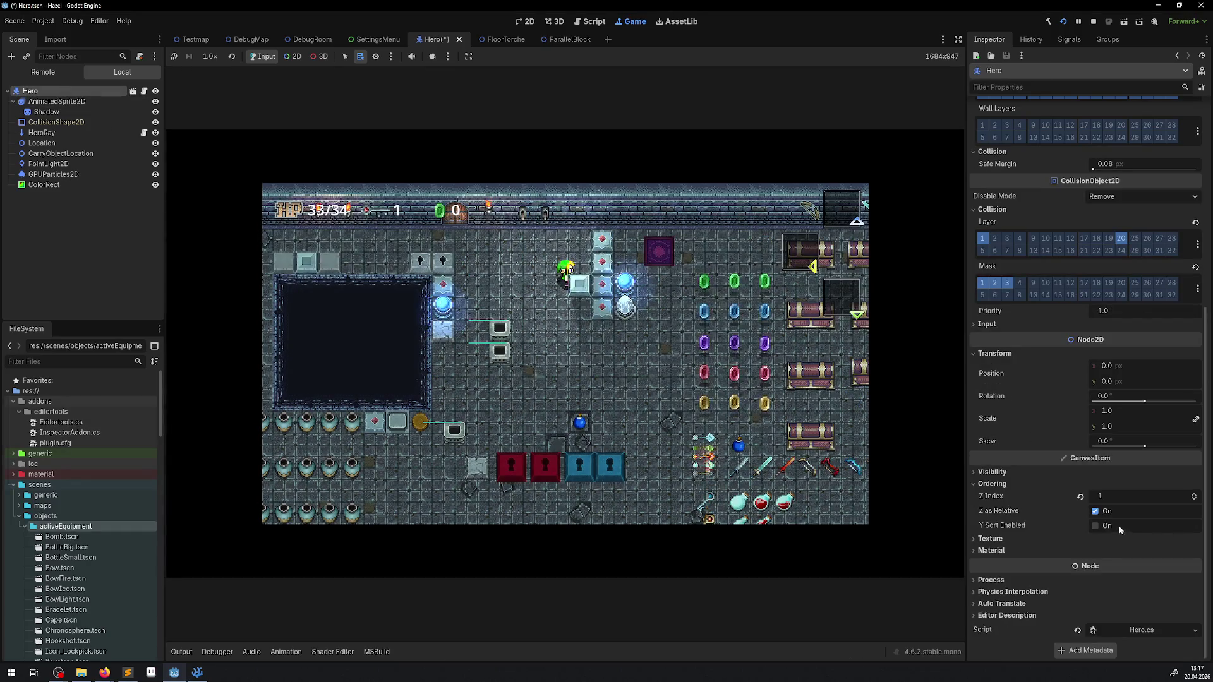
key("ctrl+z")
left_click(1095, 556)
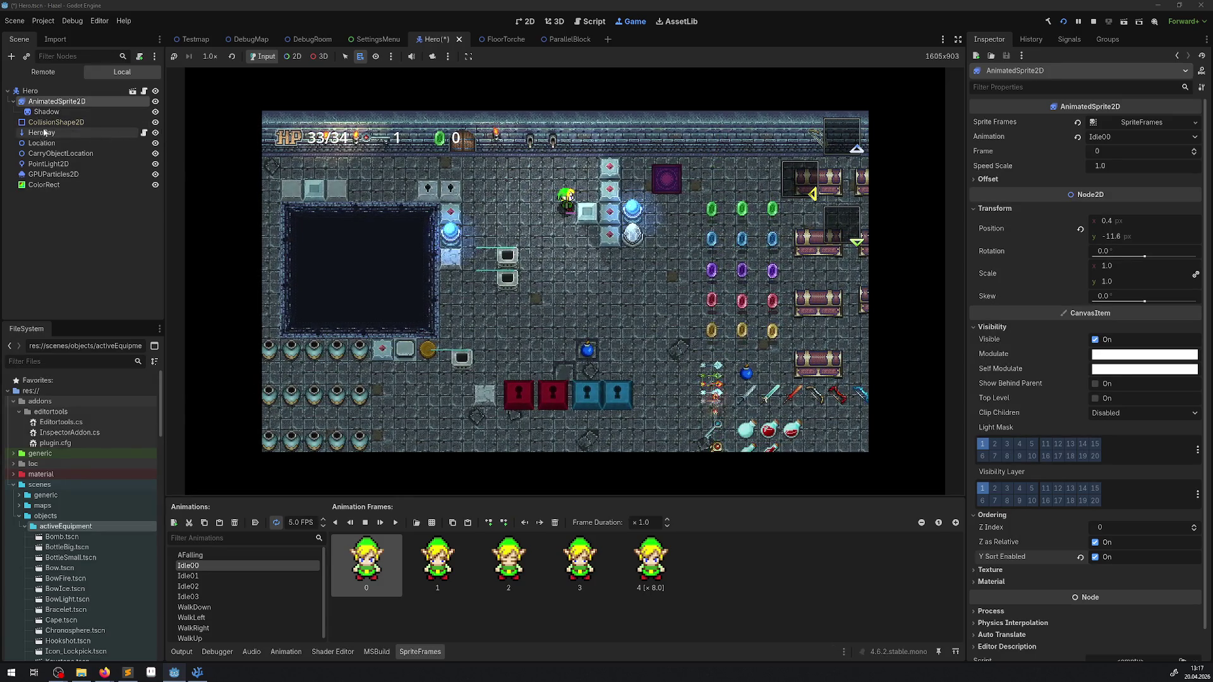
Set the CollisionShape2D circle radius to 12, then select the ColorRect.
left_click(57, 122)
left_click(1127, 139)
type("12")
key("Return")
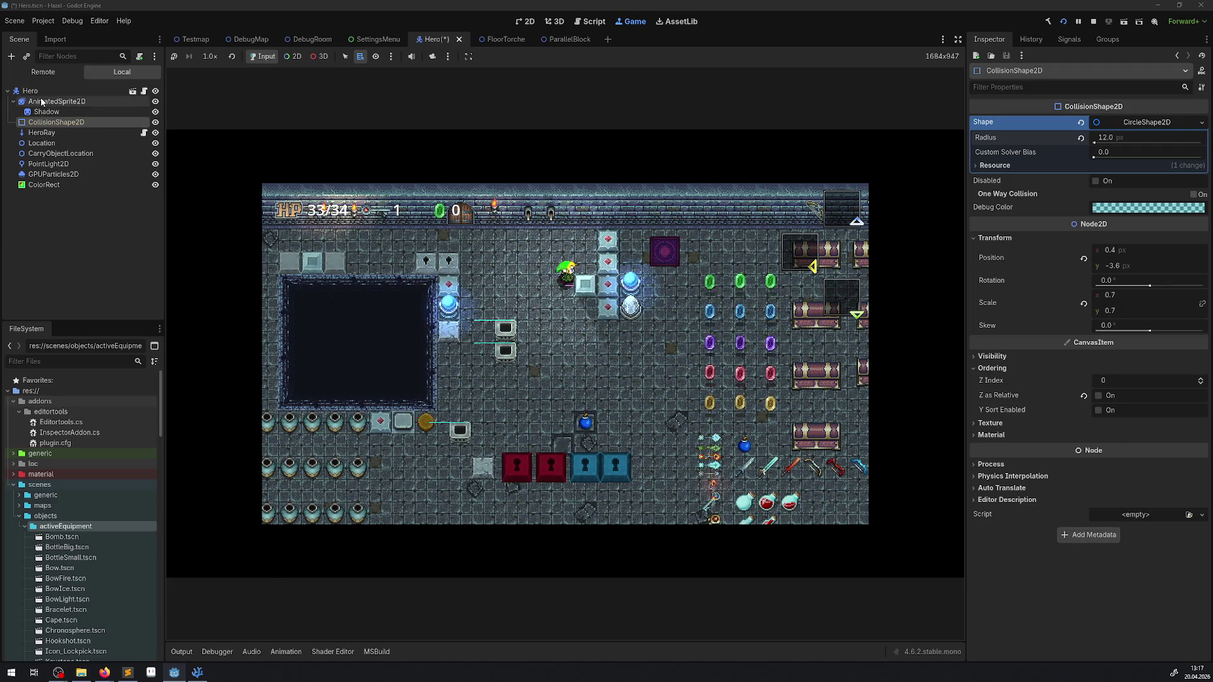
left_click(44, 185)
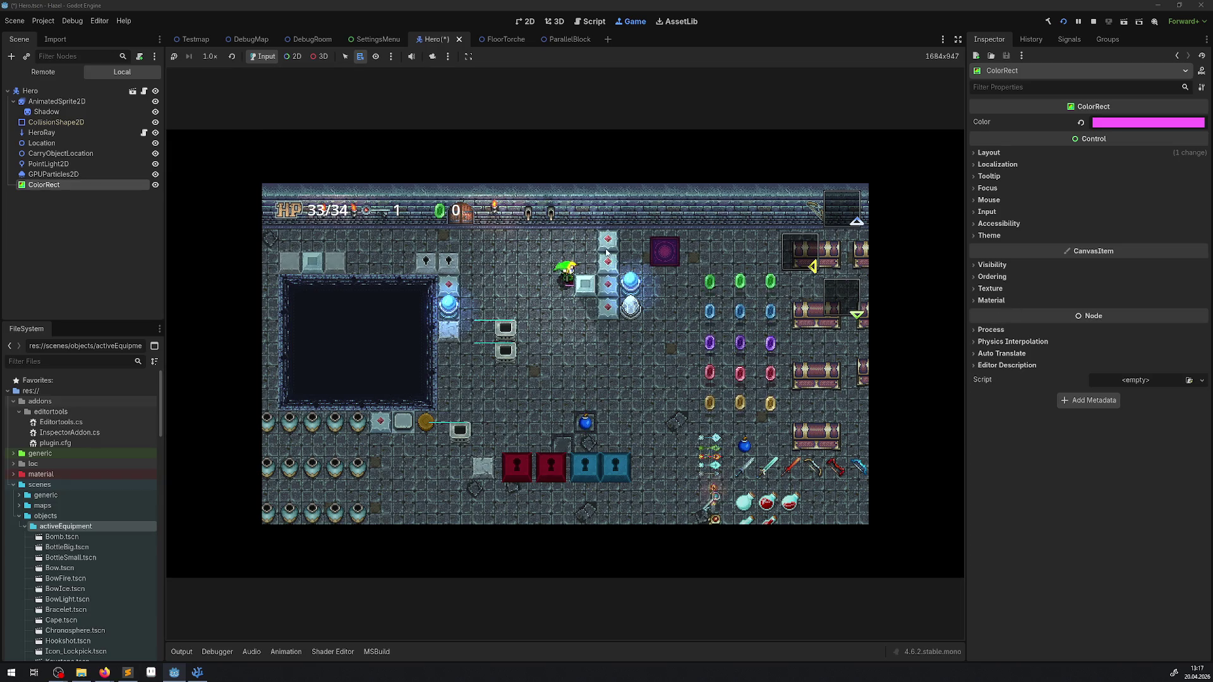
Turn on Y Sort Enabled in the ColorRect's Ordering settings, then move the hero down in-game.
left_click(992, 277)
left_click(1098, 319)
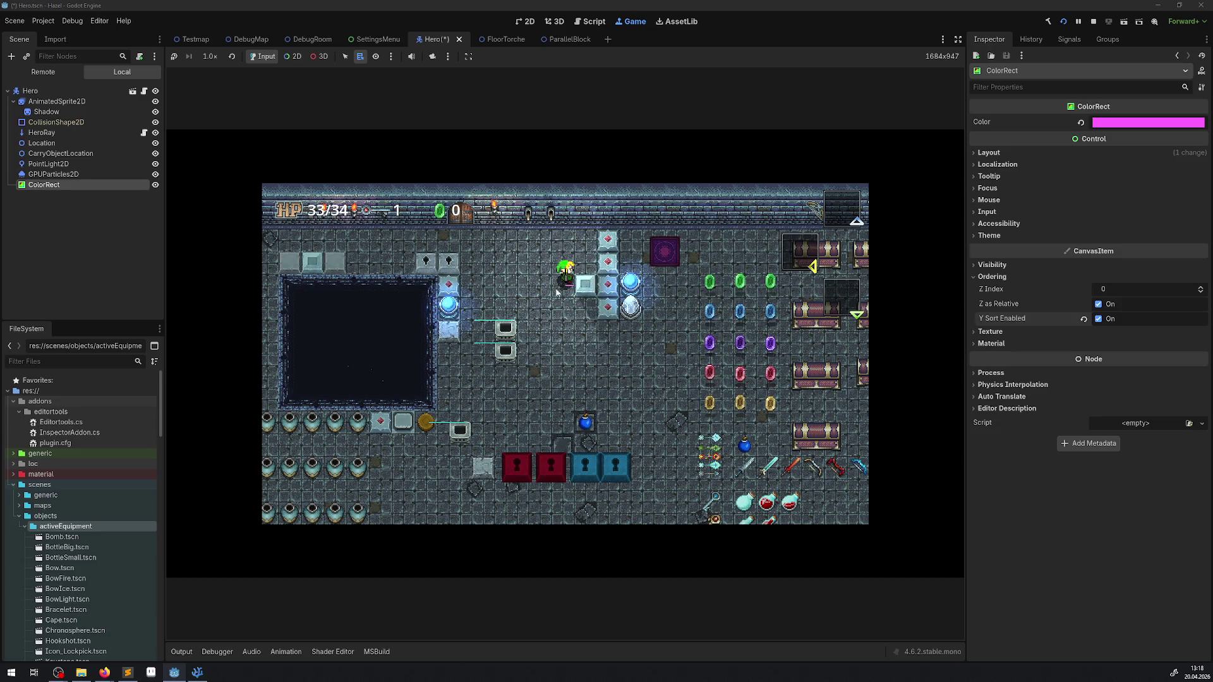
key("Down")
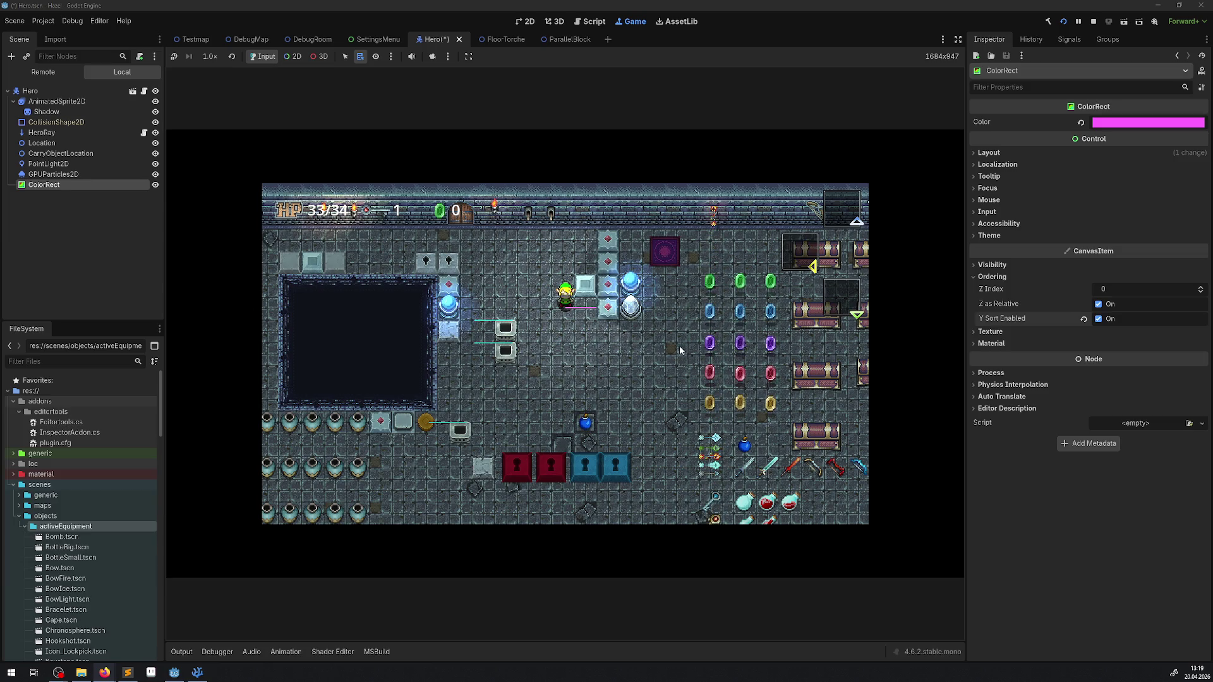
Walk the hero left, down, up and diagonally up-right in full view, then stop the game with F8.
key("Left")
key("Down")
key("Up")
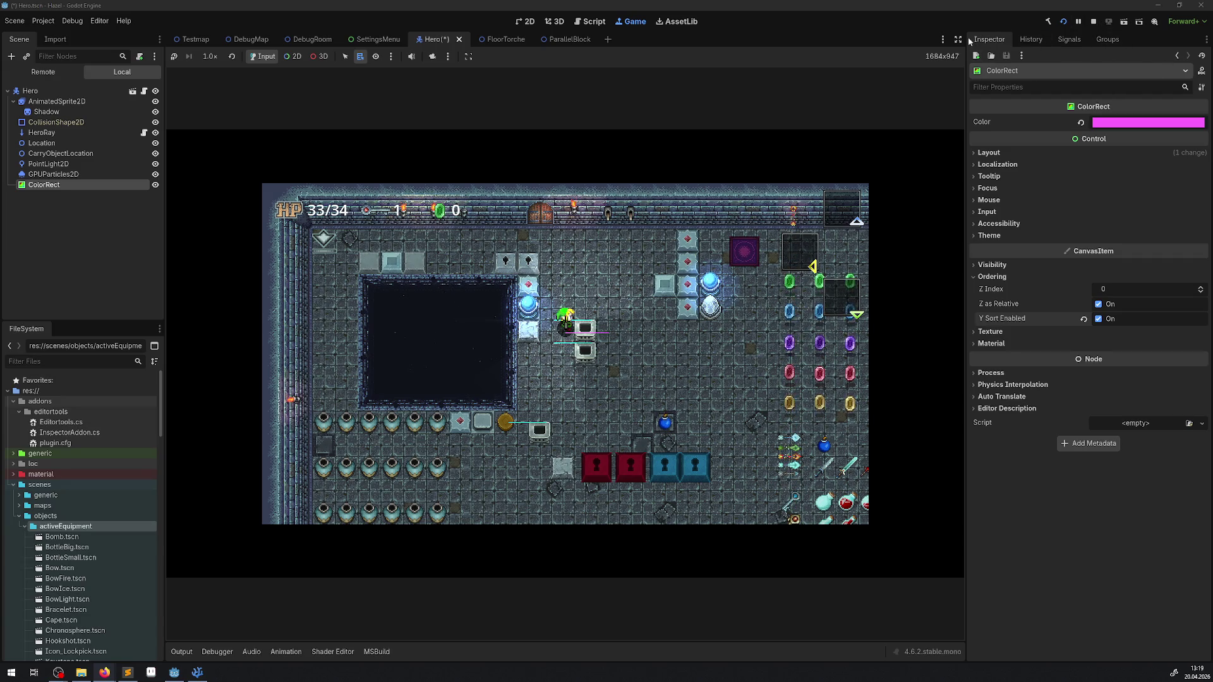
left_click(958, 39)
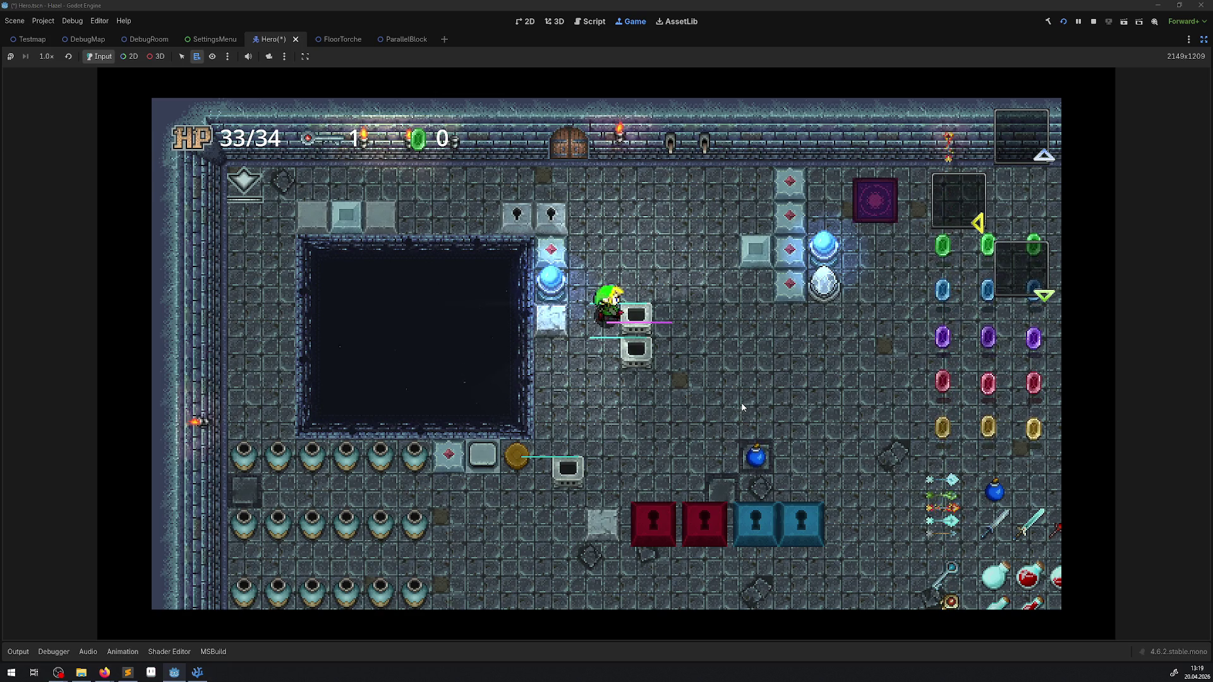
key("Up")
key("Right")
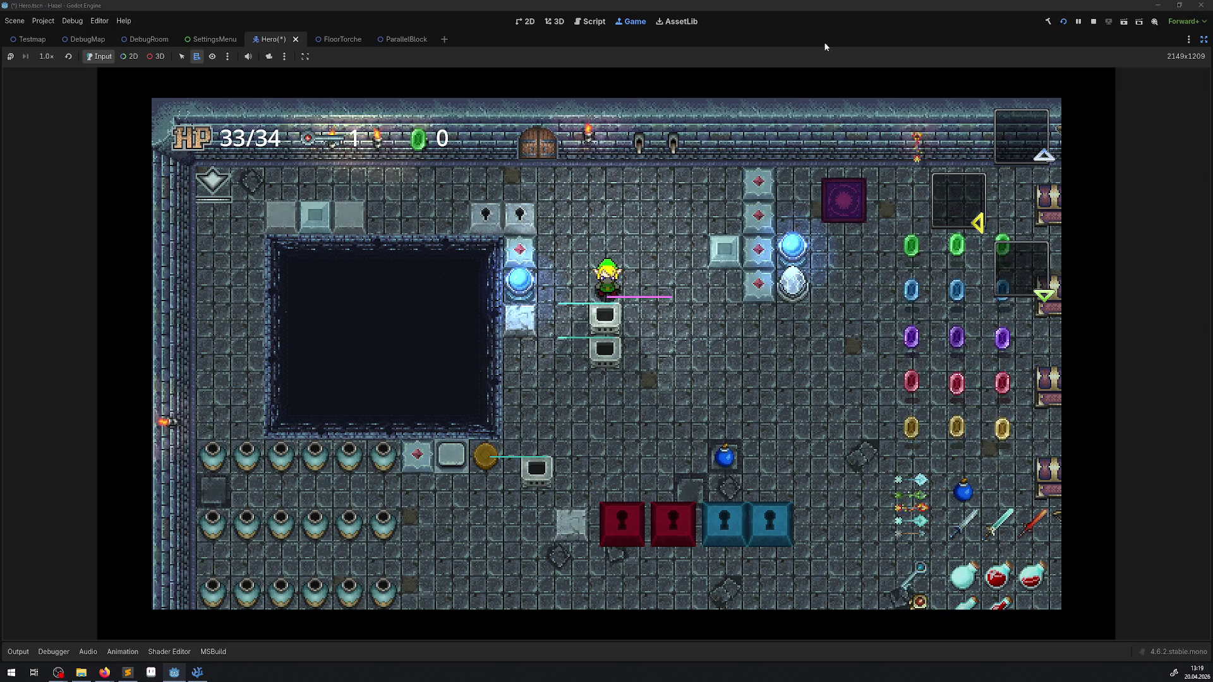
key("F8")
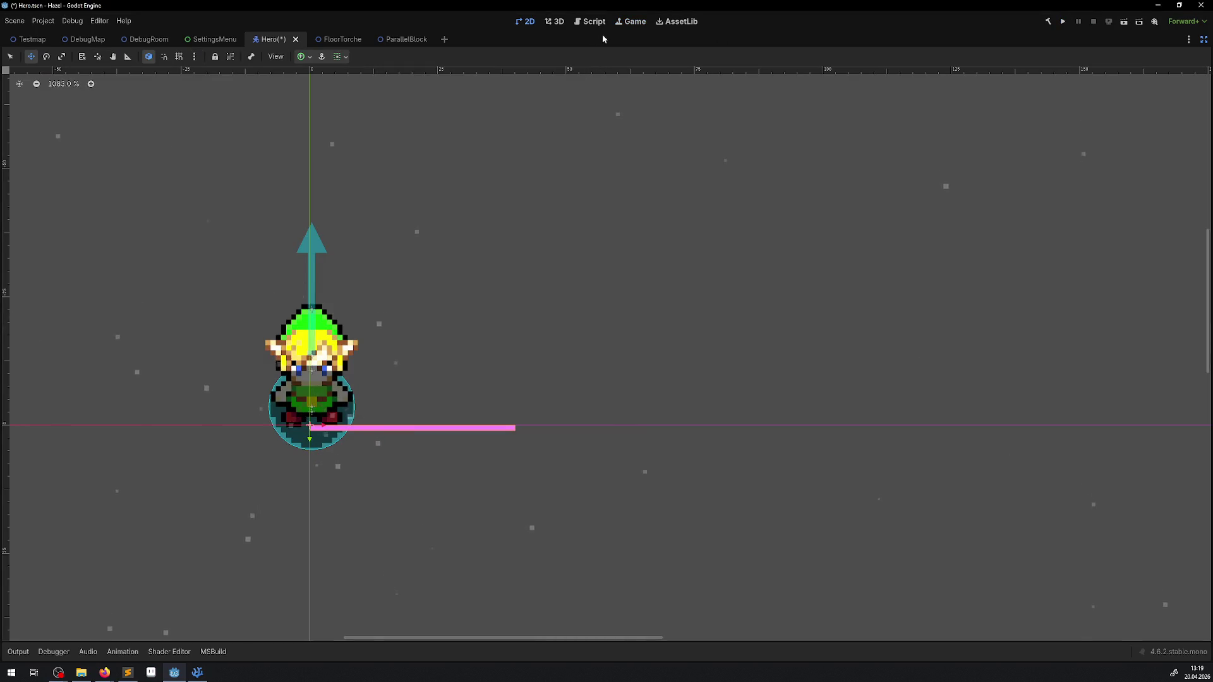
Restore the side panels and inspect FloorTorche's root, StaticBody2D and BaseLamp nodes.
left_click(1203, 40)
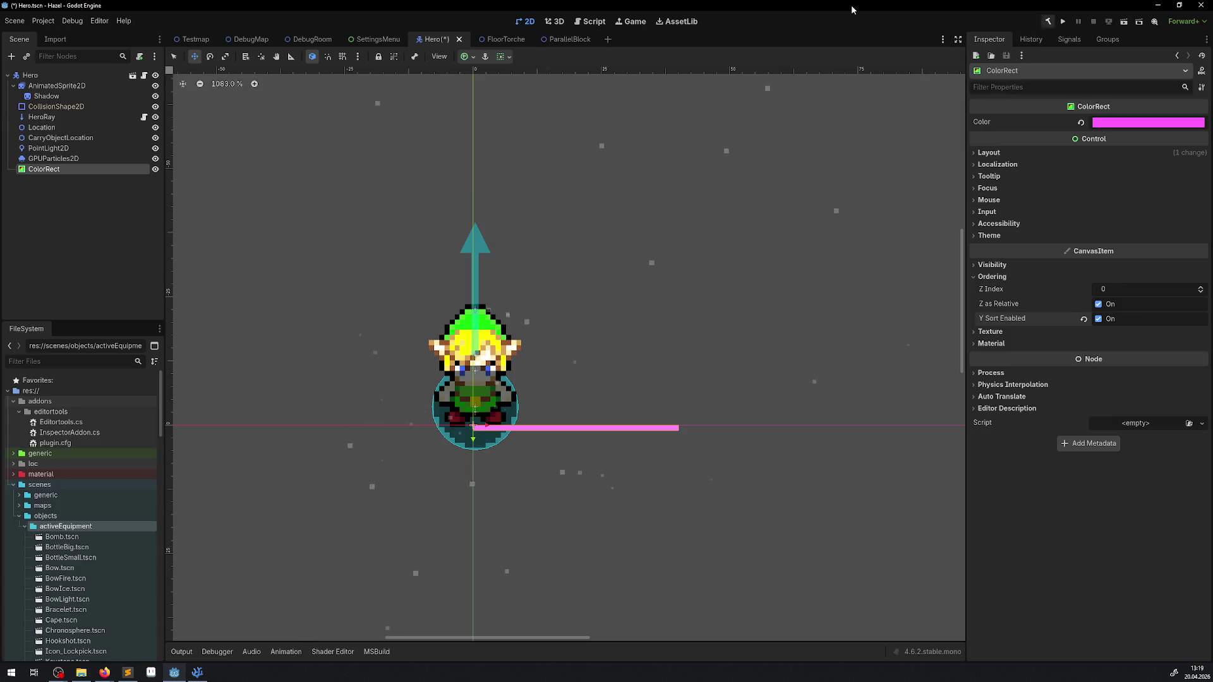
left_click(499, 39)
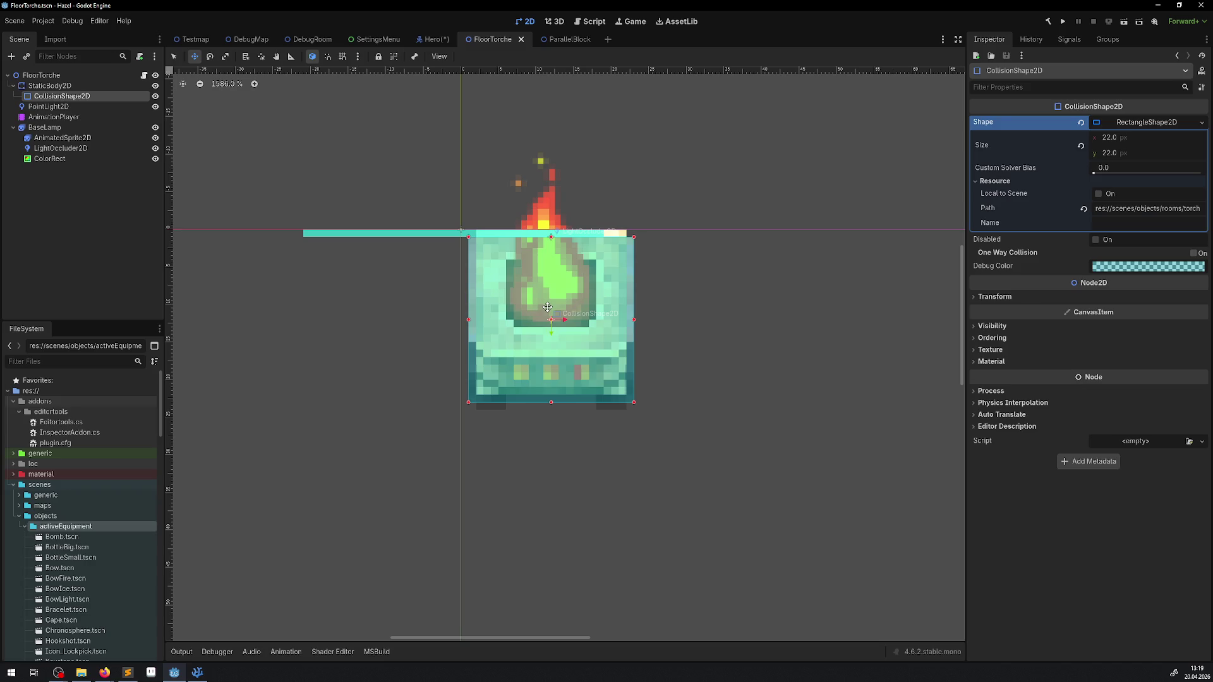
left_click(76, 76)
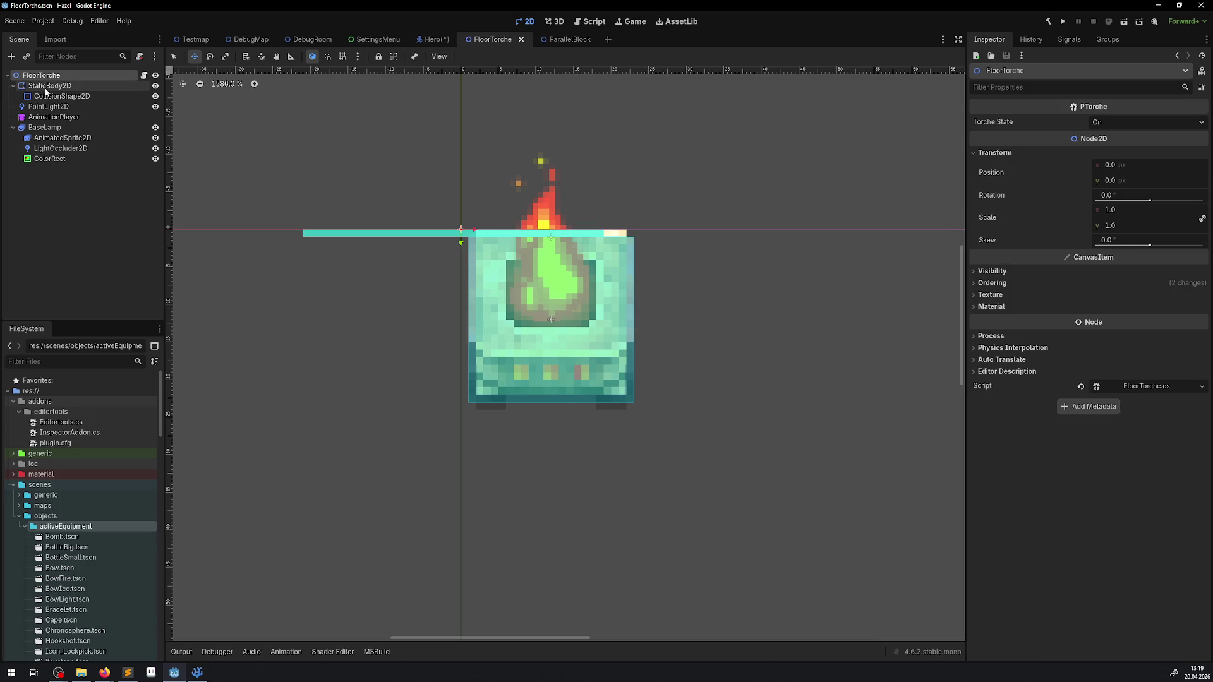
left_click(50, 86)
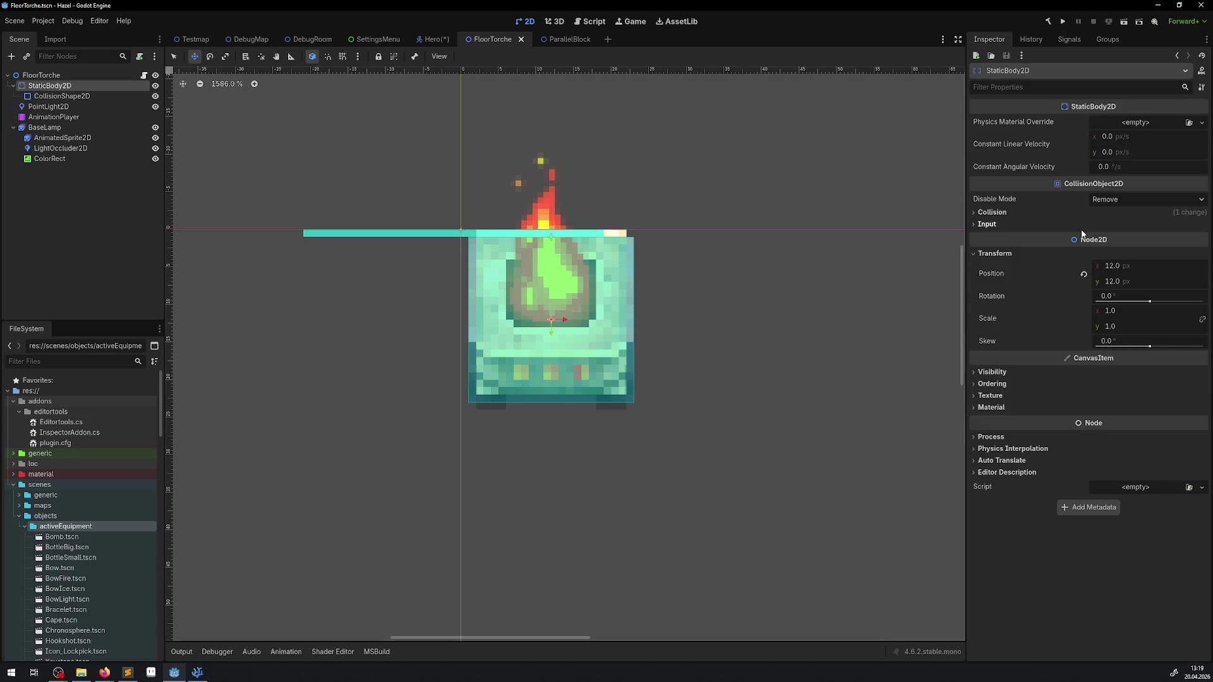
left_click(46, 128)
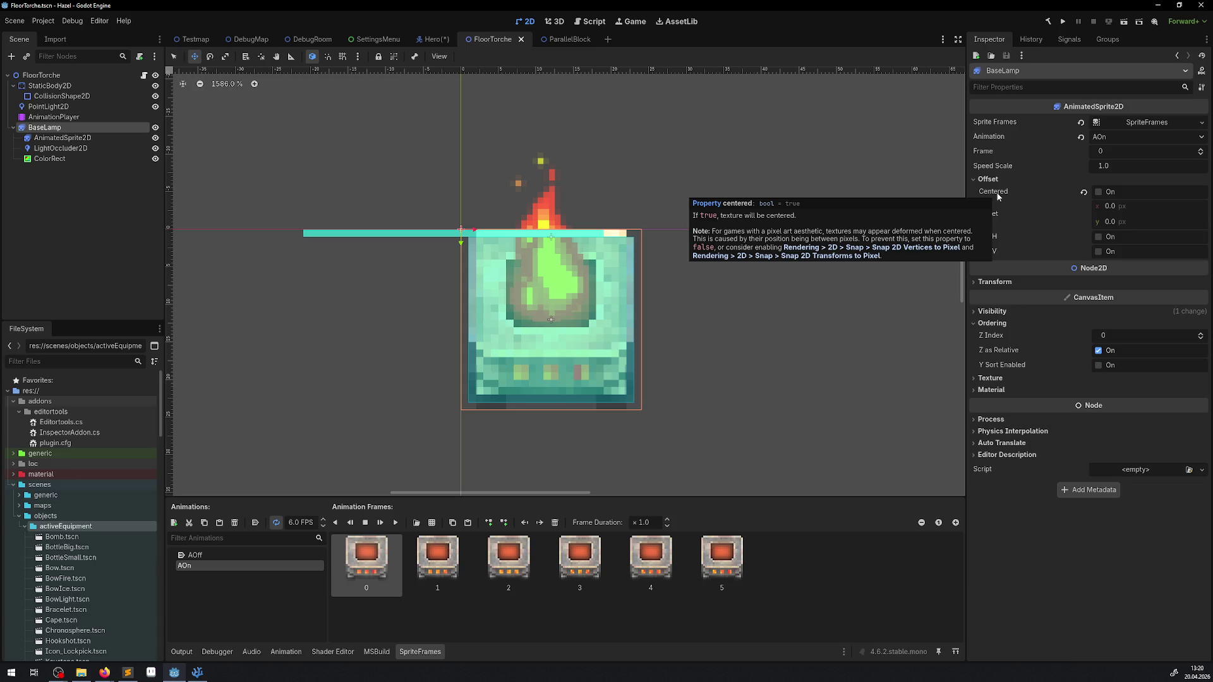
Glance at the Hero scene, then view ParallelBlock's root with Z Index 1 and Y Sort on.
left_click(432, 39)
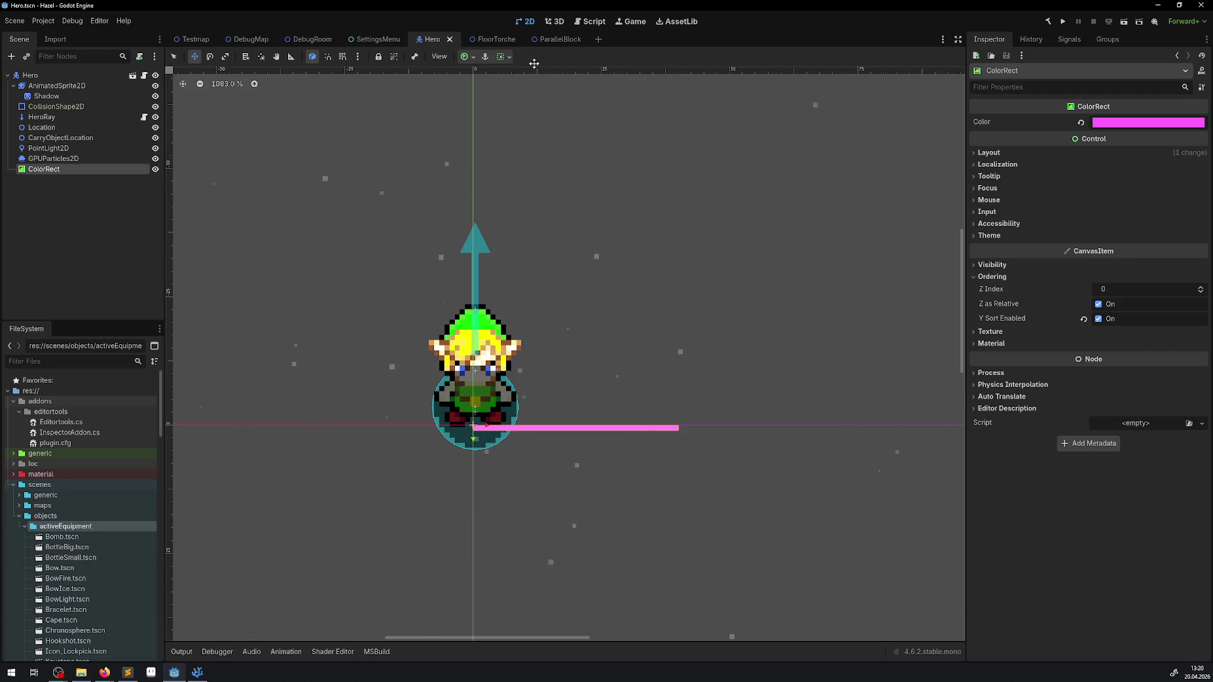
left_click(560, 40)
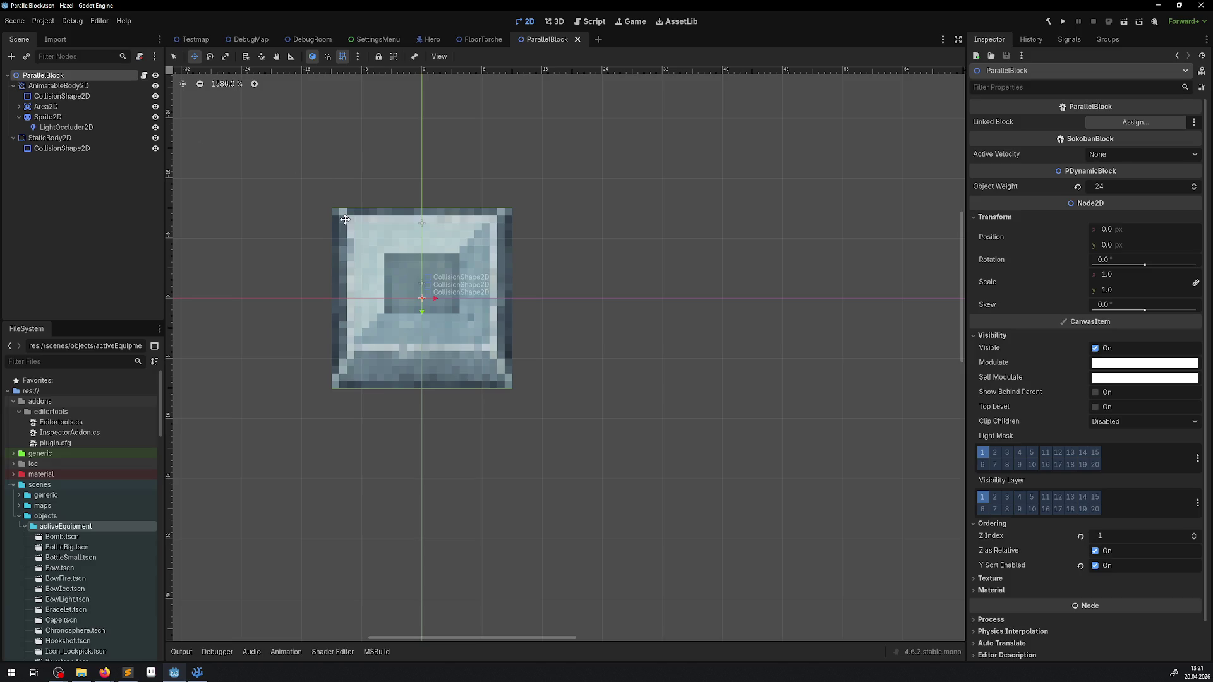
left_click(421, 43)
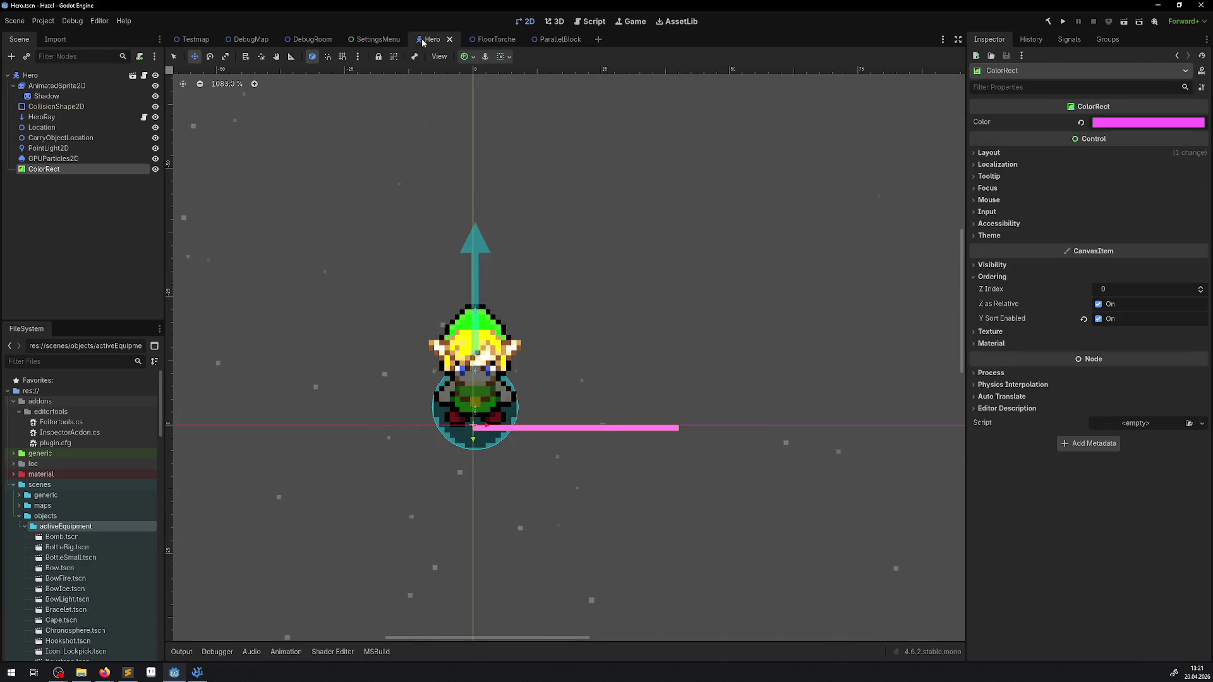
scroll("up", 3)
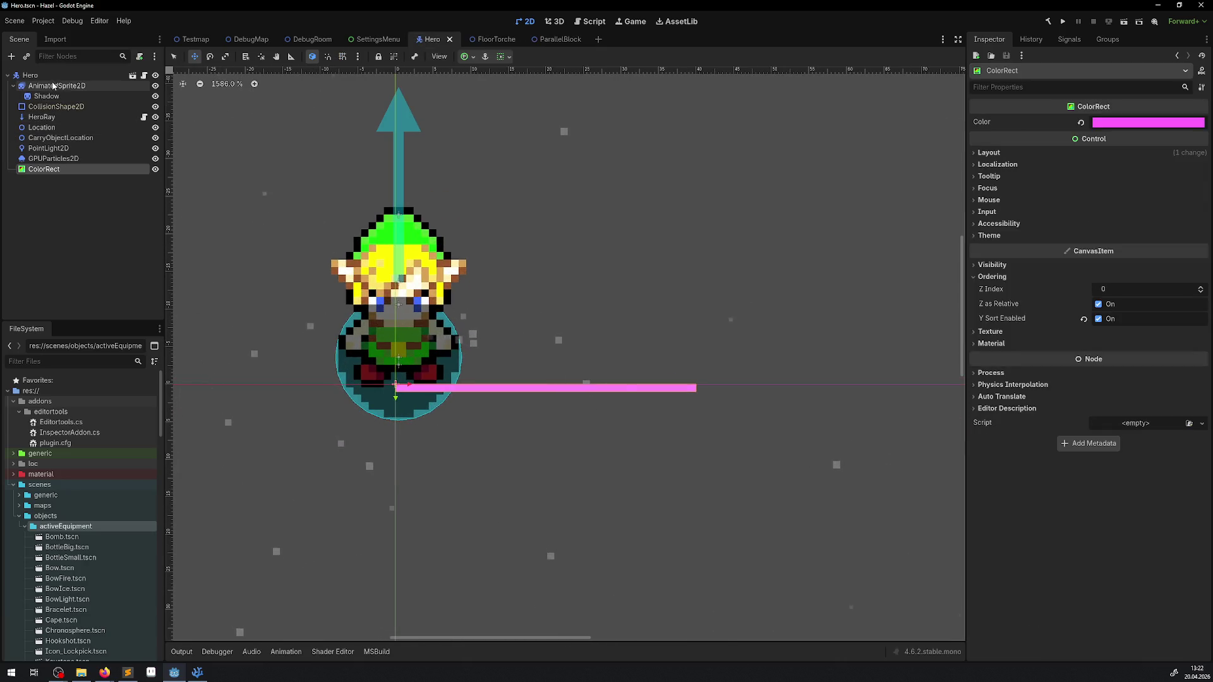
left_click(31, 76)
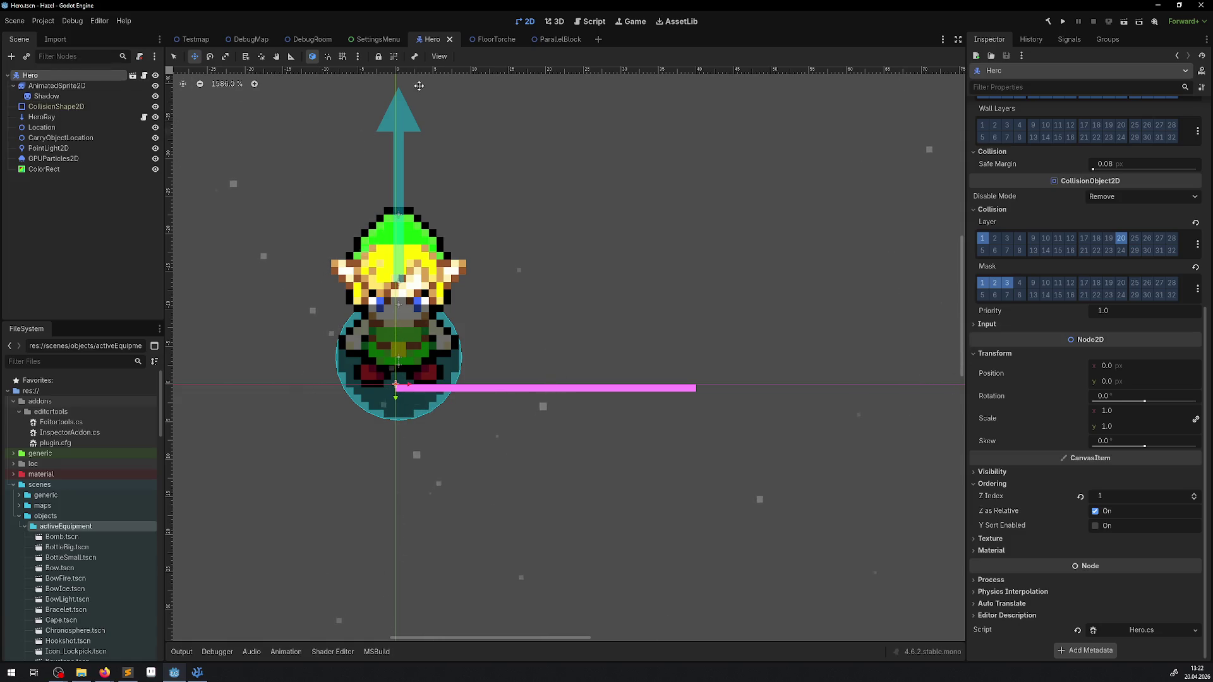
left_click(379, 56)
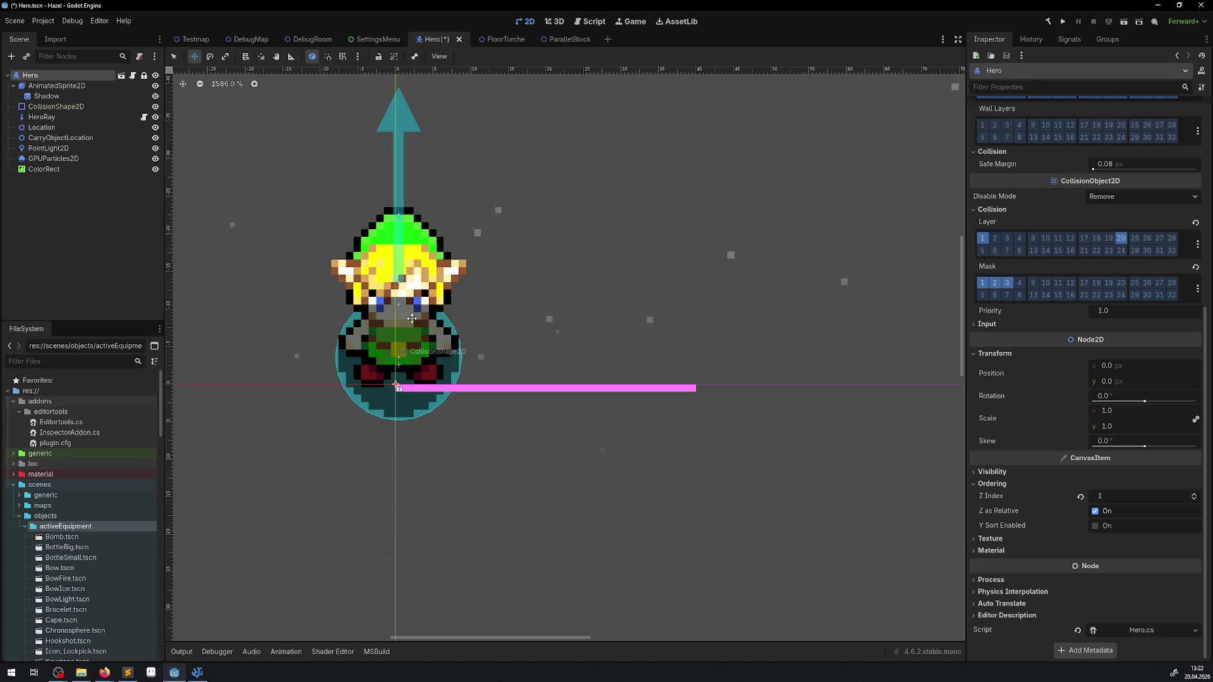
left_click(368, 367)
left_click(358, 383)
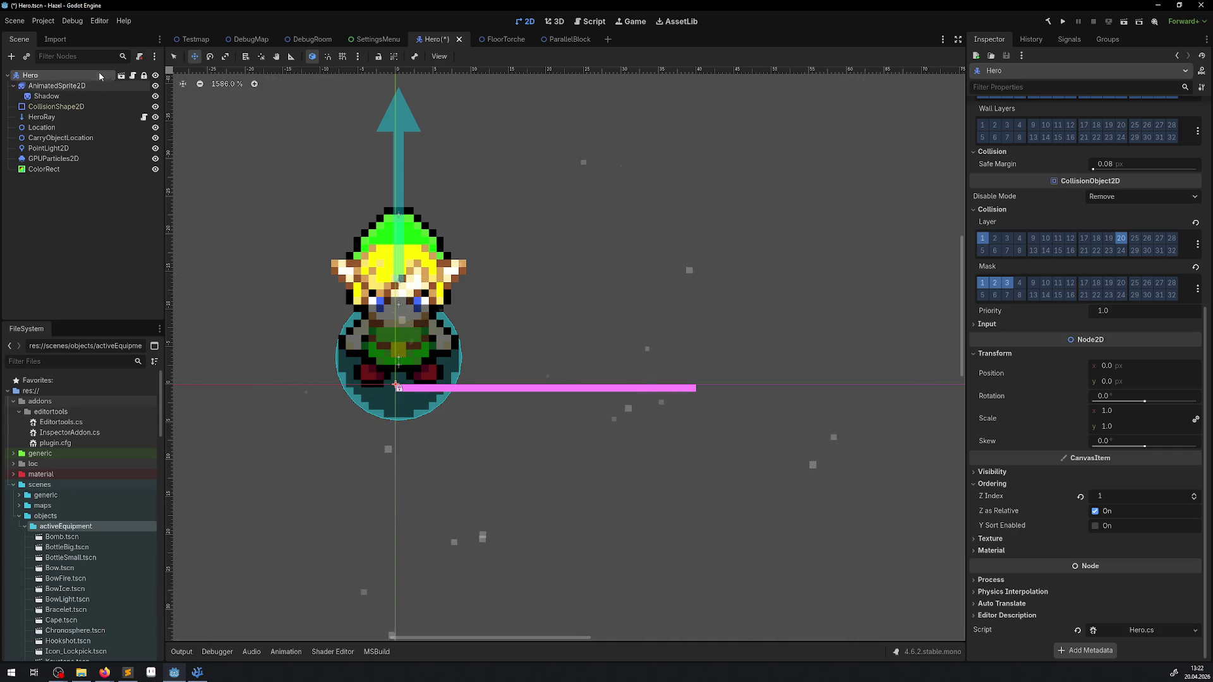
key("Up")
key("Up")
key("q")
left_click(405, 280)
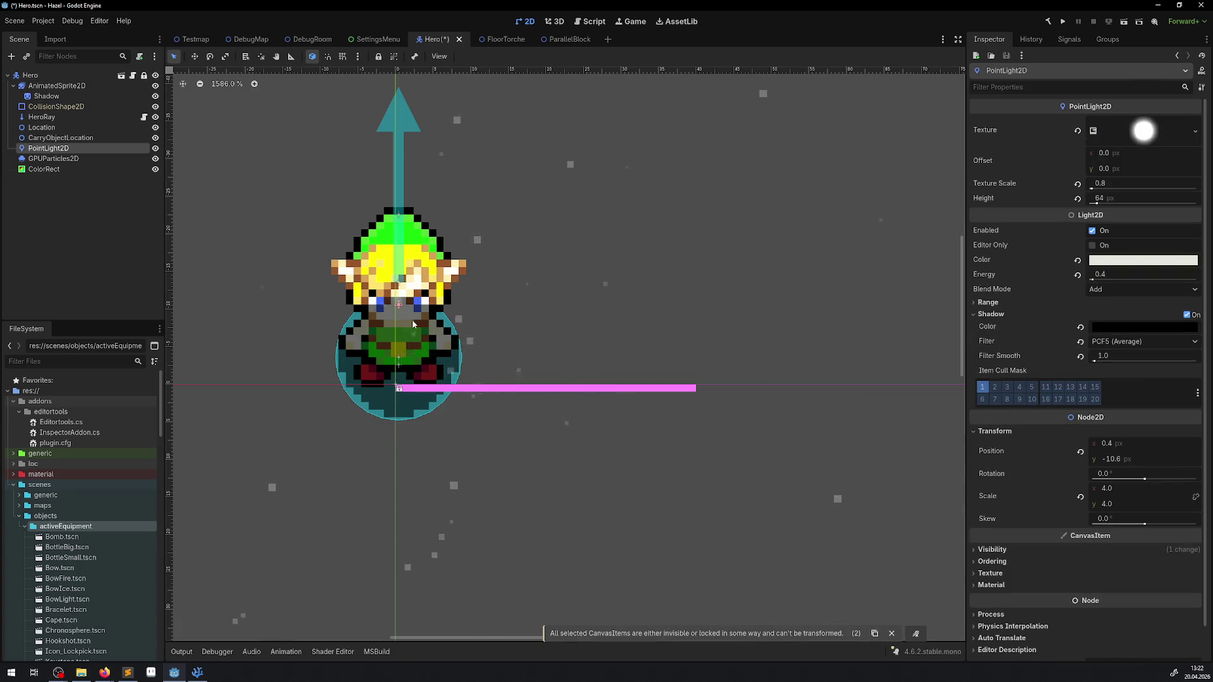
left_click(82, 75)
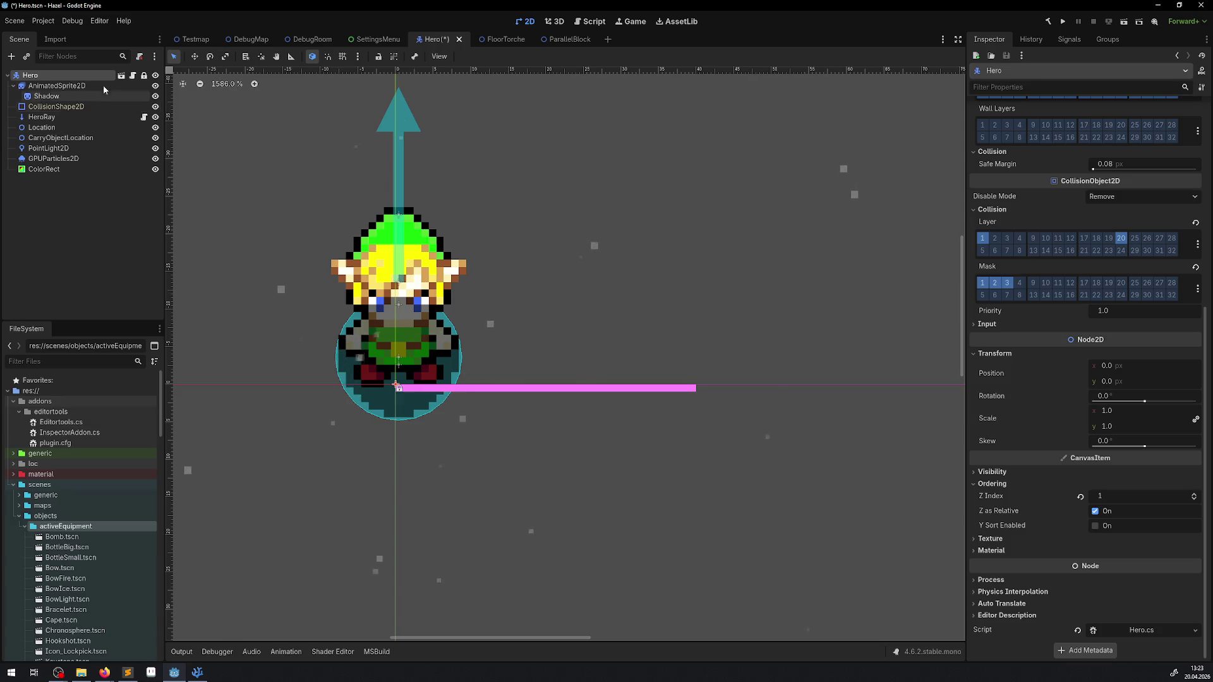
Select the hero's AnimatedSprite2D node to show its Inspector and SpriteFrames.
left_click(75, 87)
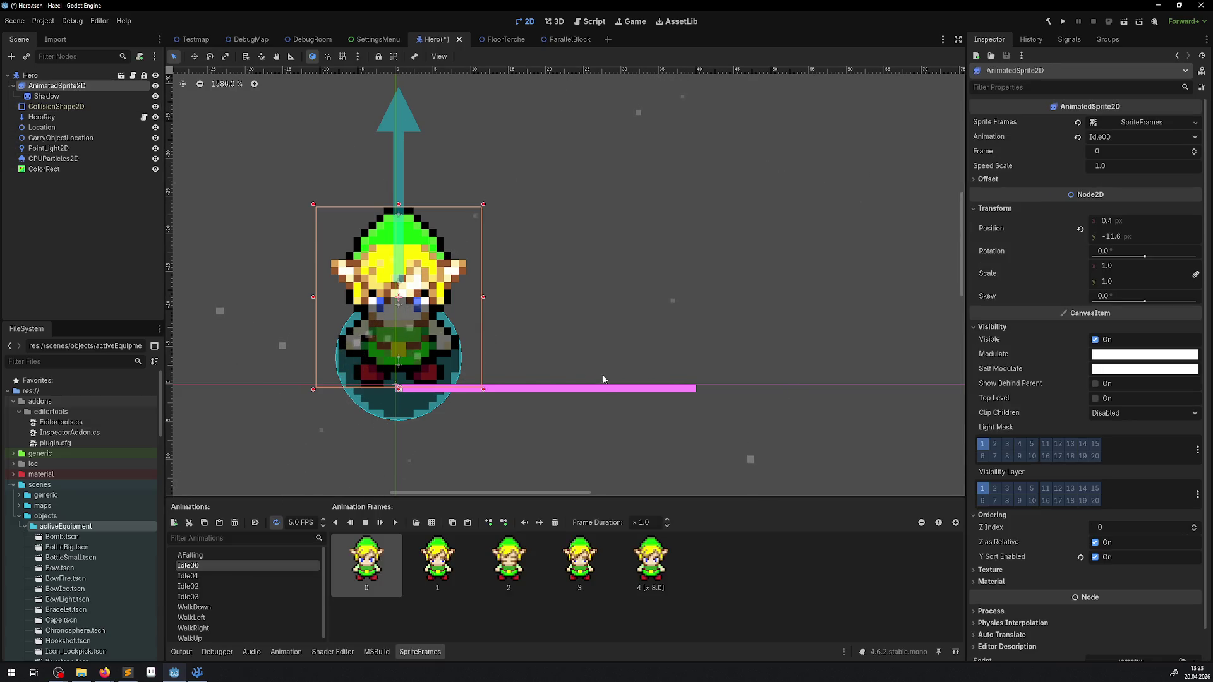
Set the AnimatedSprite2D Transform position to x 0 and y -12.
left_click(1110, 222)
scroll("down", 3)
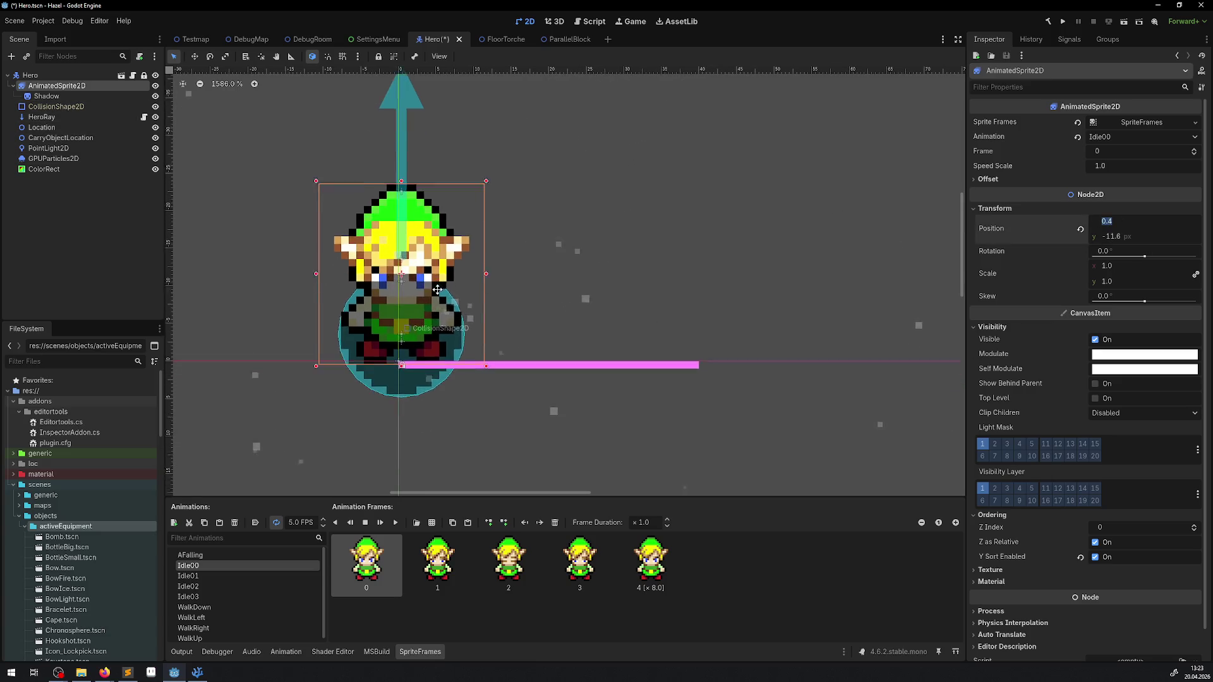
scroll("up", 3)
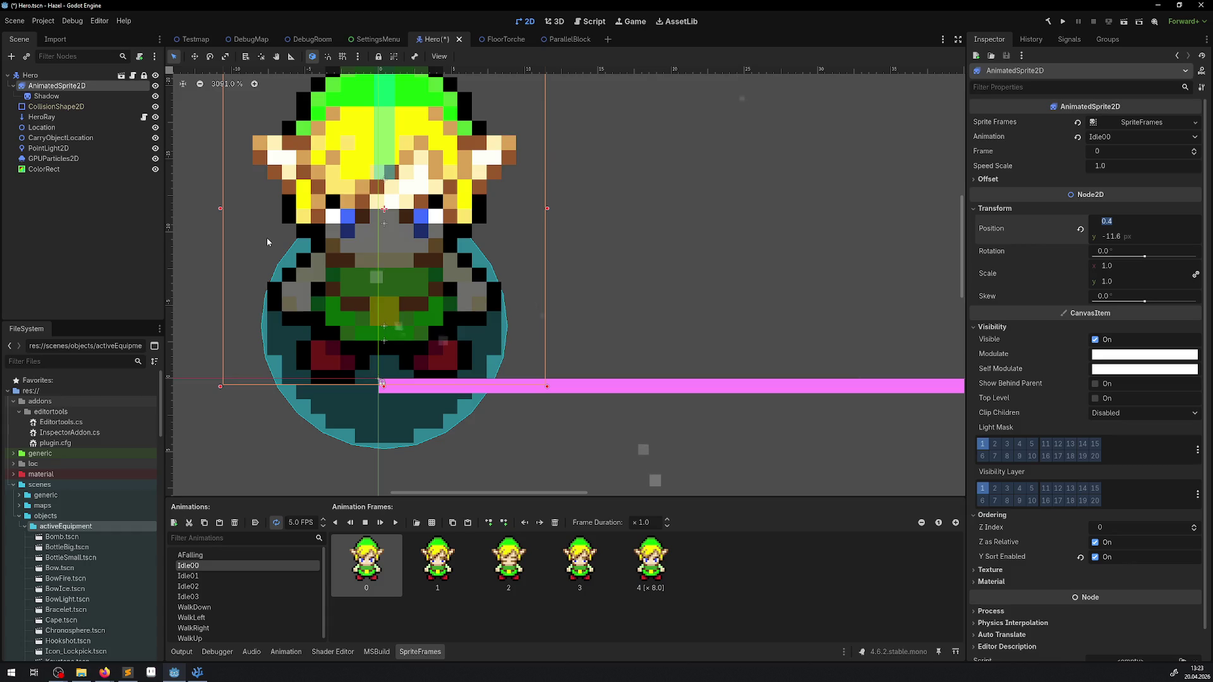
type("0")
key("Return")
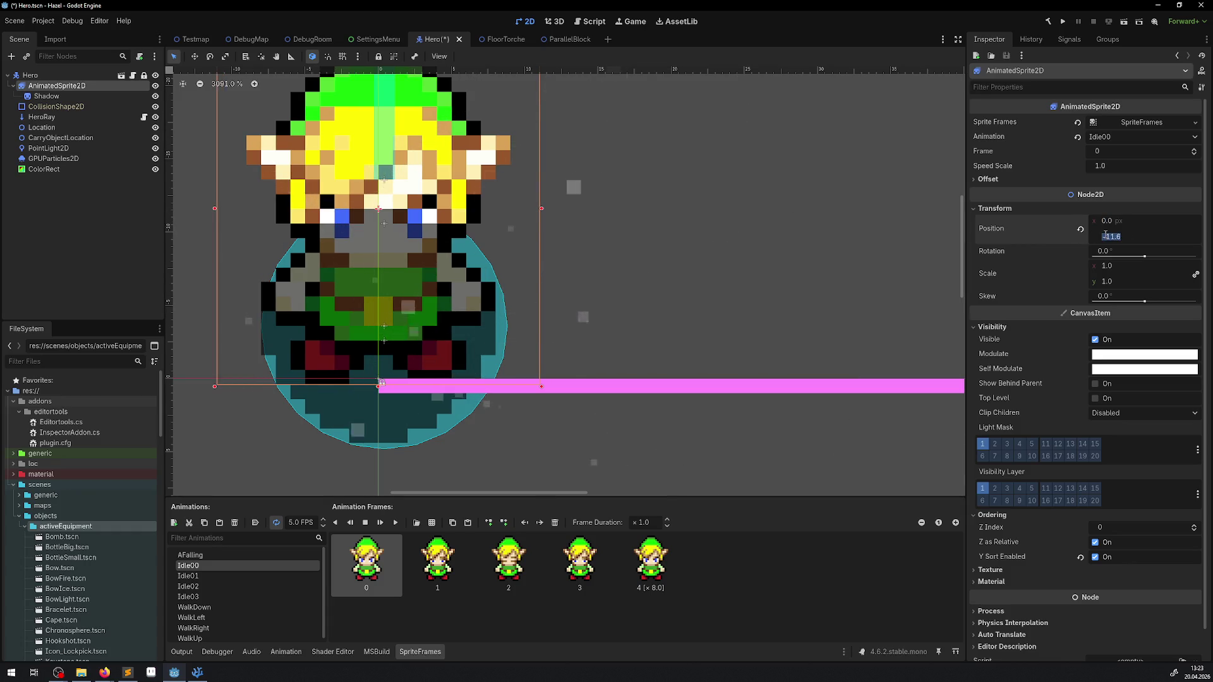
type("12")
key("Return")
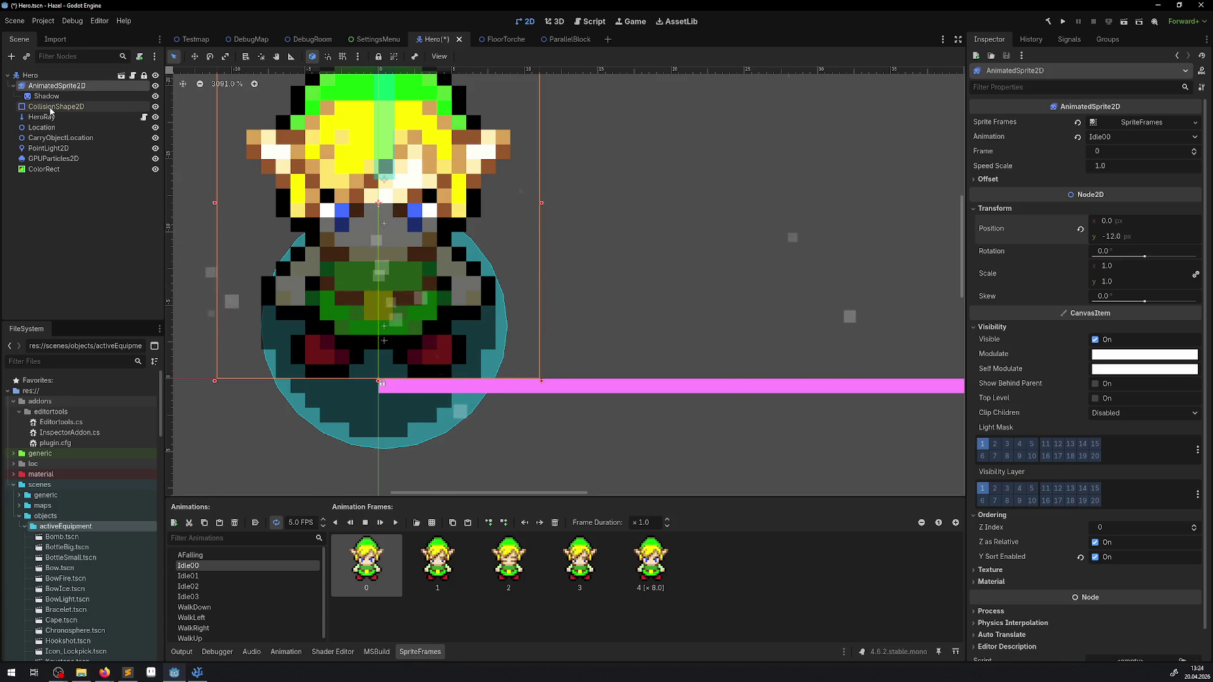
Give the CollisionShape2D a scale of 1 by 1 so the circle is round.
left_click(55, 106)
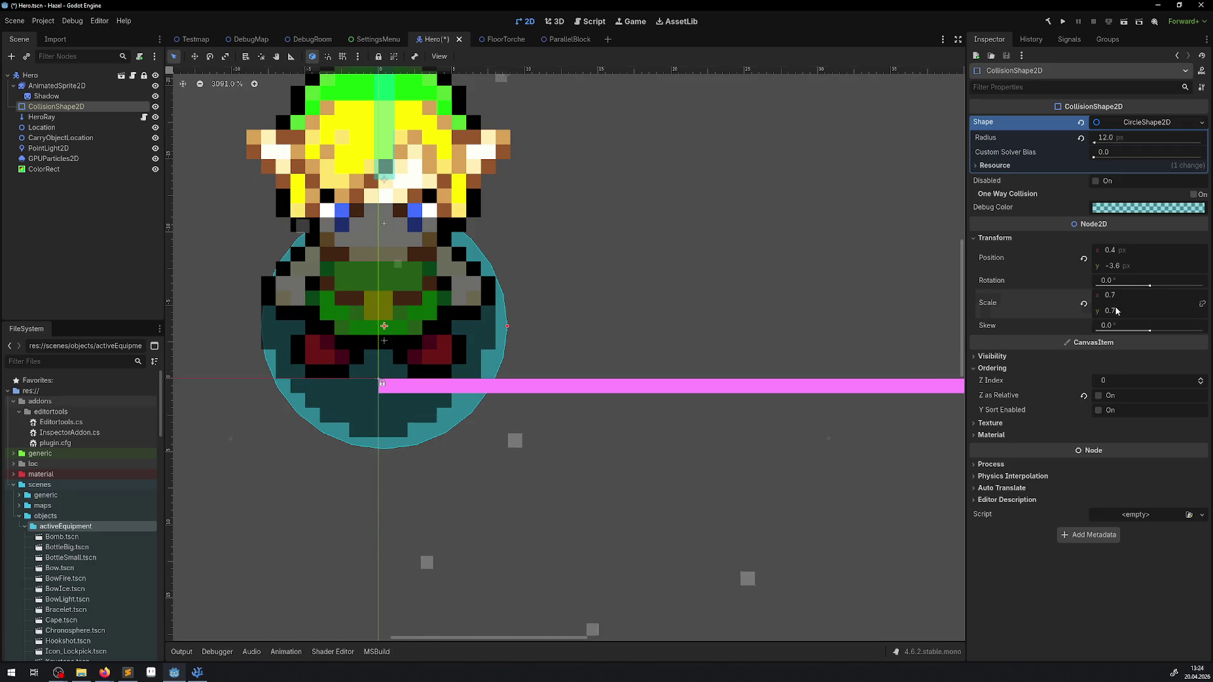
type("1")
key("Return")
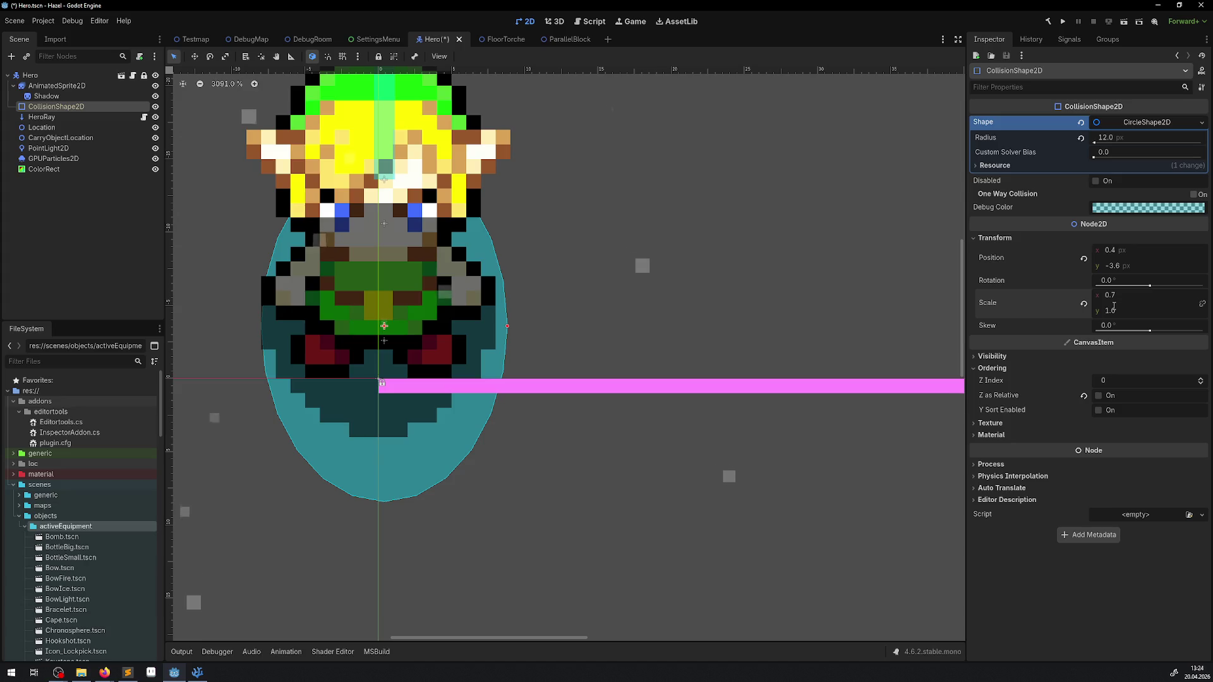
type("1")
key("Return")
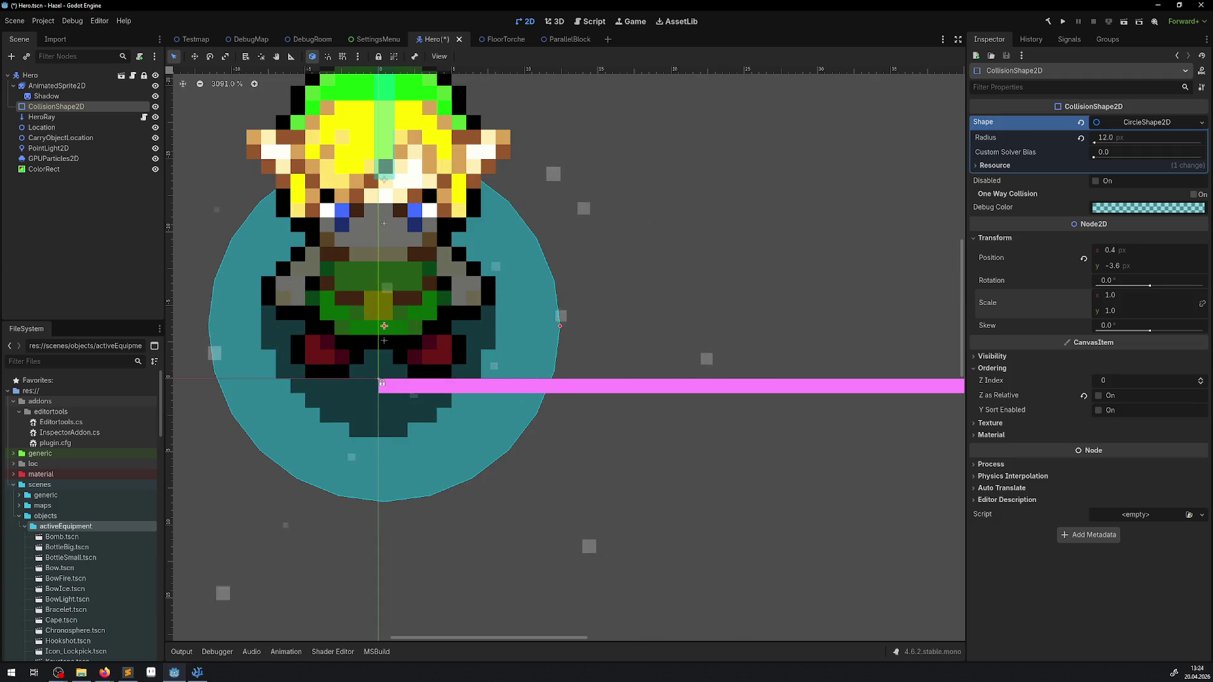
Centre the collision circle at position 0, 0 and check its 12 px radius.
left_click(1120, 250)
type("0")
key("Return")
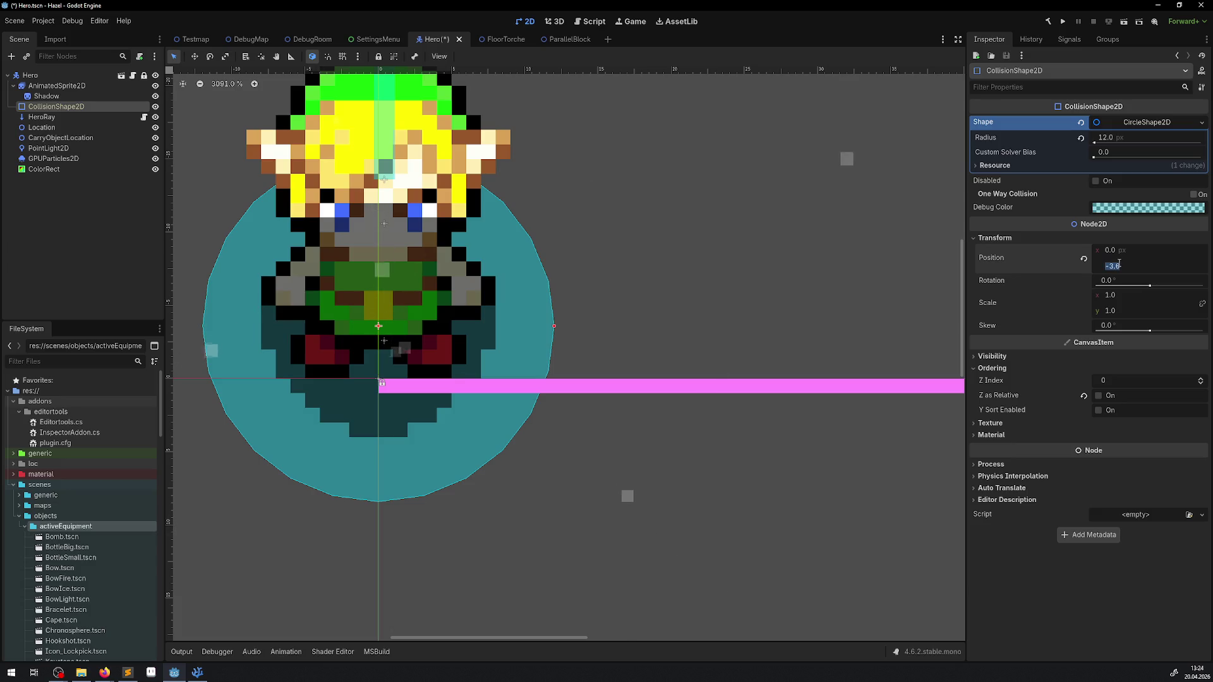
type("0")
key("Return")
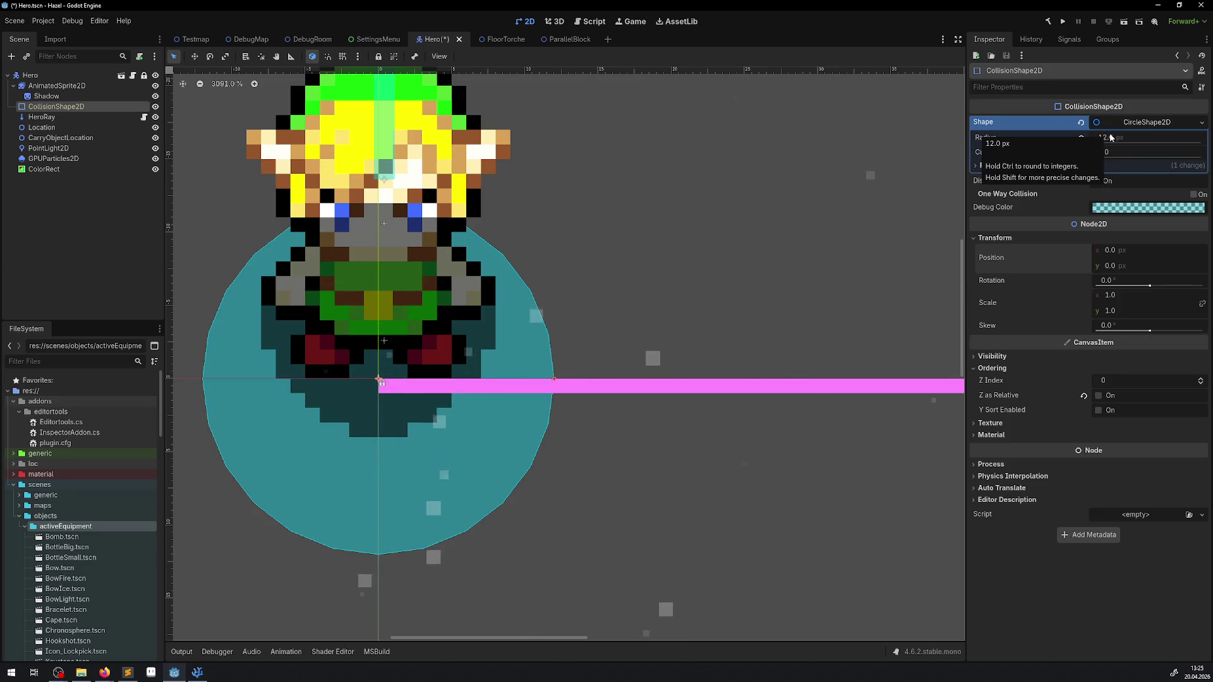
left_click(1111, 137)
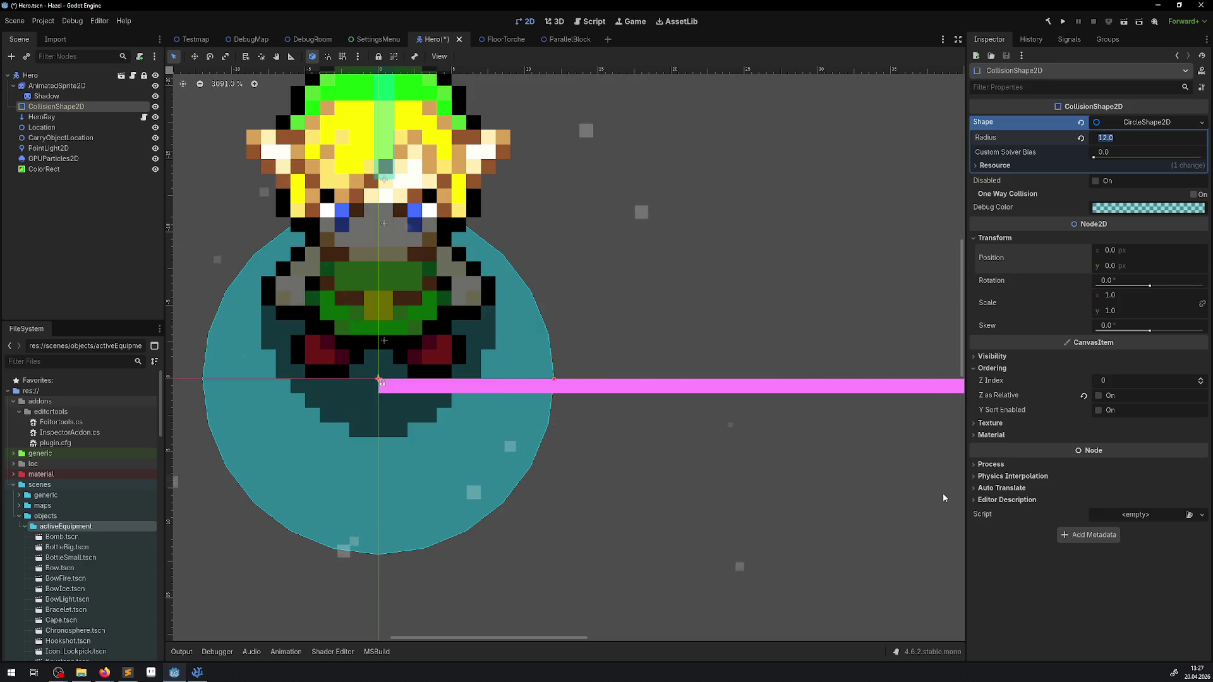
Leave the collision radius at 12 and select the HeroRay RayCast2D node.
left_click(51, 117)
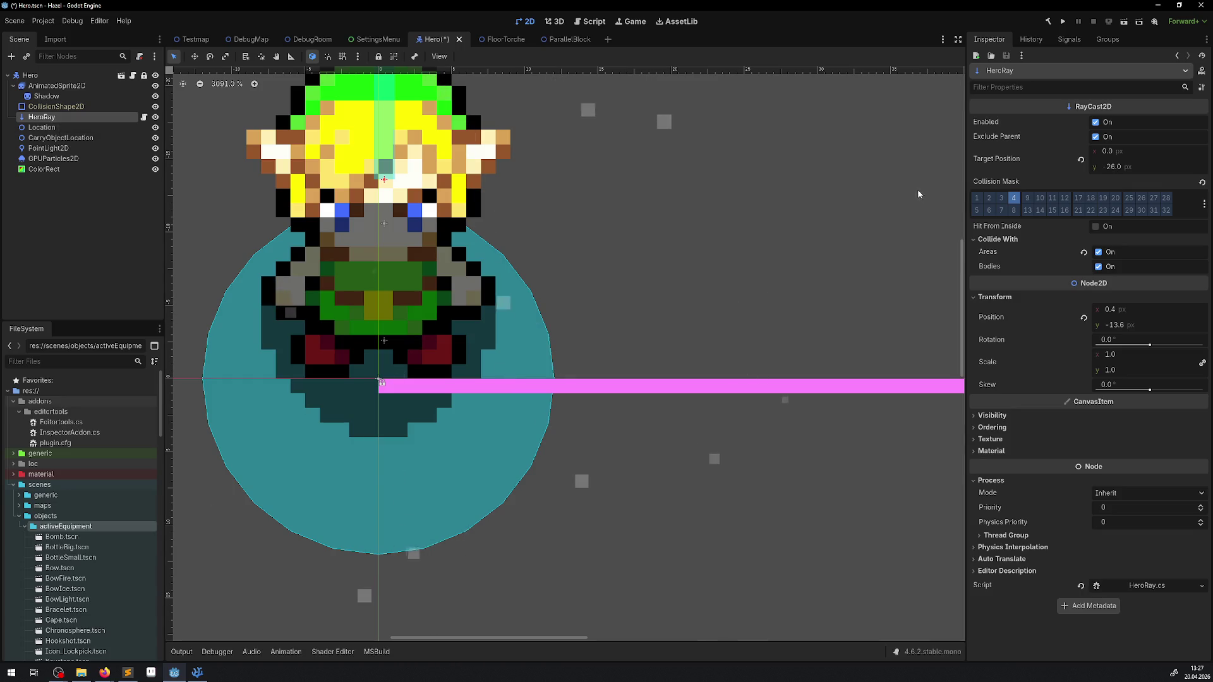
Set the HeroRay's x position to 0 and drag its arrow down onto the hero.
left_click(1132, 309)
type("0")
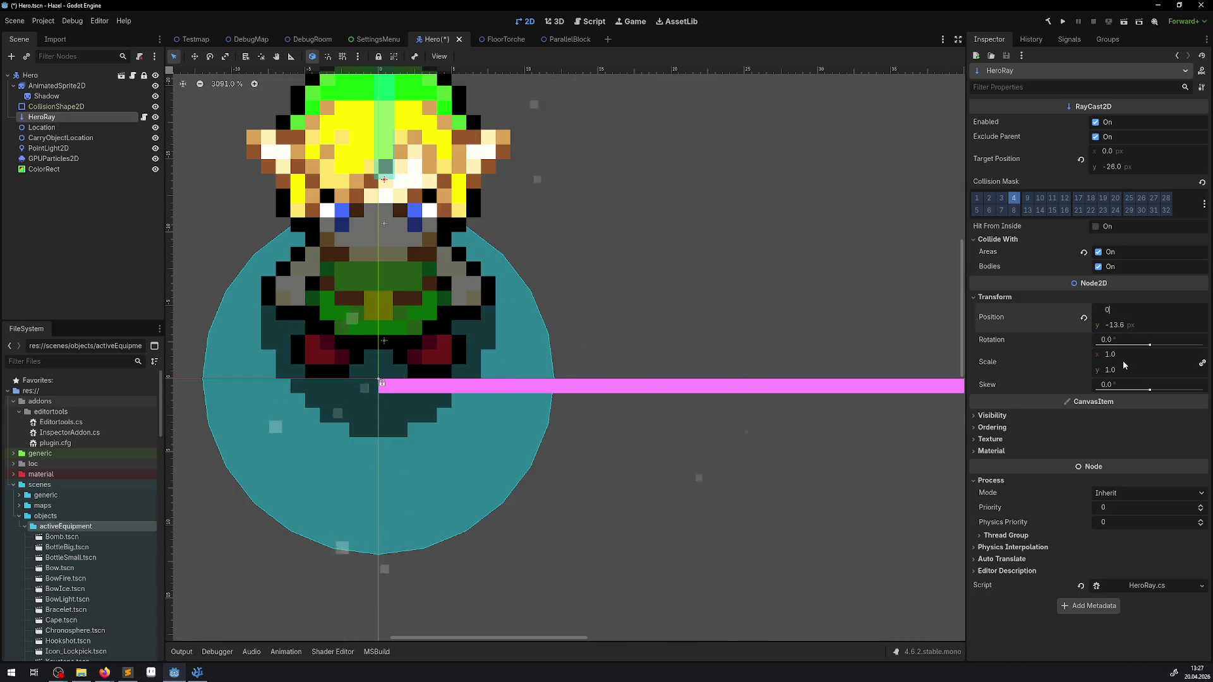
left_click(1125, 325)
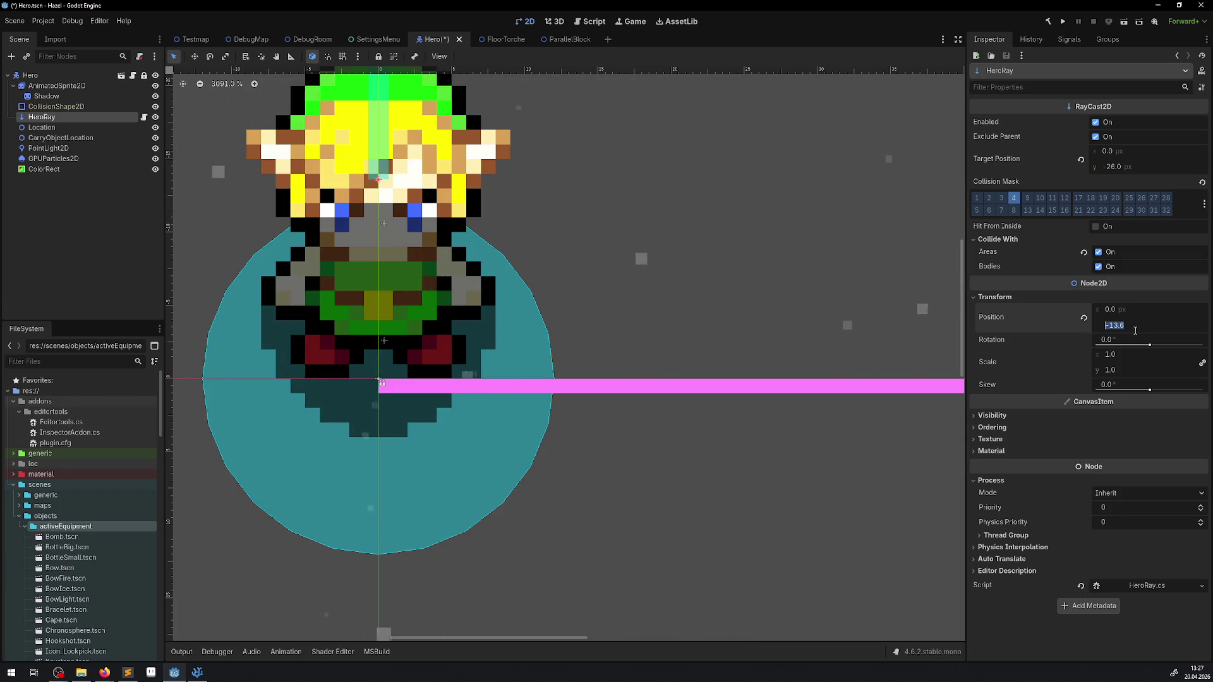
scroll("down", 3)
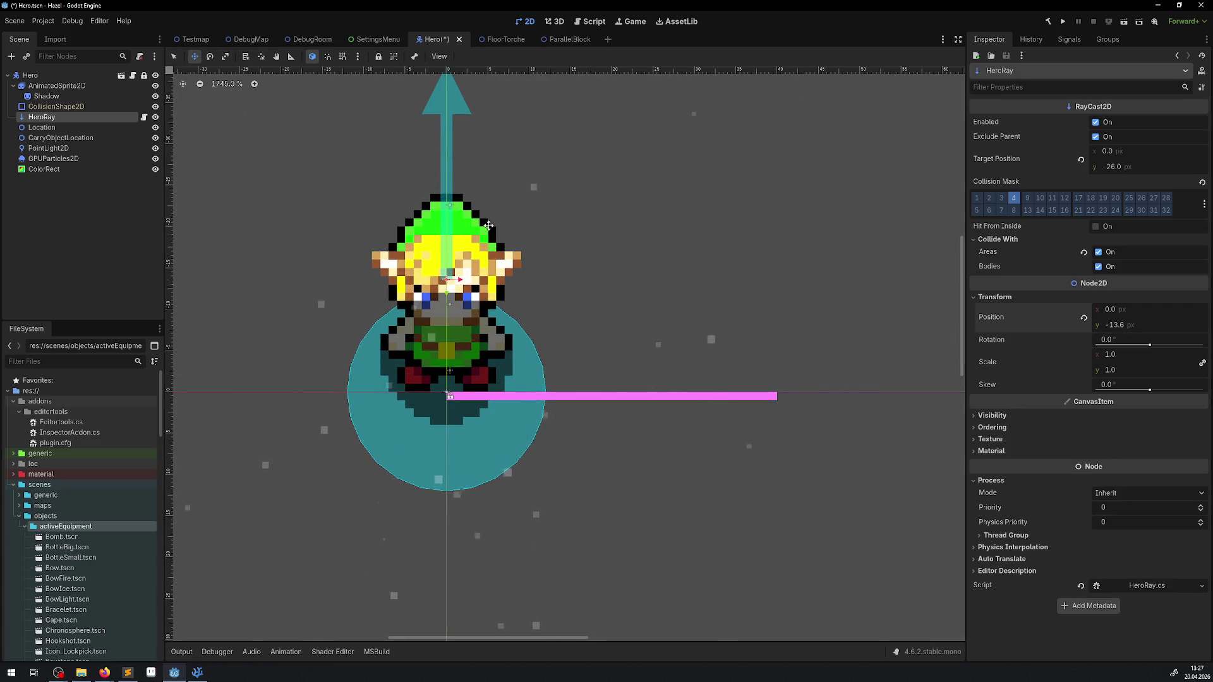
left_click_drag(445, 269, 445, 304)
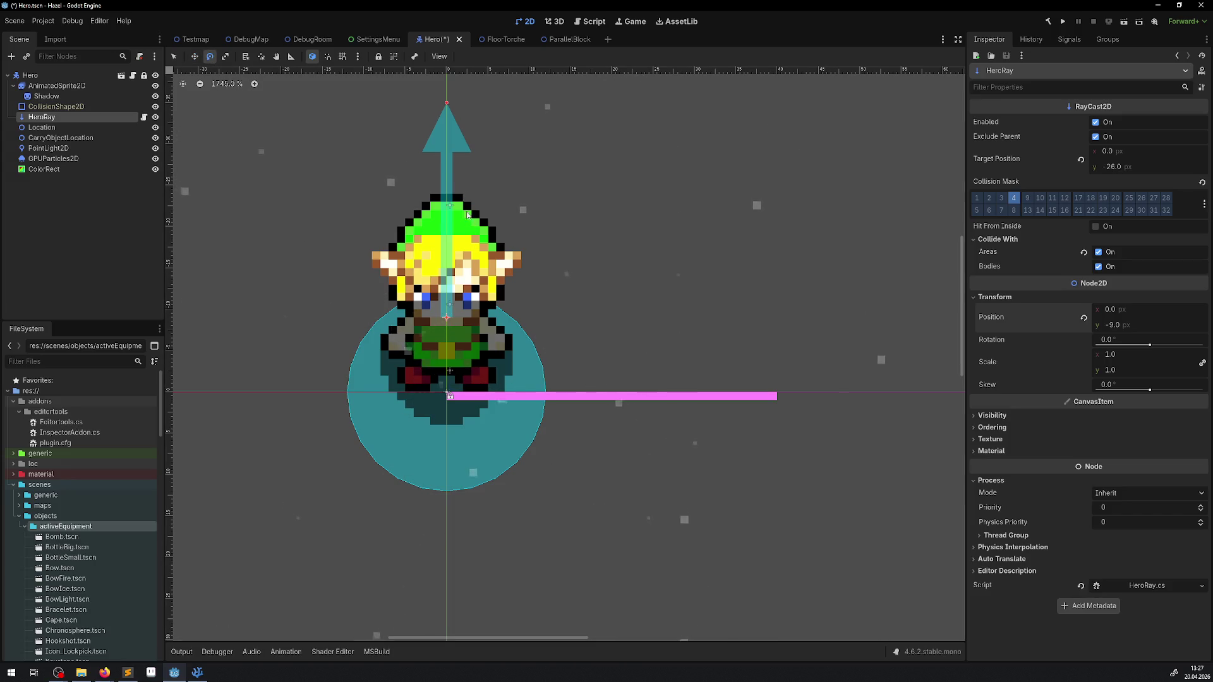
left_click_drag(453, 154, 453, 172)
Reset the ray's rotation, set its y position to -10, save Hero.tscn, and select Location.
left_click(1119, 338)
left_click(1123, 325)
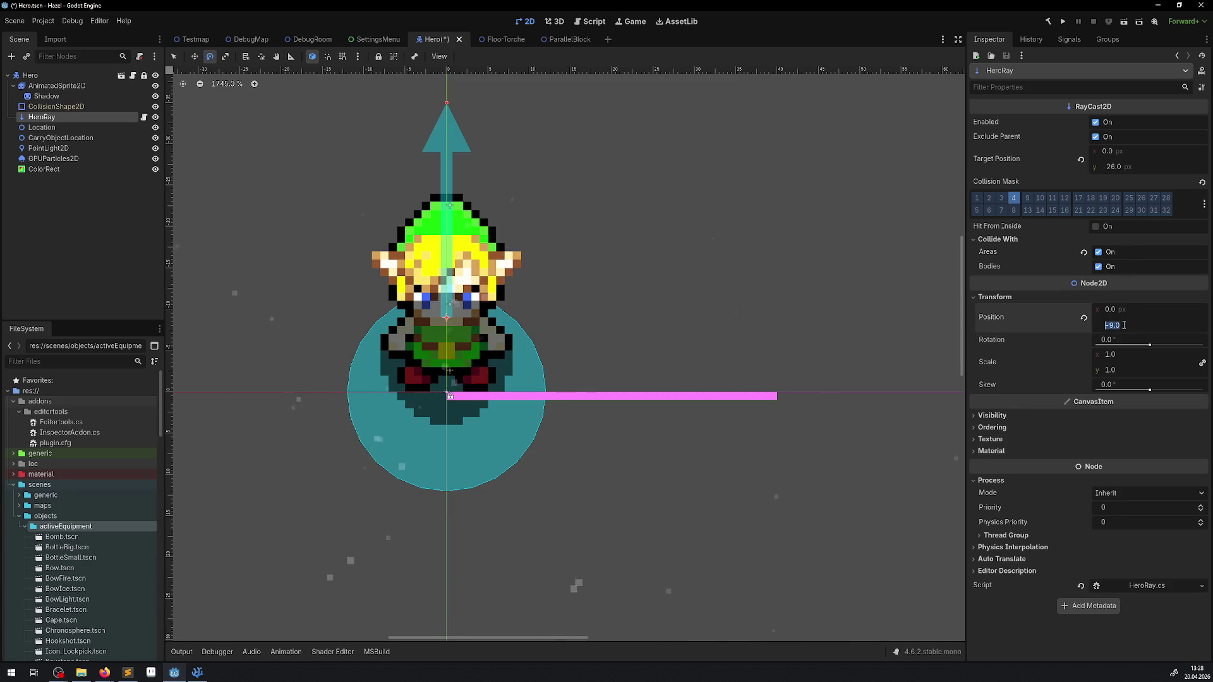
type("-8")
key("Return")
key("ctrl+s")
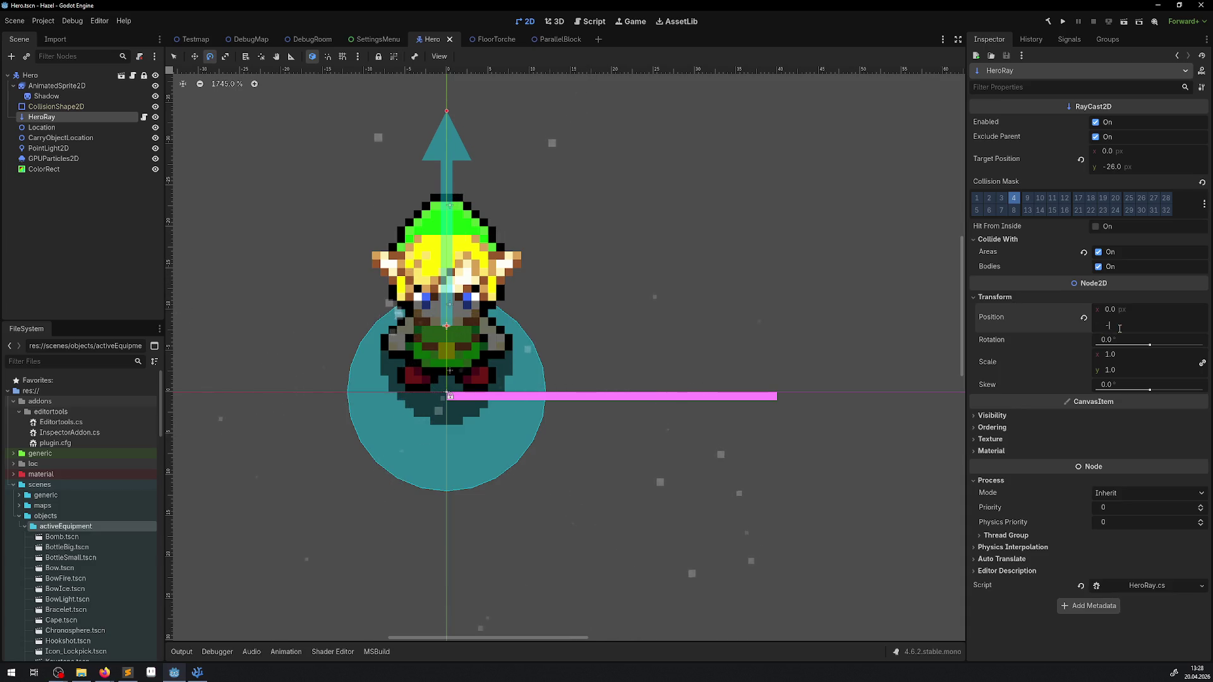
key("Return")
key("ctrl+s")
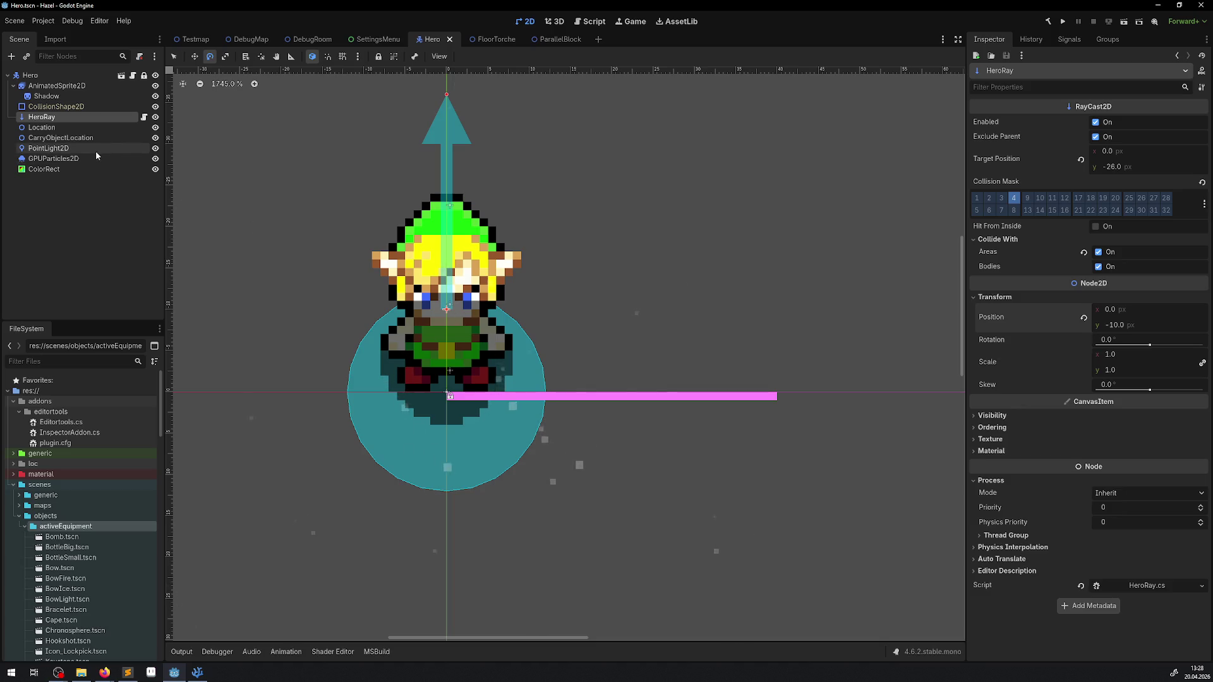
left_click(42, 127)
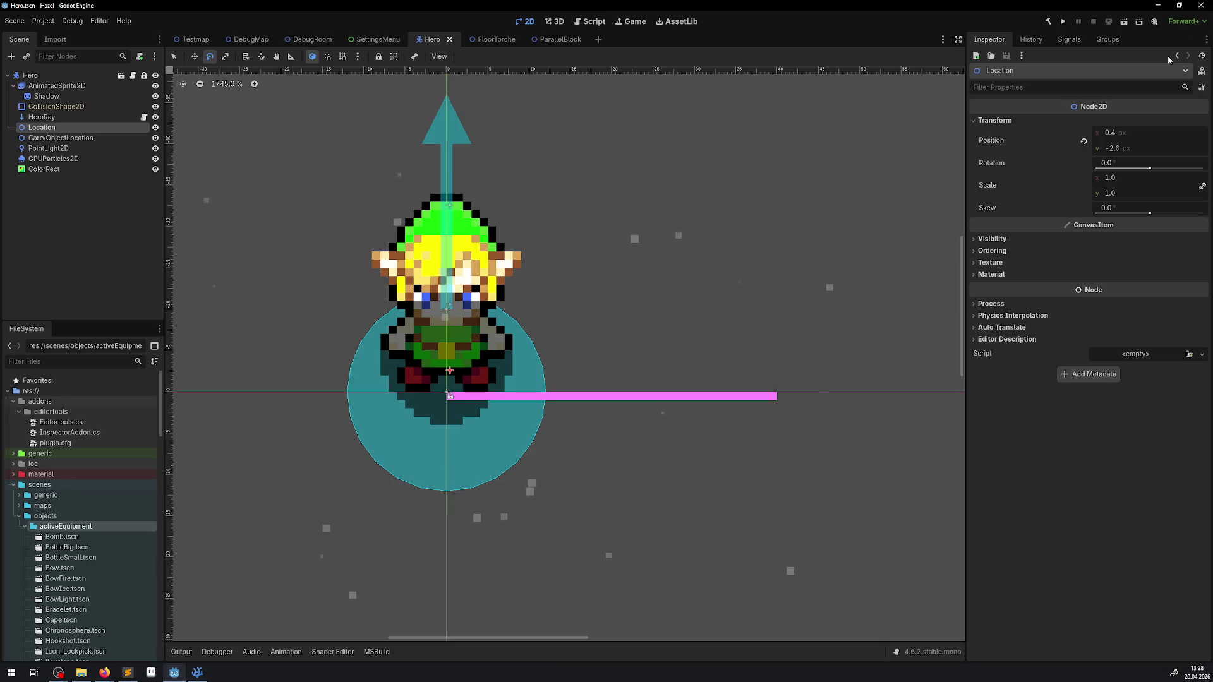
Set the Location node's position to 0, -3 and save the Hero scene.
left_click(1128, 133)
type("0")
key("Return")
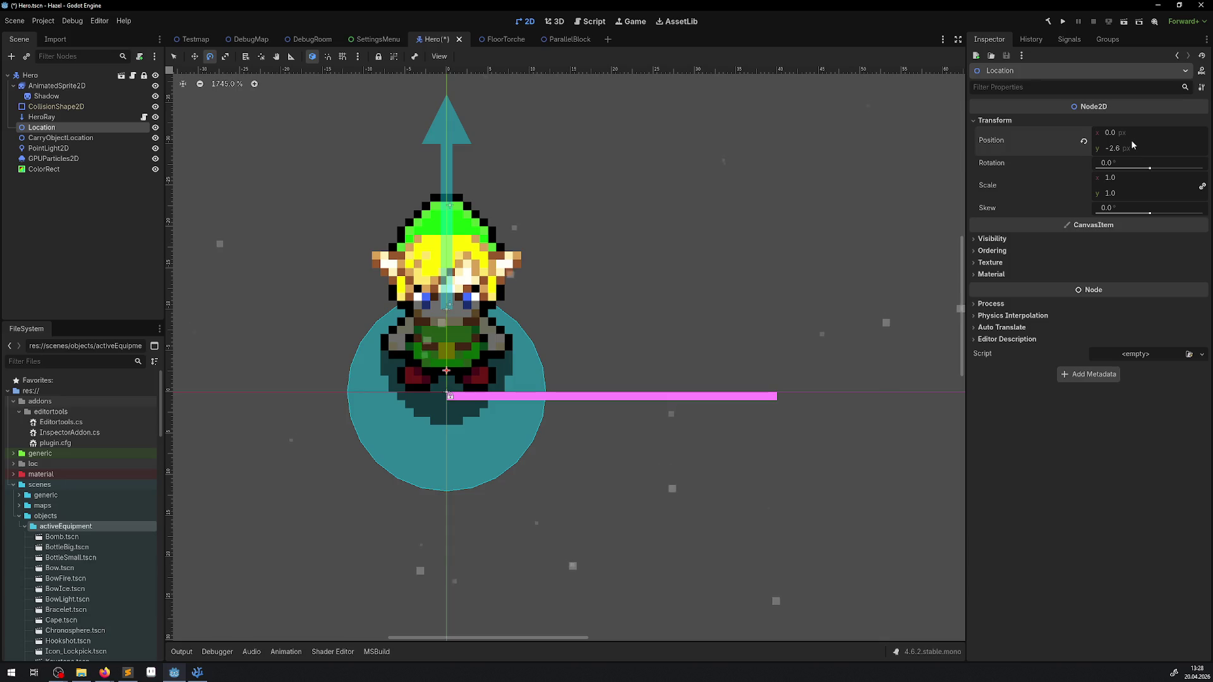
type("-3")
key("Return")
key("ctrl+s")
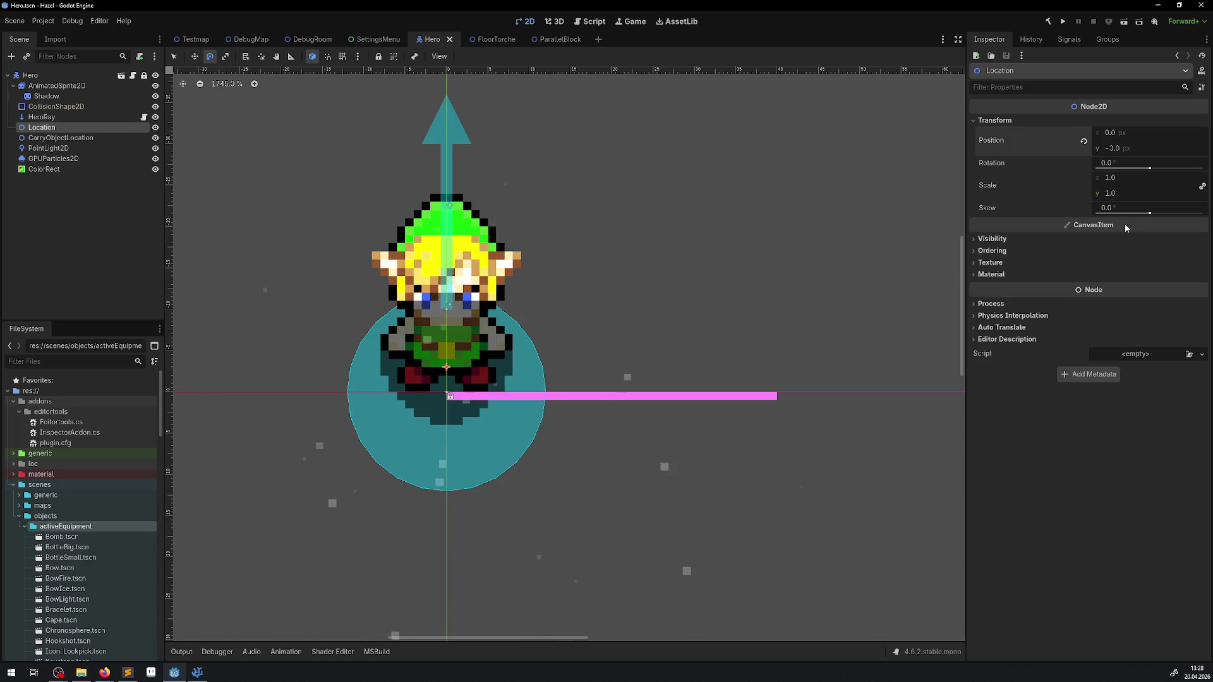
type("0")
key("Return")
key("ctrl+s")
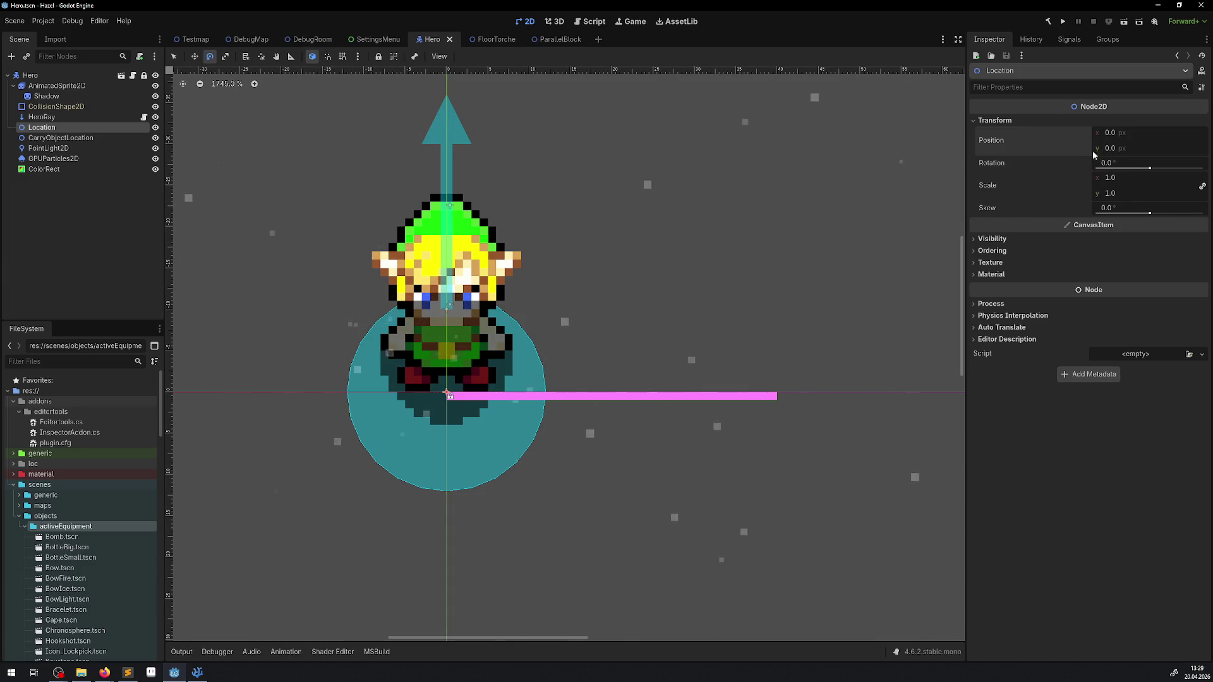
Select CarryObjectLocation, undo an accidental rotation back to 0°, and return to Move mode.
left_click(94, 138)
scroll("up", 3)
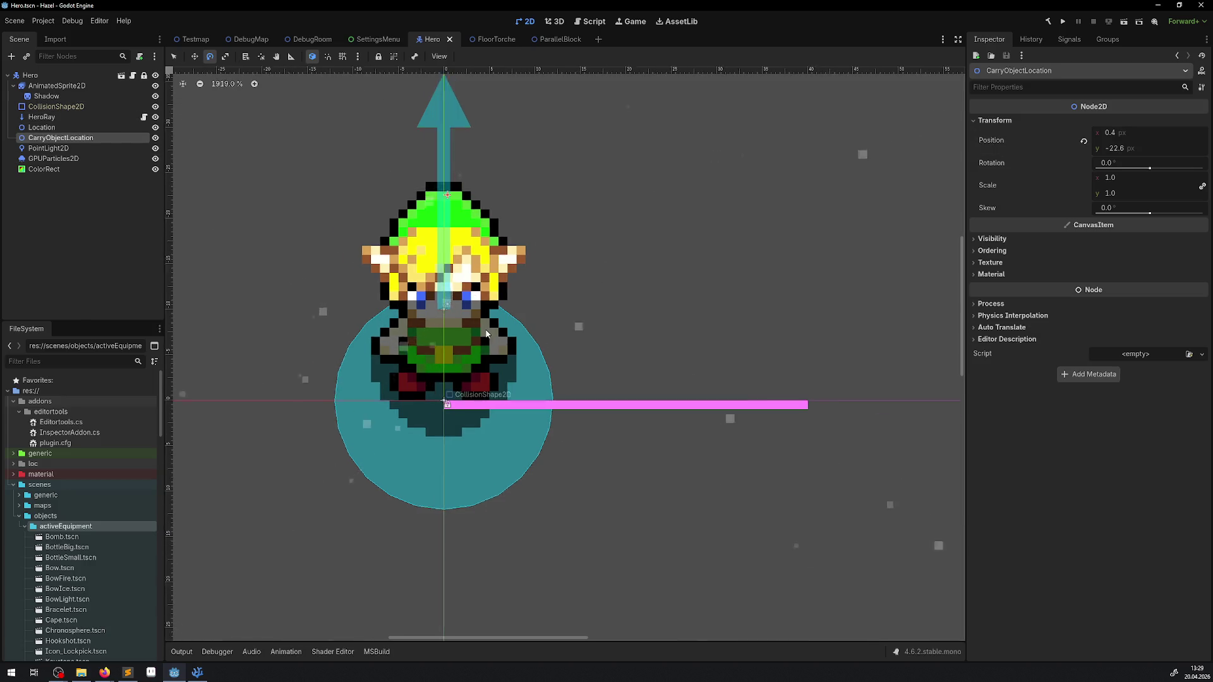
left_click_drag(423, 271, 398, 165)
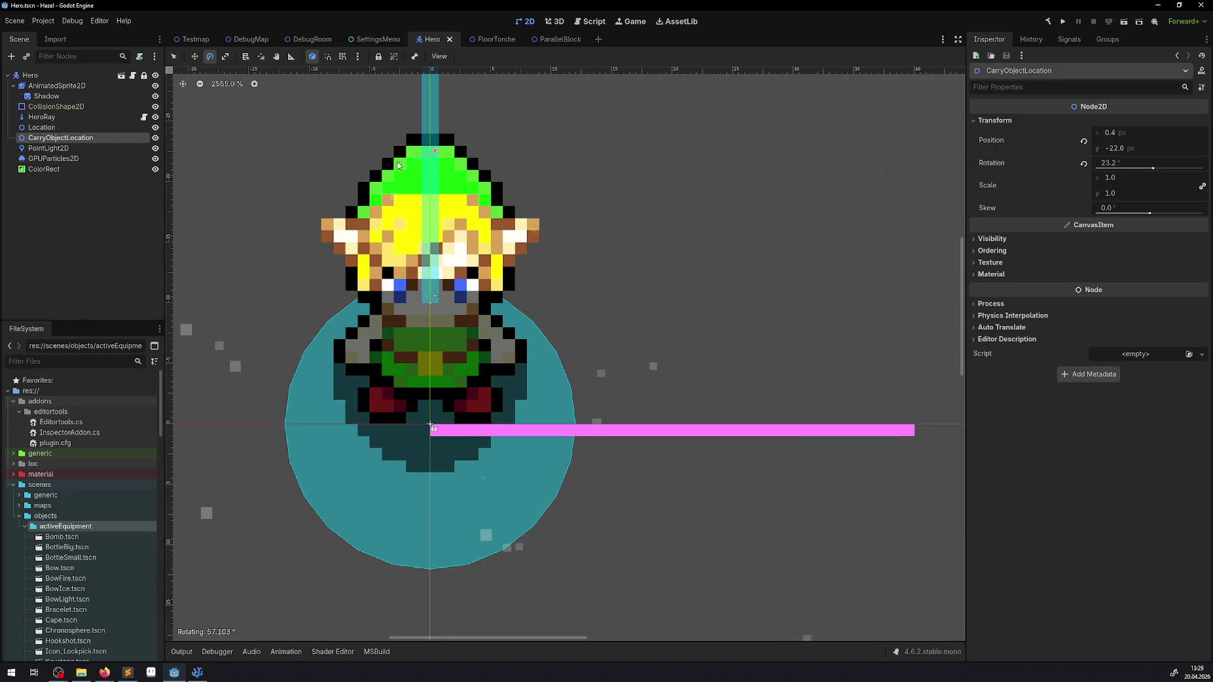
left_click_drag(348, 229, 348, 230)
key("ctrl+z")
left_click(195, 56)
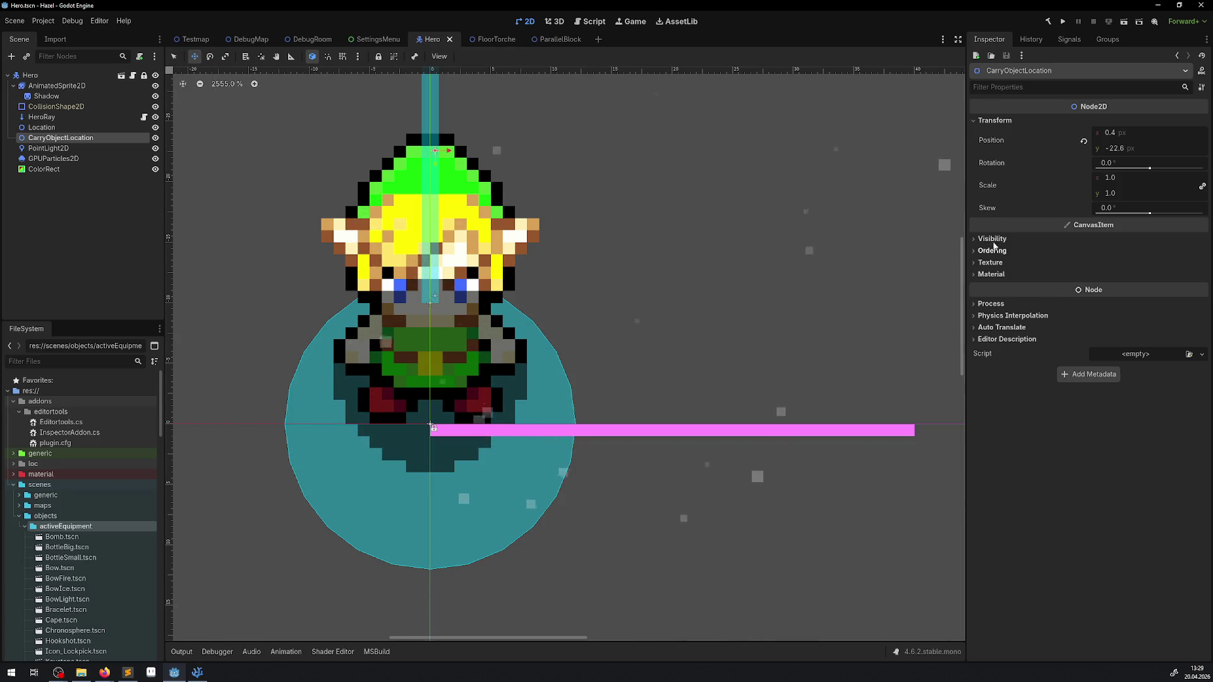
Set CarryObjectLocation's position to 0, -19 and save Hero.tscn.
left_click(1117, 134)
type("0")
key("Return")
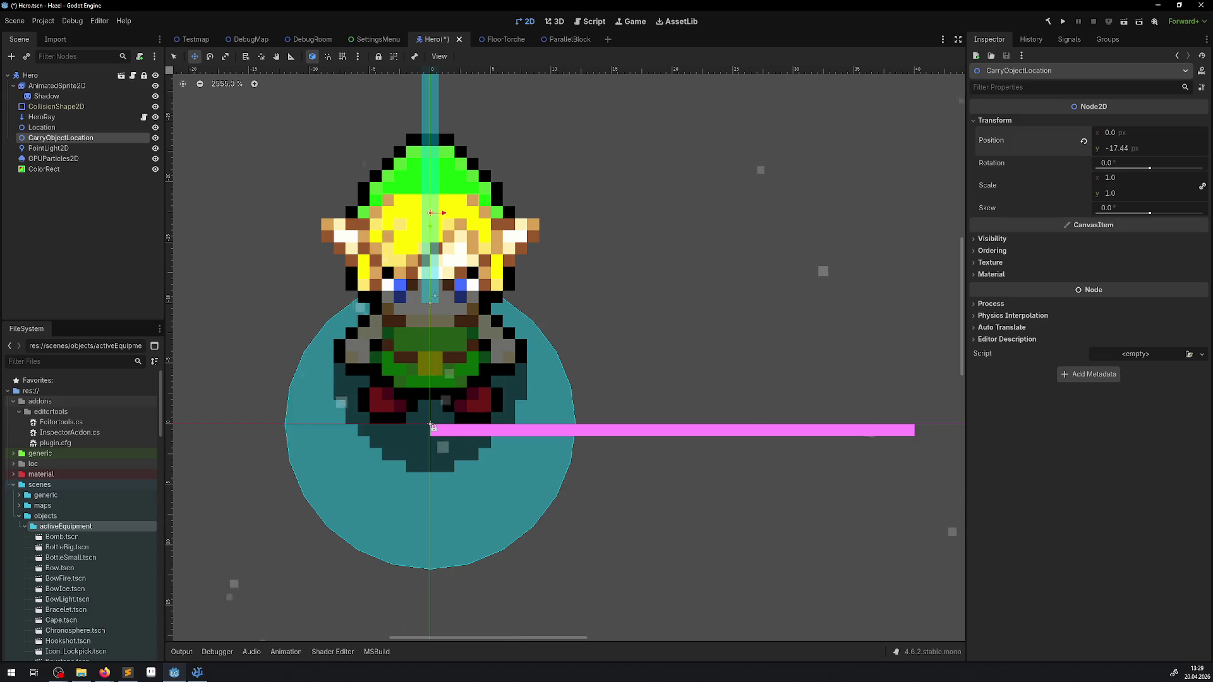
left_click(1115, 148)
type("-19.1")
key("Return")
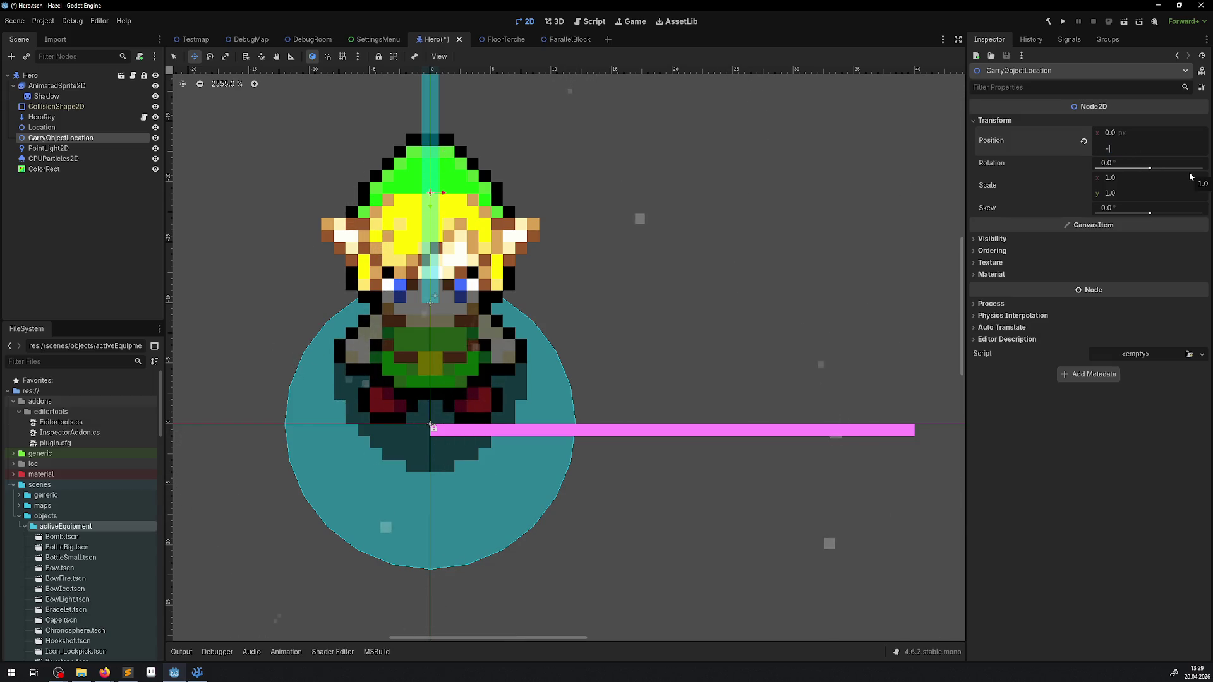
key("Return")
key("ctrl+s")
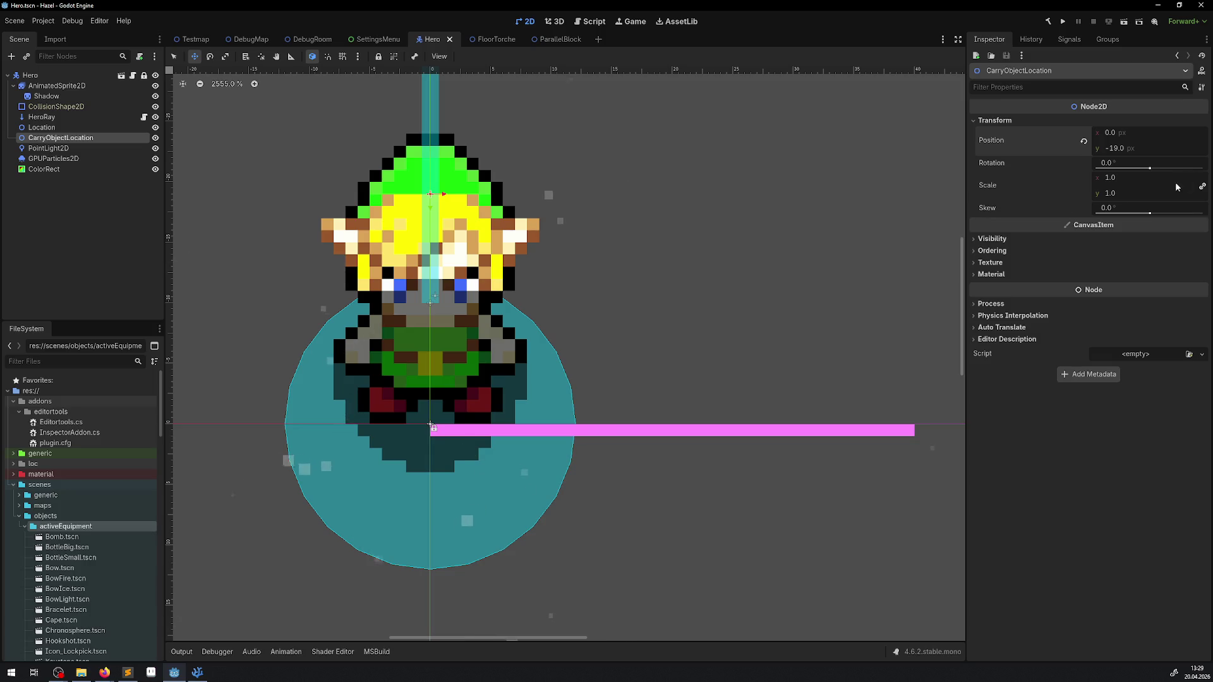
left_click(79, 148)
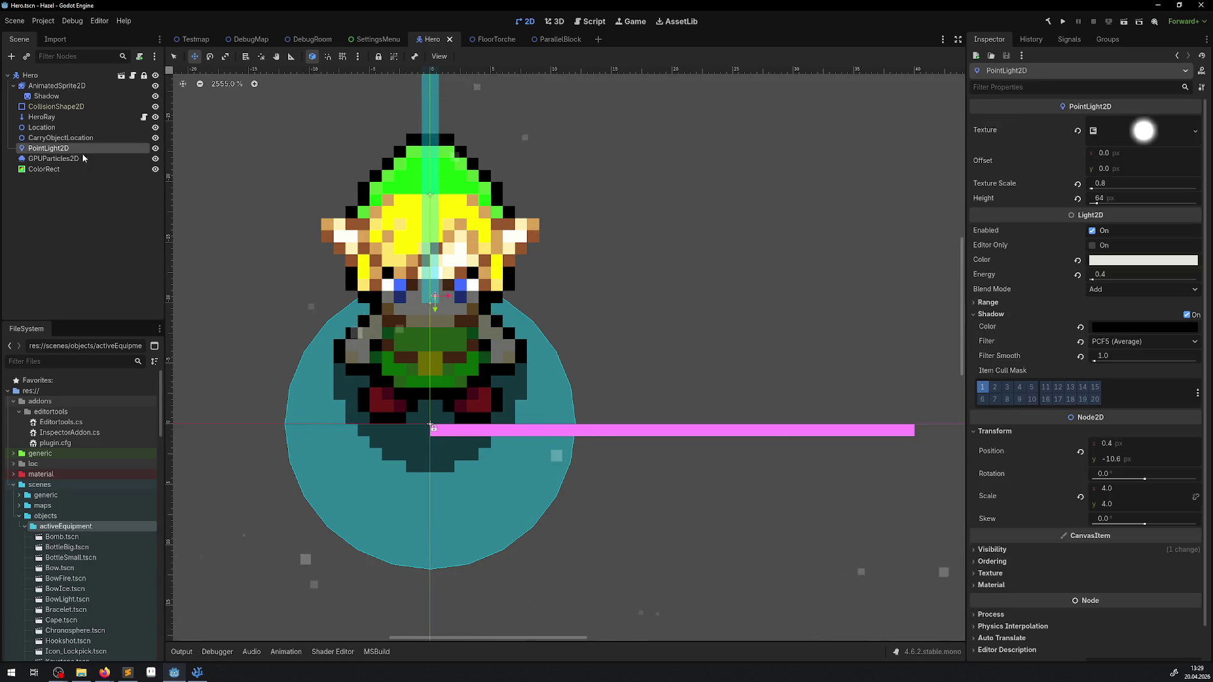
Raise the PointLight2D on the hero, then set GPUParticles2D position to (0, 0) and lock it.
left_click_drag(444, 301, 439, 316)
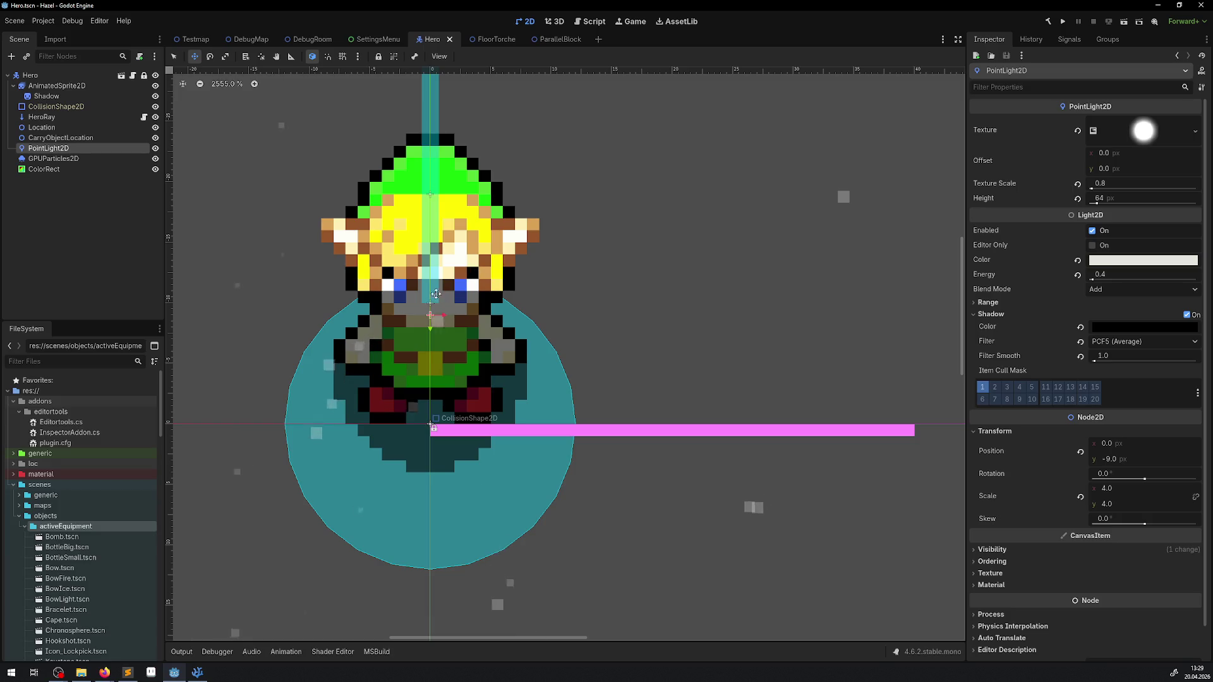
left_click(373, 290)
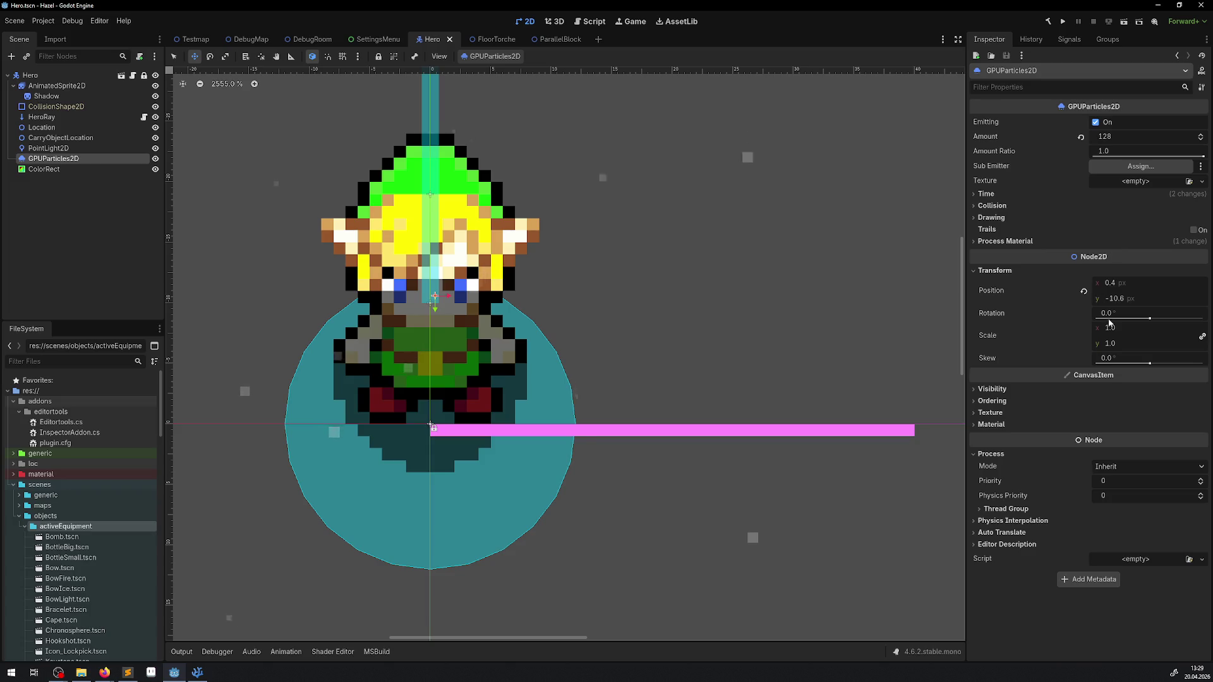
left_click(1110, 298)
type("0")
key("Return")
left_click(1110, 282)
type("0")
key("Return")
left_click(378, 56)
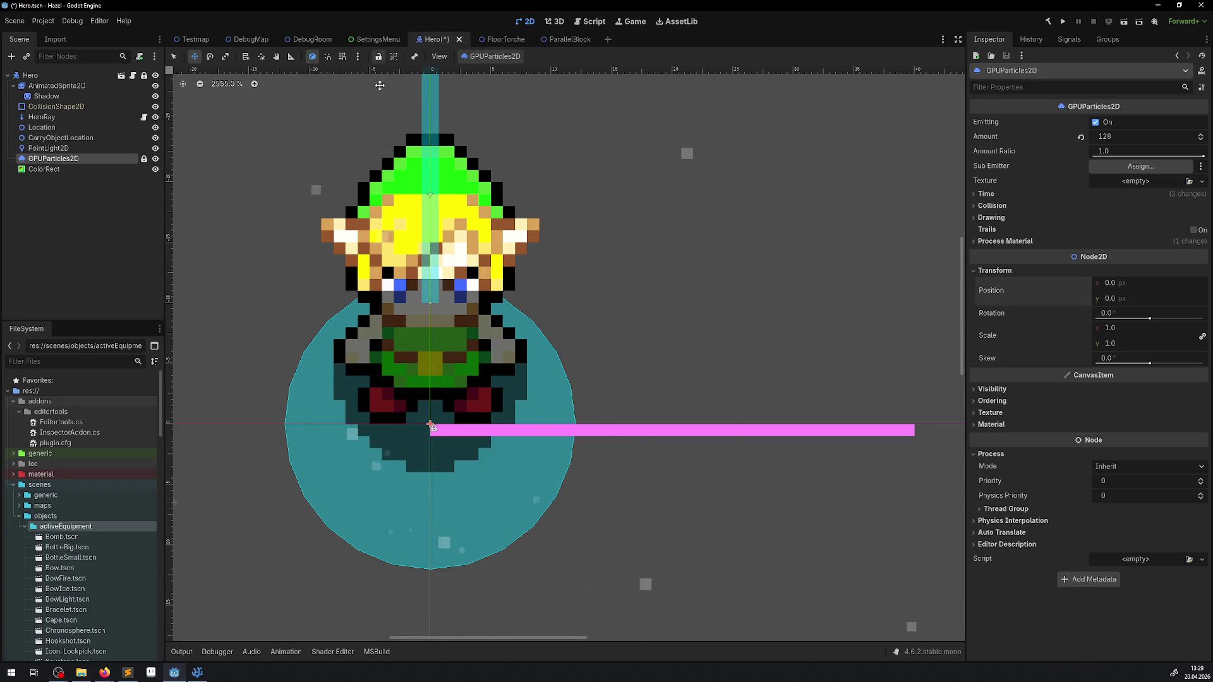
Save the Hero scene and run the project from the DebugRoom scene.
key("ctrl+s")
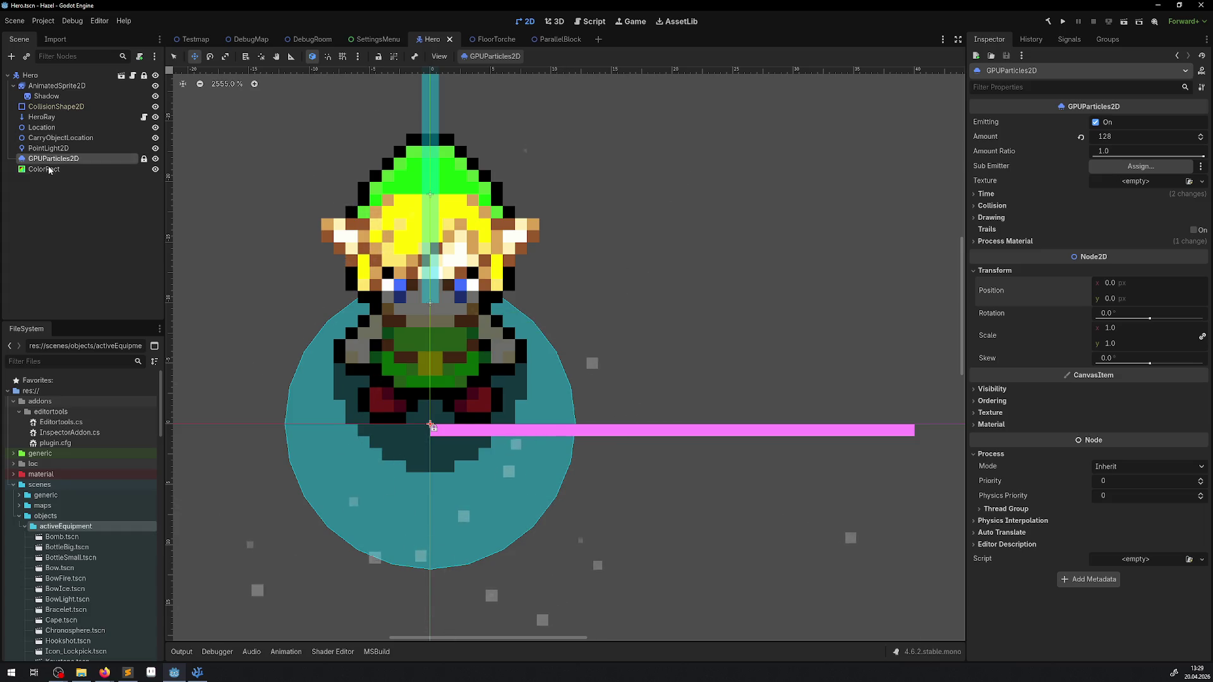
left_click(50, 170)
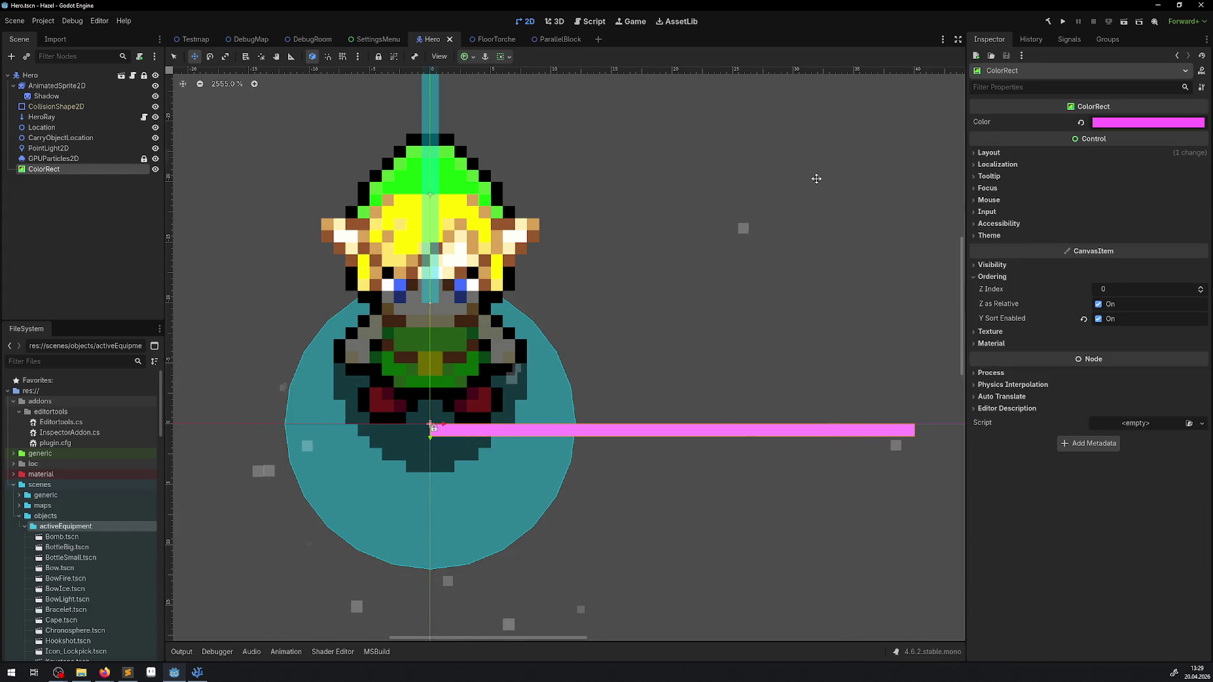
left_click(497, 41)
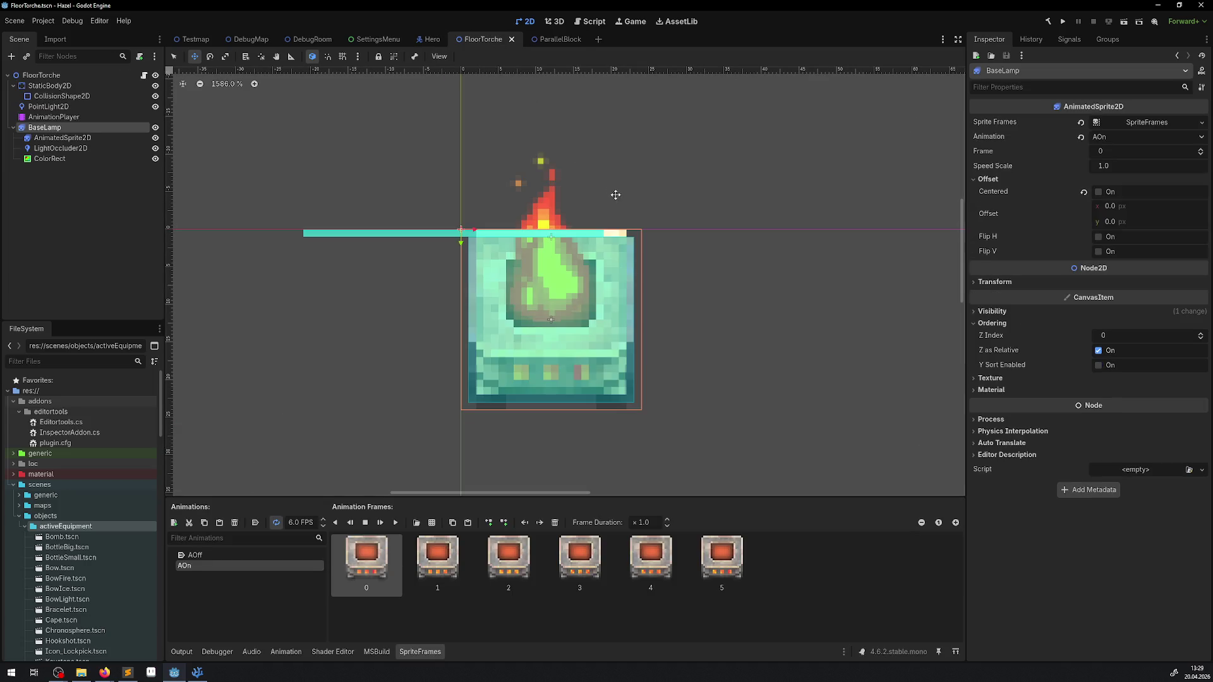
left_click(310, 39)
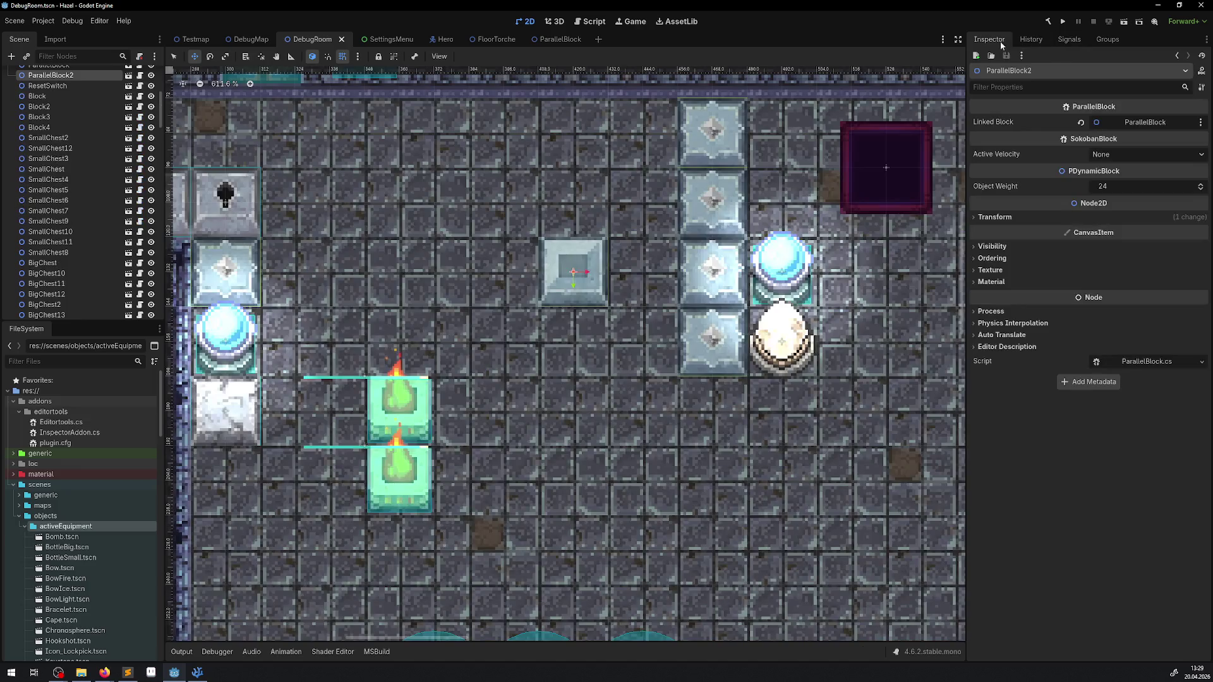
left_click(1065, 23)
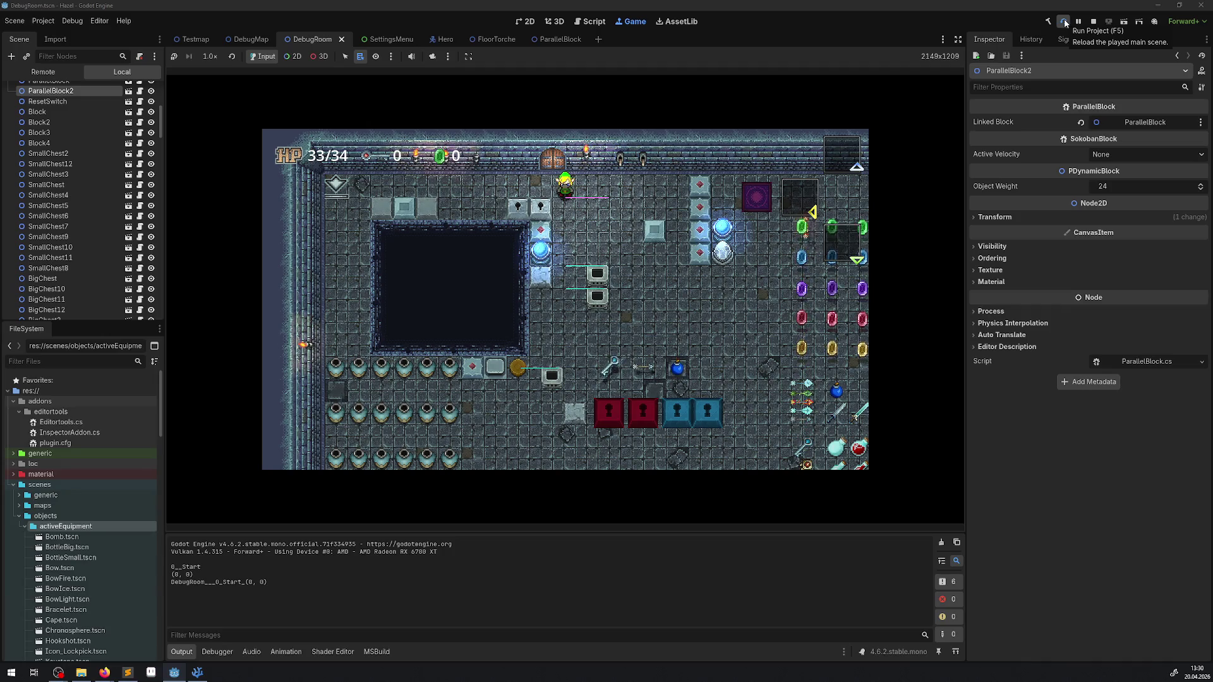
Walk the hero down and right beside the blocks, then stop the game and return to Hero.
key("Down")
key("Right")
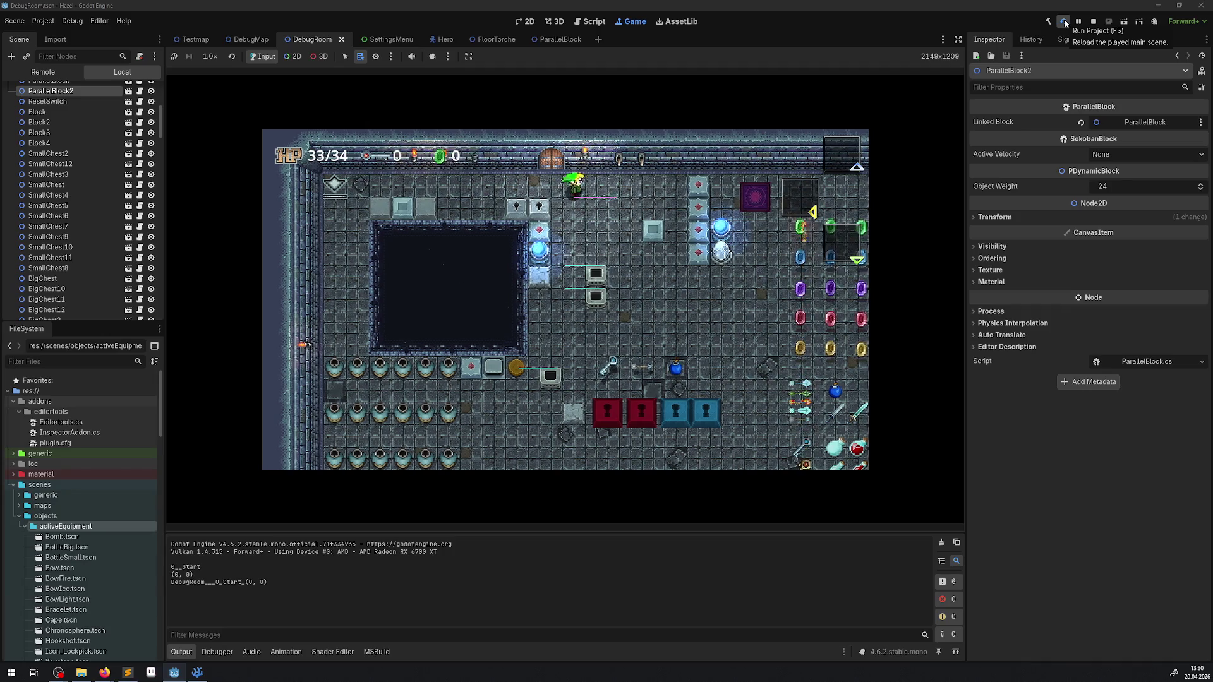
key("Right")
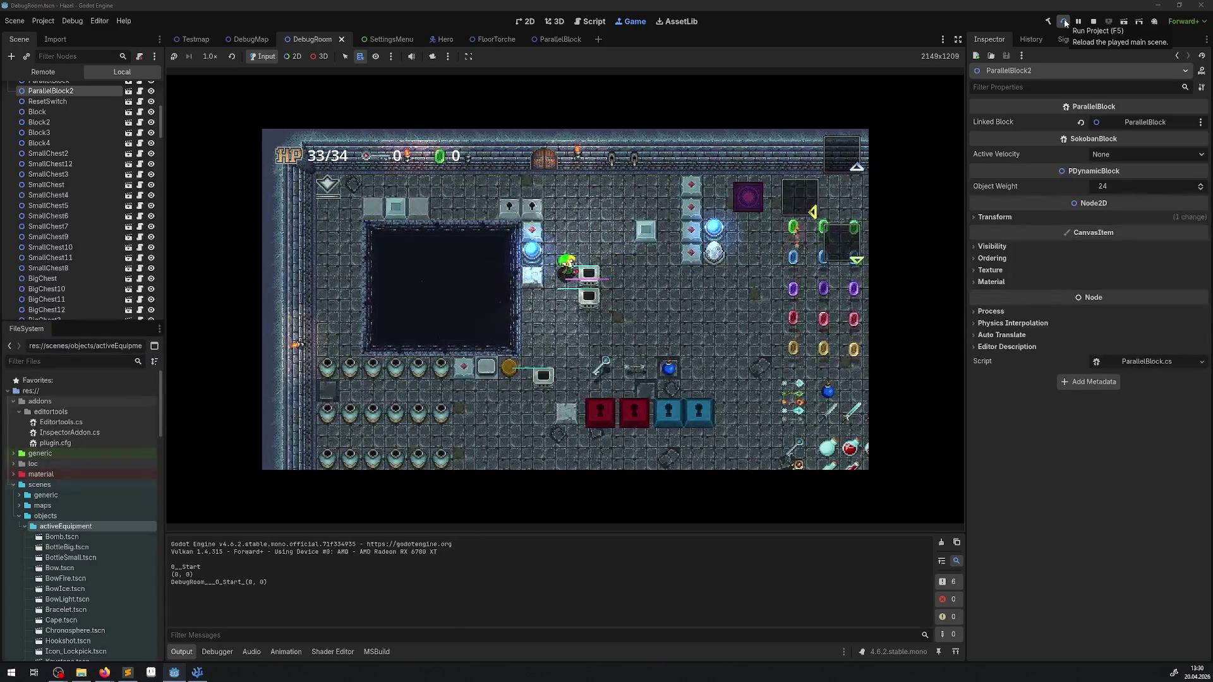
key("Down")
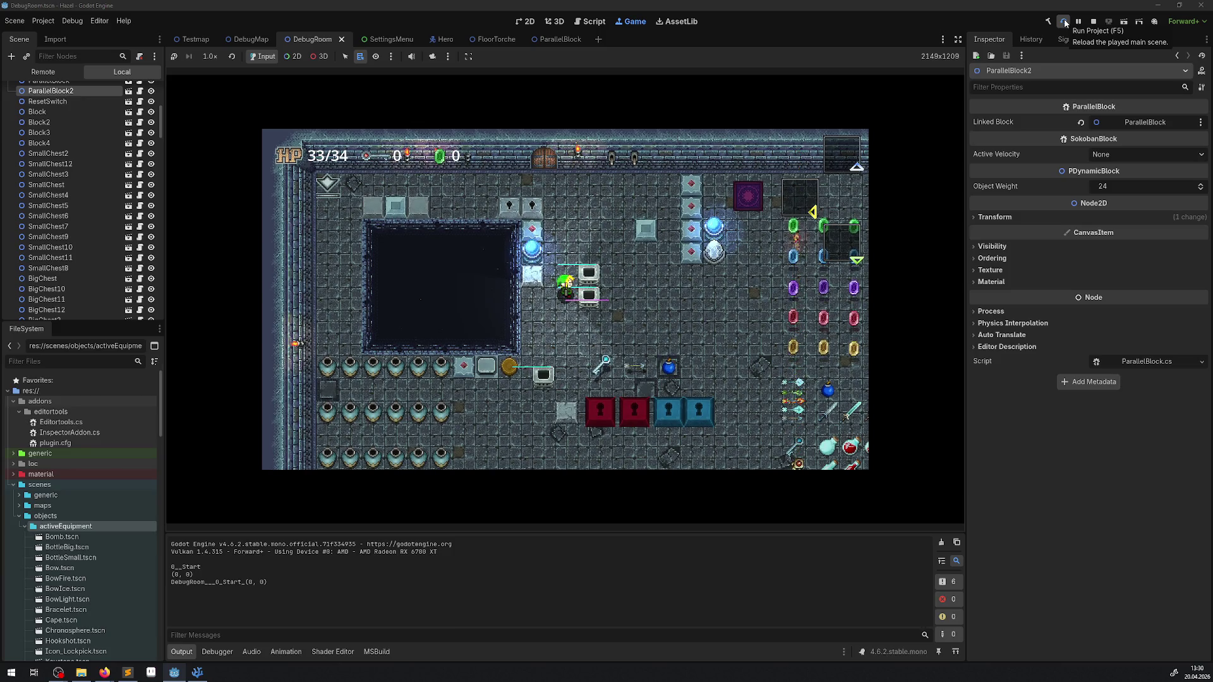
left_click(1092, 23)
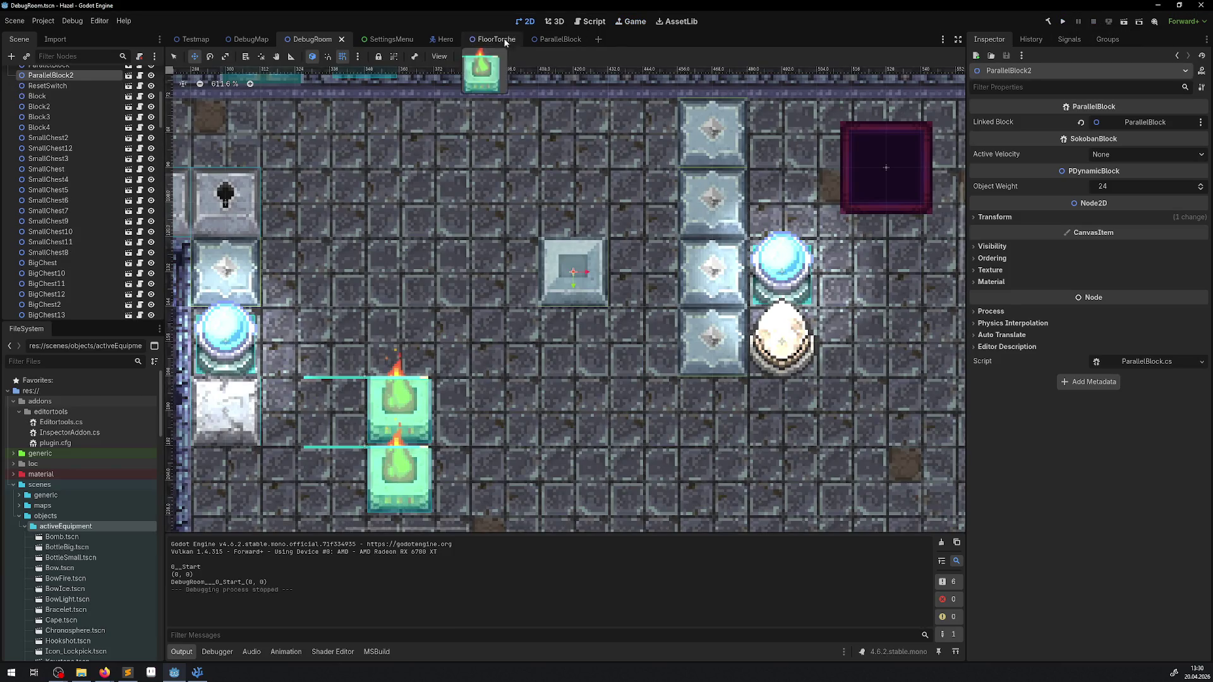
left_click(444, 40)
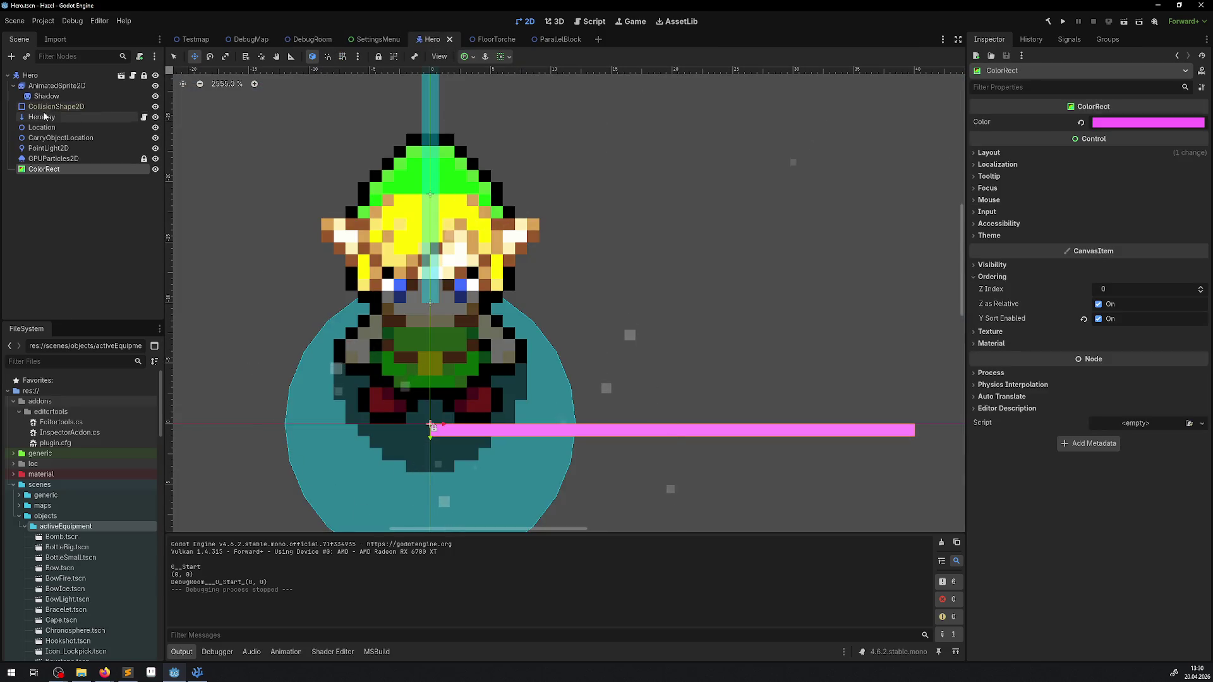
Set the CollisionShape2D radius to 8 px, move it up to y -2, save, and run.
left_click(56, 106)
scroll("down", 3)
left_click(1115, 138)
type("8")
key("Return")
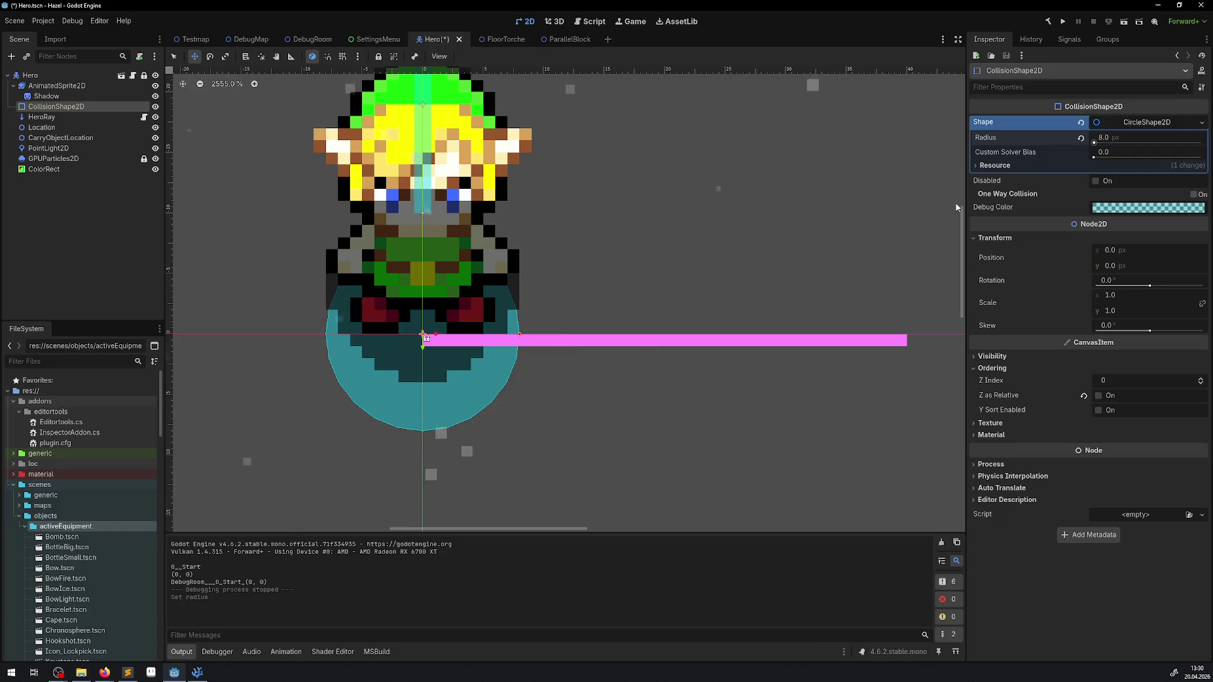
left_click_drag(422, 319, 420, 308)
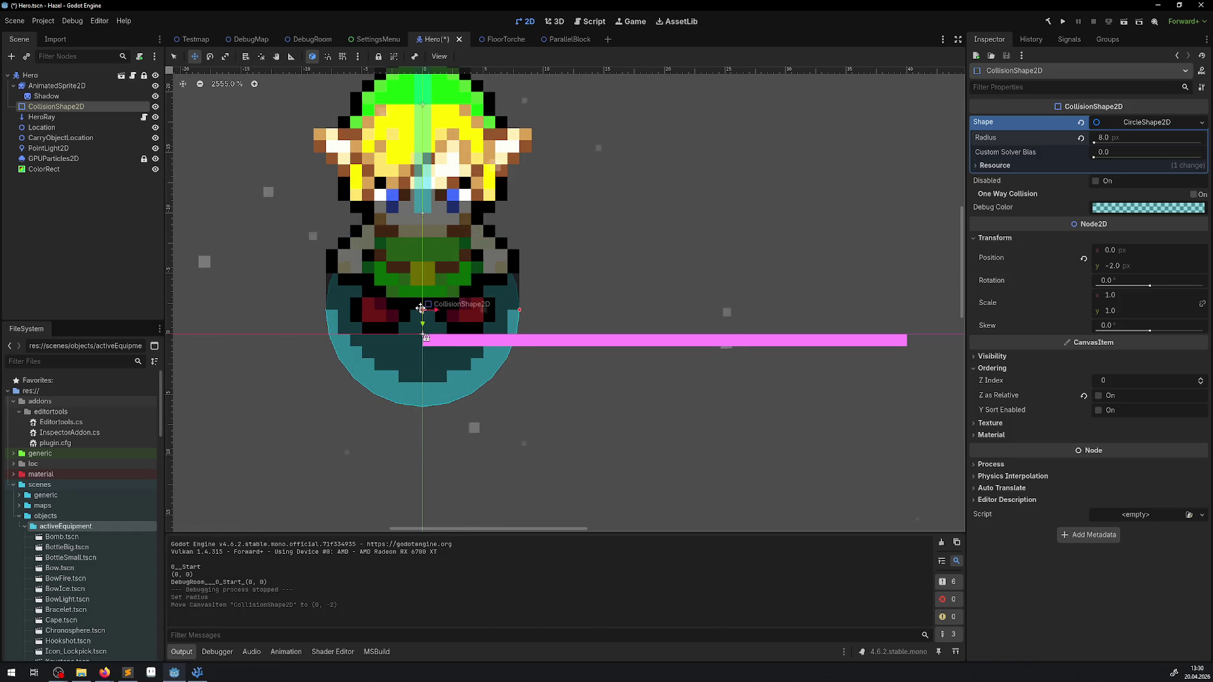
key("ctrl+s")
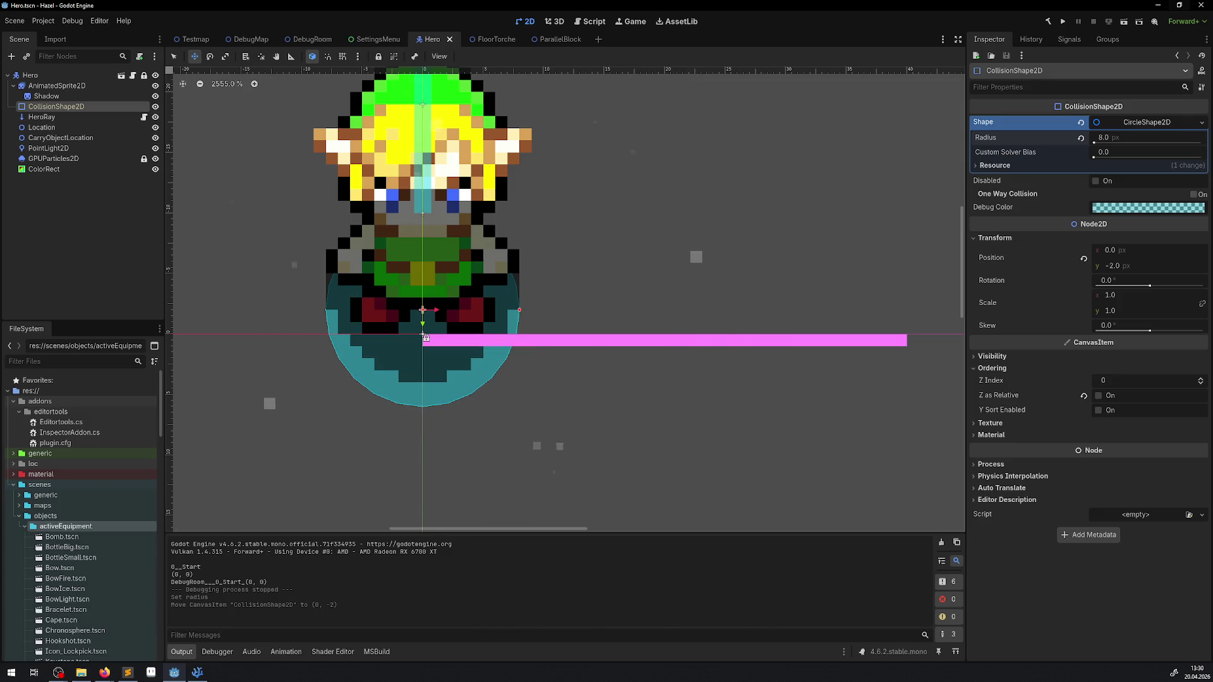
left_click(1064, 20)
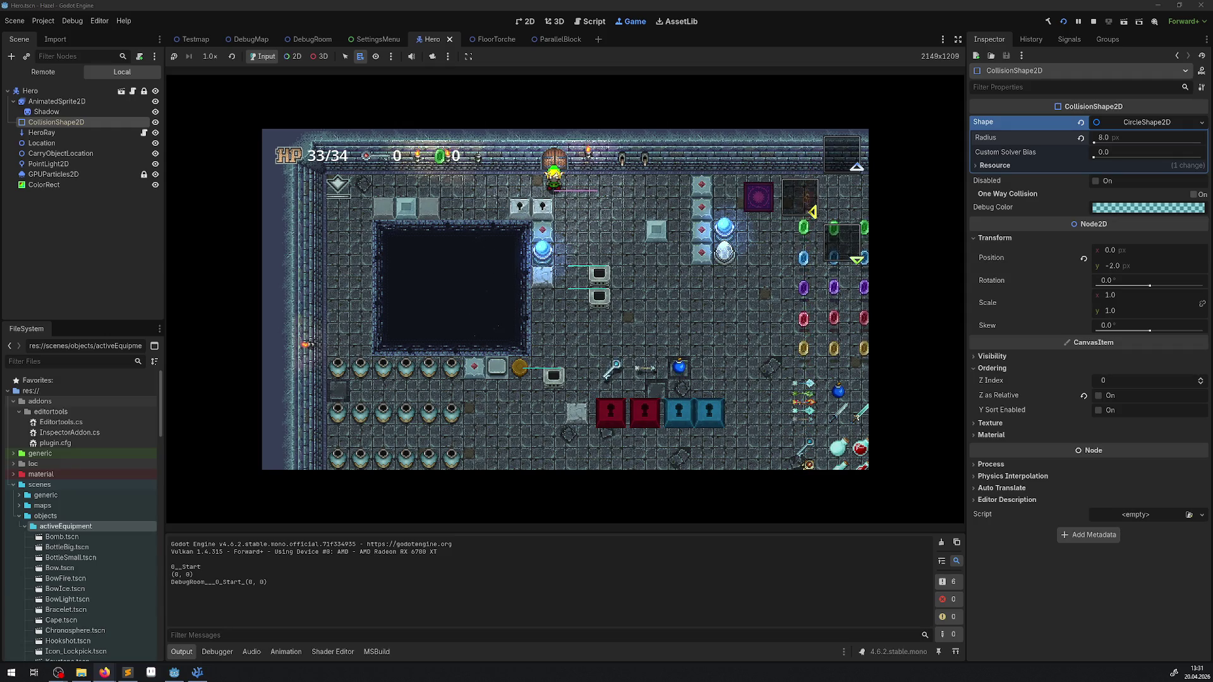
Switch from the running game to the browser showing Google image results for 'windspiel'.
key("alt+Tab")
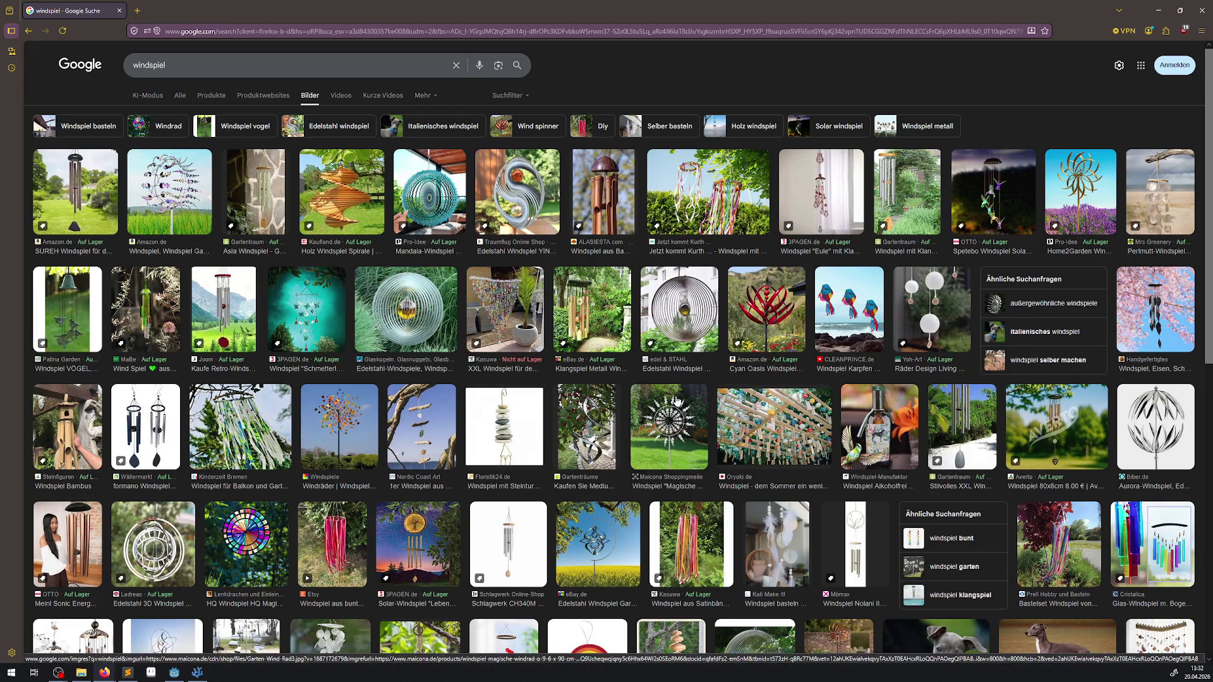
Scroll through the 'windspiel' image results, then close the browser window.
scroll("down", 3)
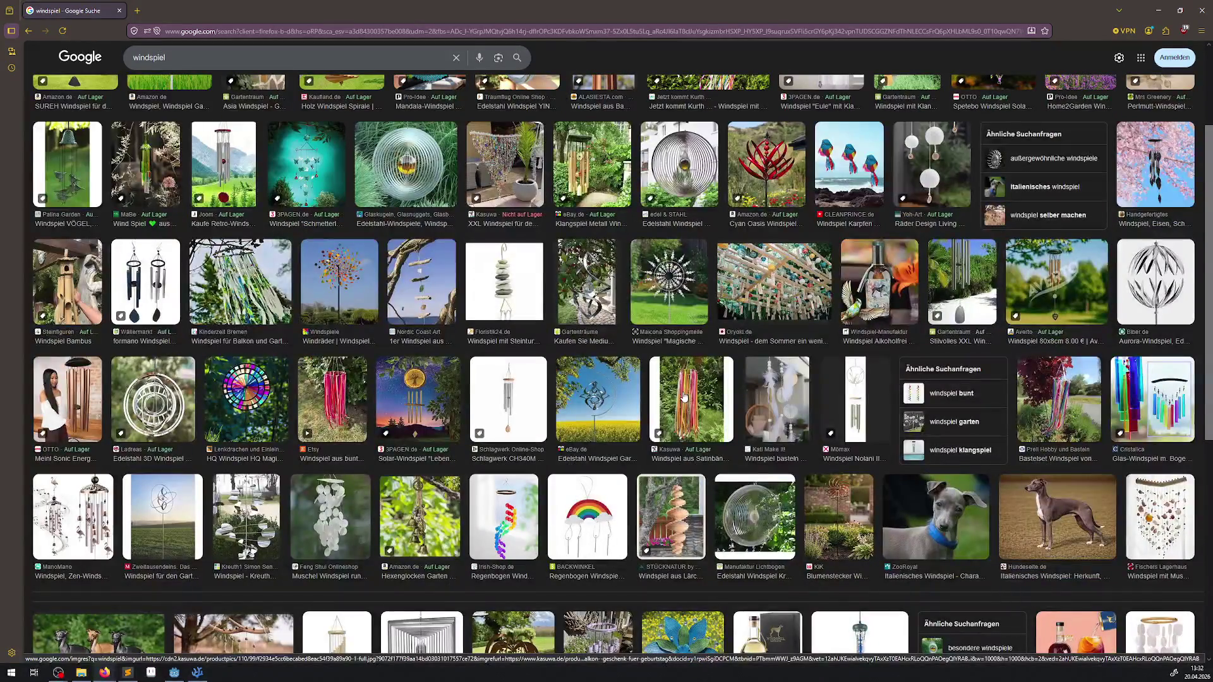
scroll("up", 3)
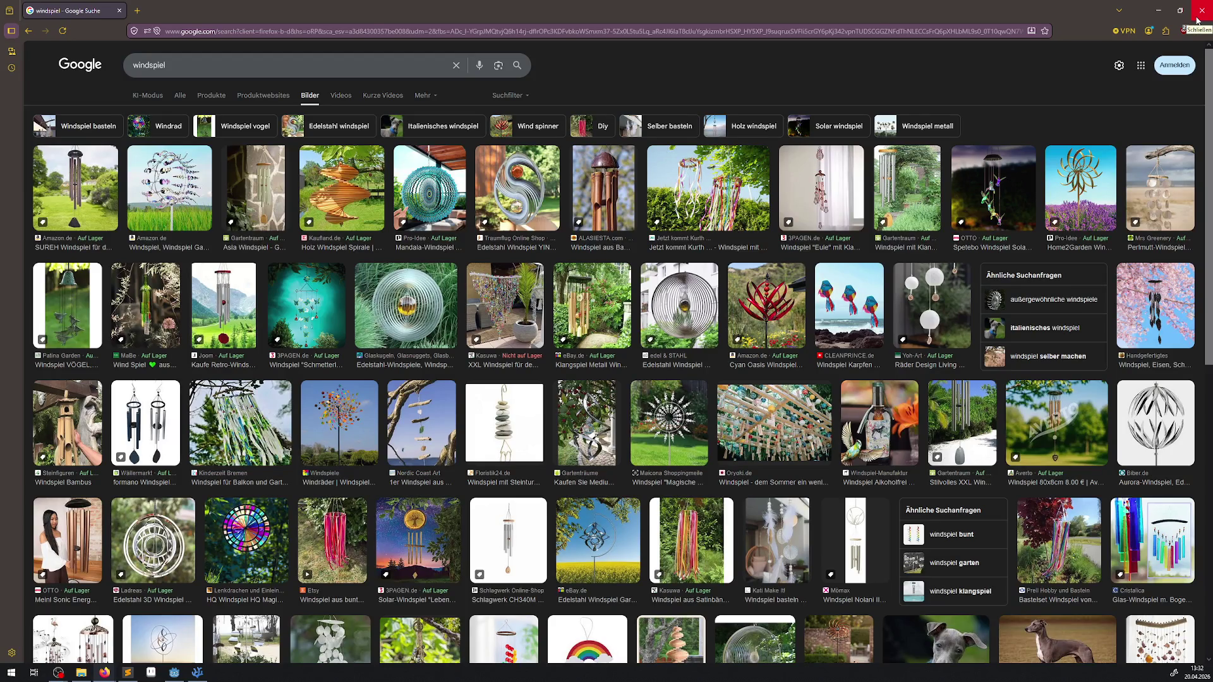
left_click(1197, 21)
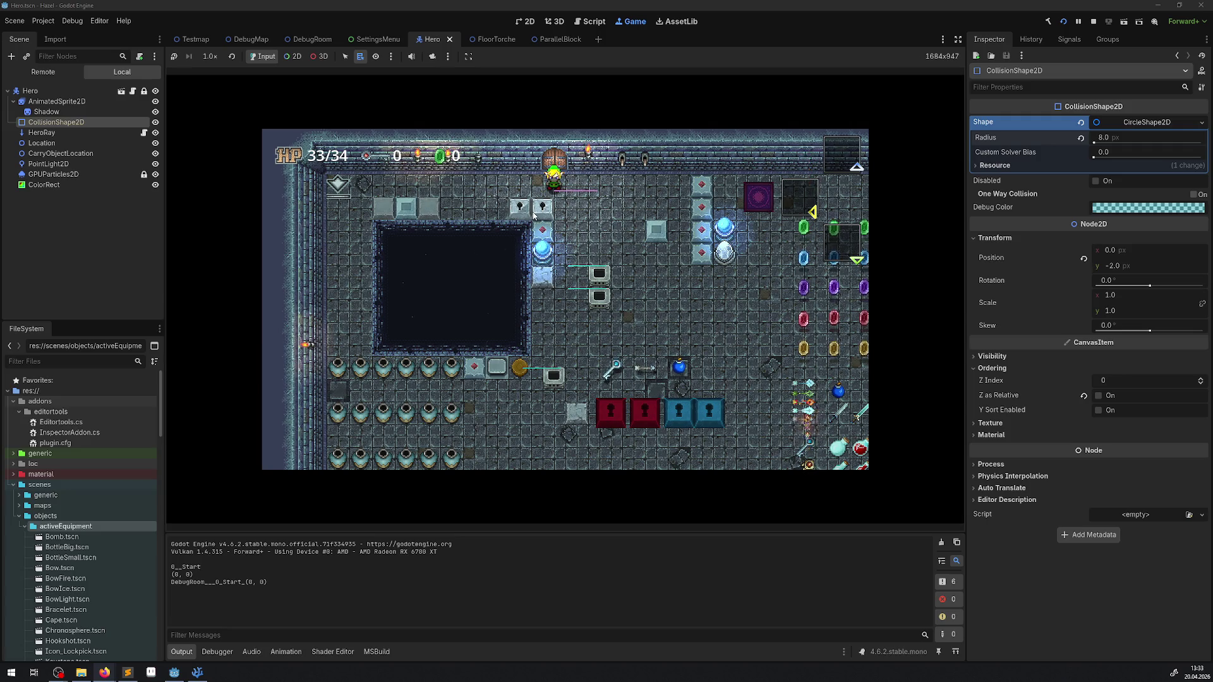
Walk the hero down, right and up against a block to test collision, then stop the game.
key("Down")
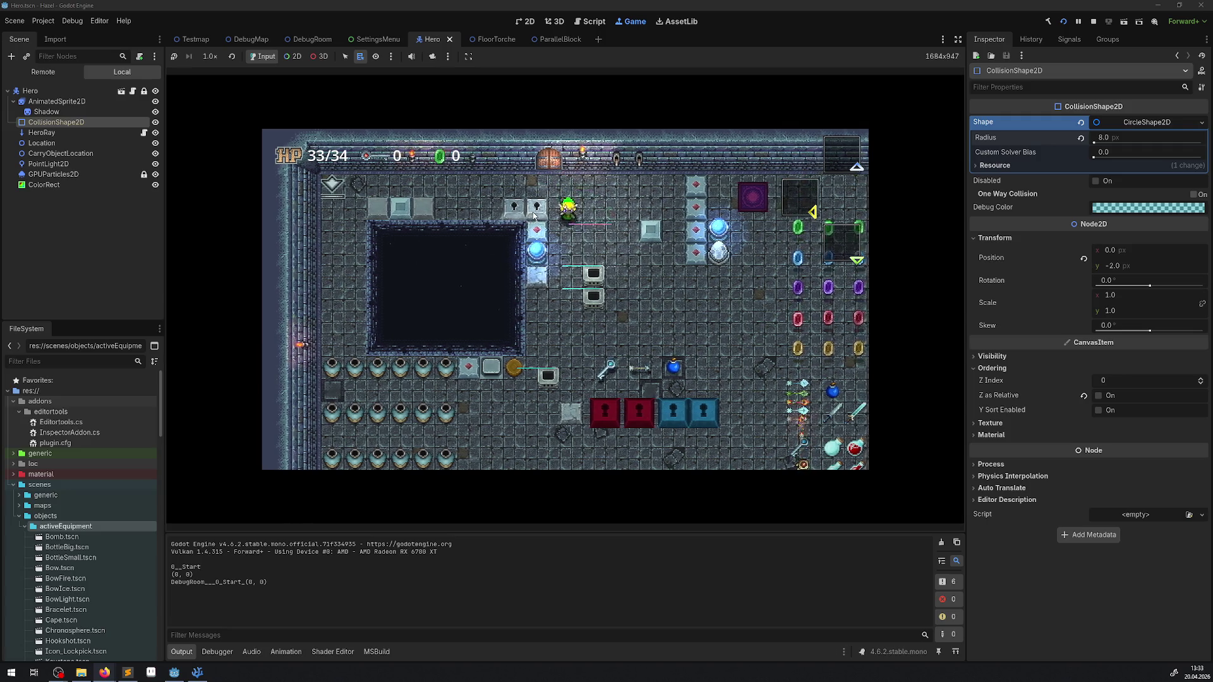
key("Right")
key("Up")
key("Right")
key("Right")
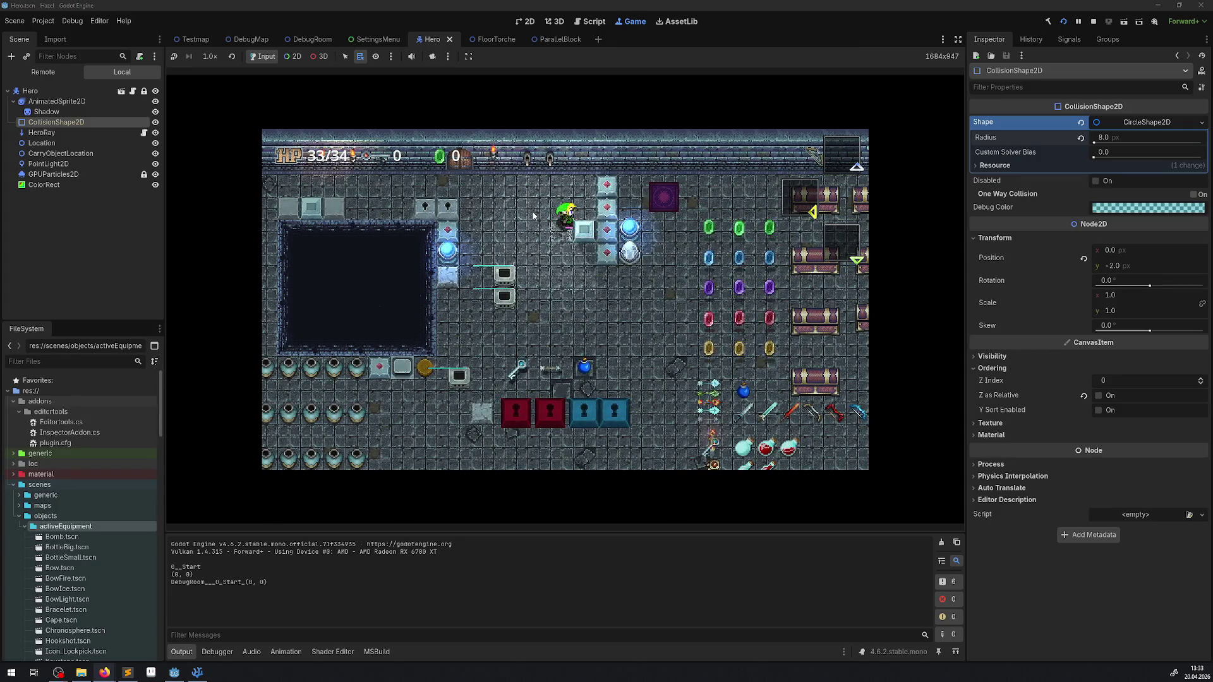
key("Down")
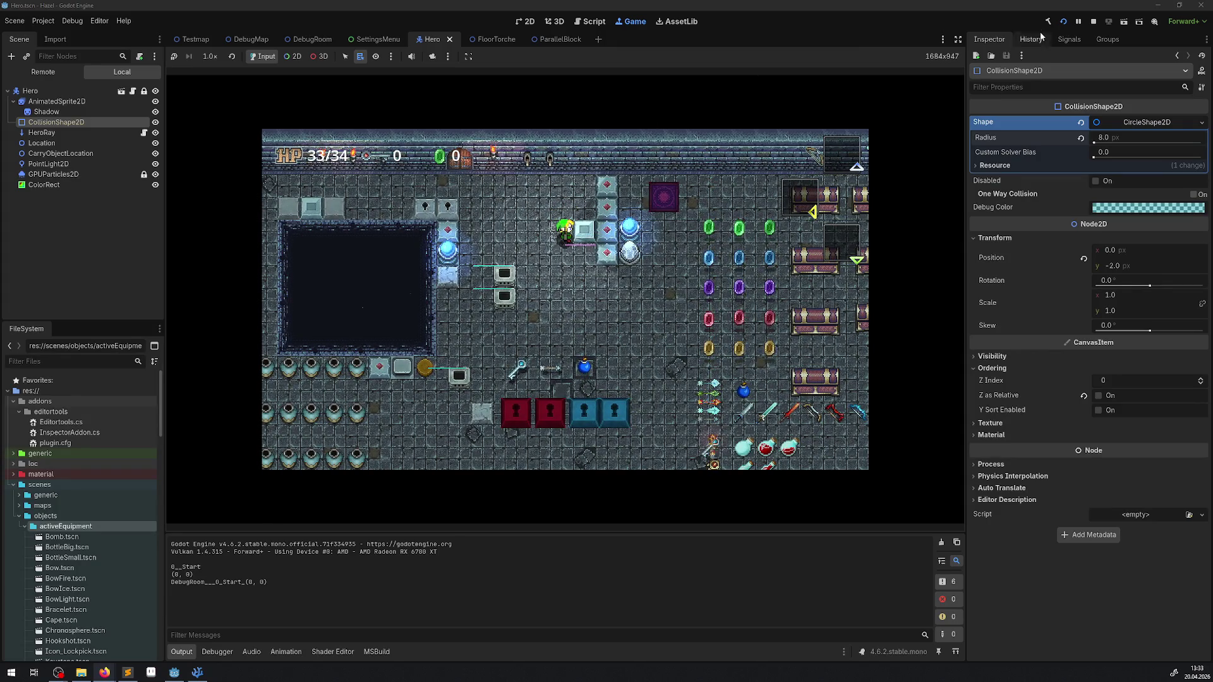
left_click(1093, 21)
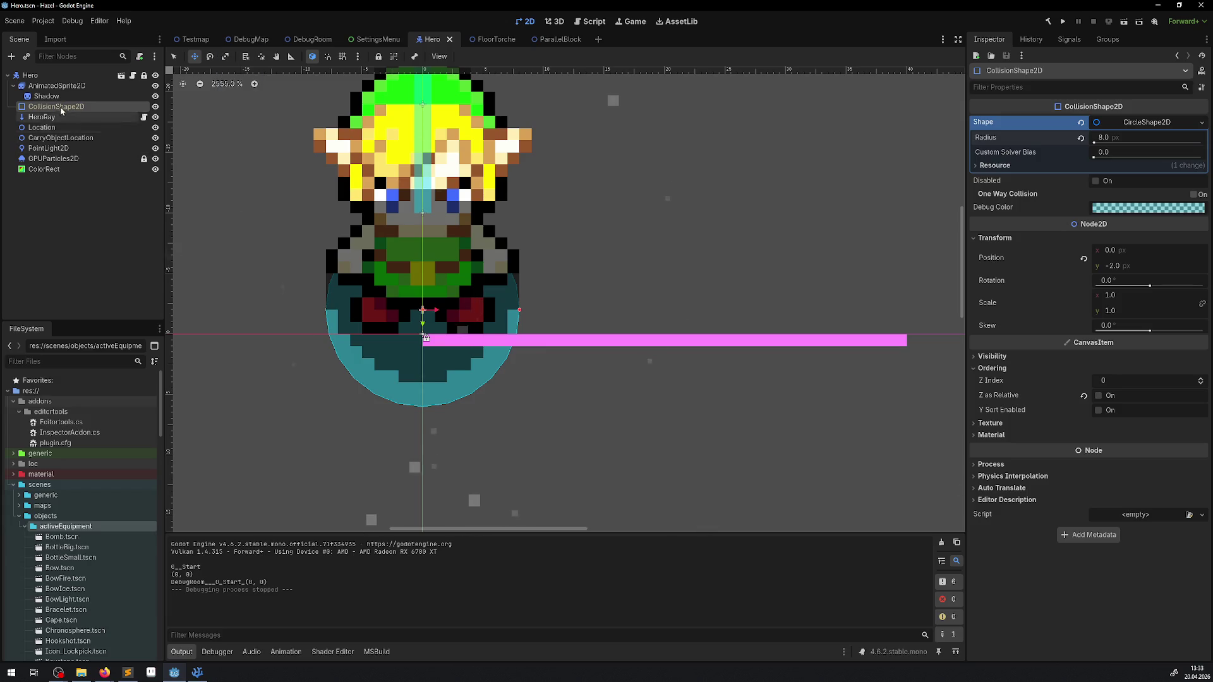
Uncheck Y Sort Enabled on AnimatedSprite2D, save Hero.tscn, and run the project.
left_click(52, 94)
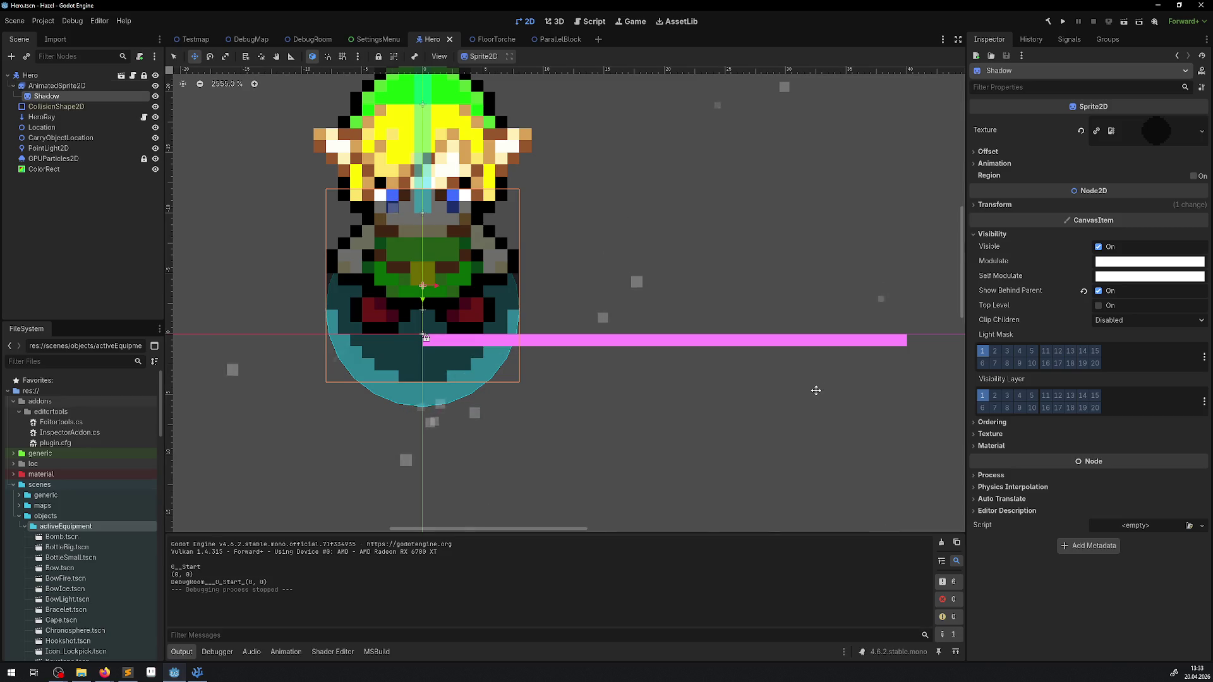
left_click(992, 421)
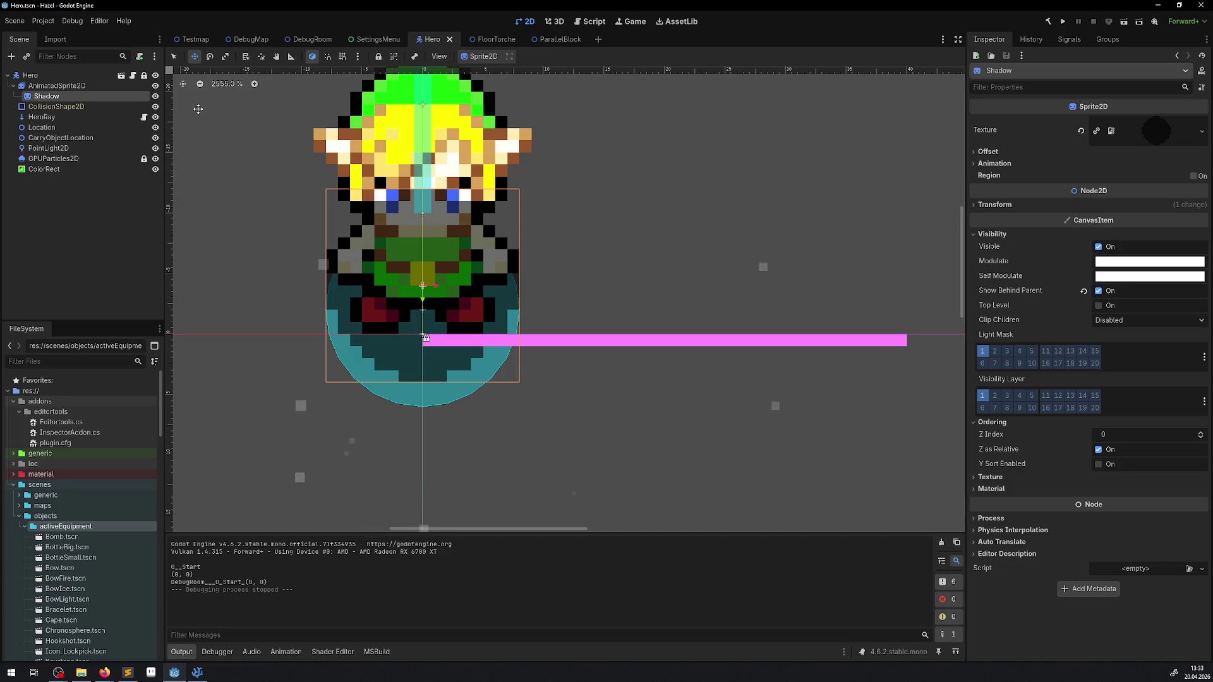
left_click(56, 85)
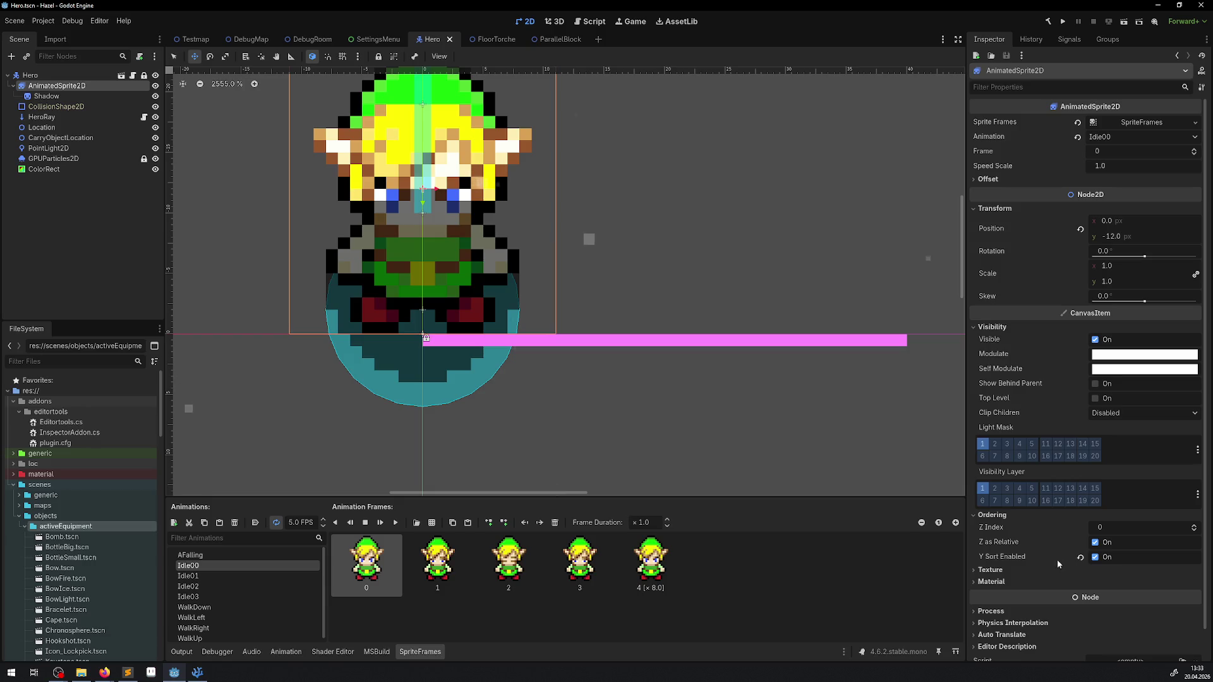
left_click(1096, 557)
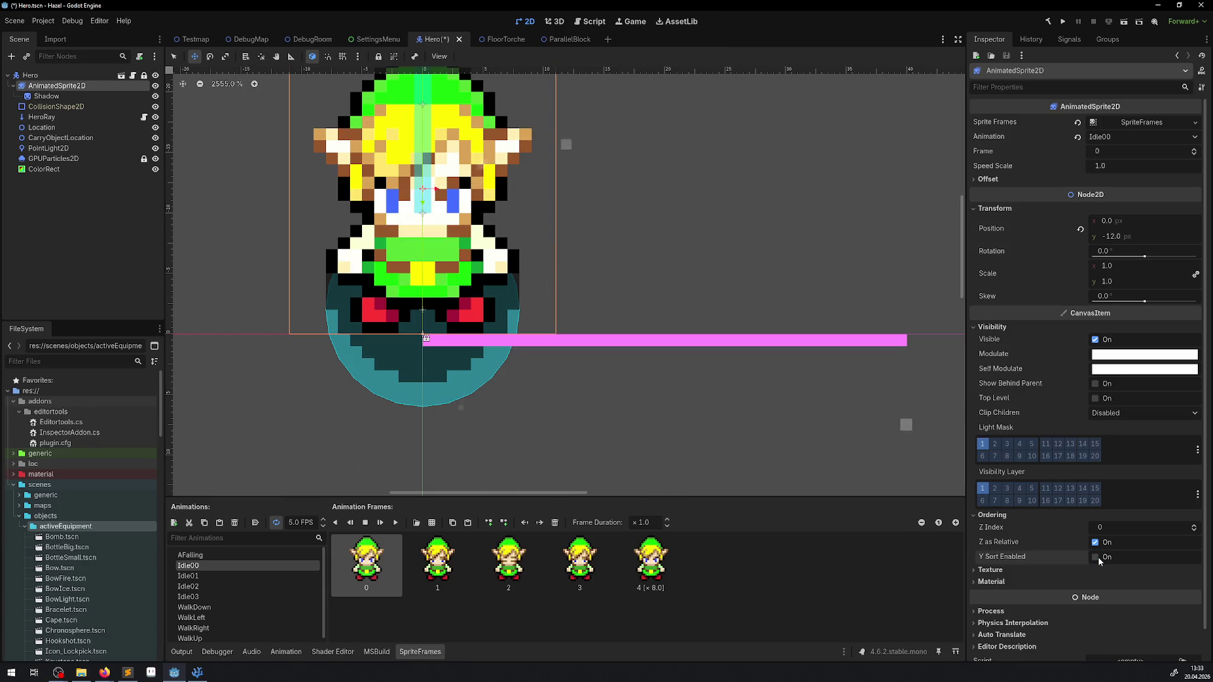
key("ctrl+s")
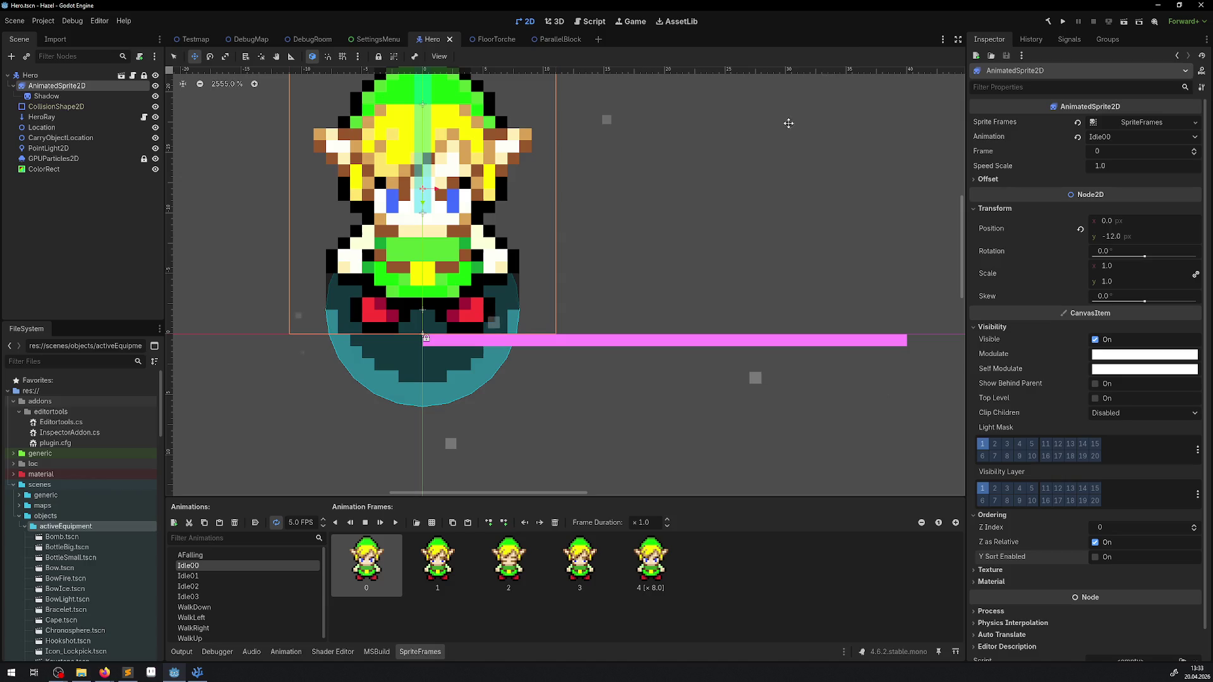
left_click(1063, 21)
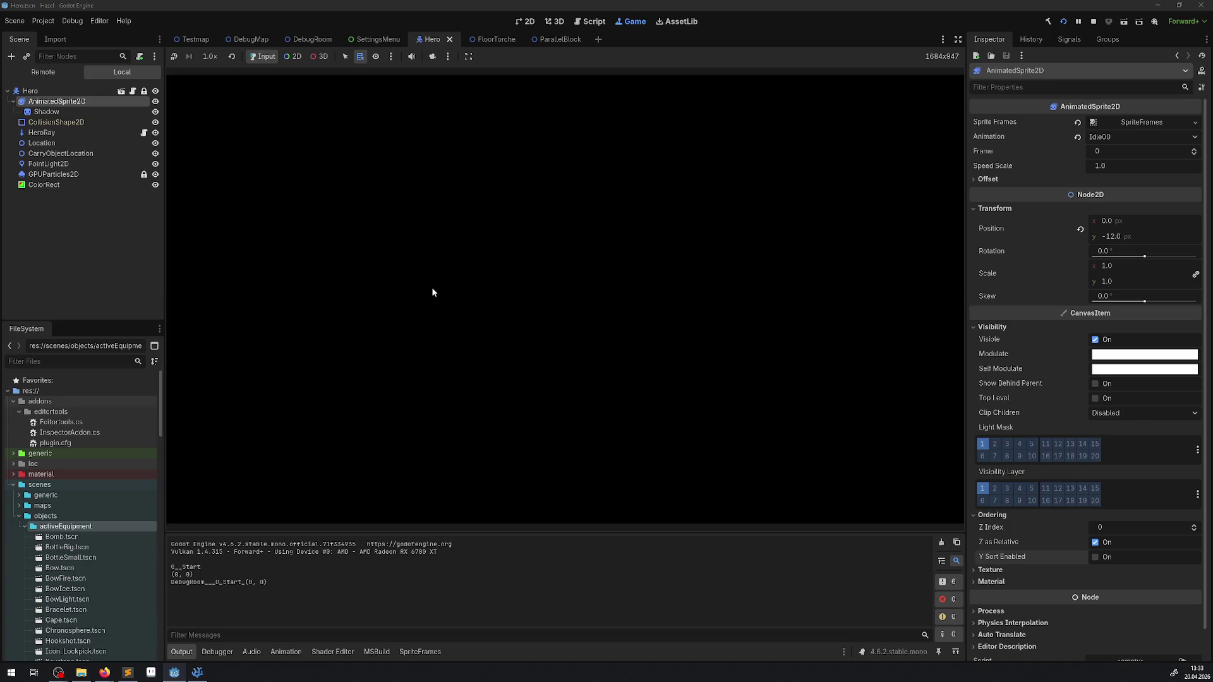
Walk the hero back and forth beside the blocks, then select the remote CollisionShape2D.
key("Down")
key("Right")
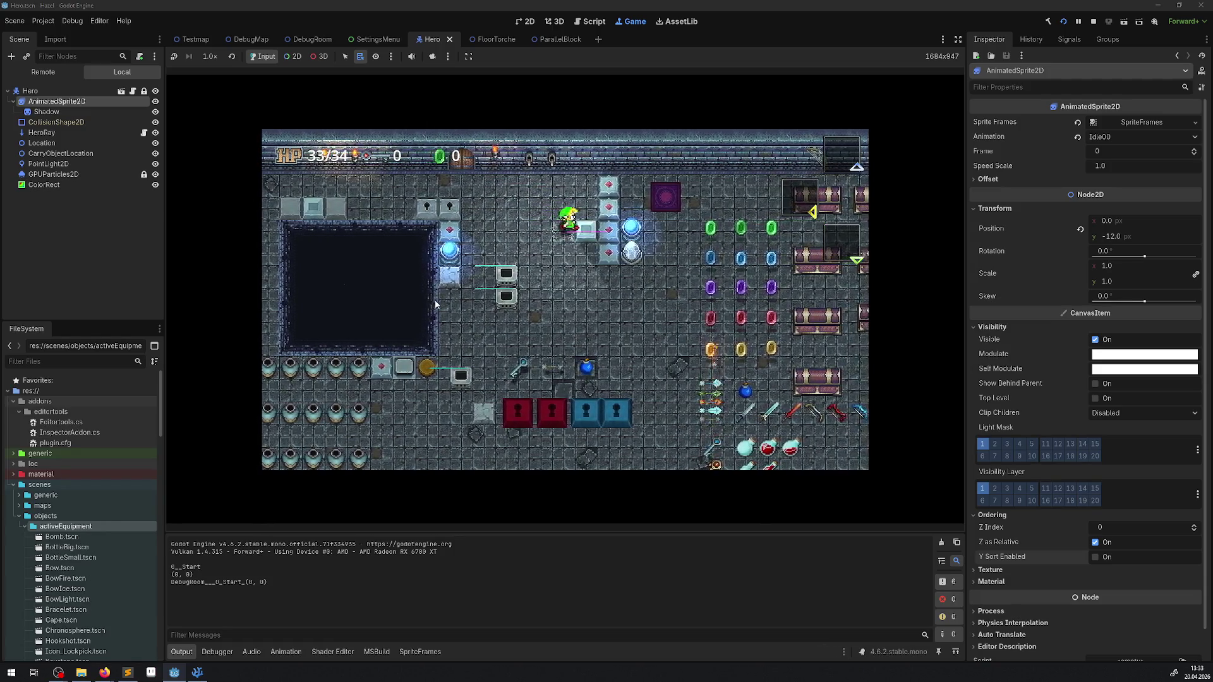
key("Left")
key("Down")
key("Right")
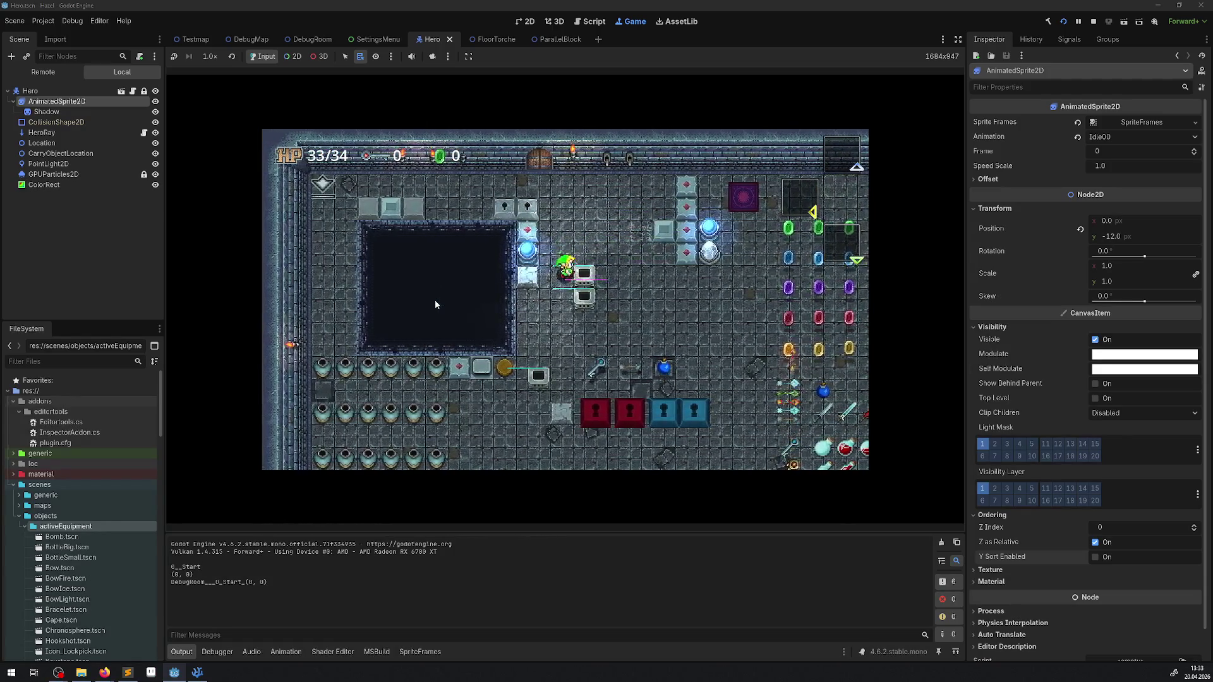
key("Up")
key("Left")
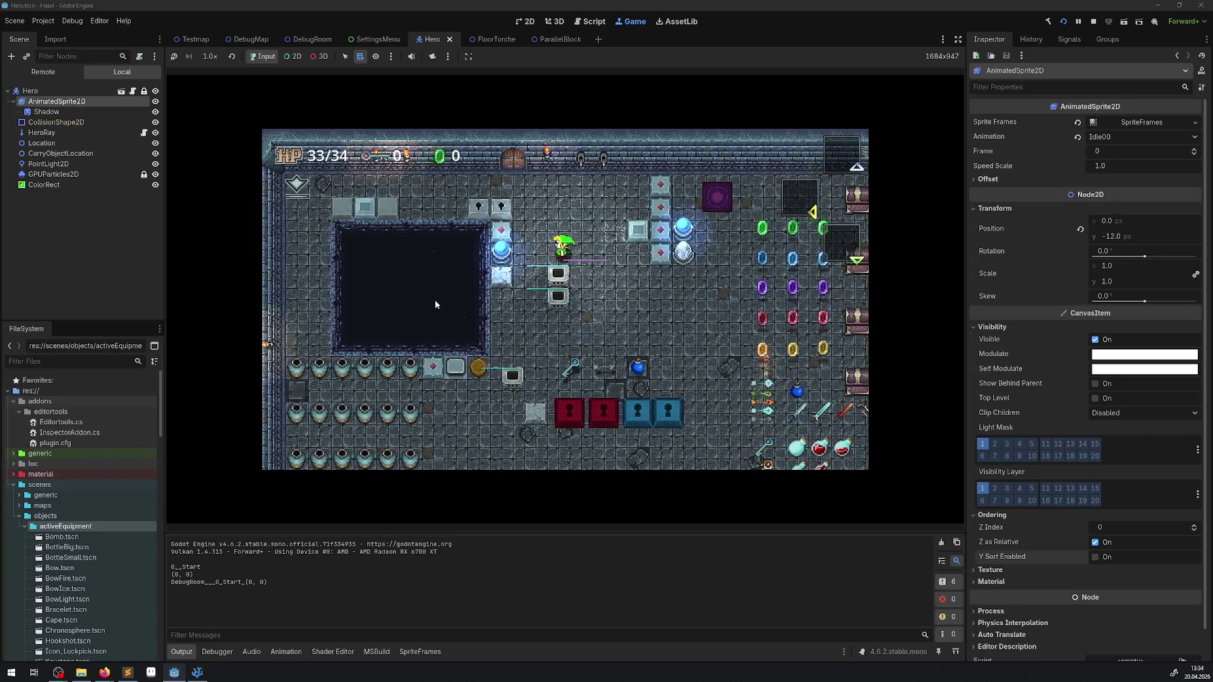
key("Down")
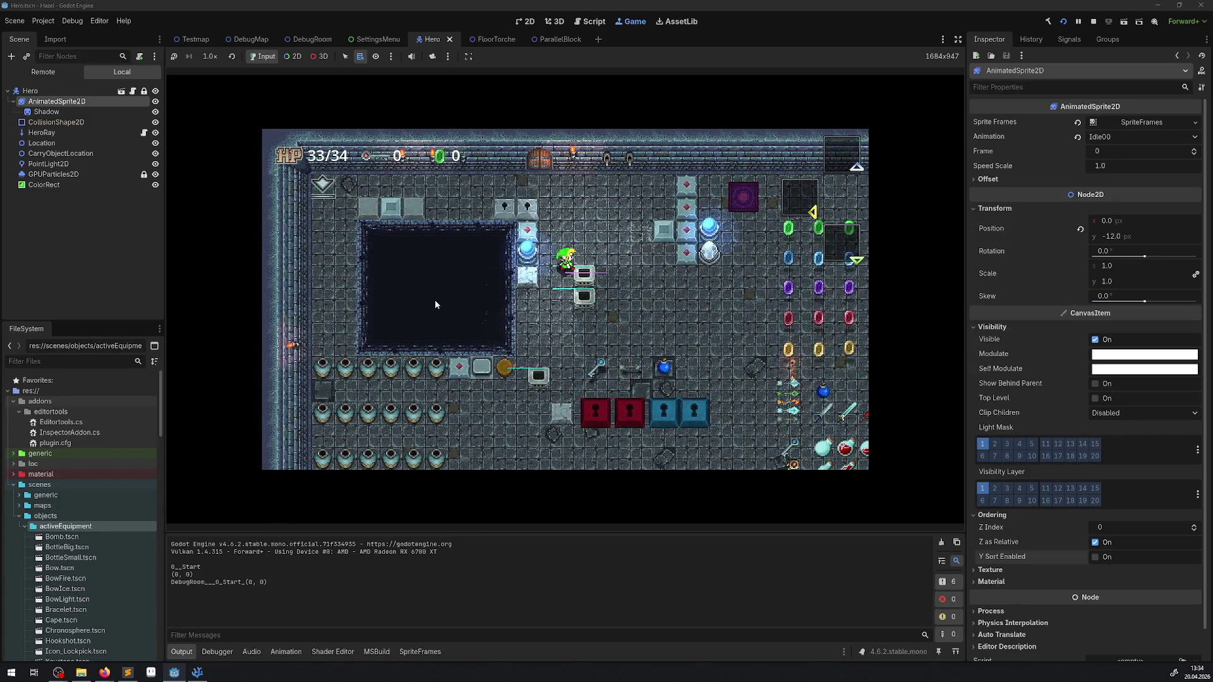
key("Right")
key("Up")
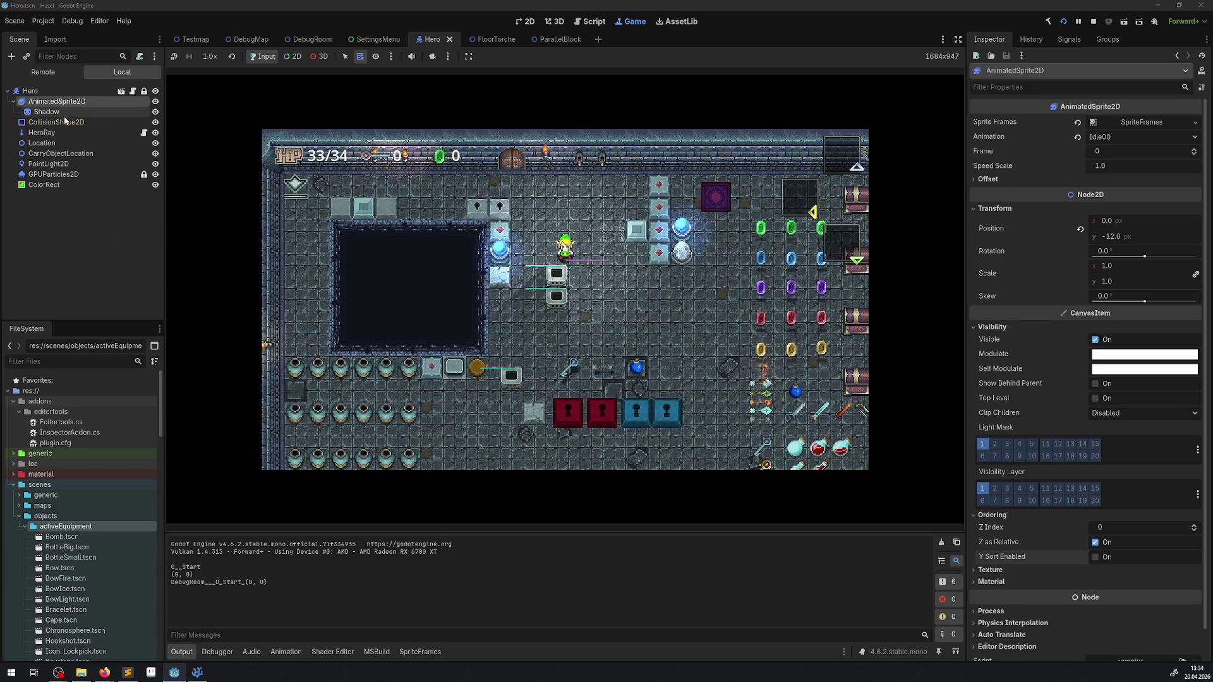
left_click(63, 121)
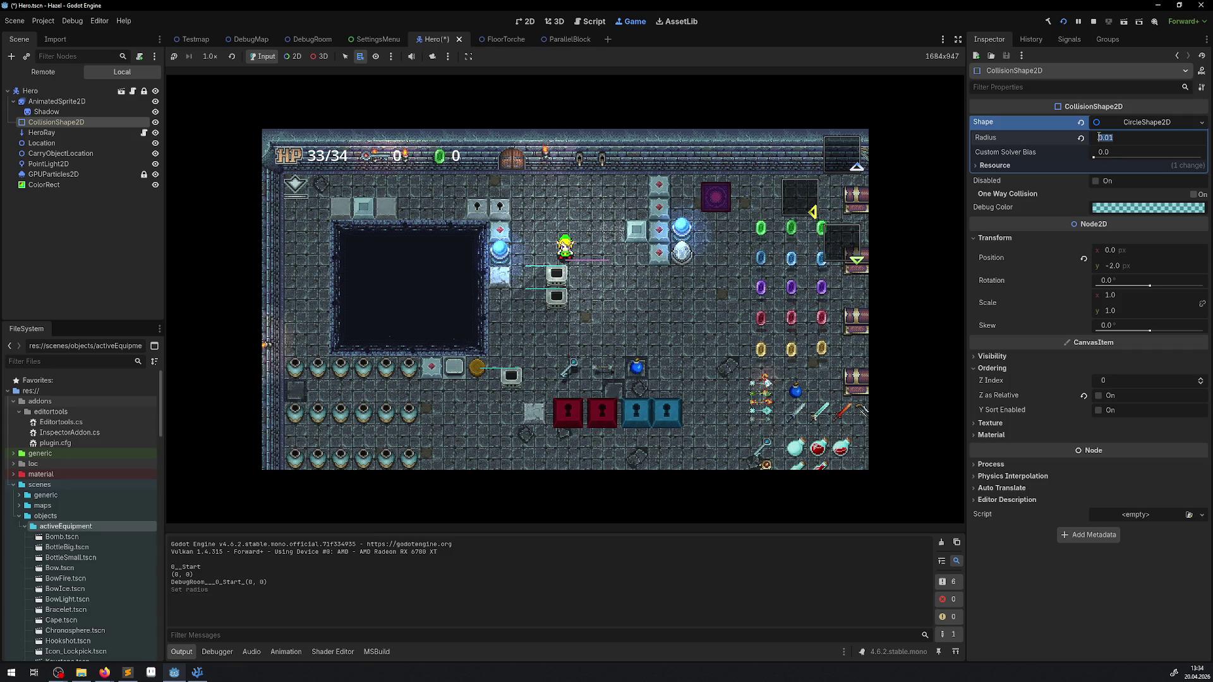
While walking the hero, change the collision radius through 1, 2 and 3 px, then stop the game.
left_click(644, 278)
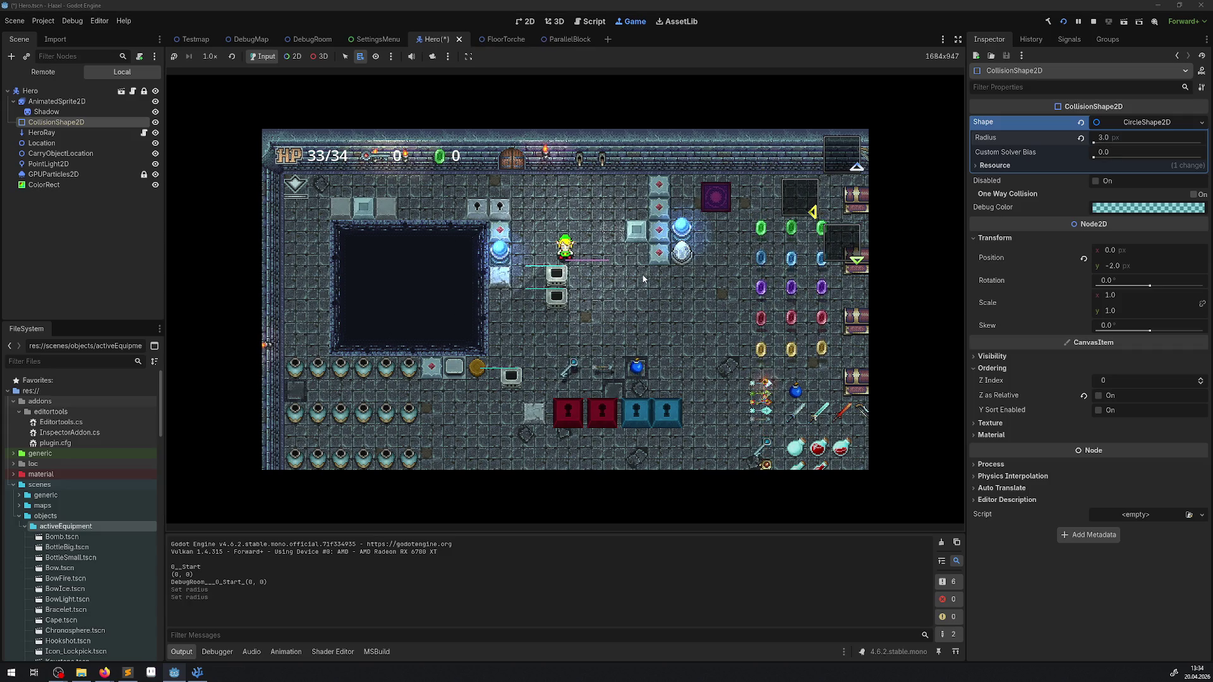
key("Left")
key("Right")
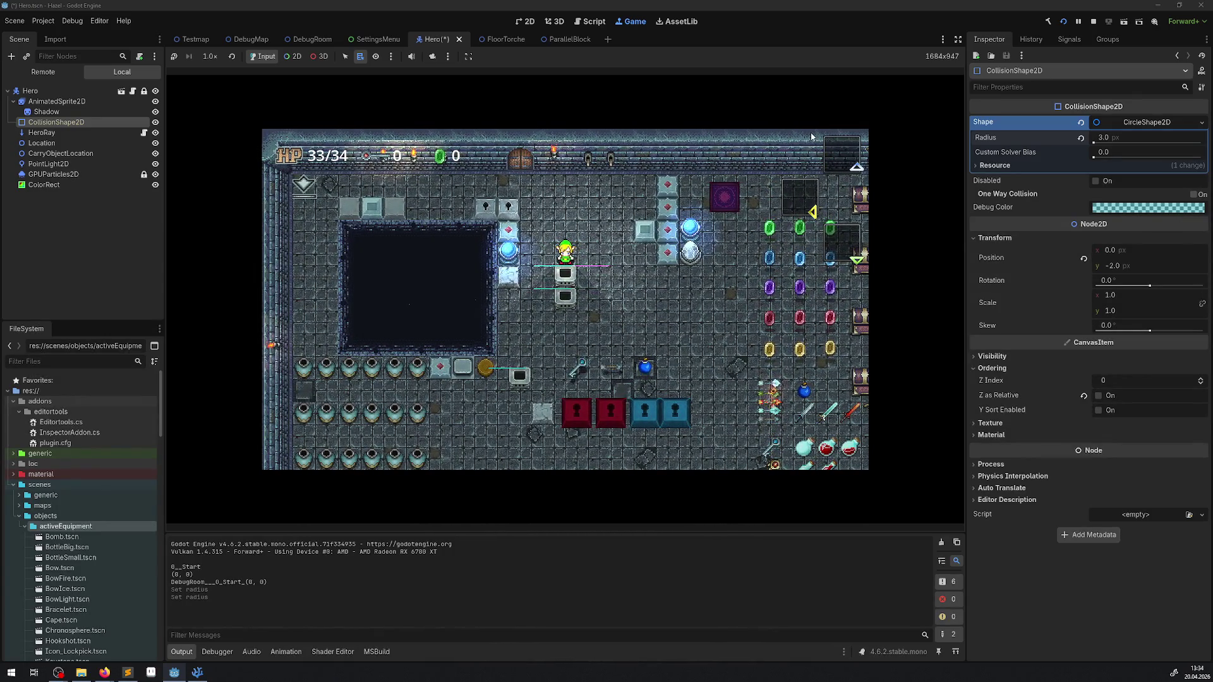
left_click(1121, 141)
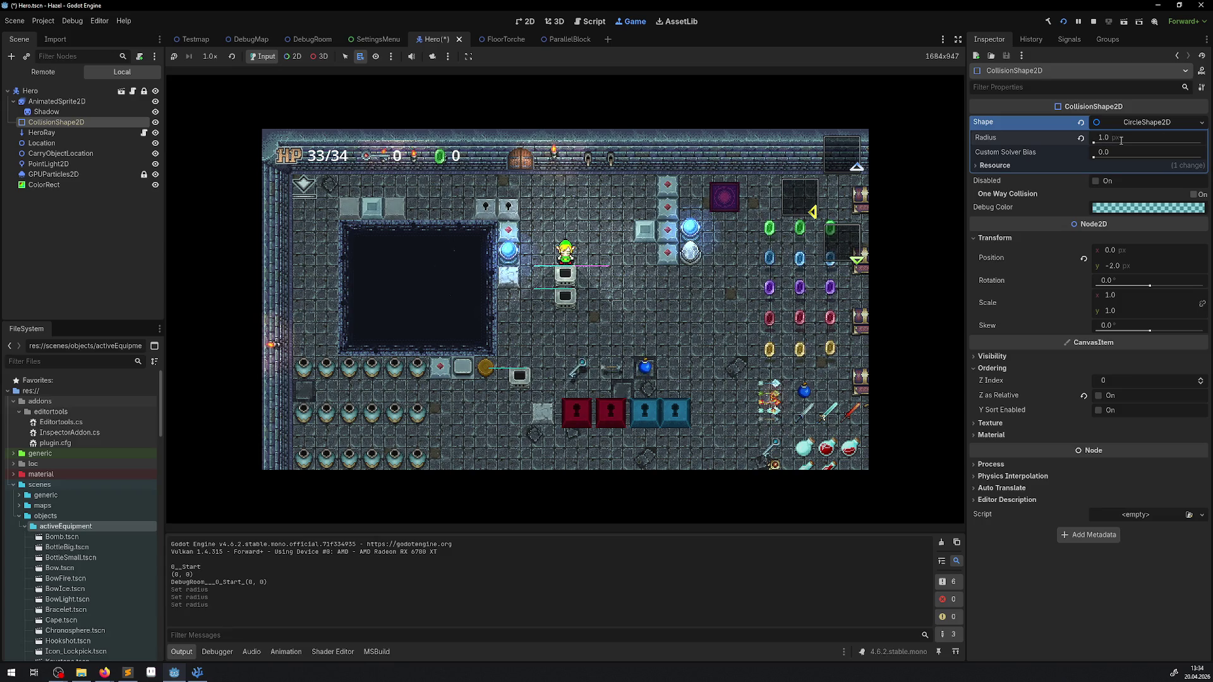
left_click(629, 237)
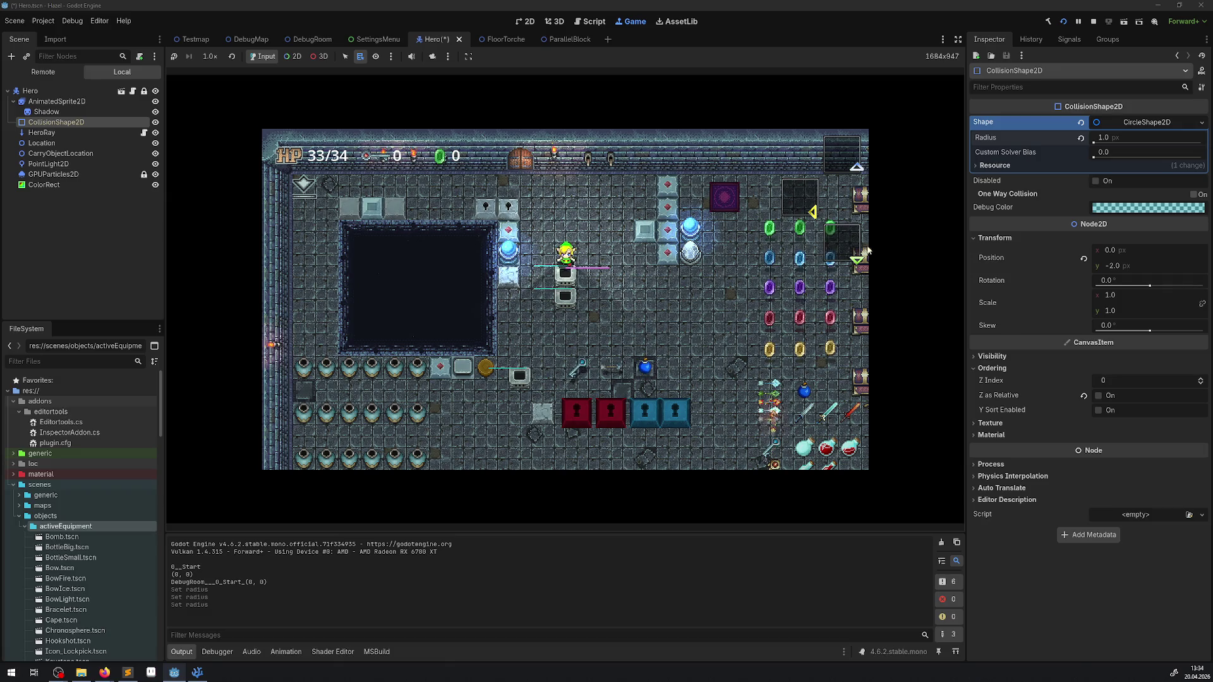
left_click(1113, 137)
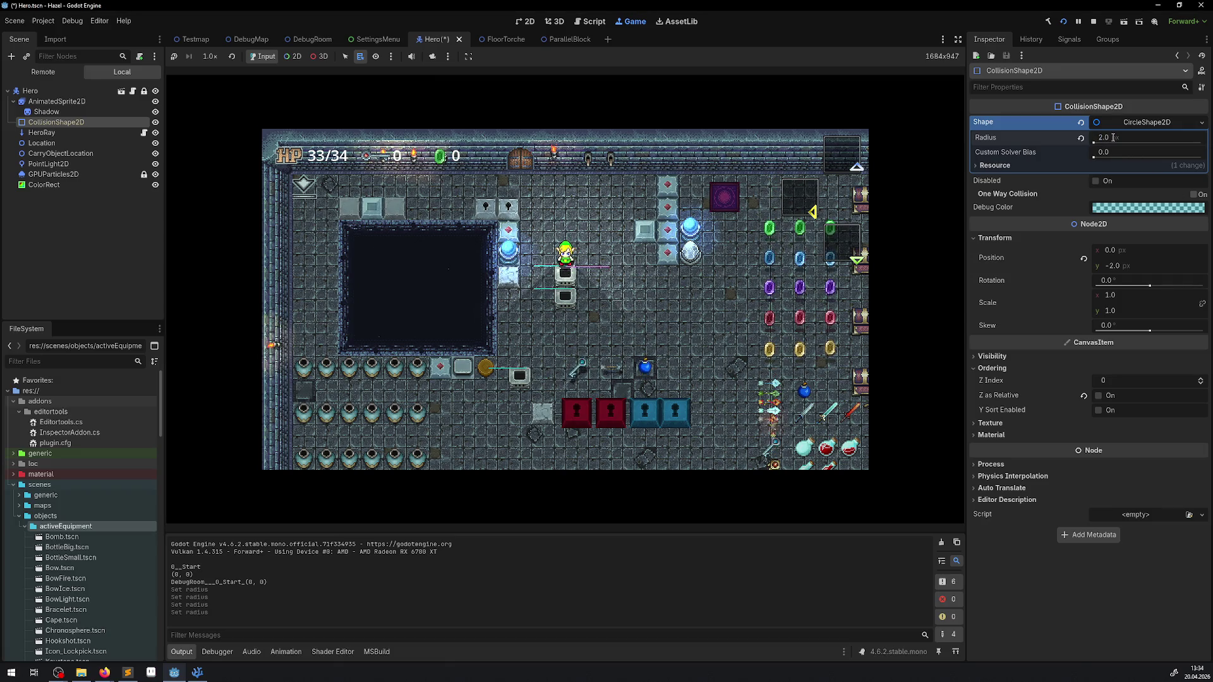
left_click(691, 253)
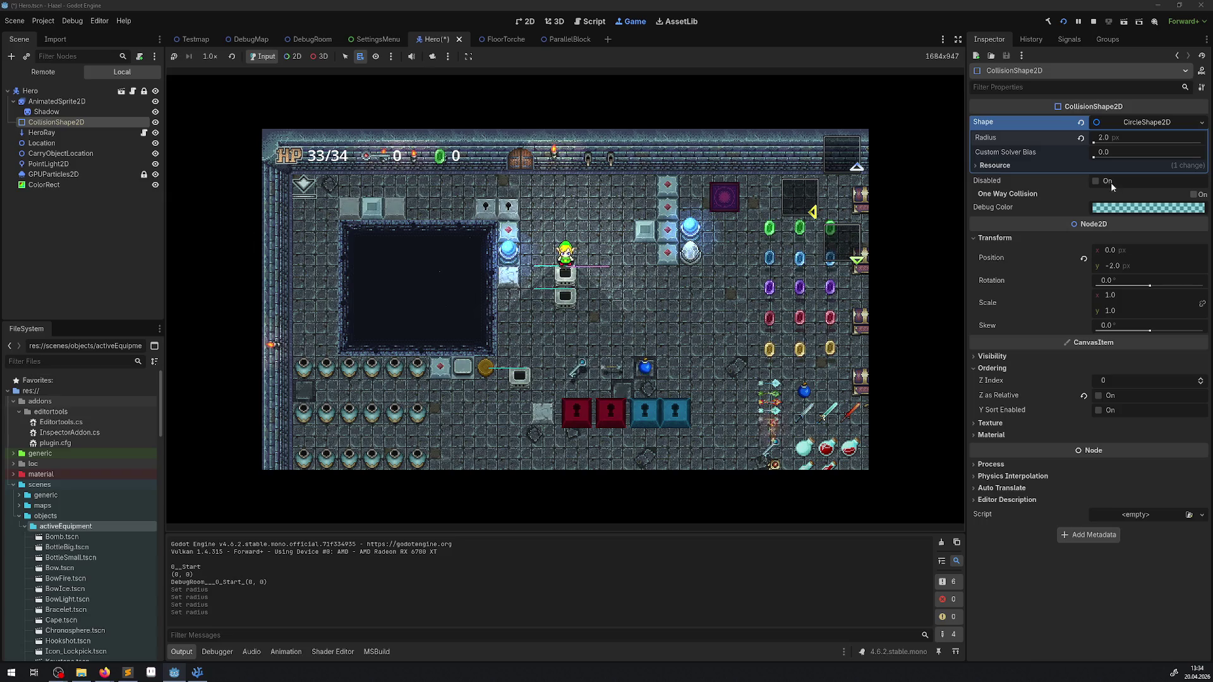
type("3")
key("Return")
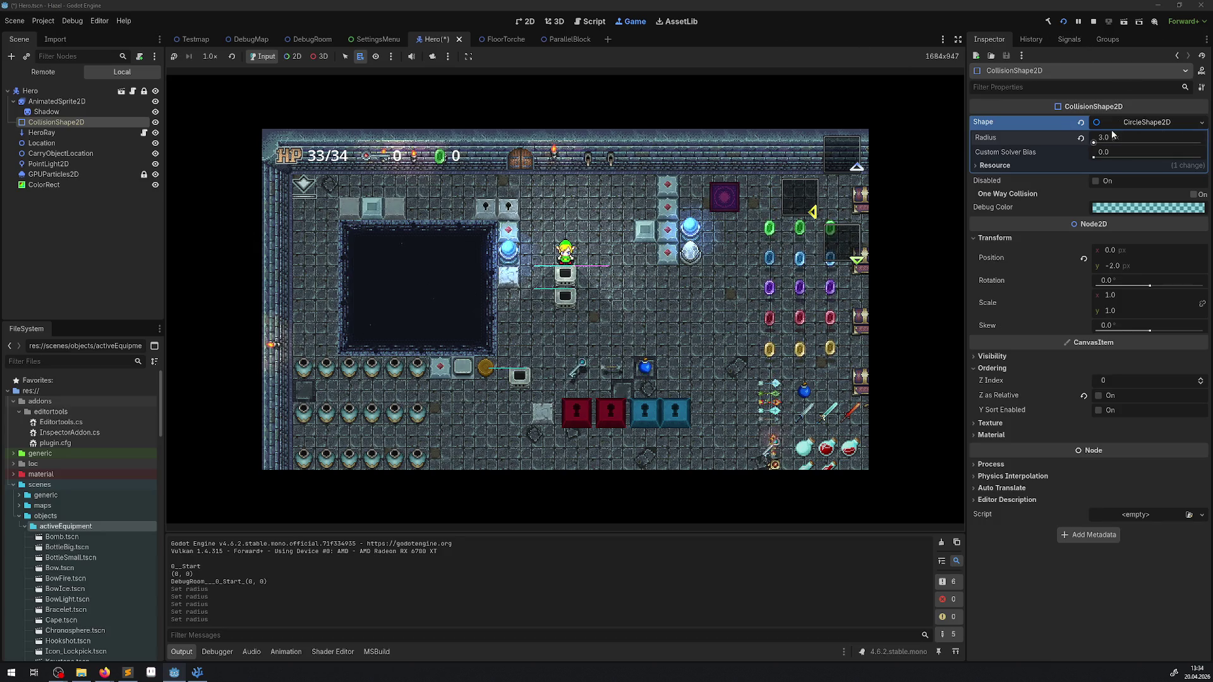
left_click(1093, 22)
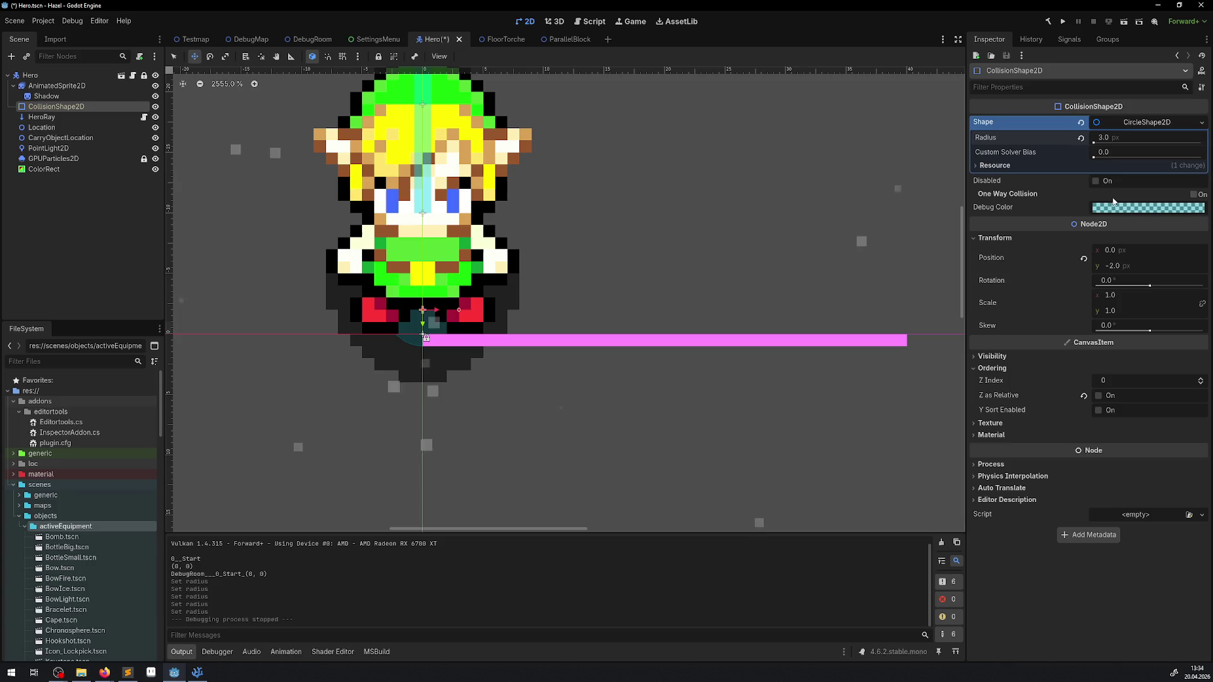
Try collision radii of 6 and 8 px and save the Hero scene.
left_click(1105, 139)
type("6")
key("Return")
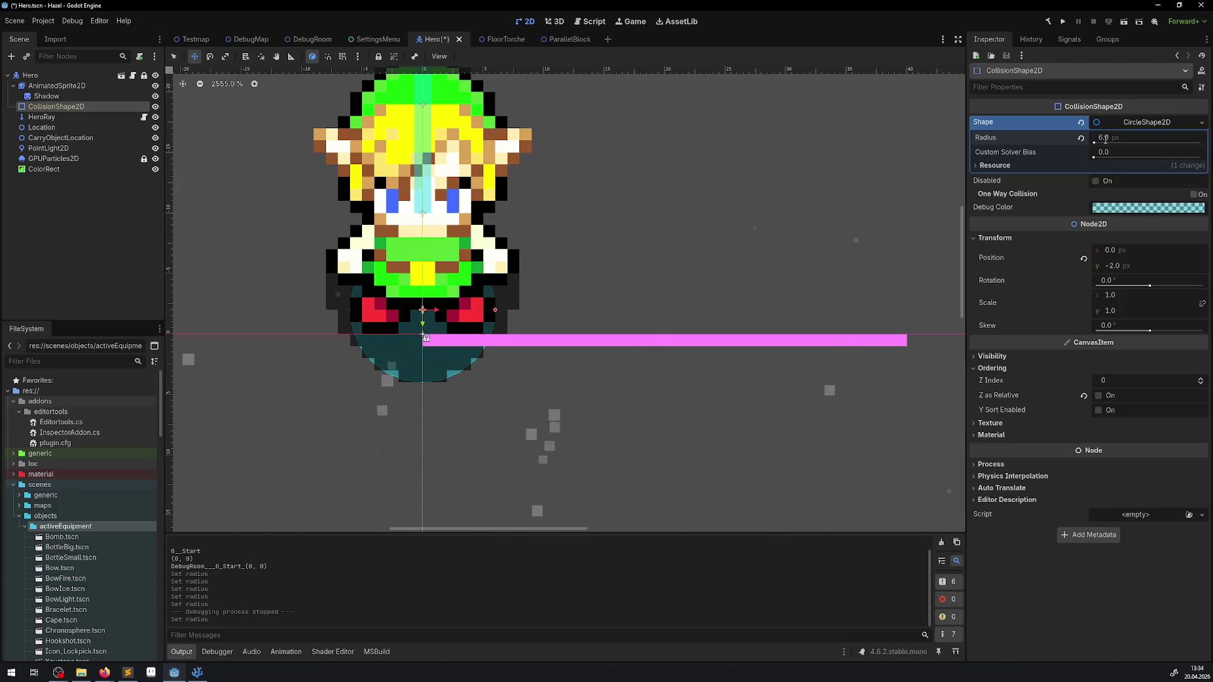
type("8")
key("Return")
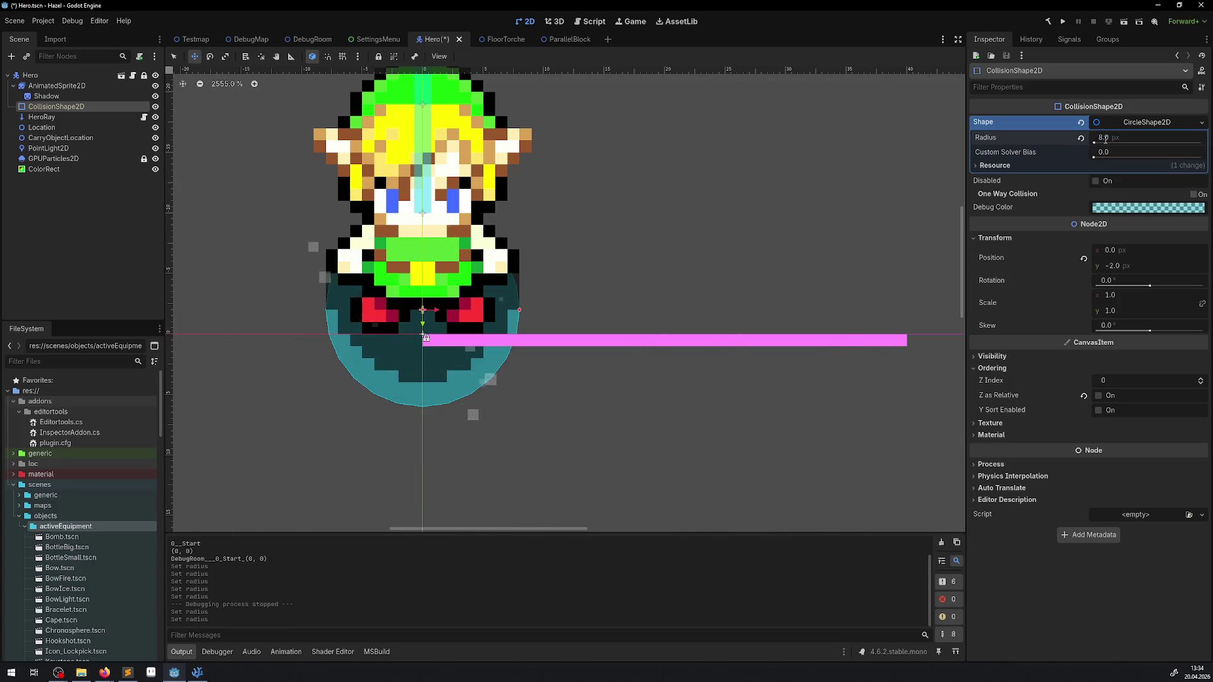
key("ctrl+s")
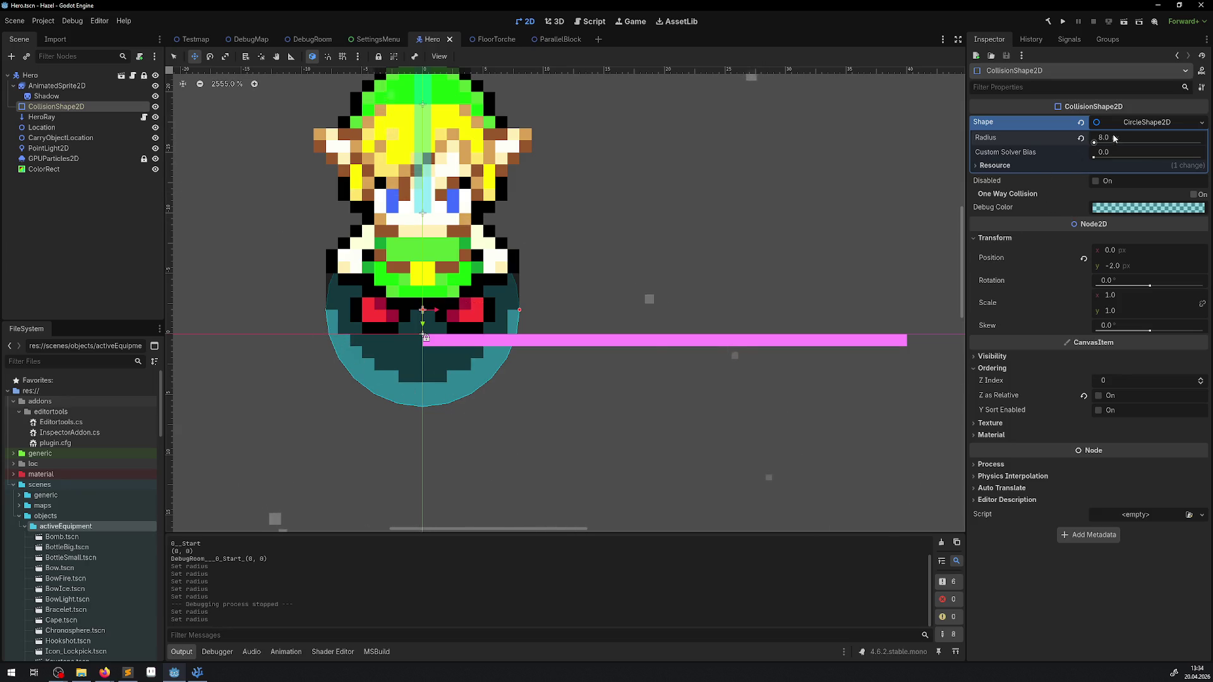
type("6")
Settle on a 7 px collision radius and save Hero.tscn again.
key("Return")
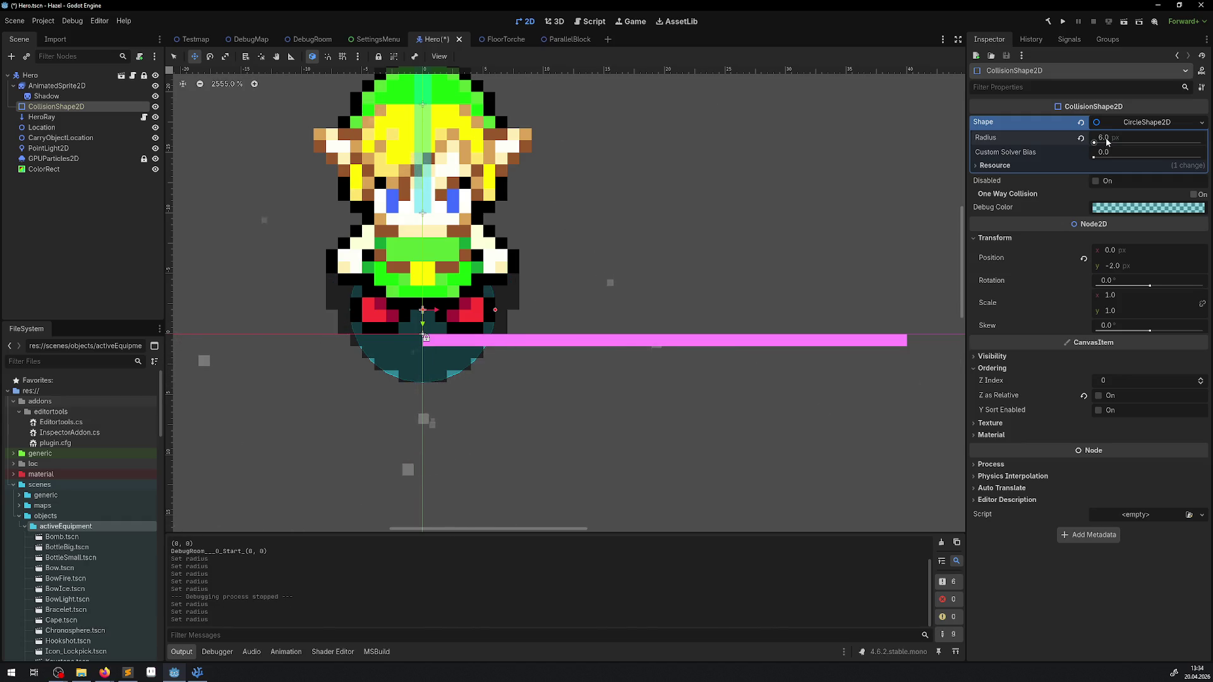
type("7")
key("Return")
key("ctrl+s")
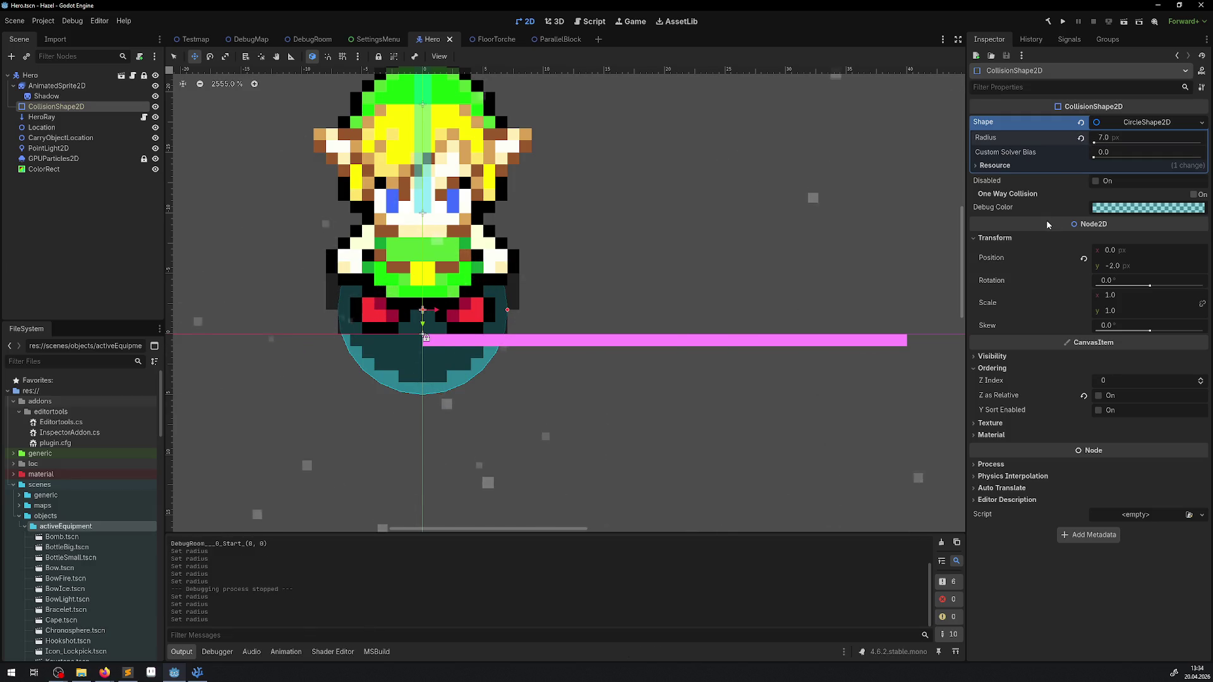
mouse_move(1046, 220)
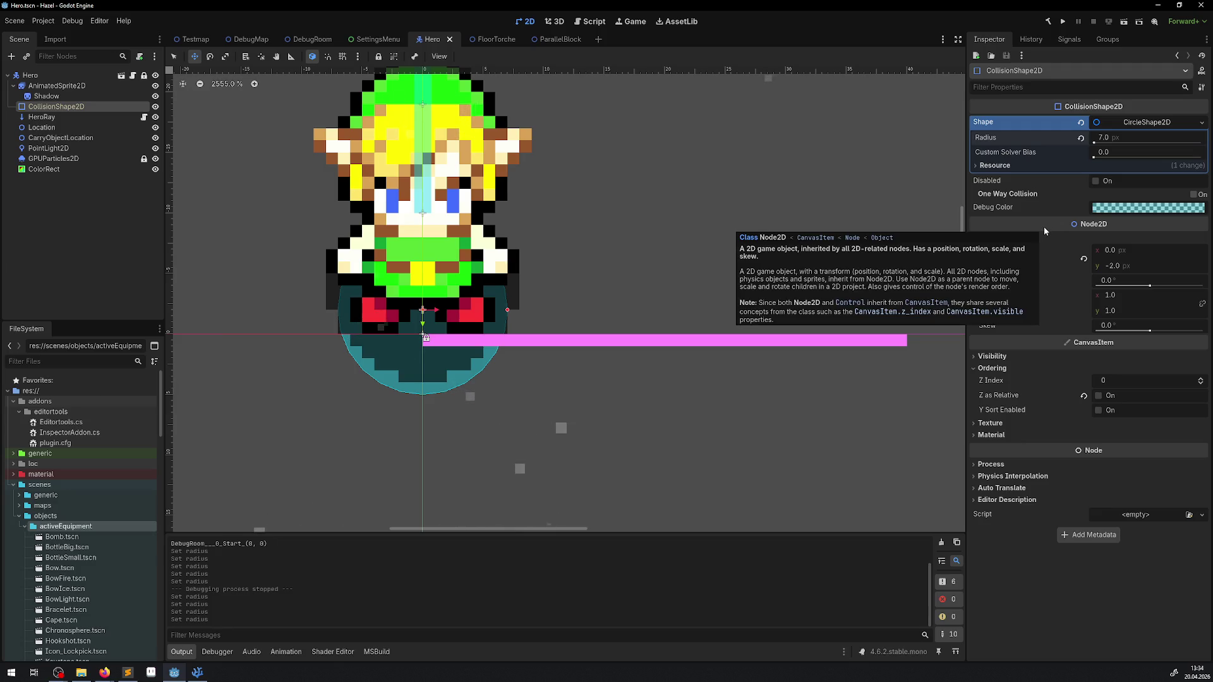
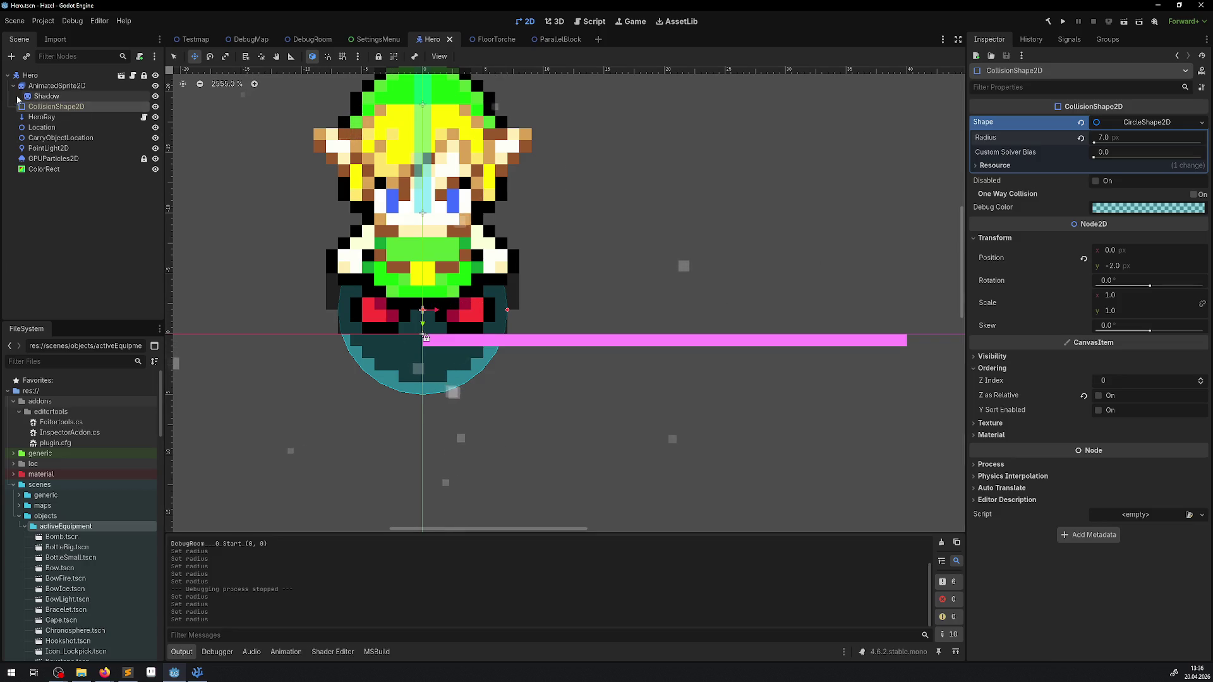
Delete the ColorRect debug bar from the Hero scene and save it.
left_click(47, 171)
key("Delete")
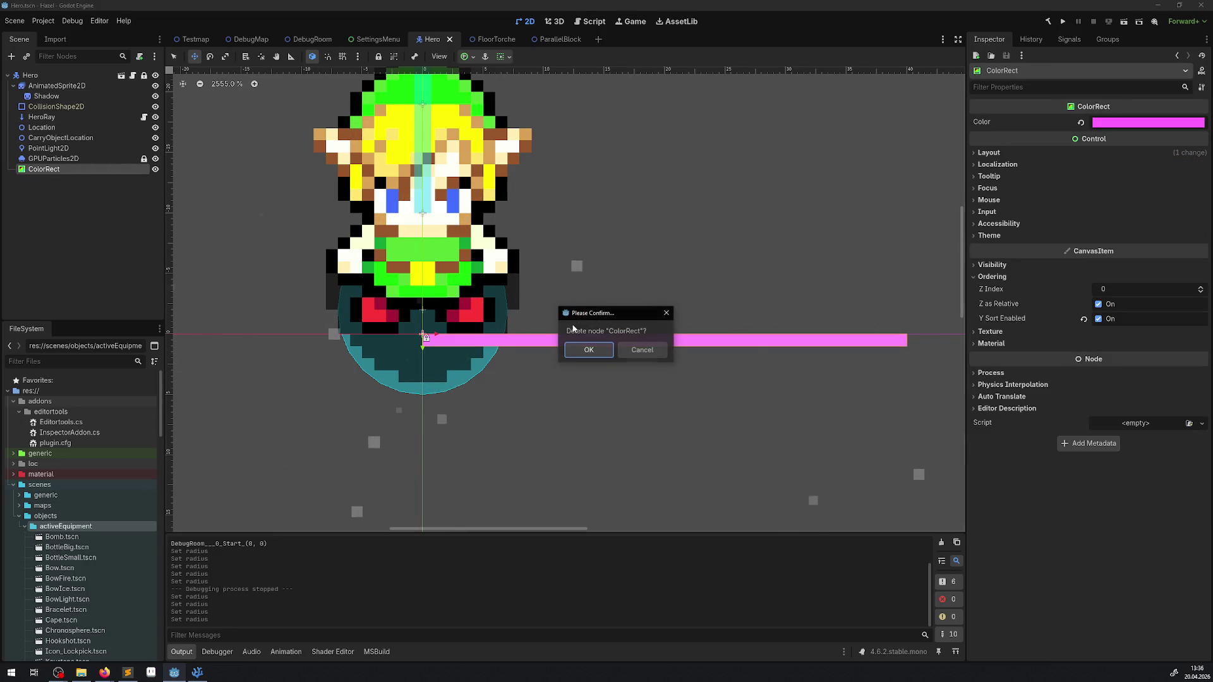
left_click(609, 350)
key("ctrl+s")
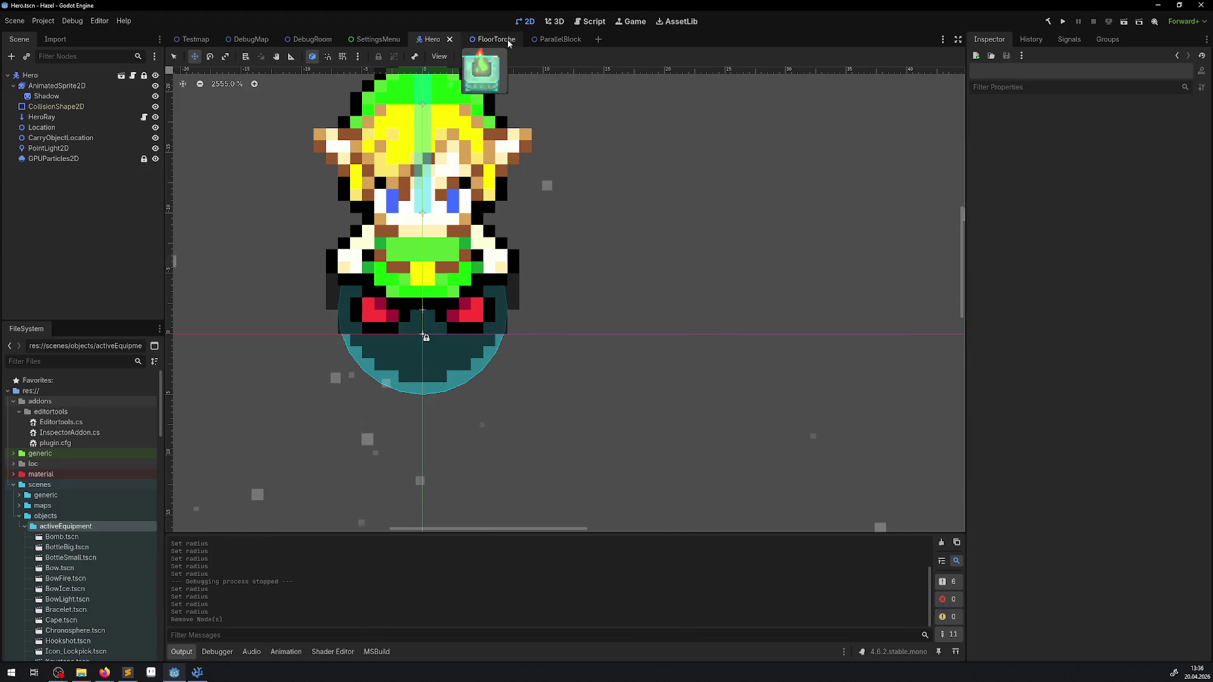
Delete the ColorRect node from the FloorTorche scene as well.
left_click(483, 39)
key("Delete")
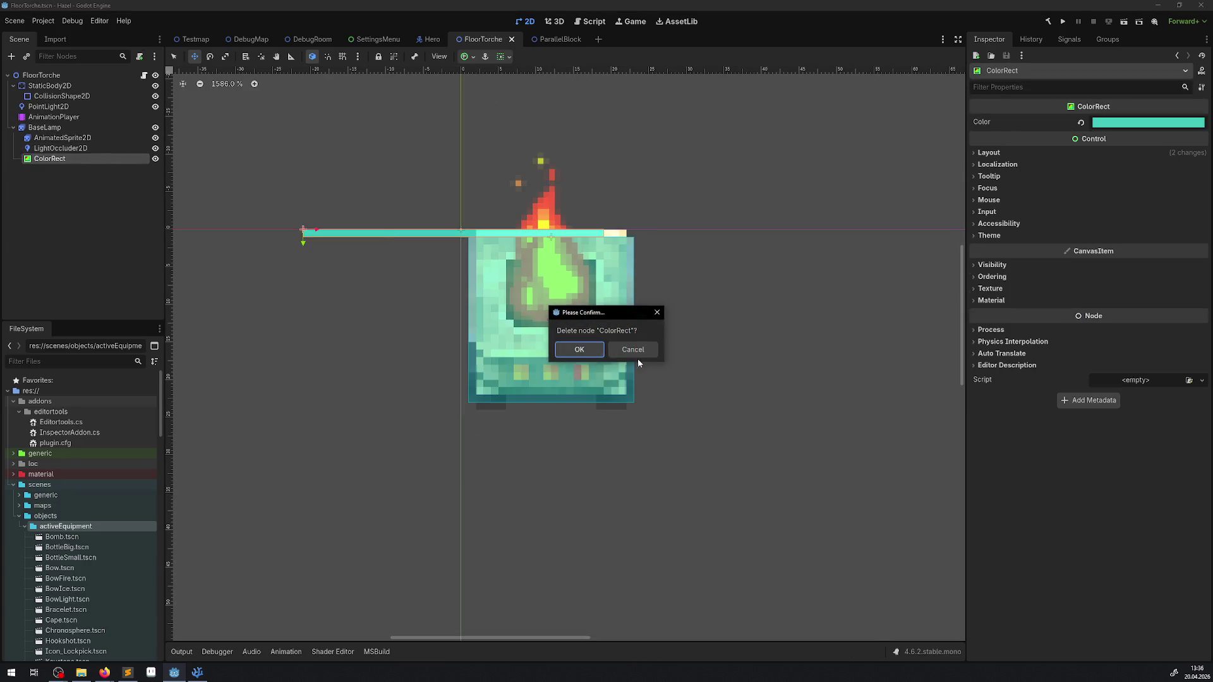
left_click(577, 346)
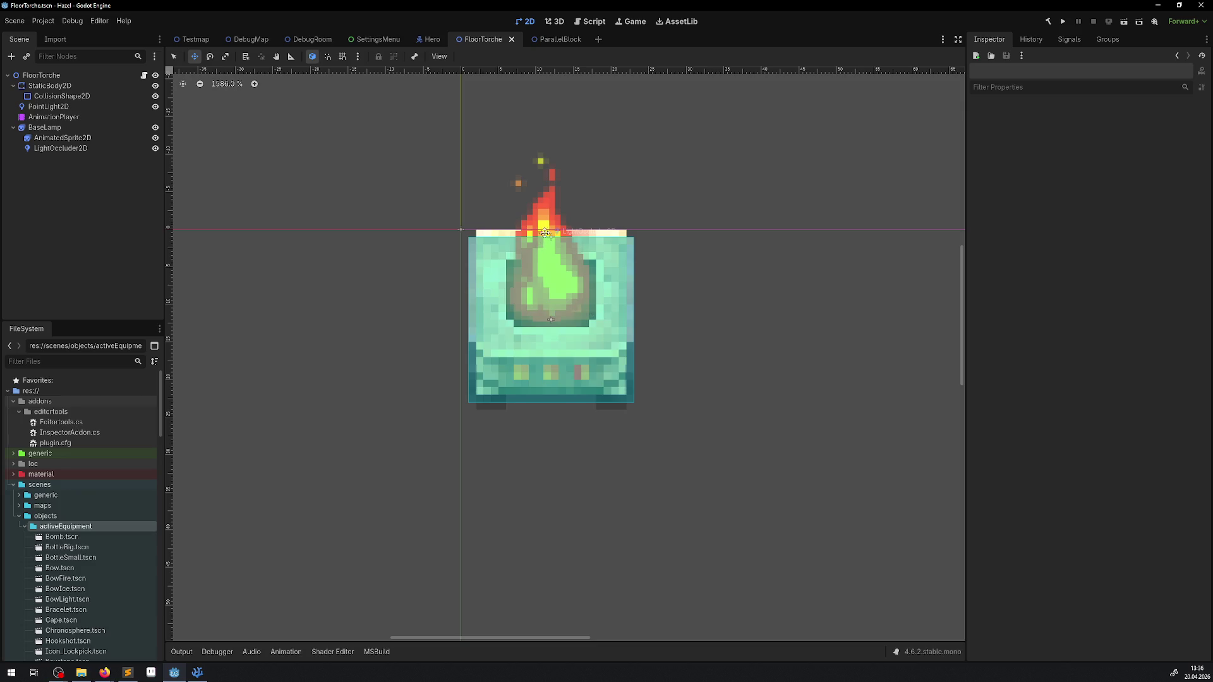
Bring up the DebugRoom scene and run the game.
left_click(559, 40)
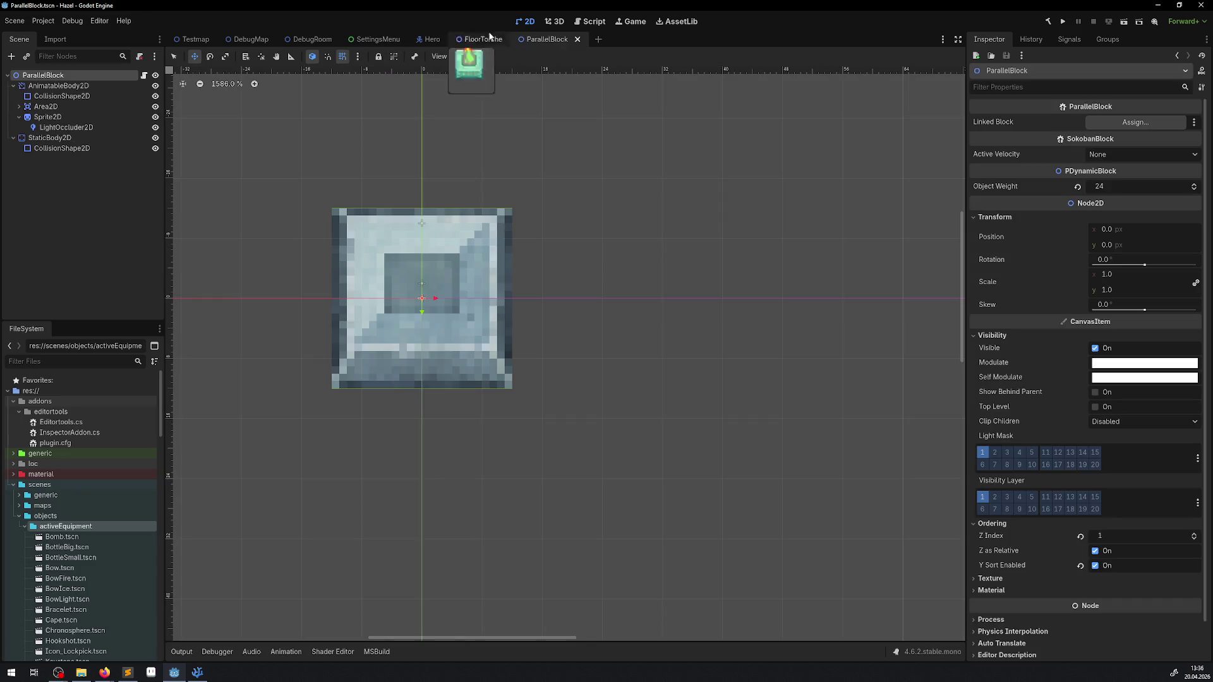
left_click(475, 39)
left_click(295, 40)
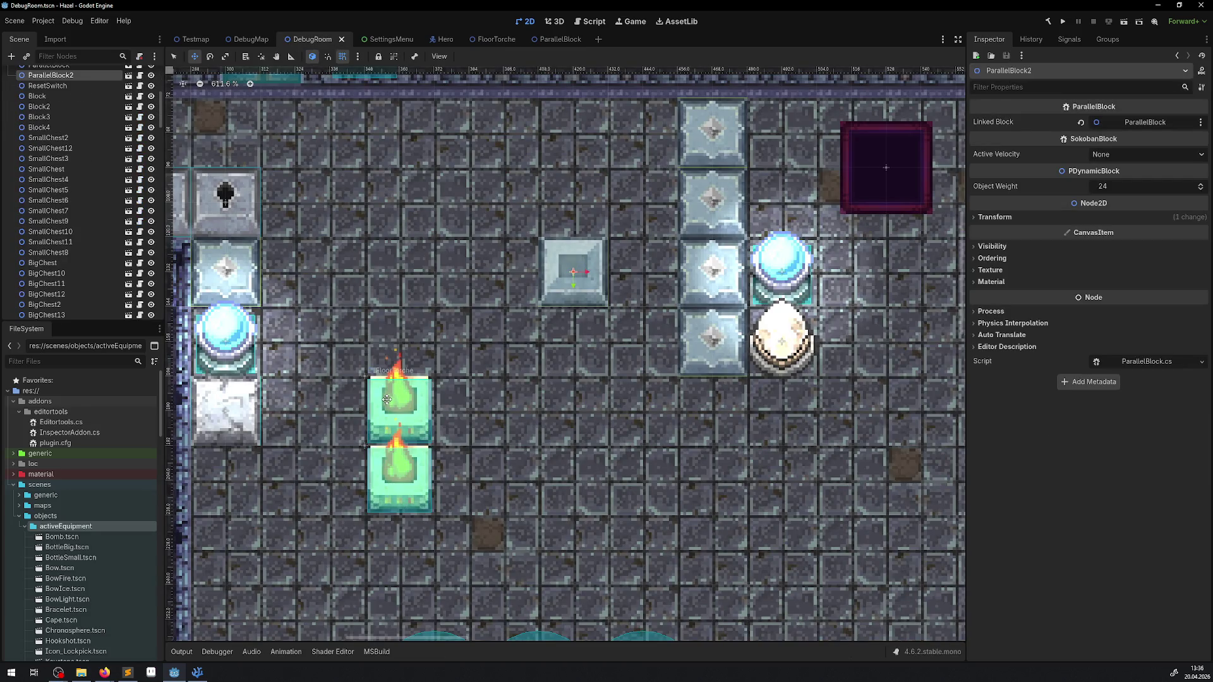
left_click(1063, 22)
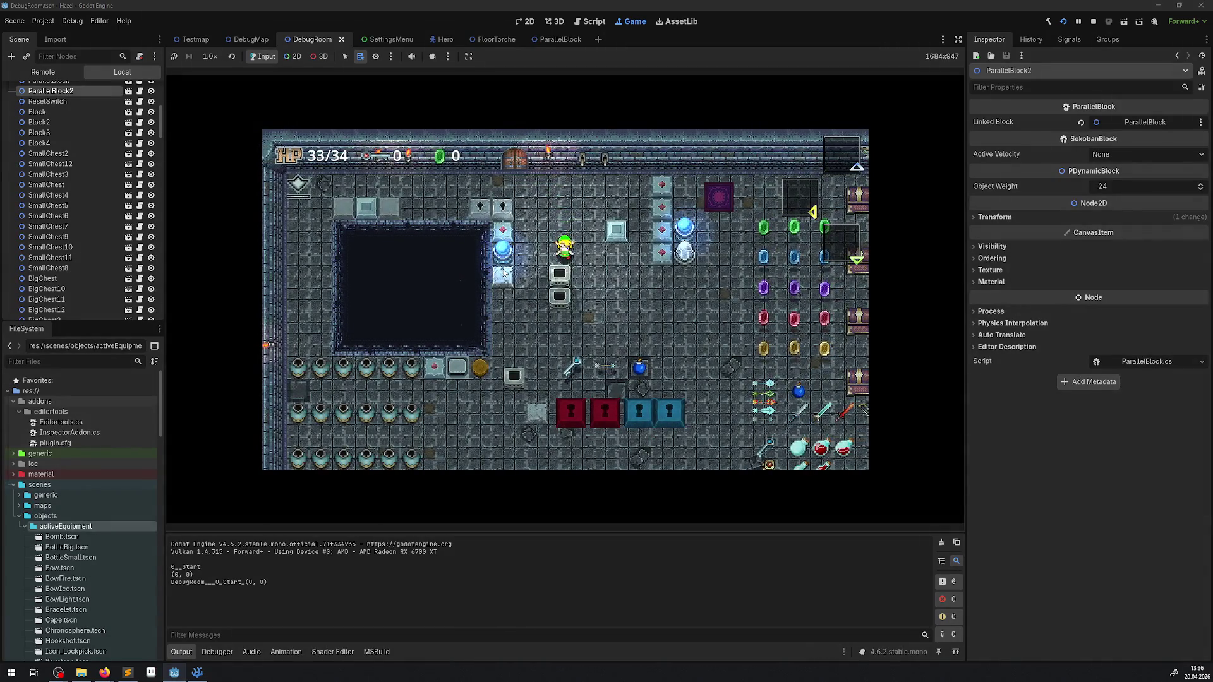
Walk the hero around the grey blocks and pillar to test collisions.
key("Down")
key("Right")
key("Up")
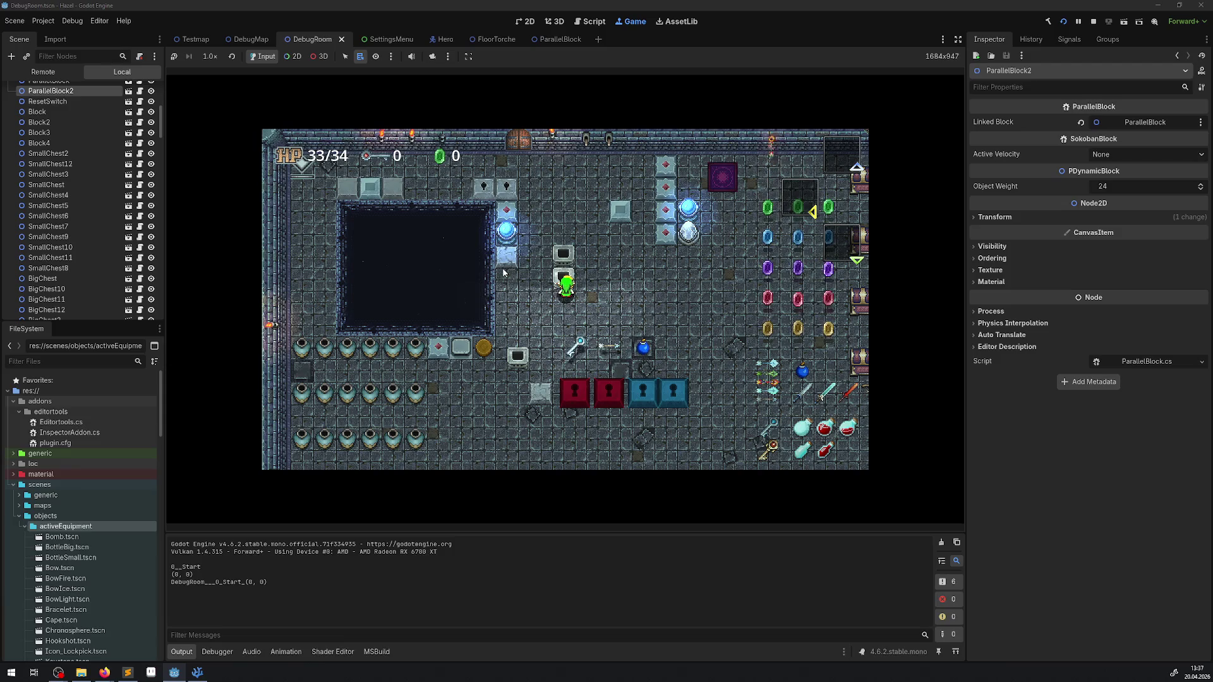
key("Right")
key("Down")
key("Down")
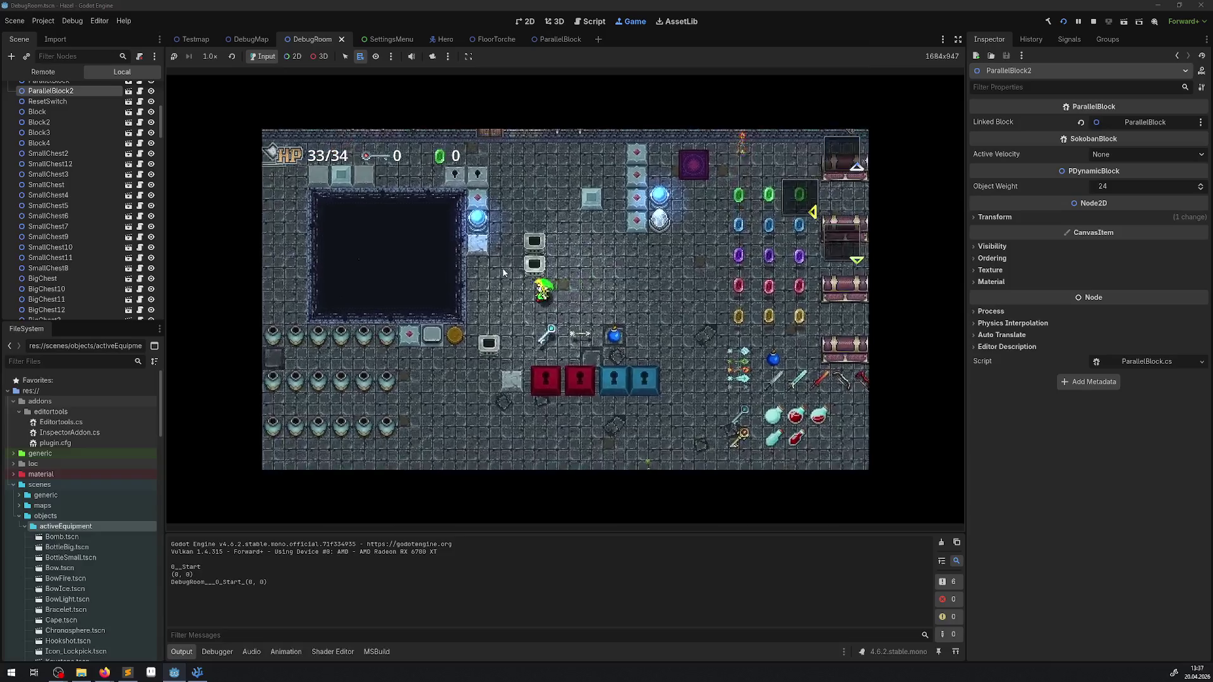
key("Up")
key("Left")
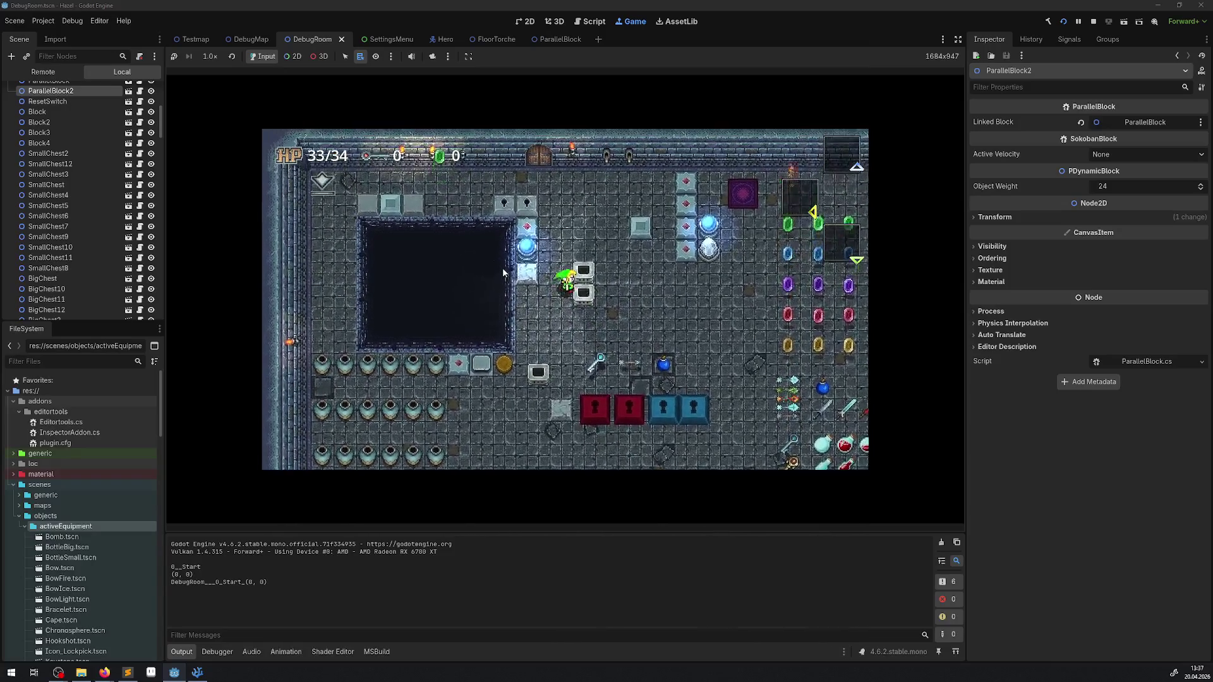
key("Right")
key("Up")
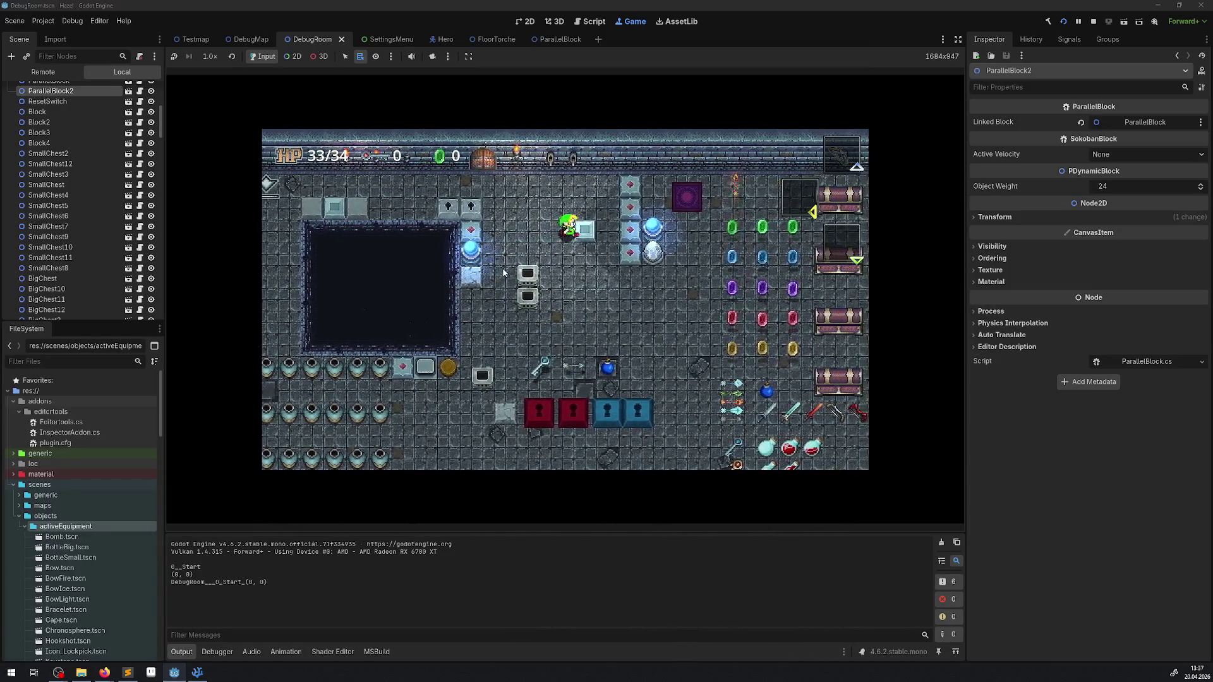
key("Down")
key("Down")
key("Left")
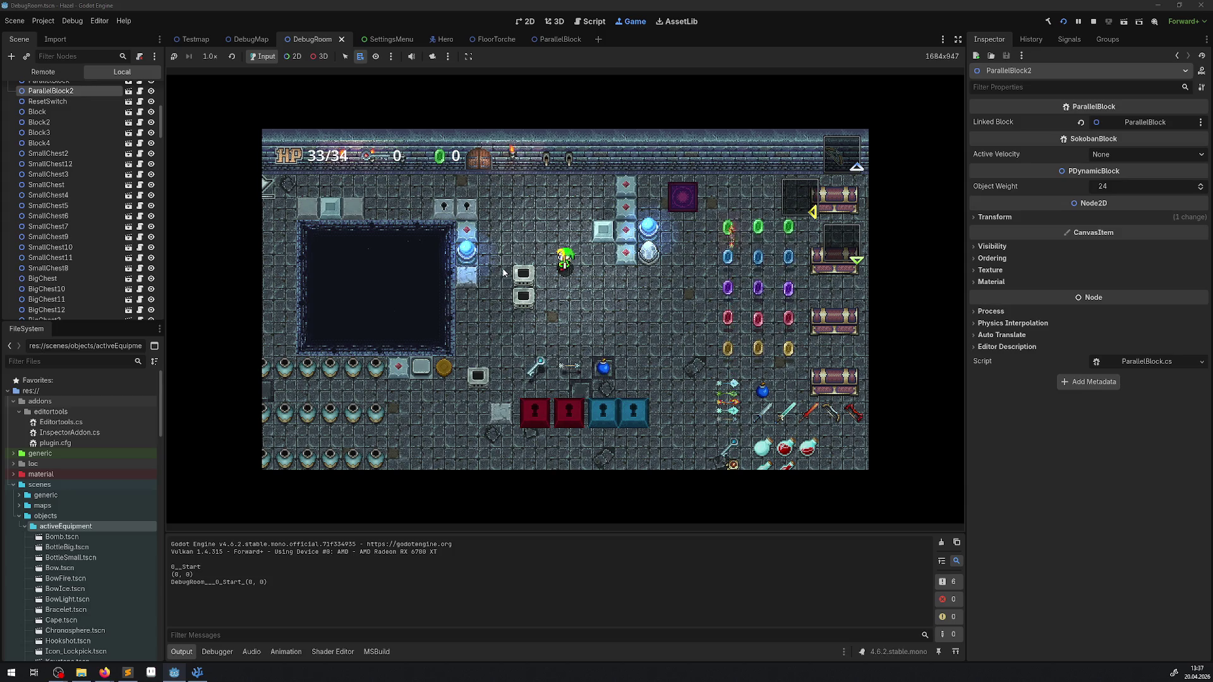
Walk the hero past the braziers and around the white block, then stop the game.
key("Left")
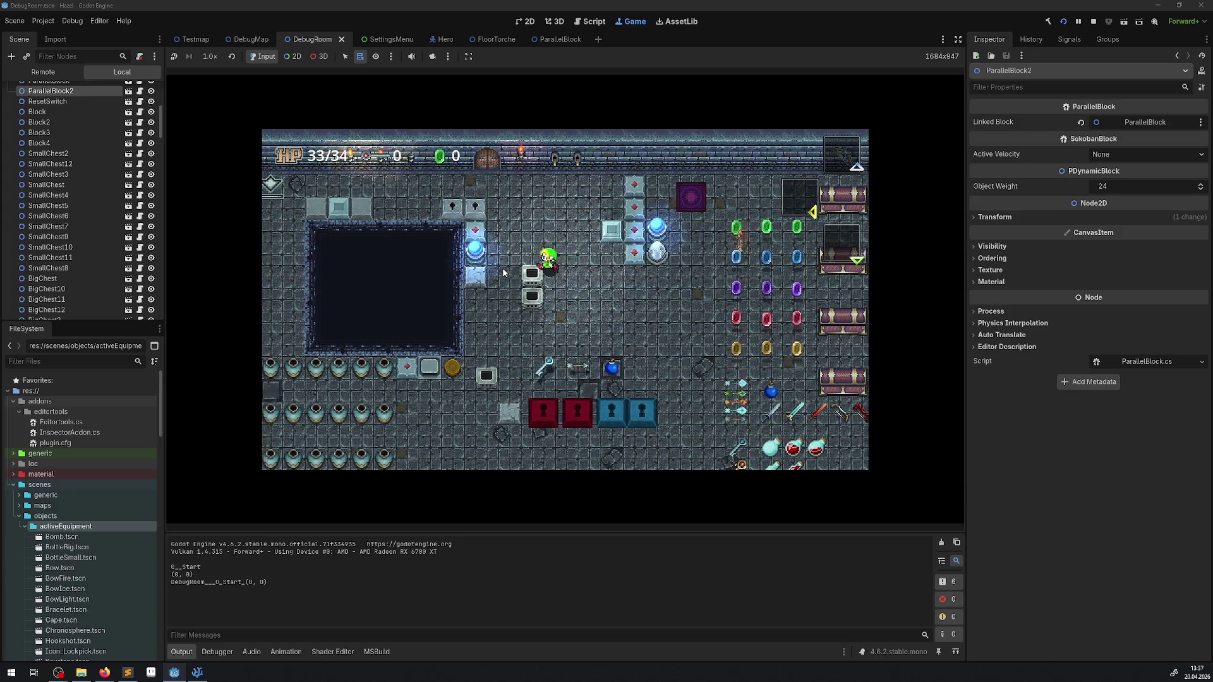
key("Down")
key("Down")
key("Left")
key("Up")
key("Up")
key("Right")
key("Right")
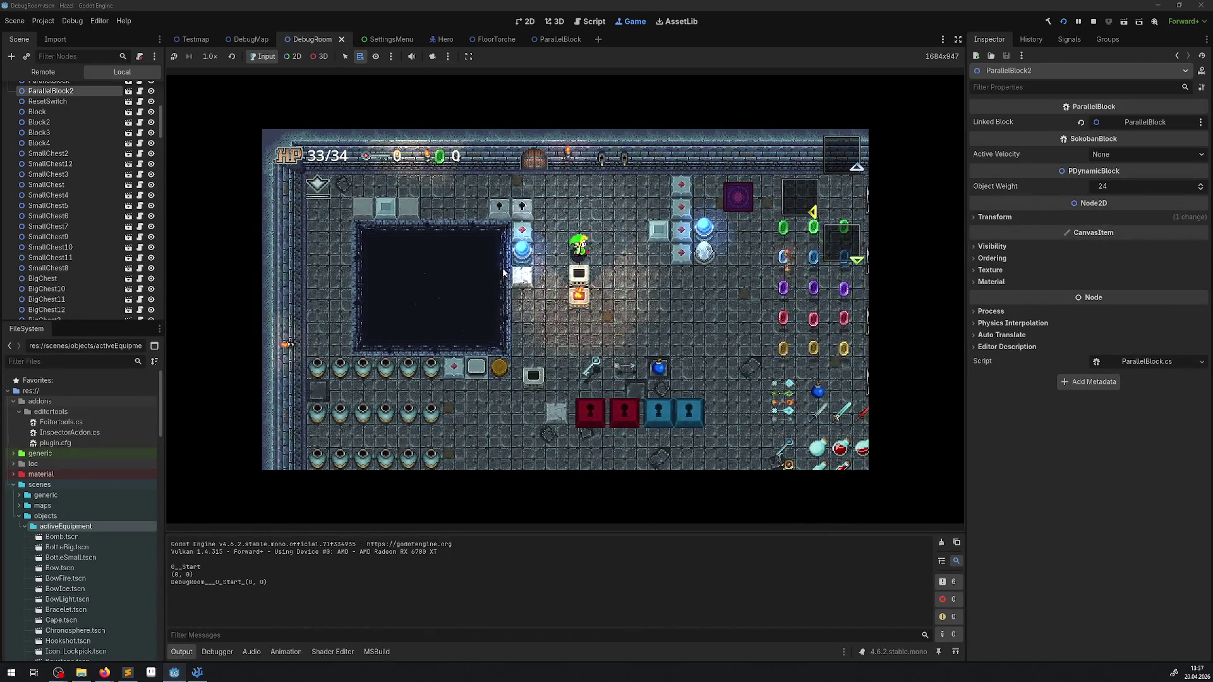
key("Up")
key("Right")
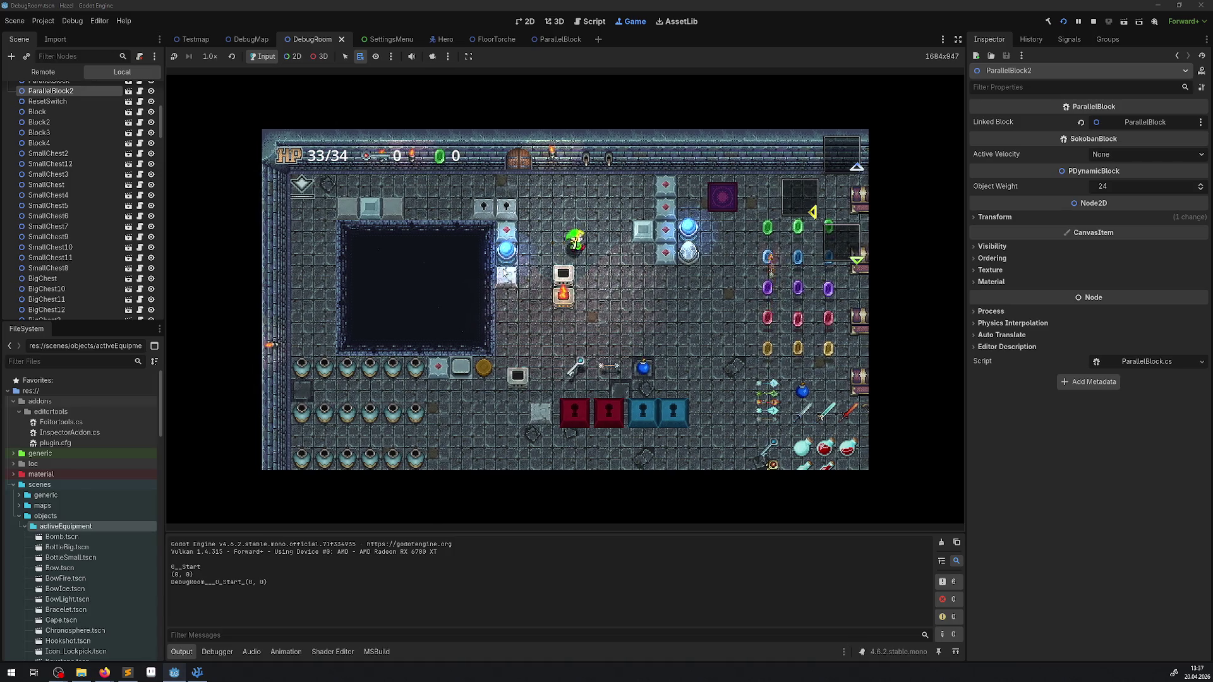
key("Up")
key("Down")
key("Right")
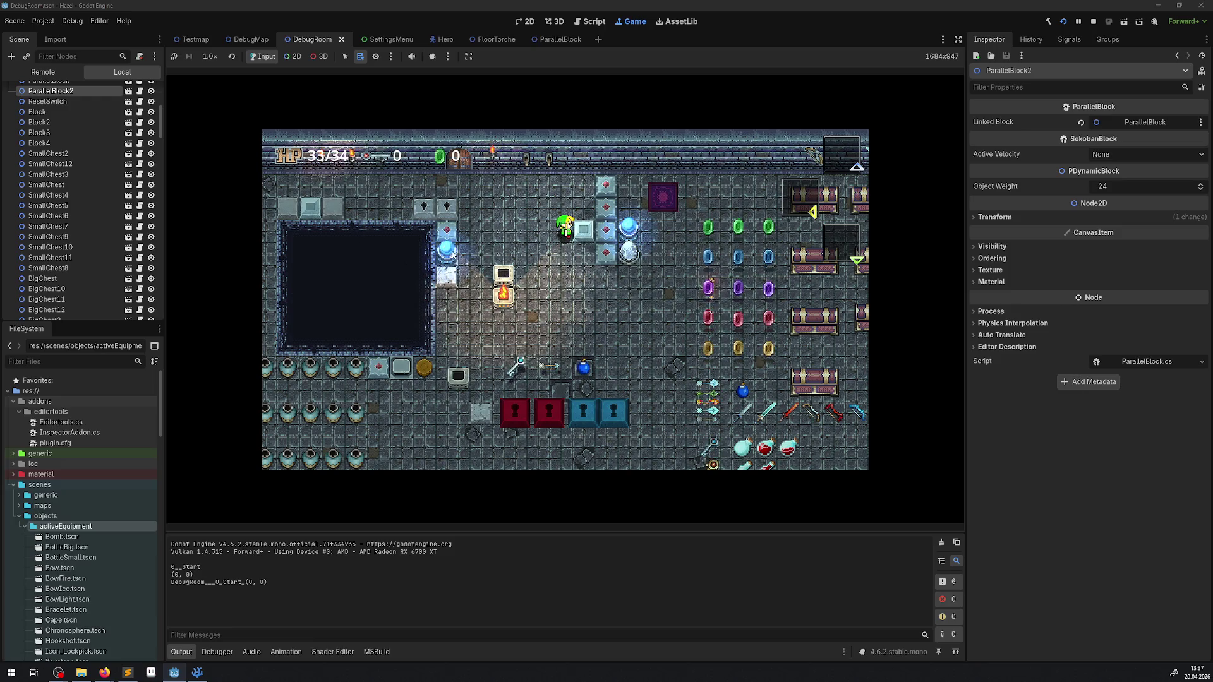
left_click(1093, 20)
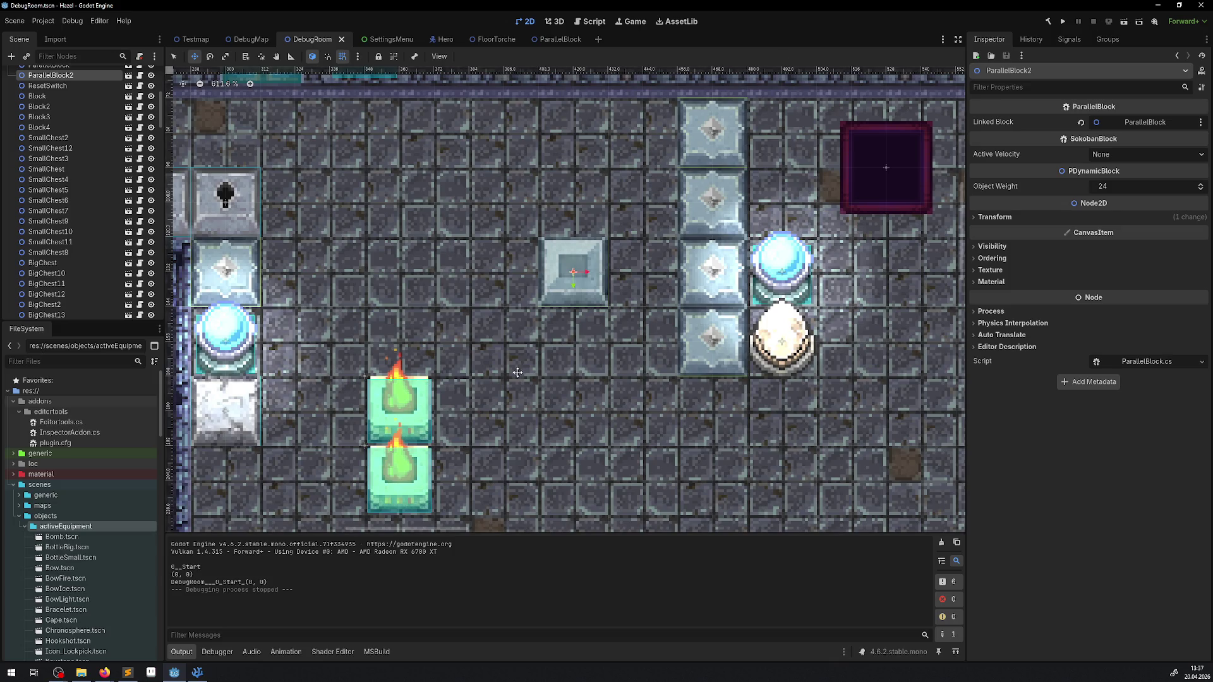
Drag the blue LinkedSwitch orb beside the lower brazier and open the LinkedSwitch scene.
scroll("down", 3)
scroll("left", 3)
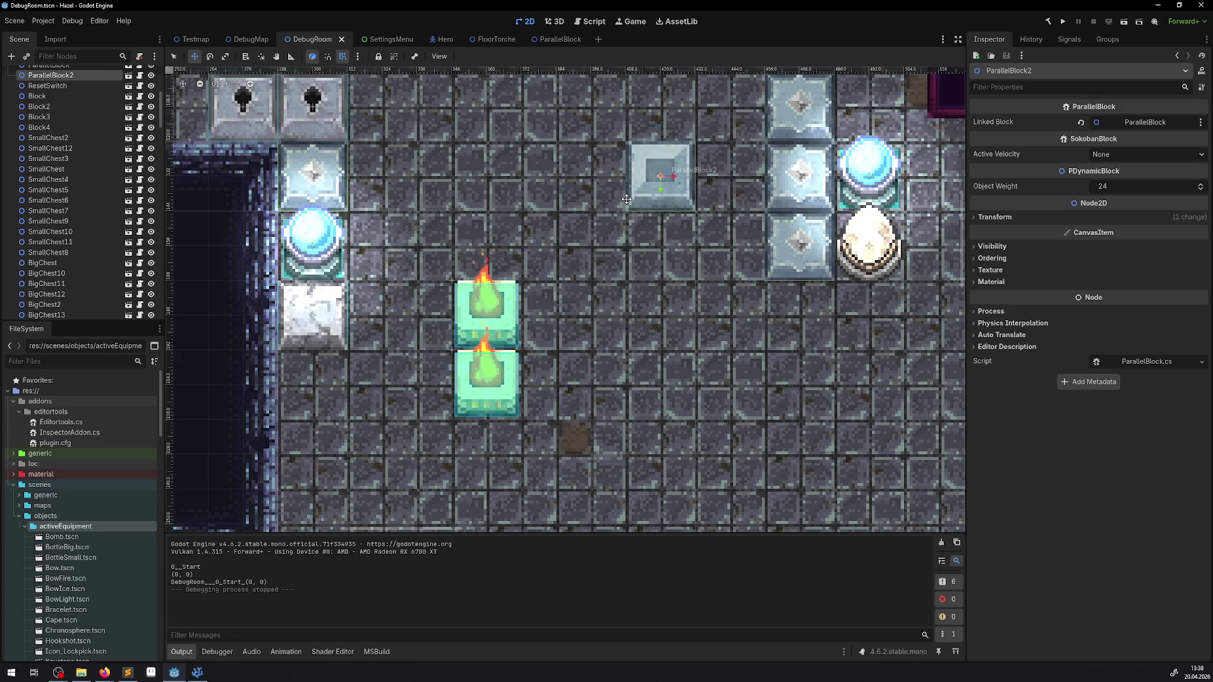
scroll("up", 3)
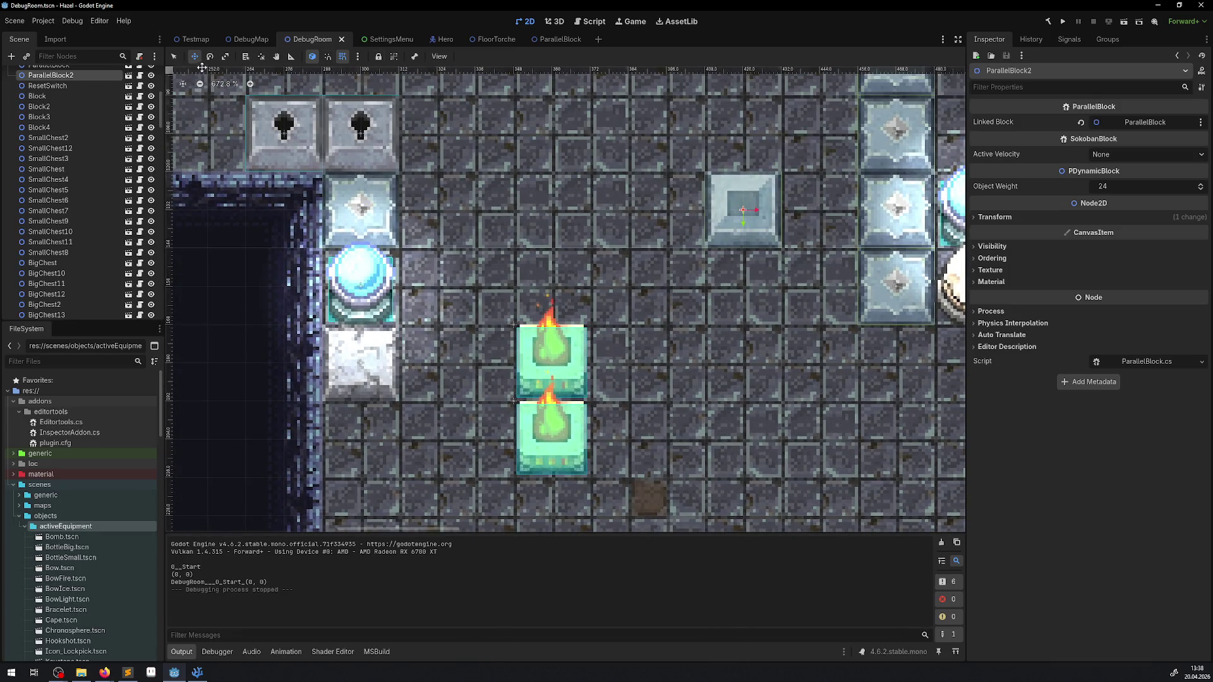
left_click(175, 57)
left_click(361, 283)
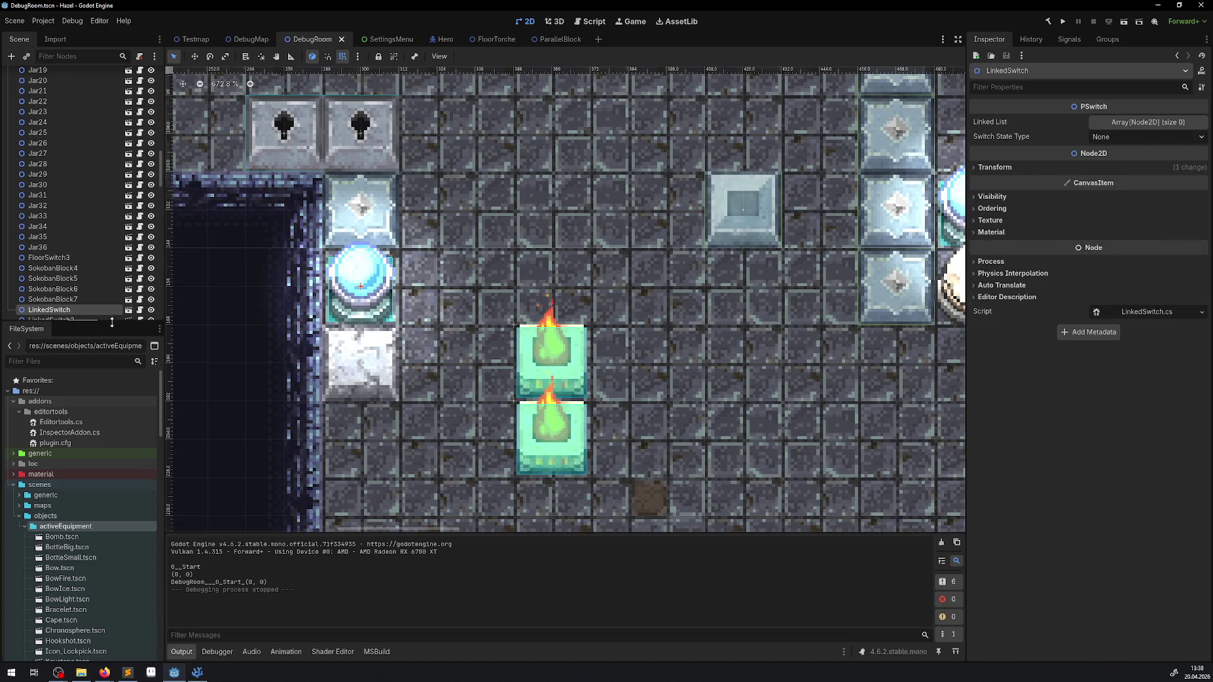
scroll("down", 3)
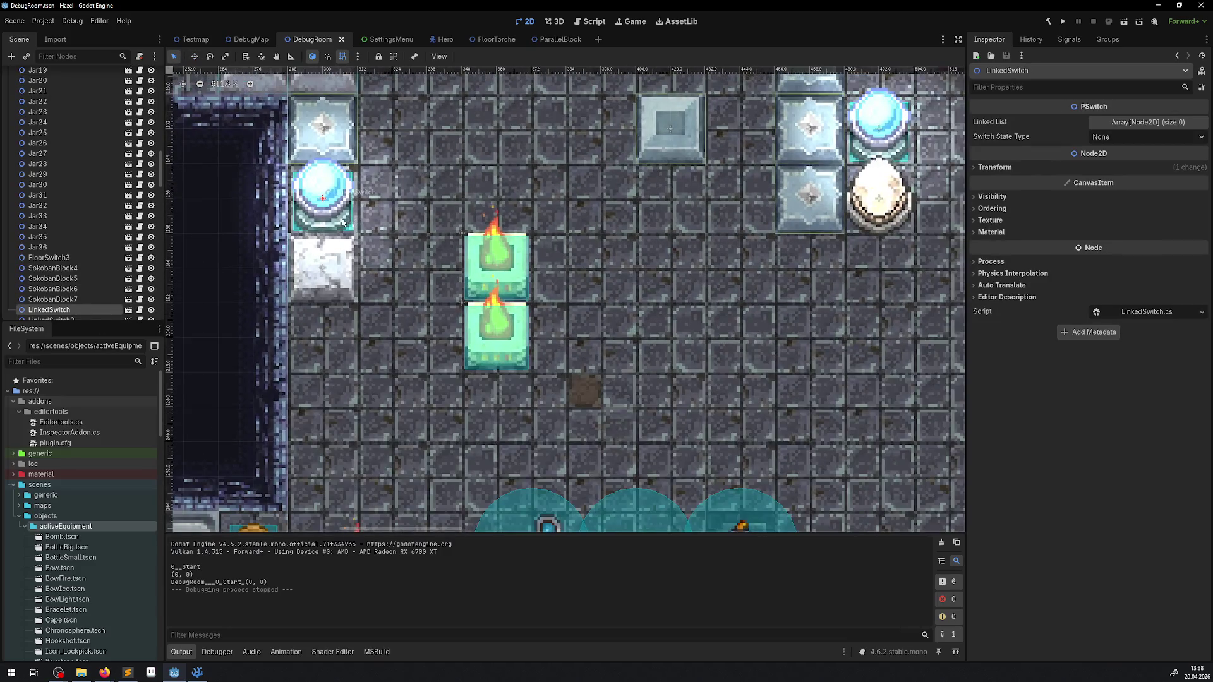
left_click_drag(339, 219, 644, 354)
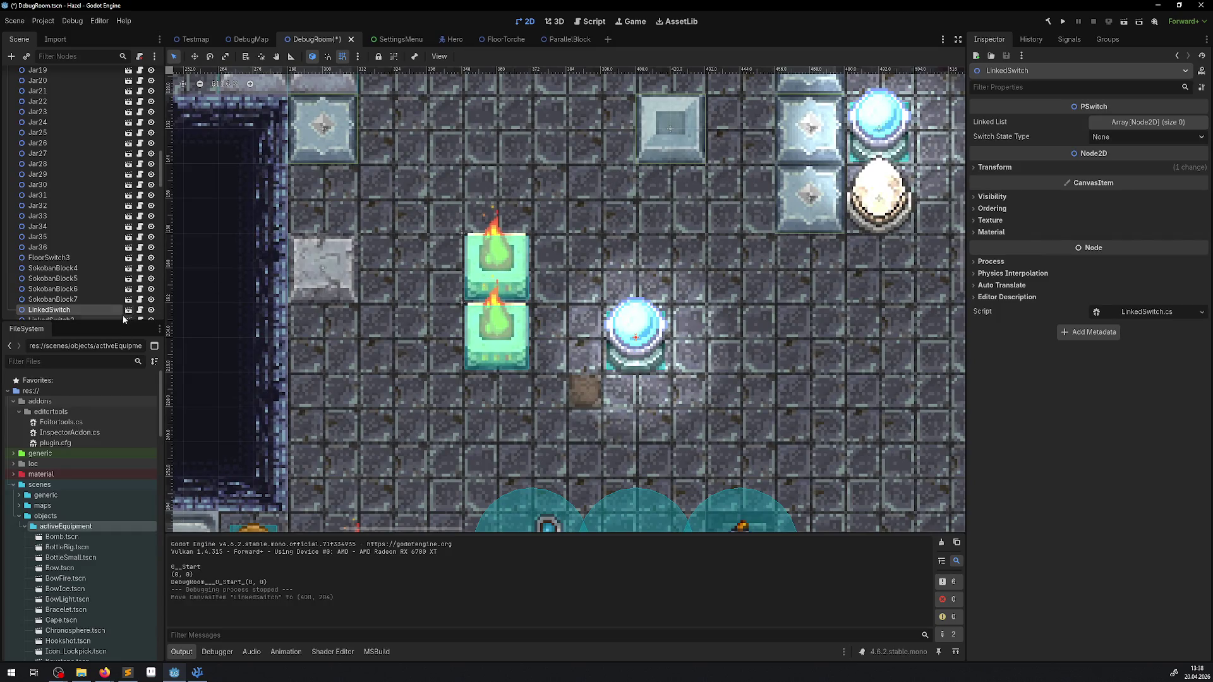
left_click(128, 309)
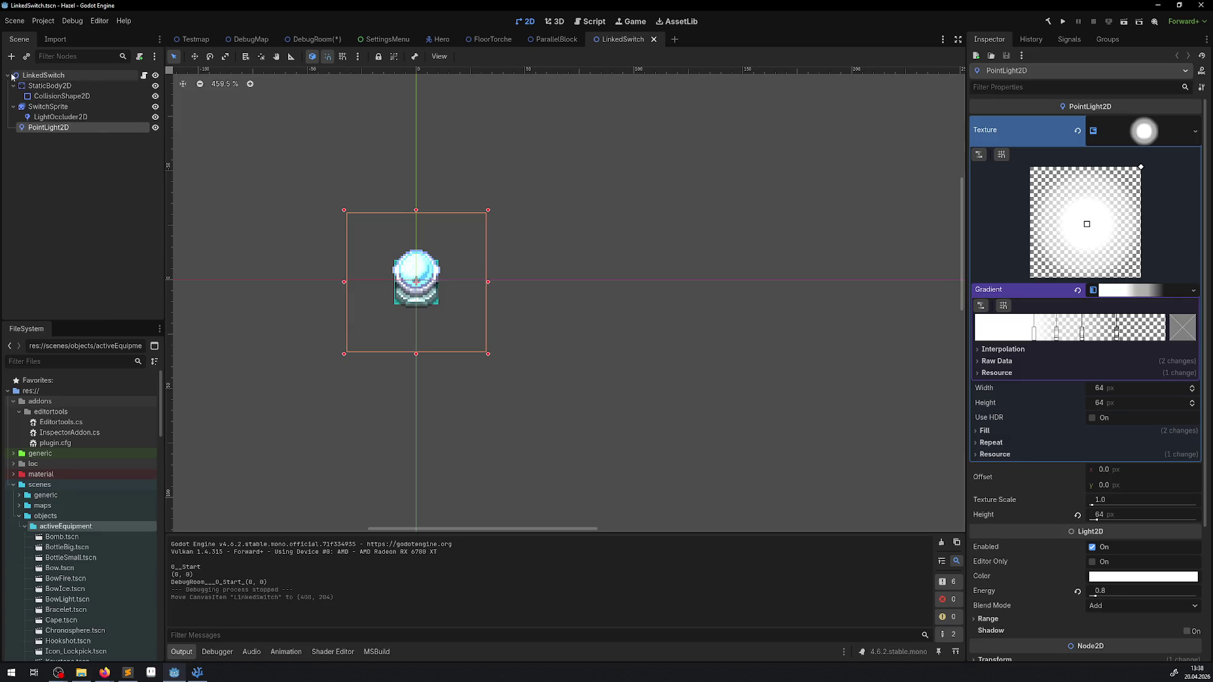
Turn off Centered in the SwitchSprite's offset settings.
left_click(44, 76)
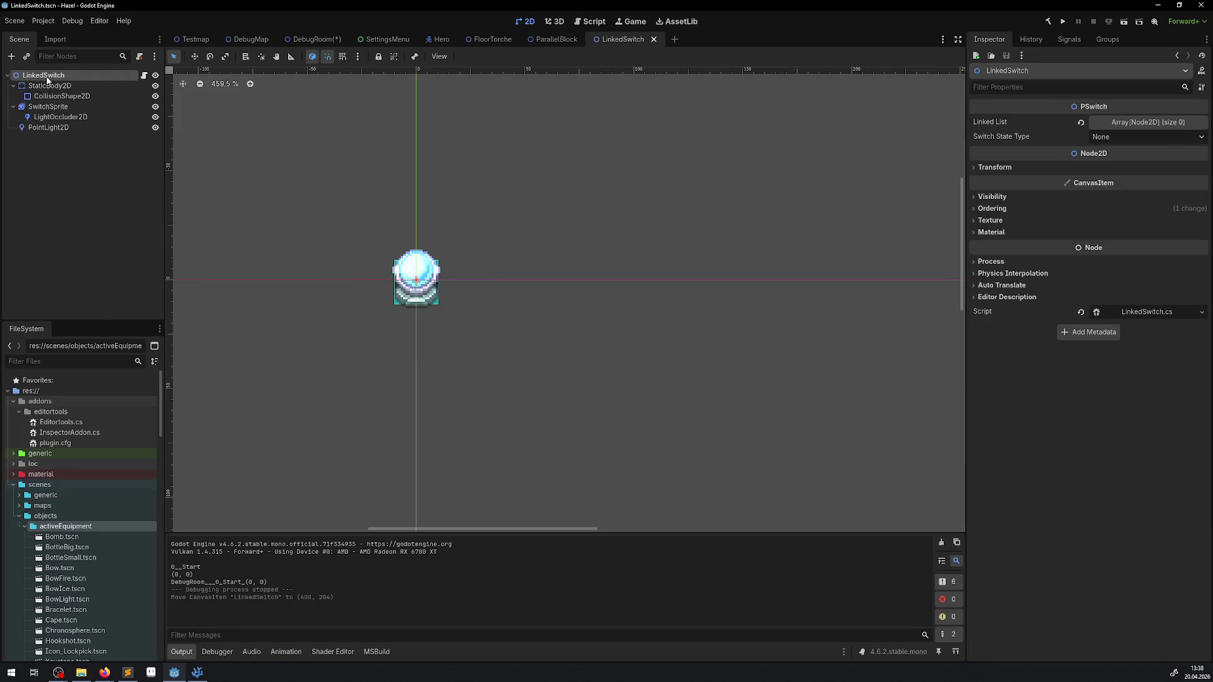
left_click(13, 86)
left_click(13, 97)
left_click(48, 96)
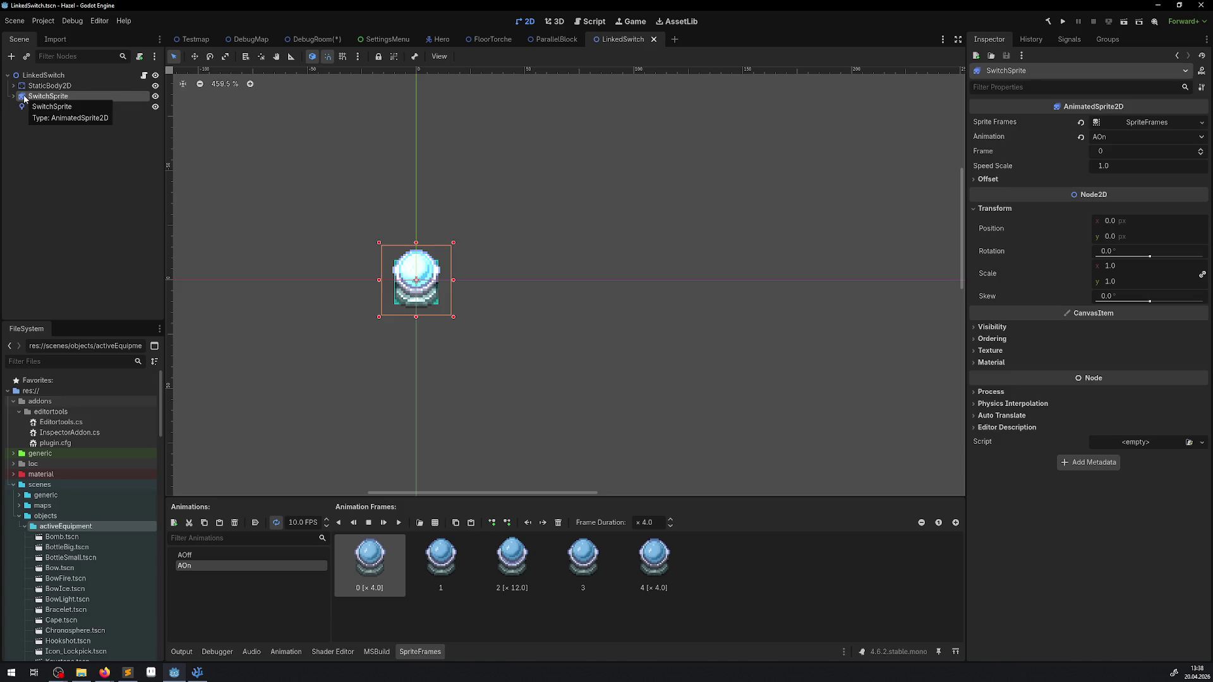
left_click(996, 182)
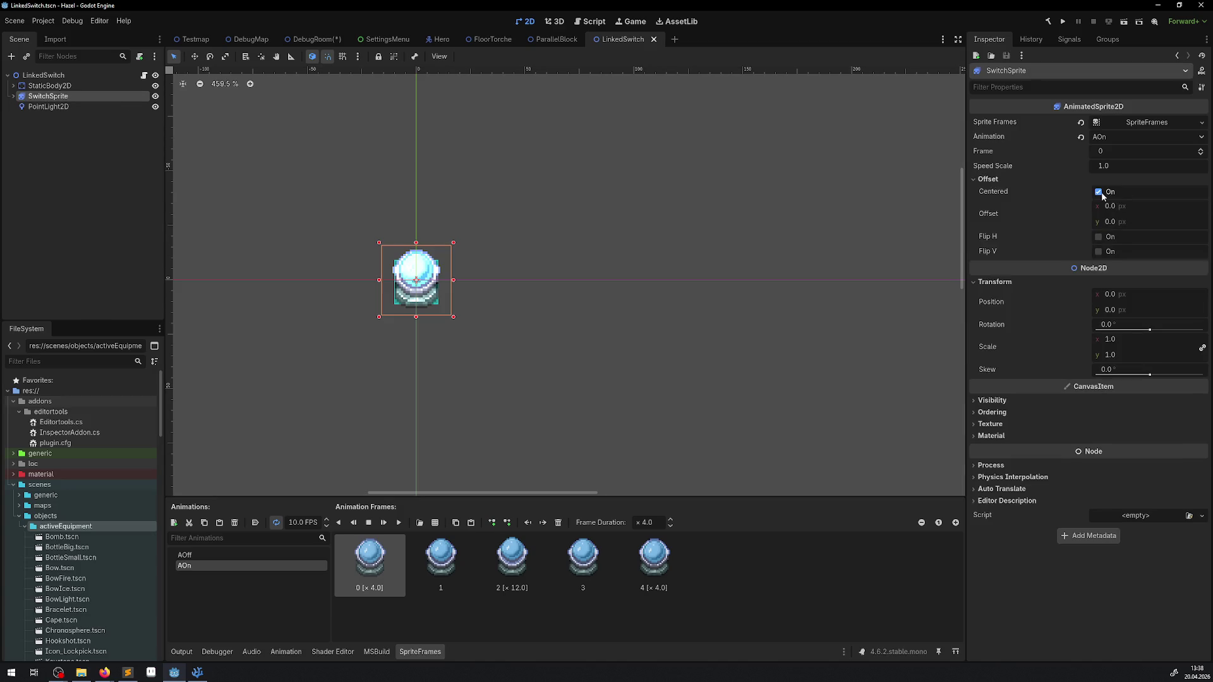
left_click(1099, 192)
scroll("up", 3)
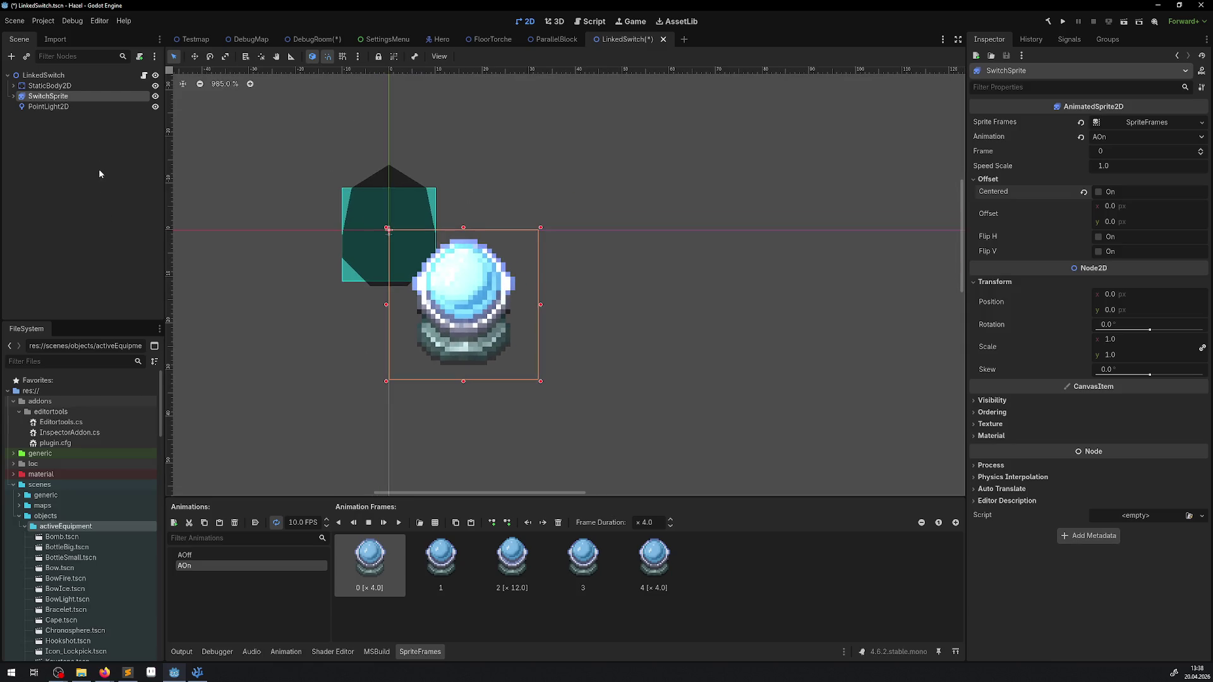
Move the PointLight2D and the light occluder polygon onto the crystal orb, then save.
left_click(38, 106)
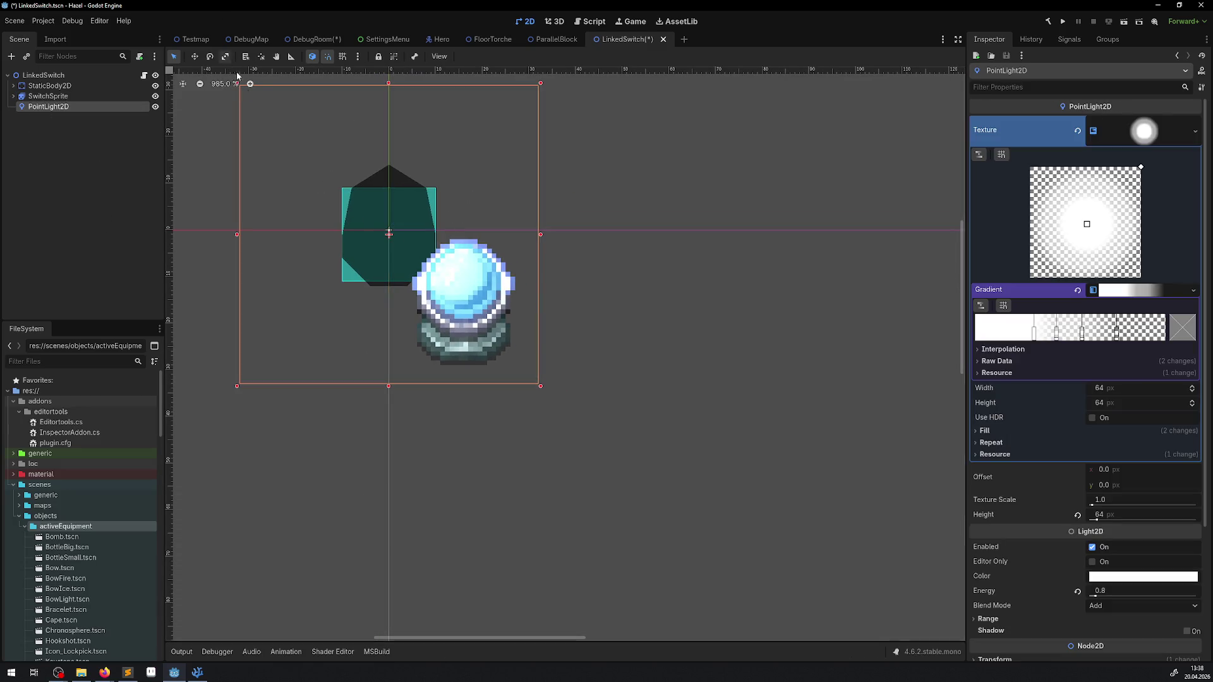
left_click_drag(388, 235, 463, 281)
left_click(13, 95)
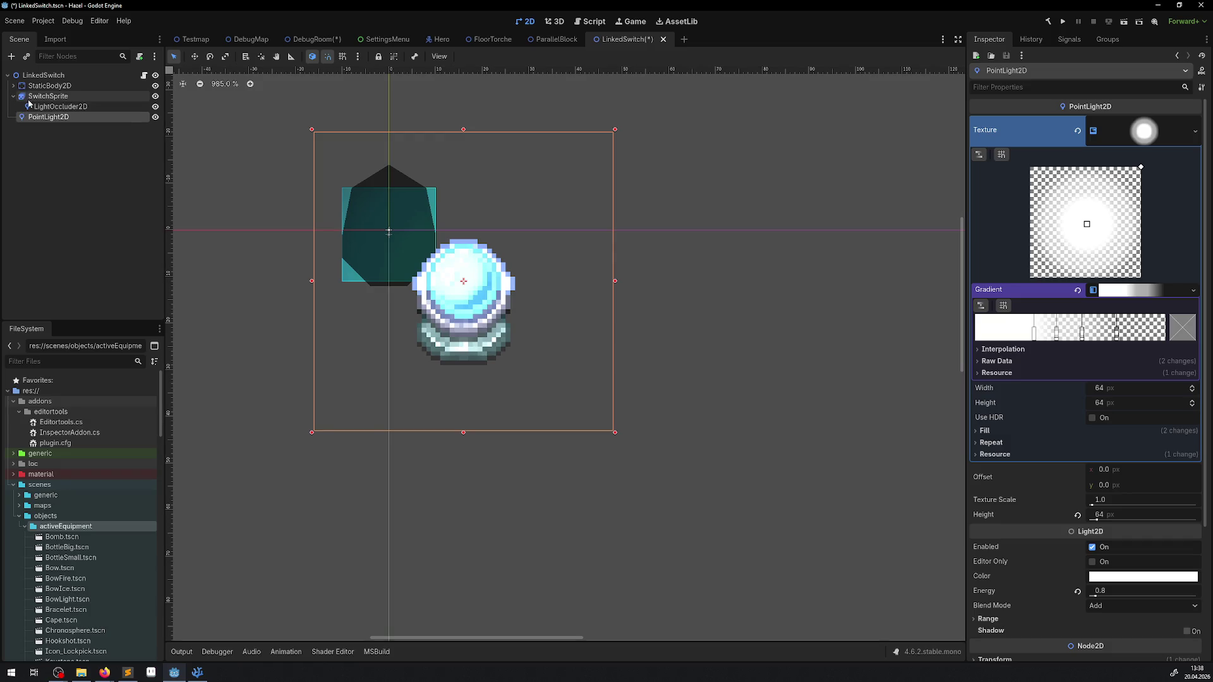
left_click(61, 107)
left_click_drag(391, 235, 463, 301)
key("ctrl+s")
scroll("up", 3)
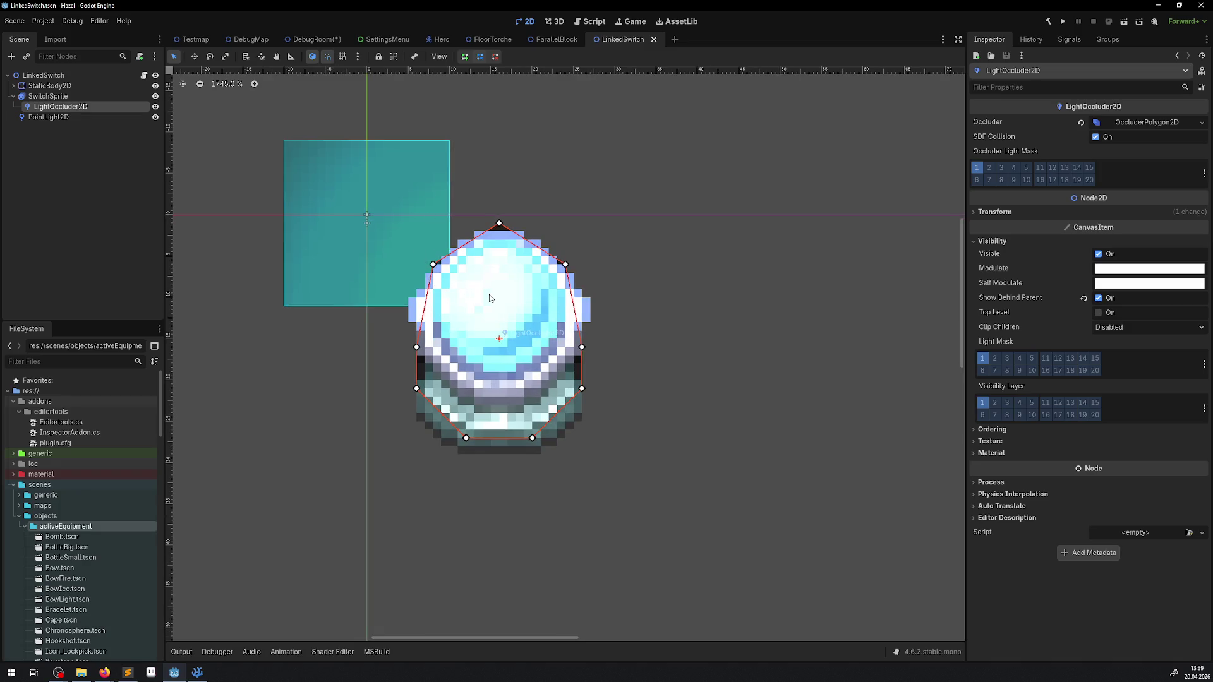
left_click_drag(489, 298, 486, 304)
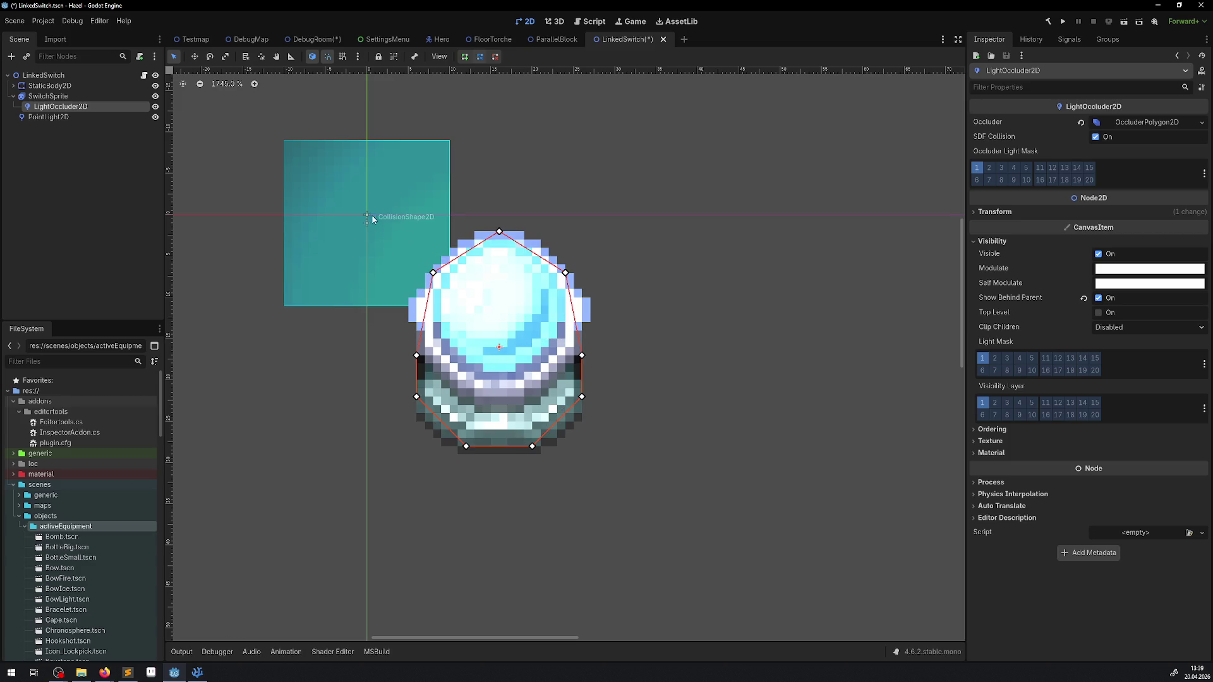
key("ctrl+s")
Select the StaticBody2D, undo an accidental rotation, and return to DebugRoom.
left_click(366, 215)
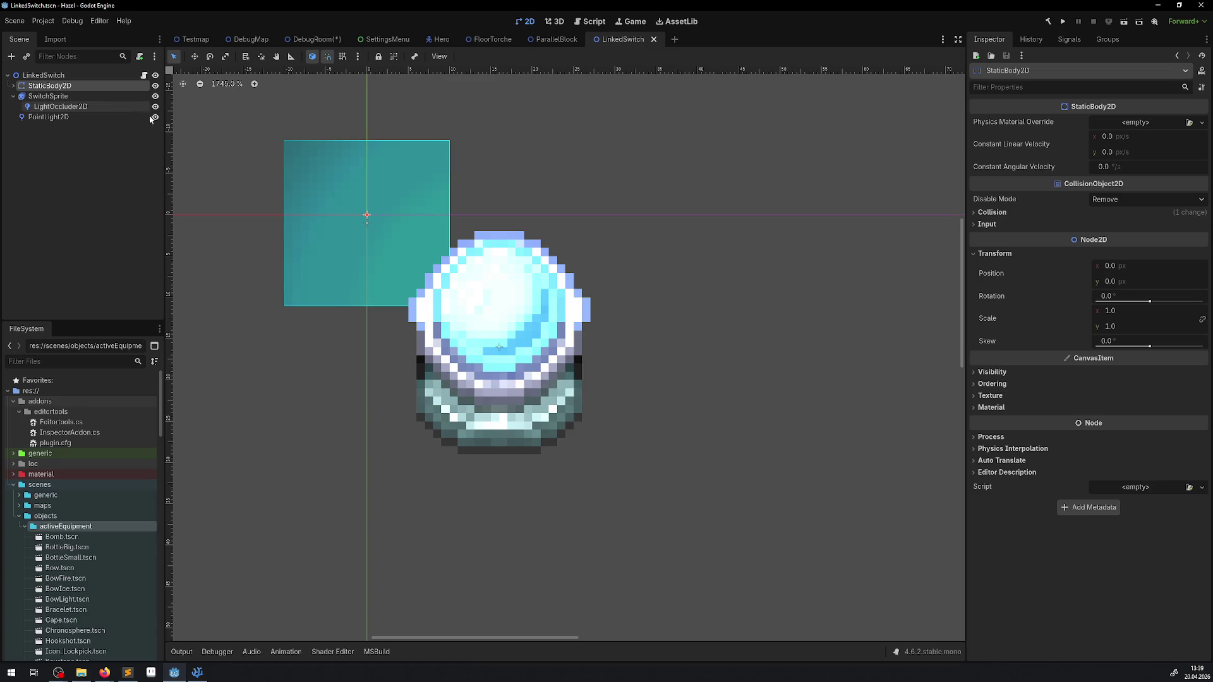
left_click_drag(405, 234, 497, 343)
key("ctrl+z")
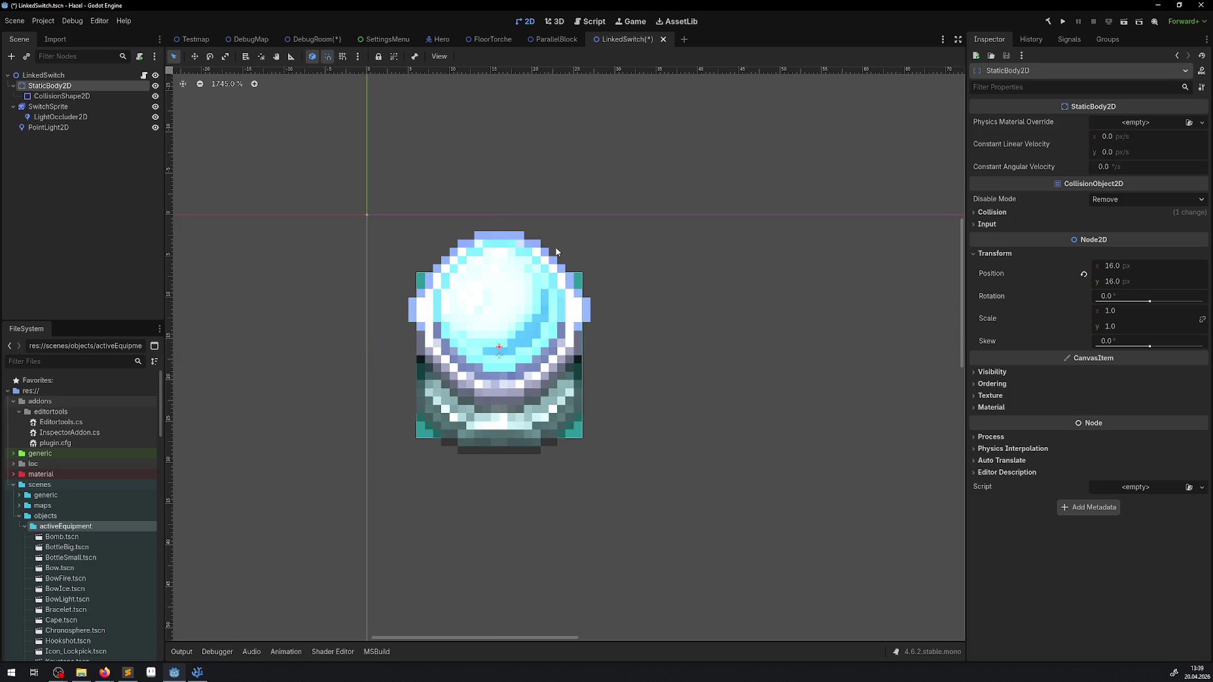
left_click(304, 42)
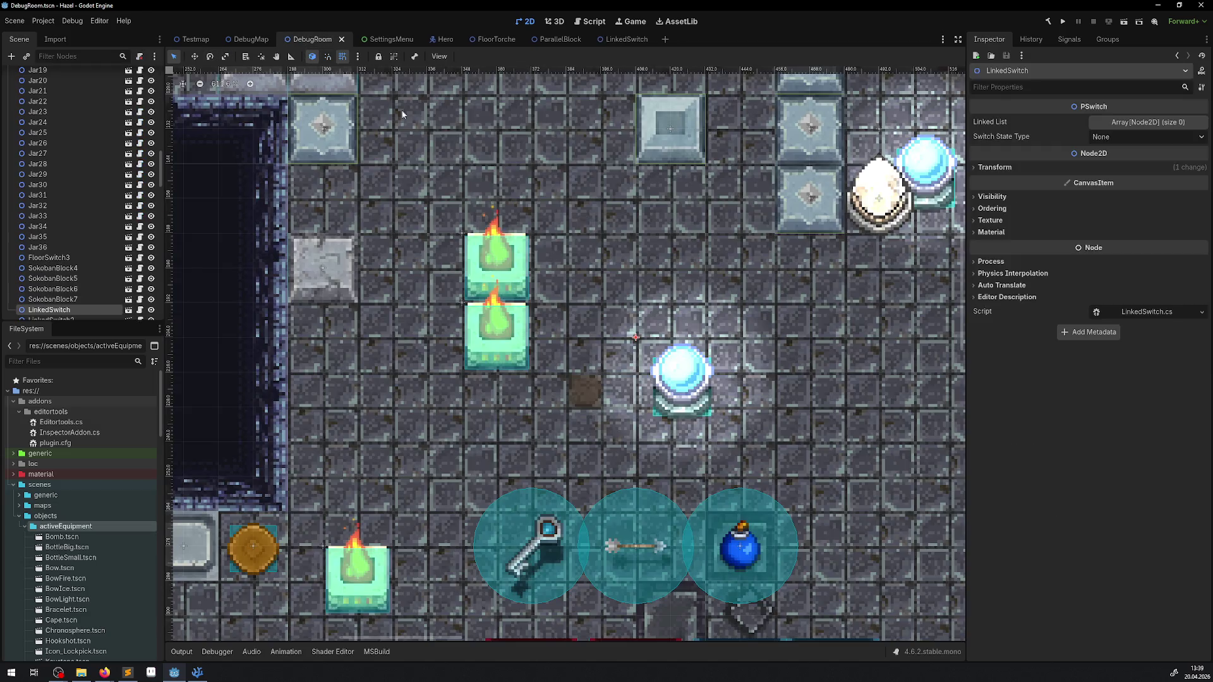
Shift the LinkedSwitch 12 px up-left in DebugRoom, then select SwitchSprite in the LinkedSwitch scene.
left_click_drag(689, 379, 624, 310)
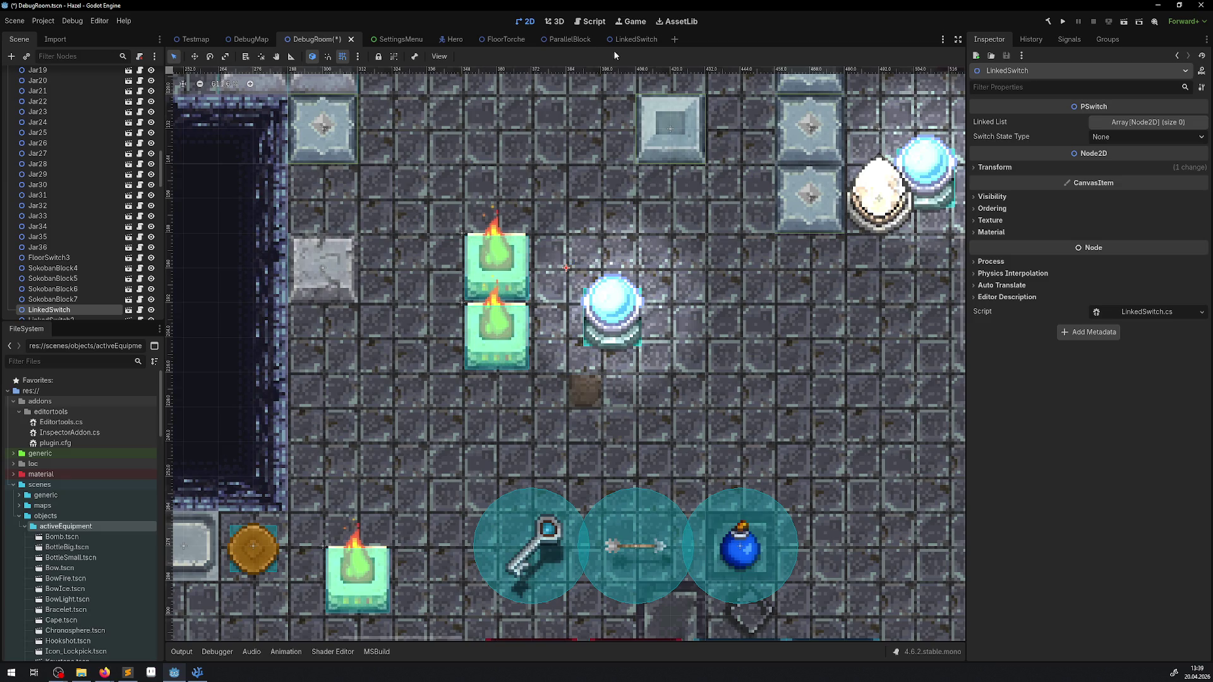
left_click(630, 40)
left_click(49, 108)
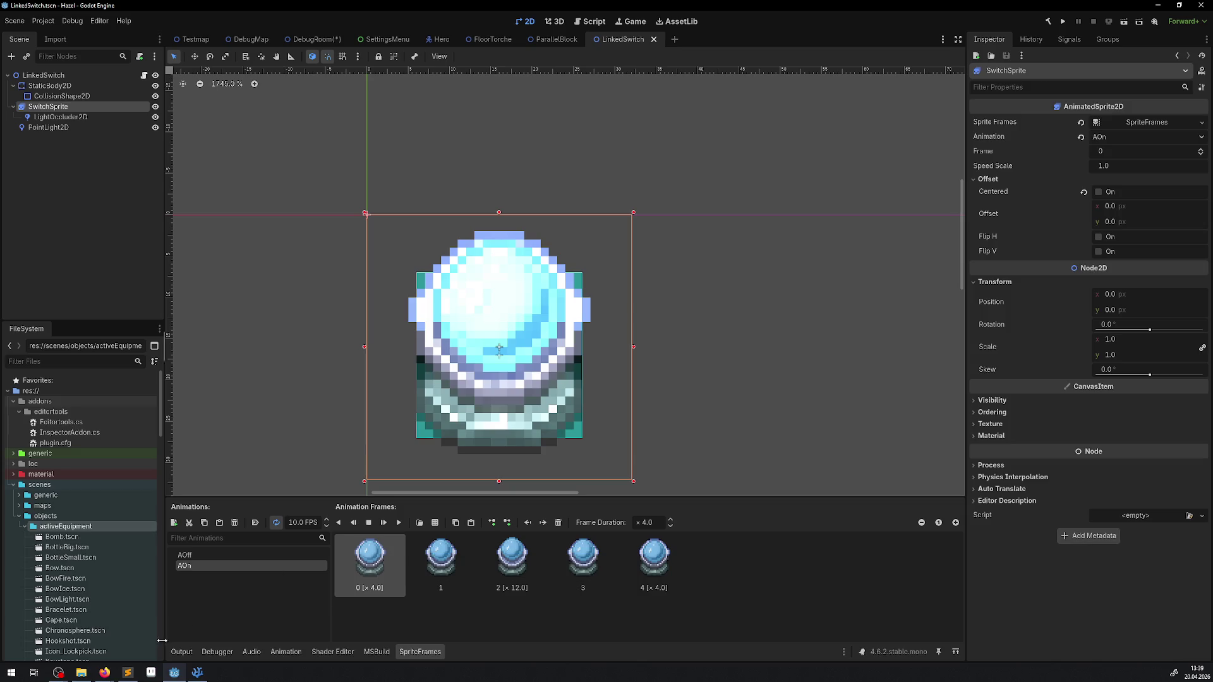
left_click(151, 672)
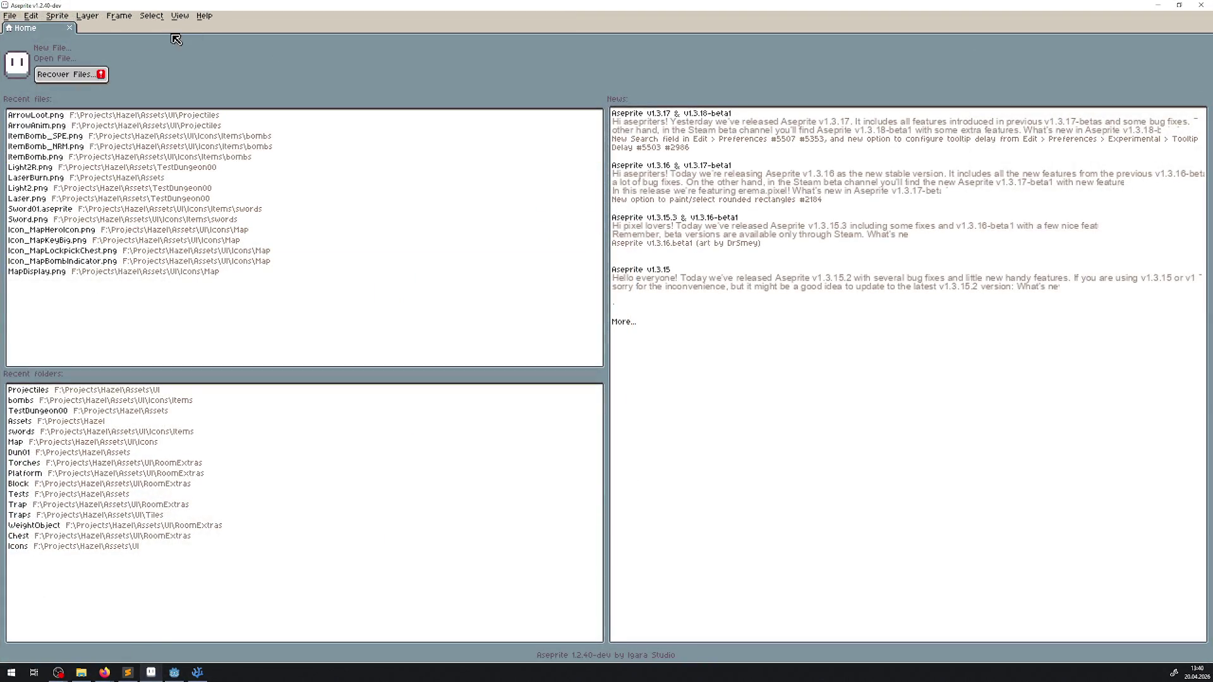
View UI/RoomExtras/Switch/LinkedSwitch.aseprite in Aseprite, then go back to Godot.
left_click(73, 390)
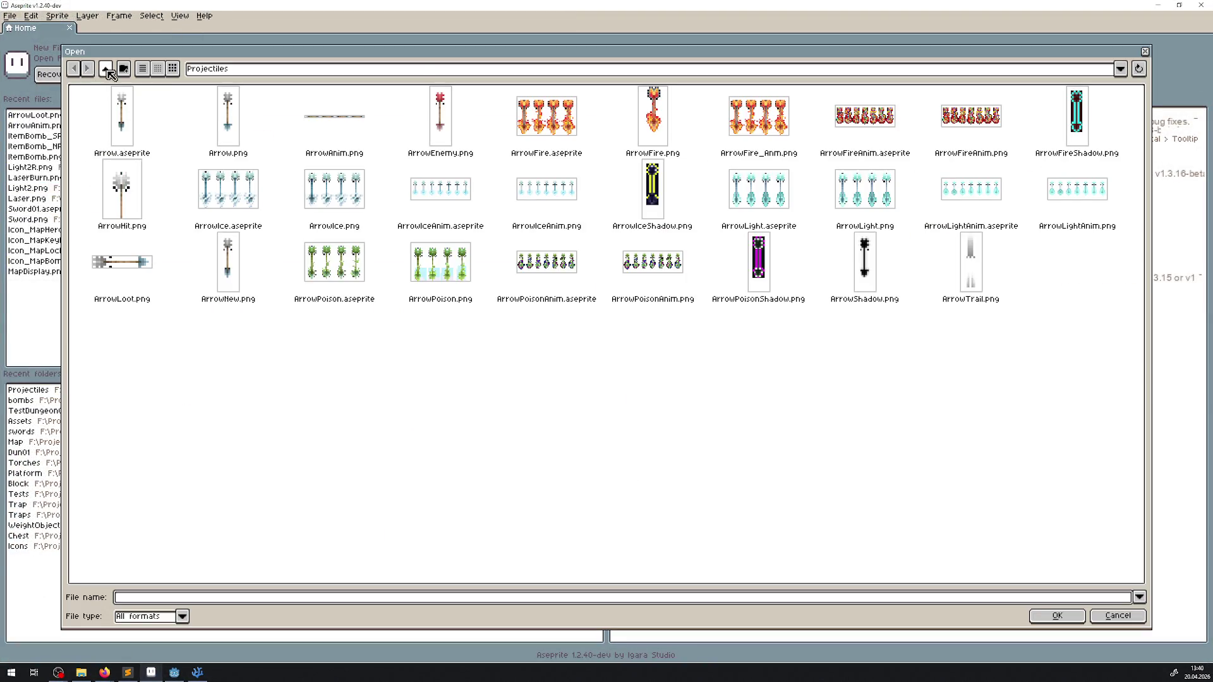
left_click(107, 72)
double_click(364, 137)
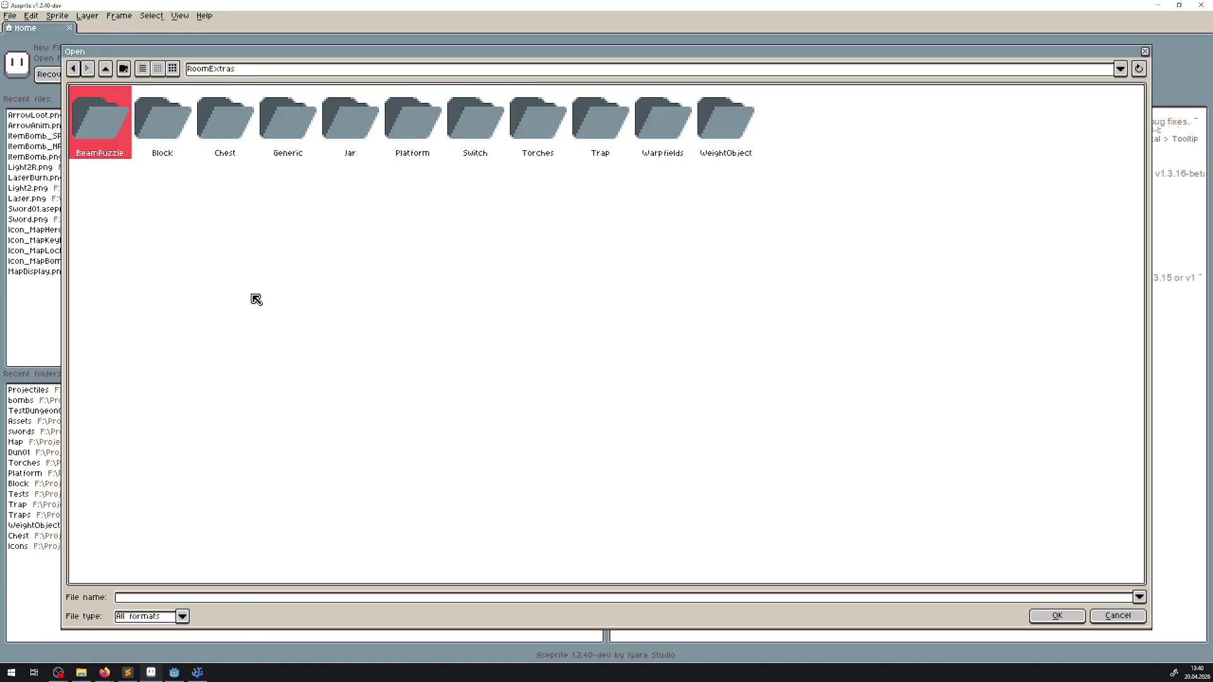
double_click(479, 151)
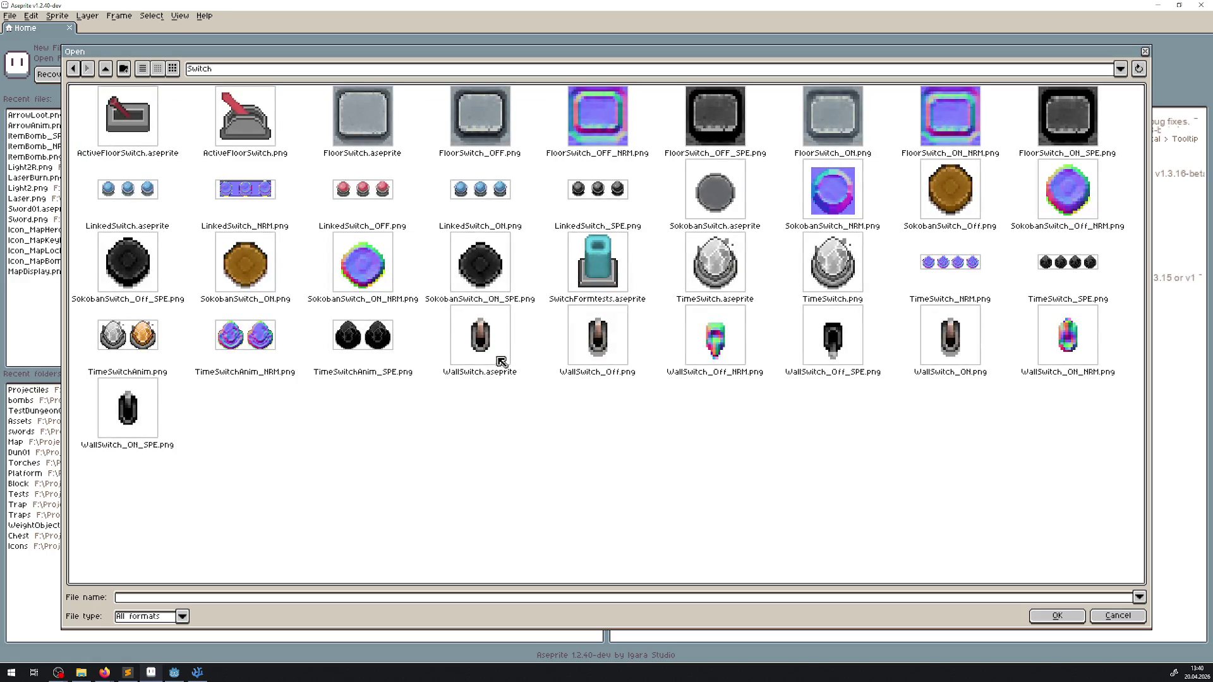
double_click(129, 190)
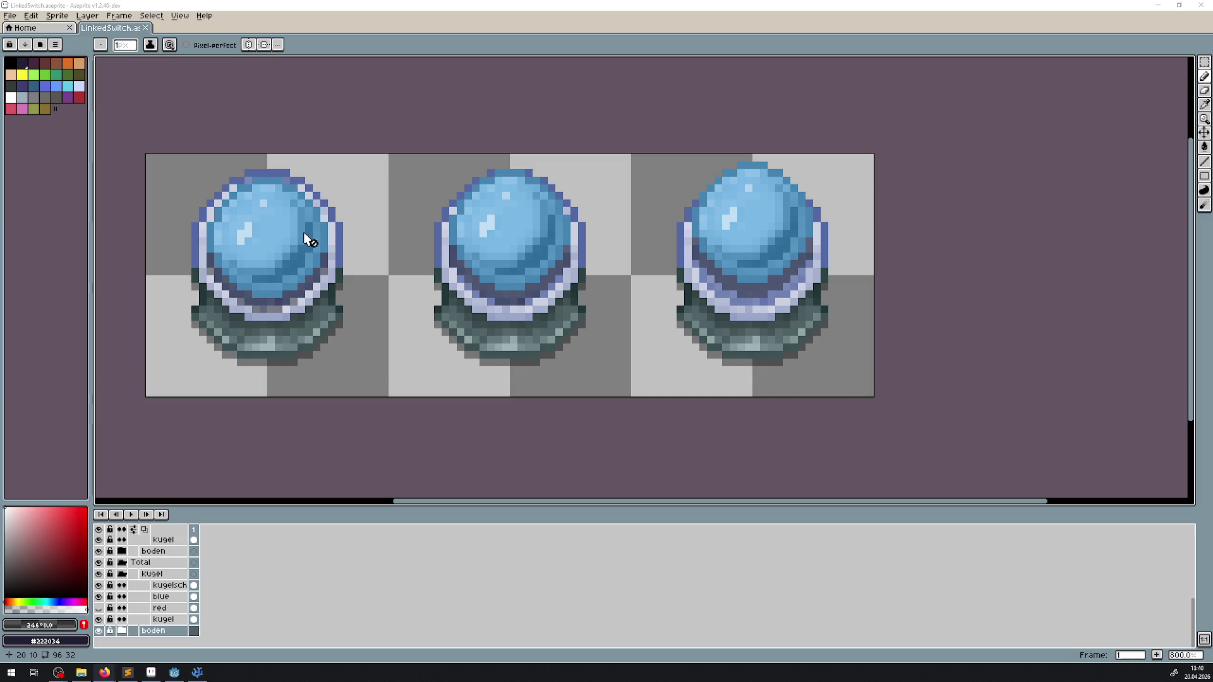
left_click(199, 673)
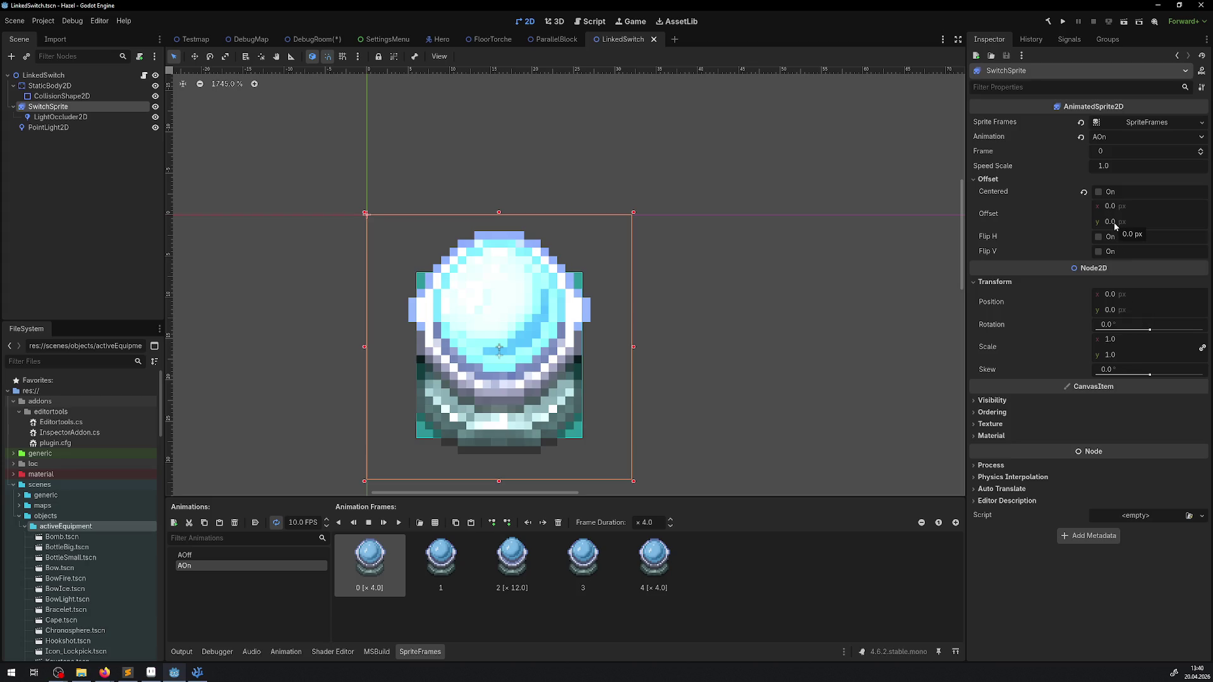
Set the SwitchSprite position to -4, -4 and save the LinkedSwitch scene.
left_click(1115, 312)
type("8")
key("Return")
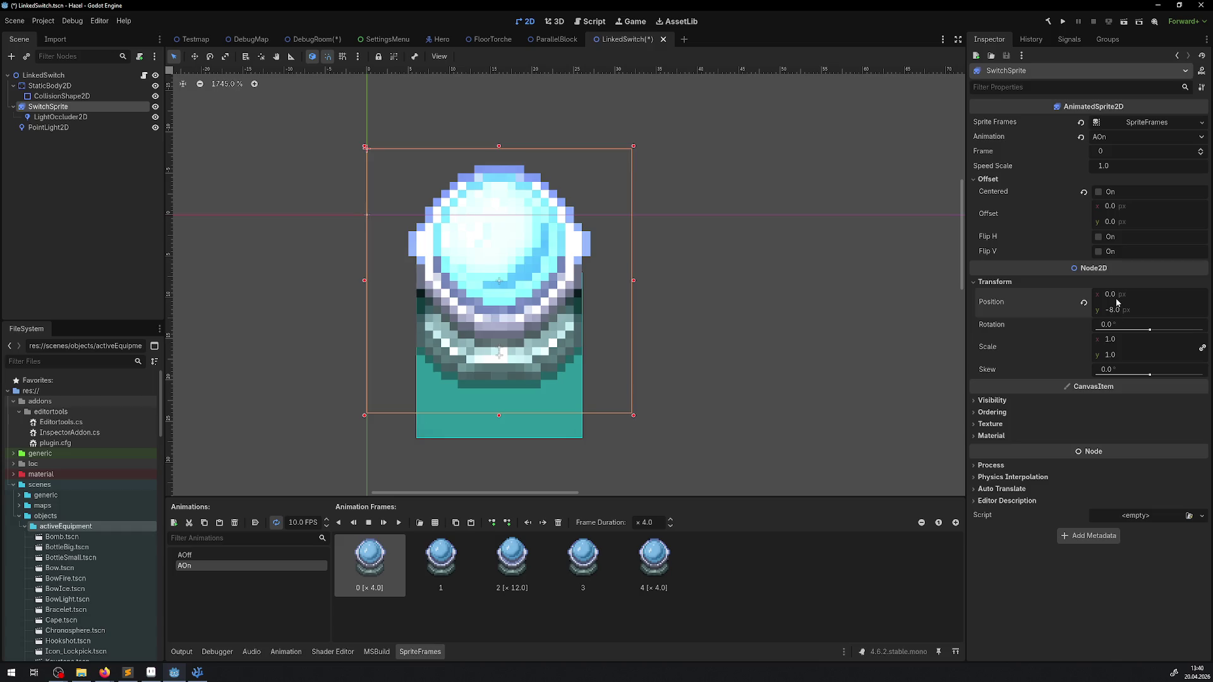
type("-8")
key("Return")
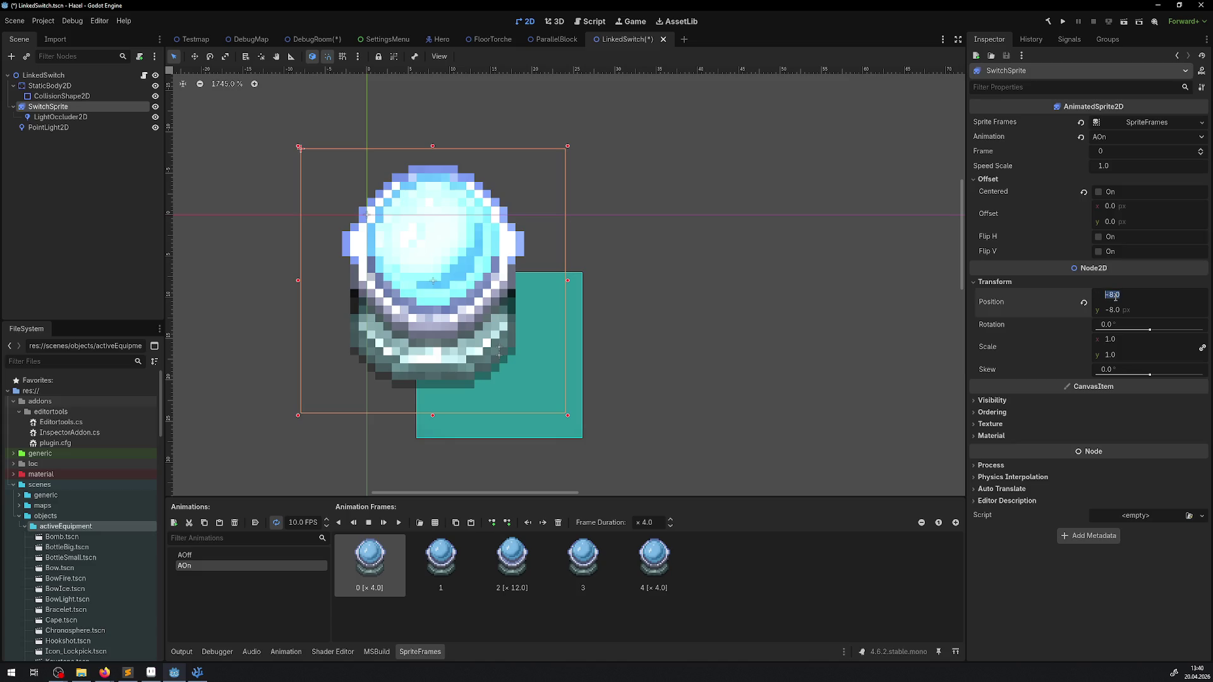
left_click(1112, 310)
type("-4")
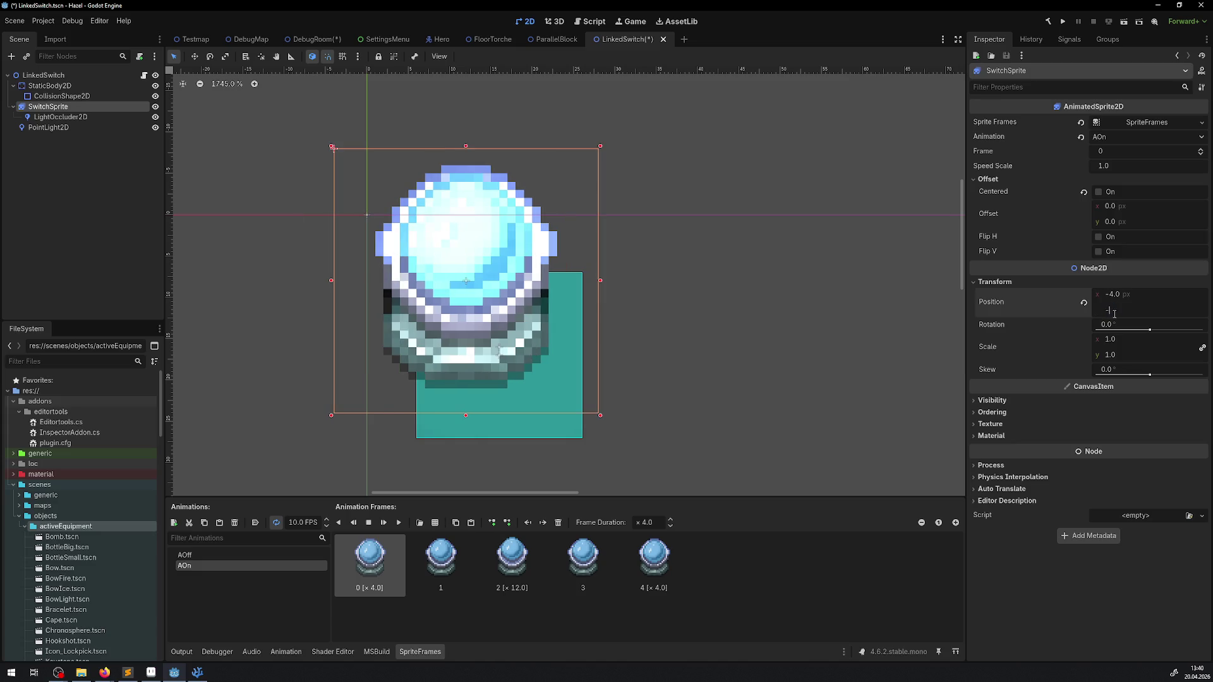
key("Return")
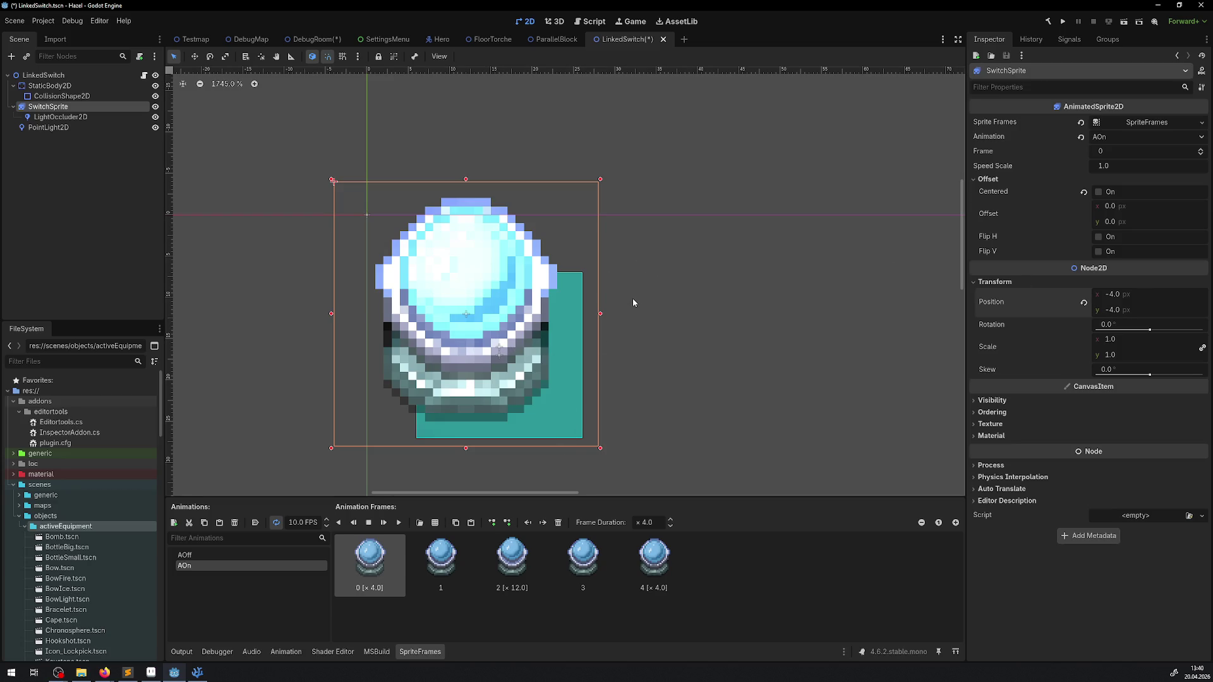
key("ctrl+s")
Check DebugRoom, then drag the StaticBody2D collision box up-left under the orb.
left_click(312, 39)
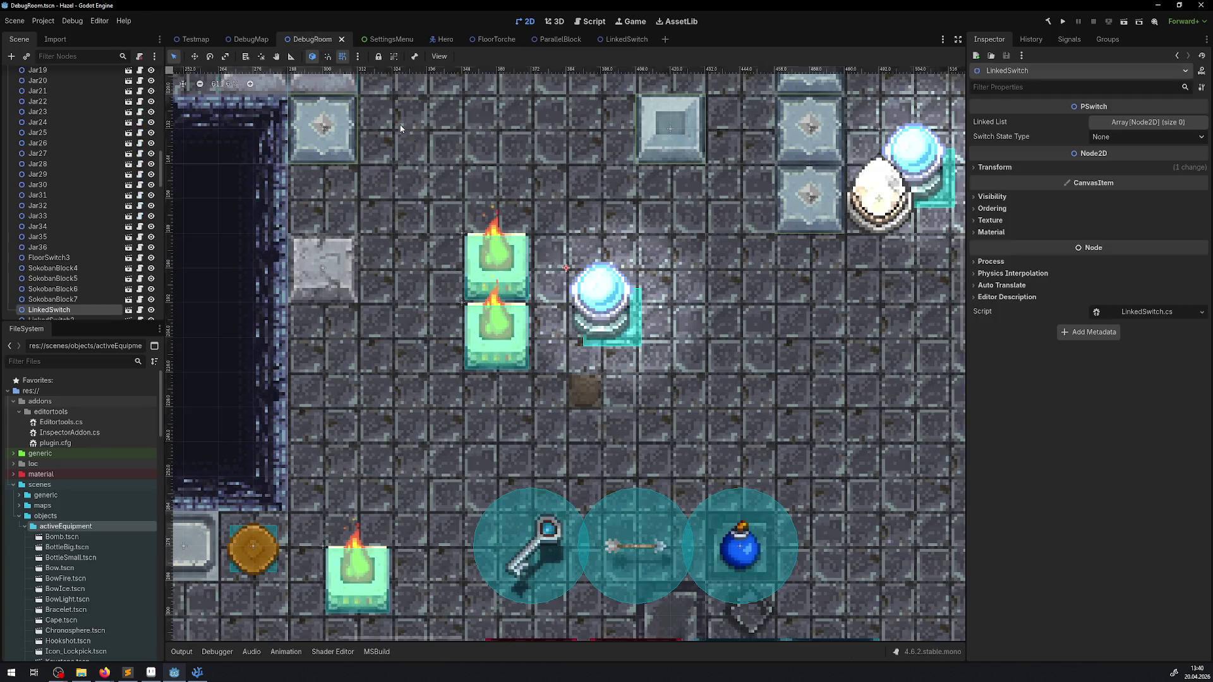
scroll("up", 3)
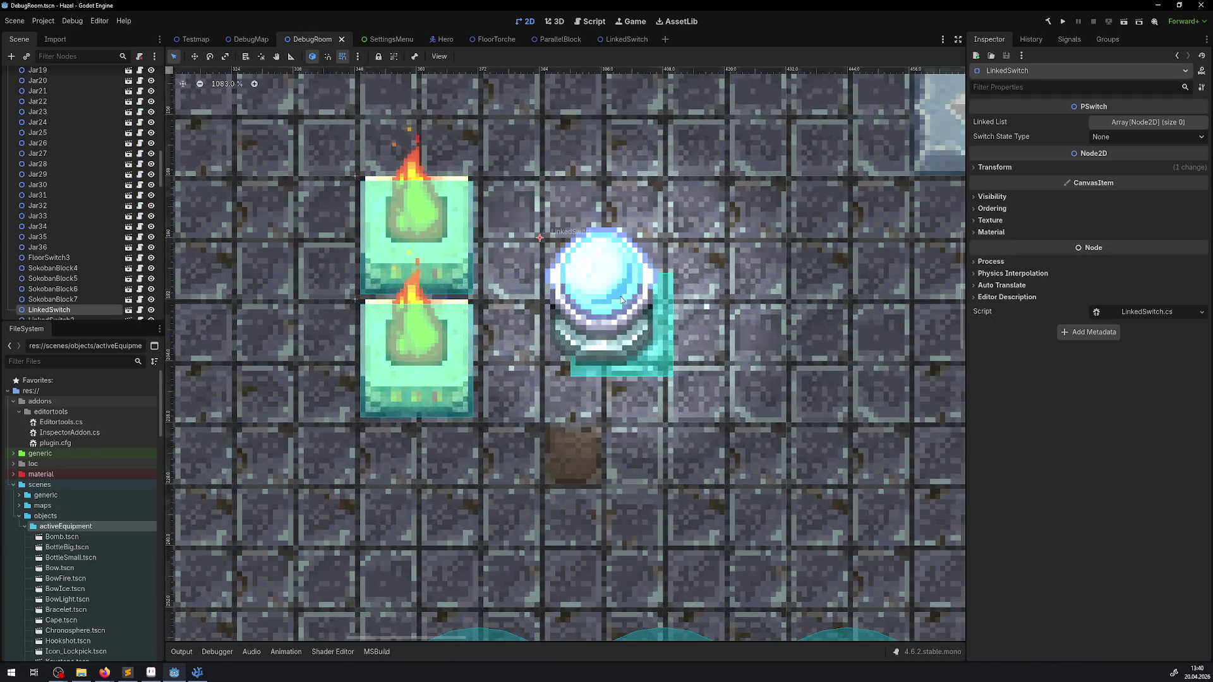
left_click(625, 39)
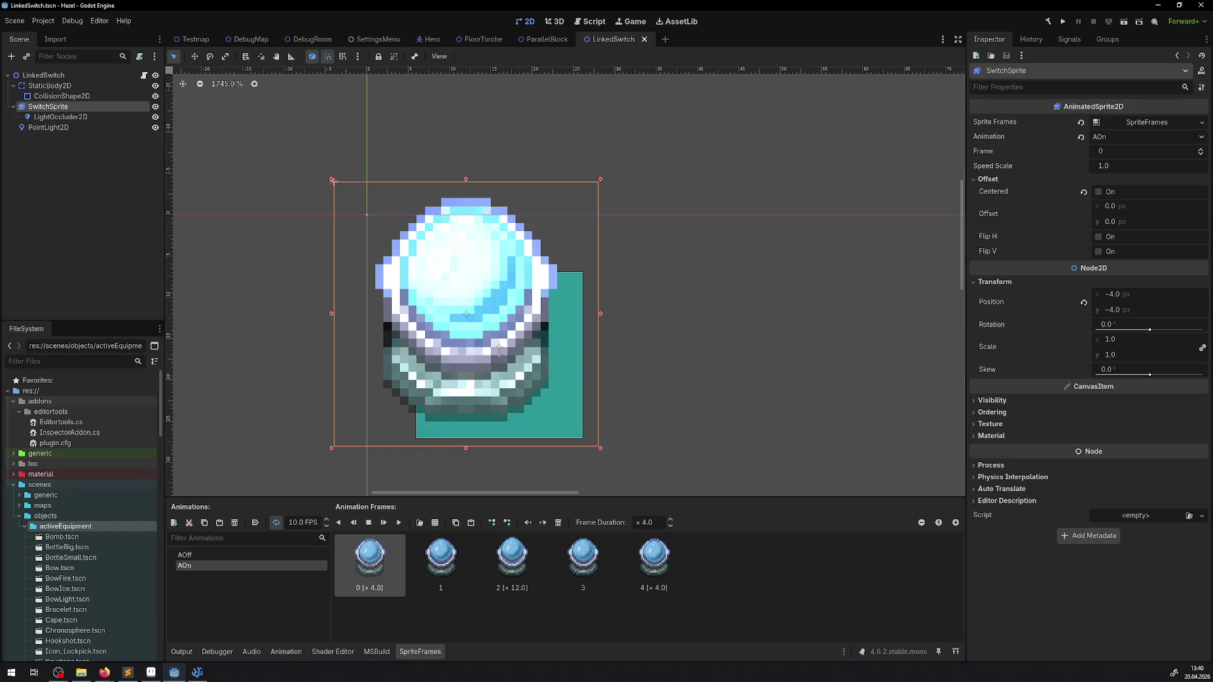
left_click(61, 116)
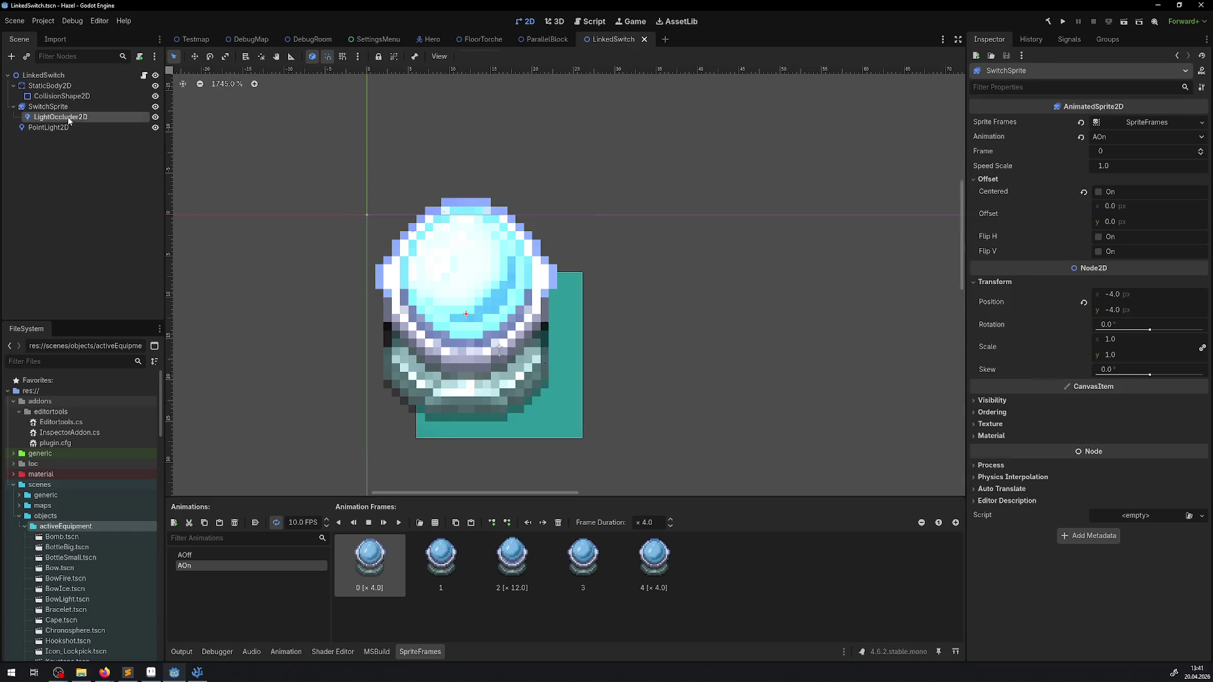
left_click(49, 127)
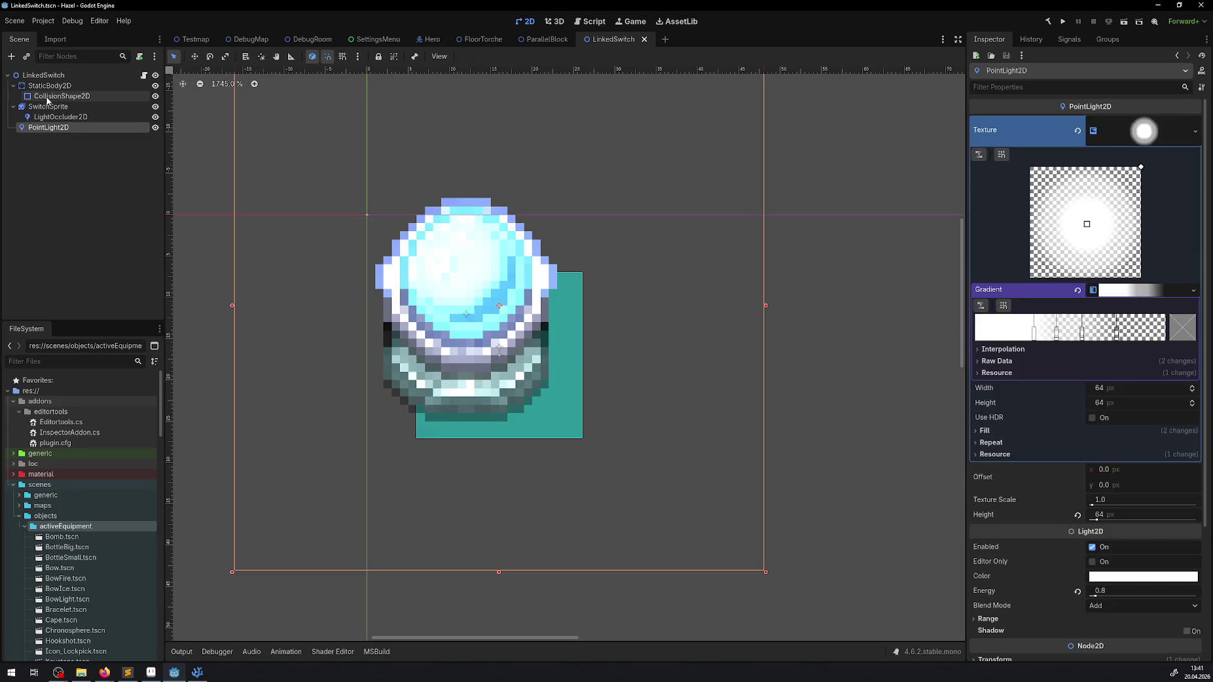
left_click(49, 86)
left_click_drag(500, 346, 471, 324)
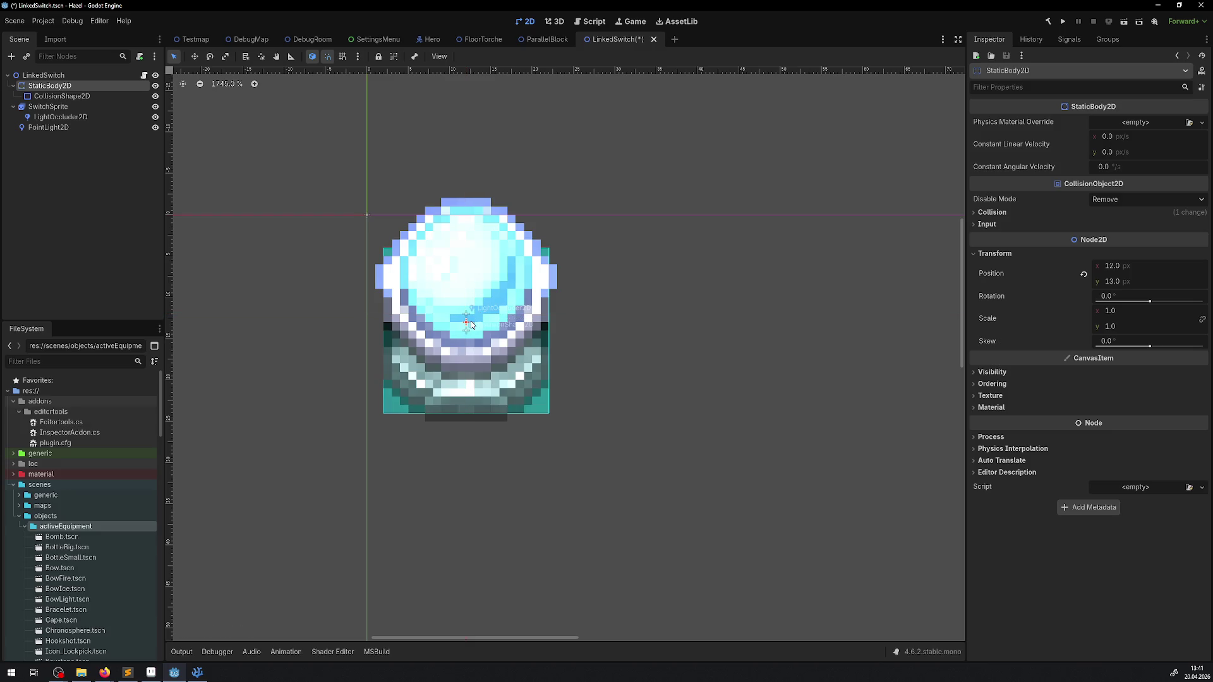
In DebugRoom, move the TimeSwitch egg 12 px up-left, reposition LinkedSwitch2, and save.
left_click(315, 41)
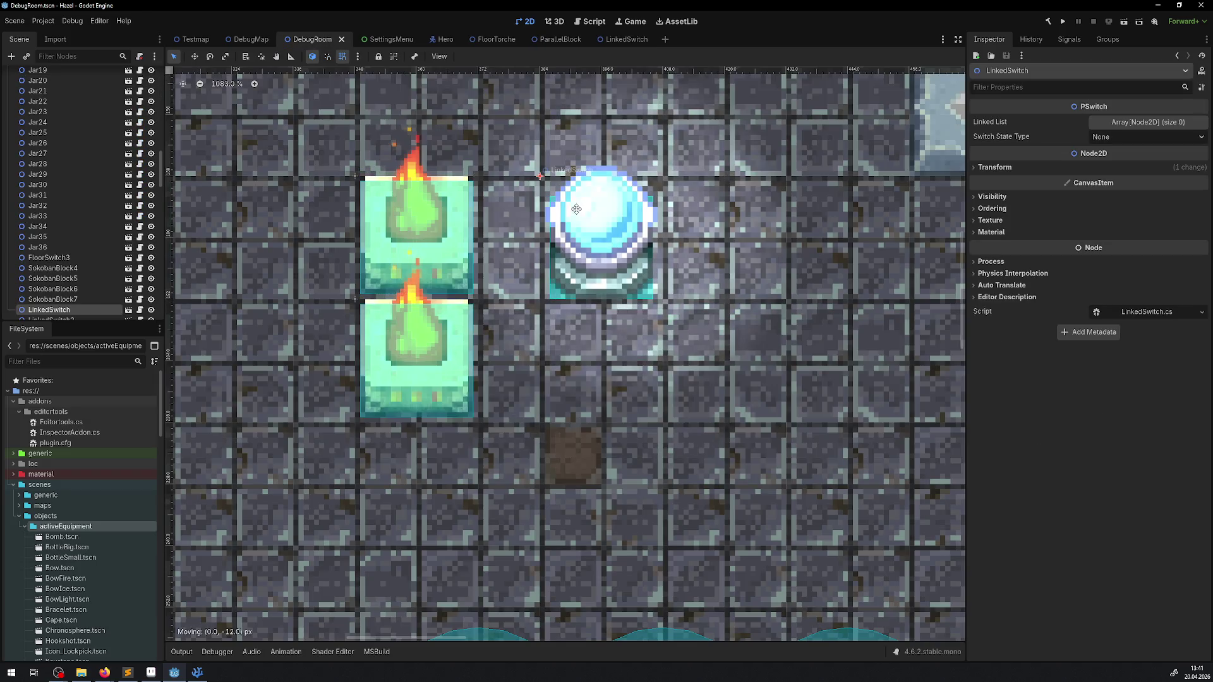
scroll("down", 3)
scroll("up", 3)
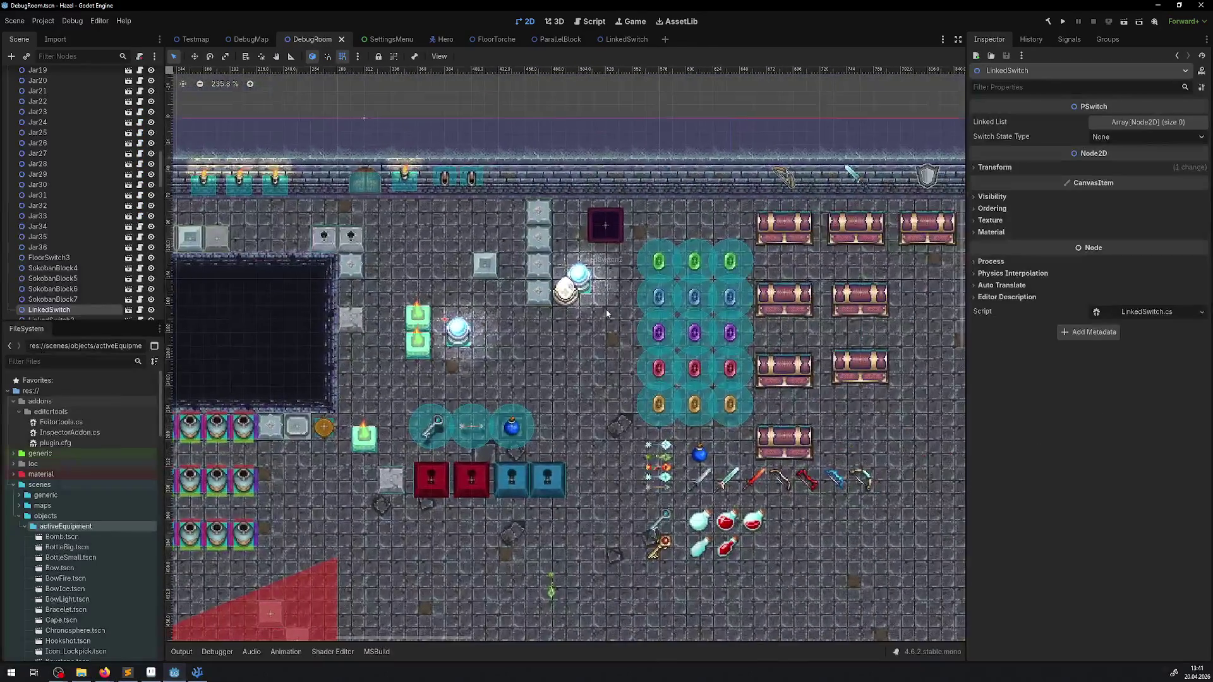
left_click_drag(578, 301, 497, 377)
left_click_drag(522, 275, 579, 256)
key("ctrl+s")
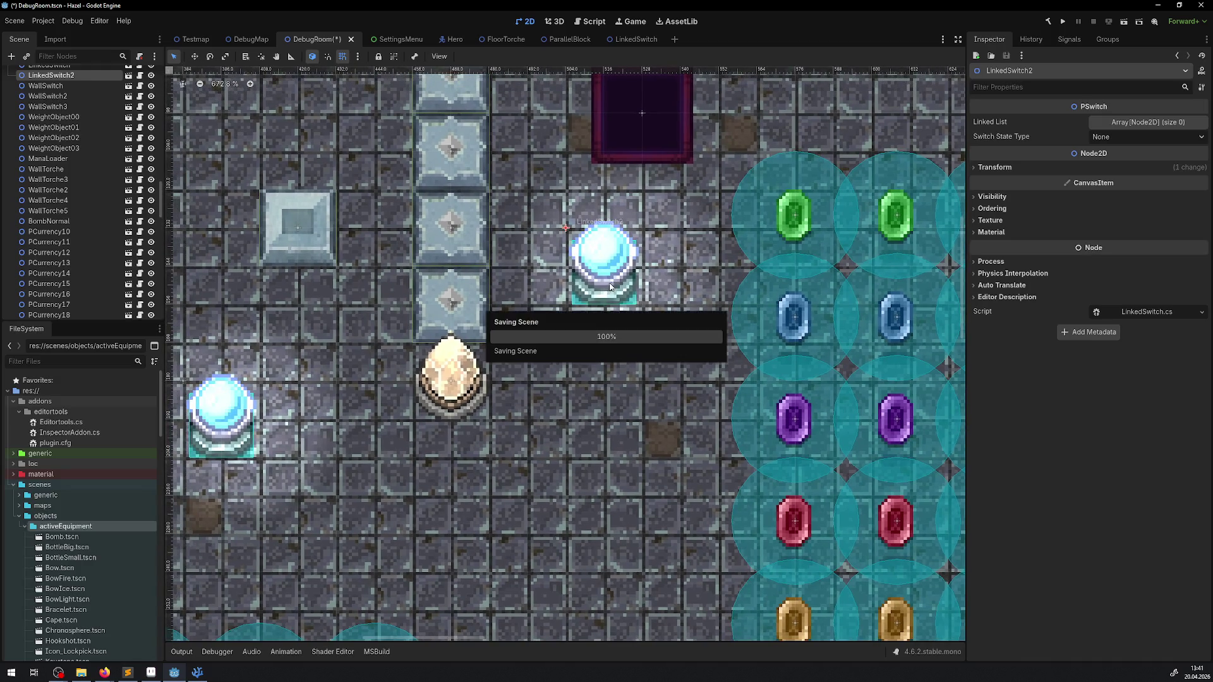
scroll("down", 3)
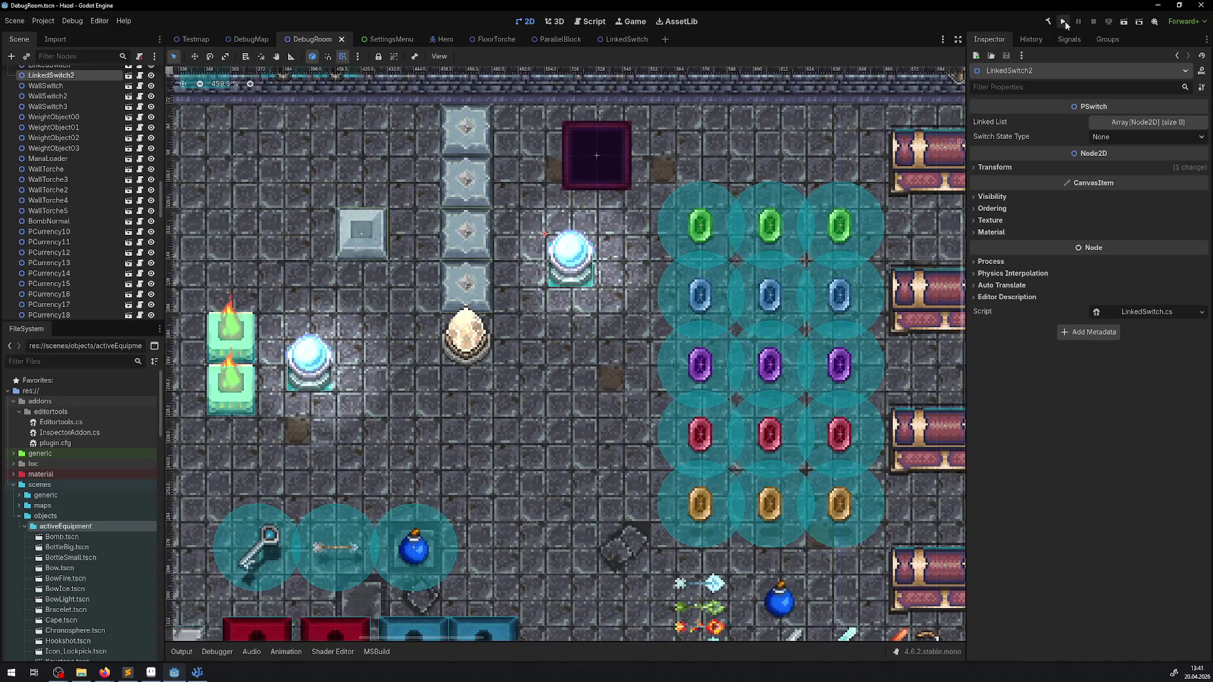
Run the project and hide the side and output panels to enlarge the game view.
left_click(1063, 21)
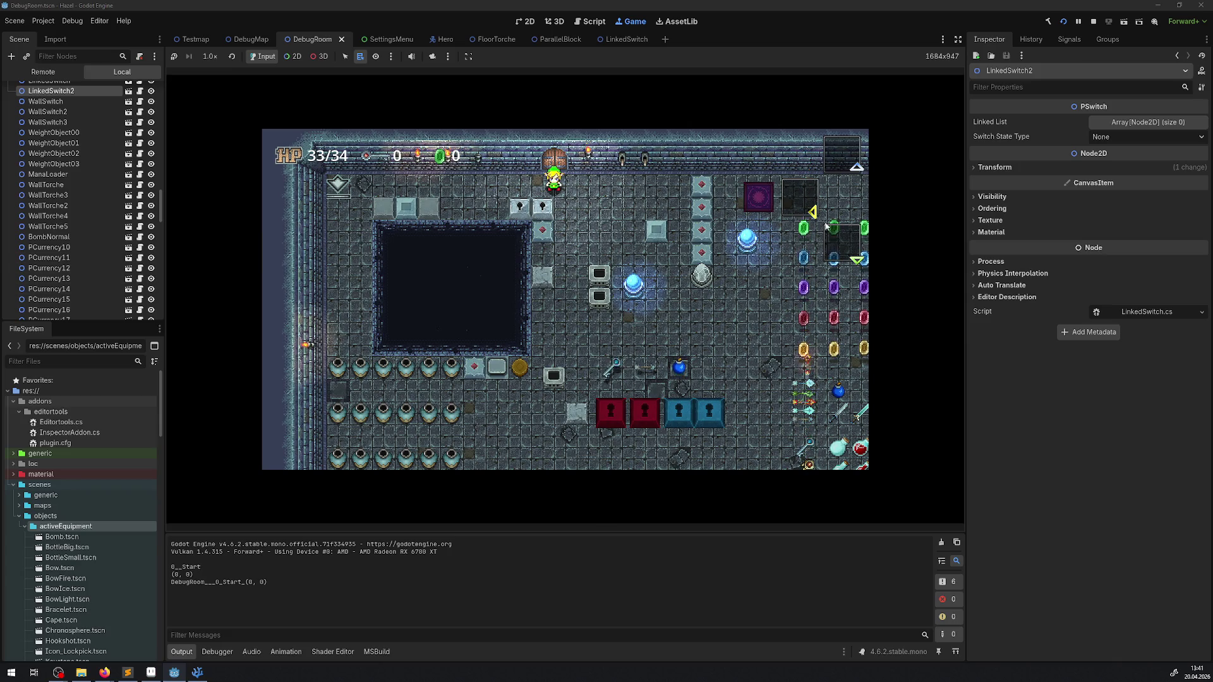
key("Right")
key("Down")
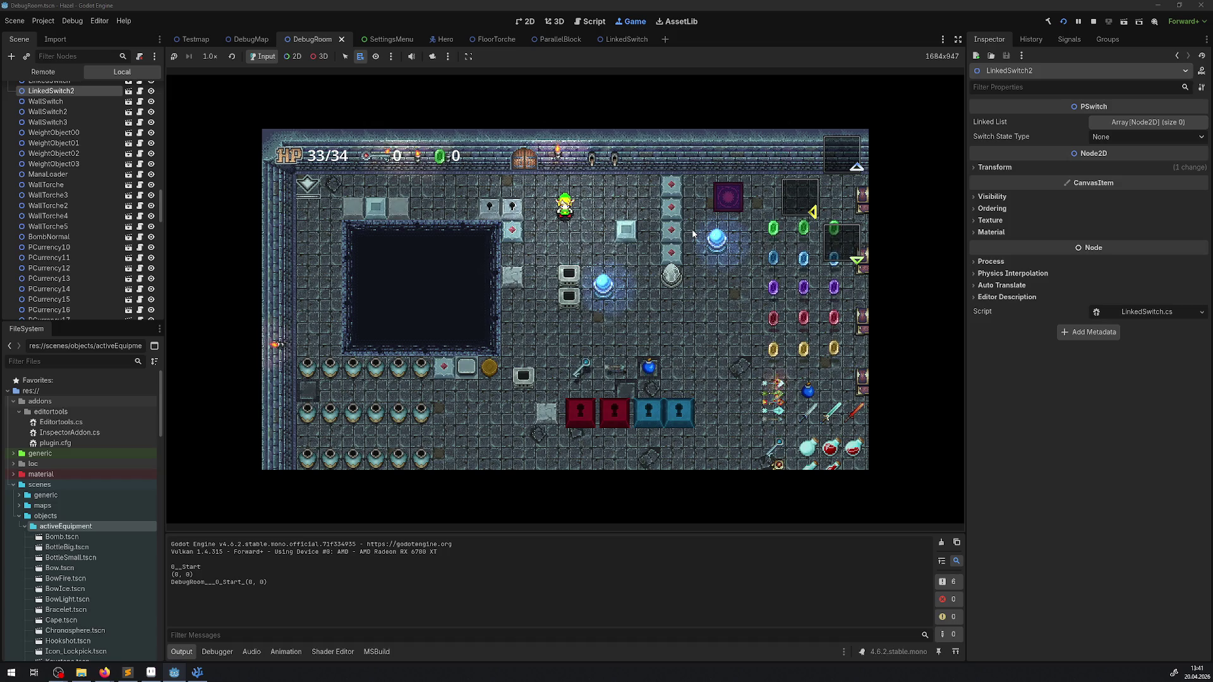
left_click(958, 39)
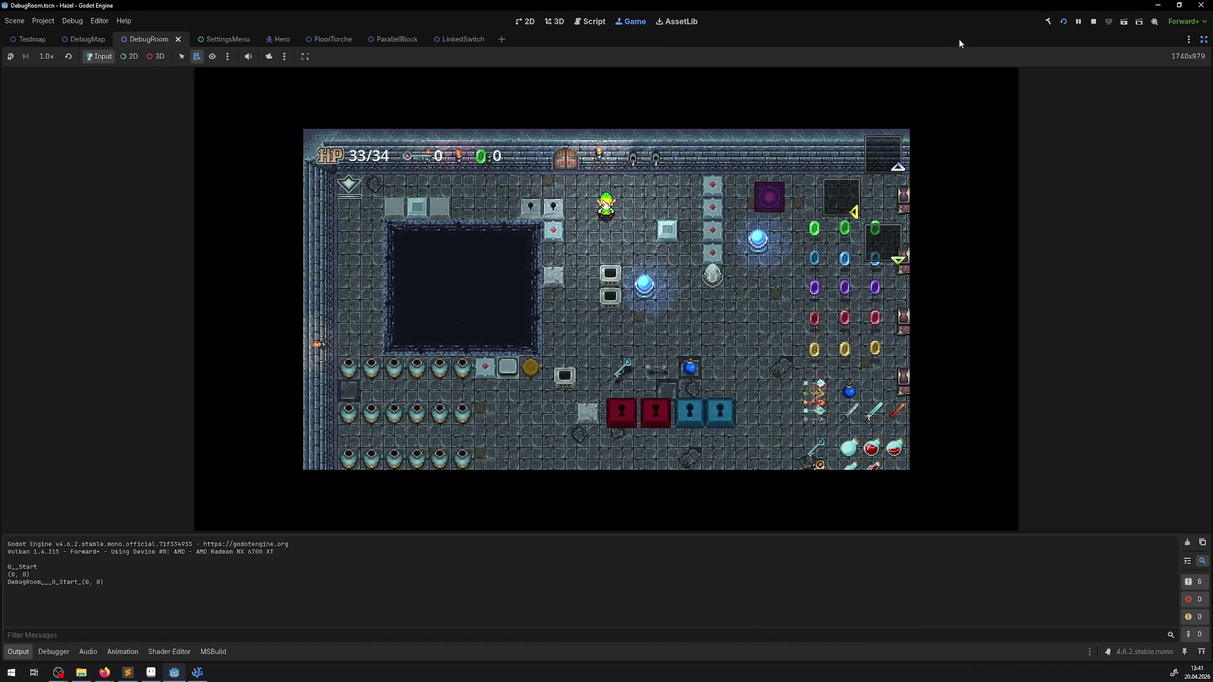
left_click(18, 651)
Walk the hero onto the blue orb switch and strike it, turning the orbs red.
key("Down")
key("Right")
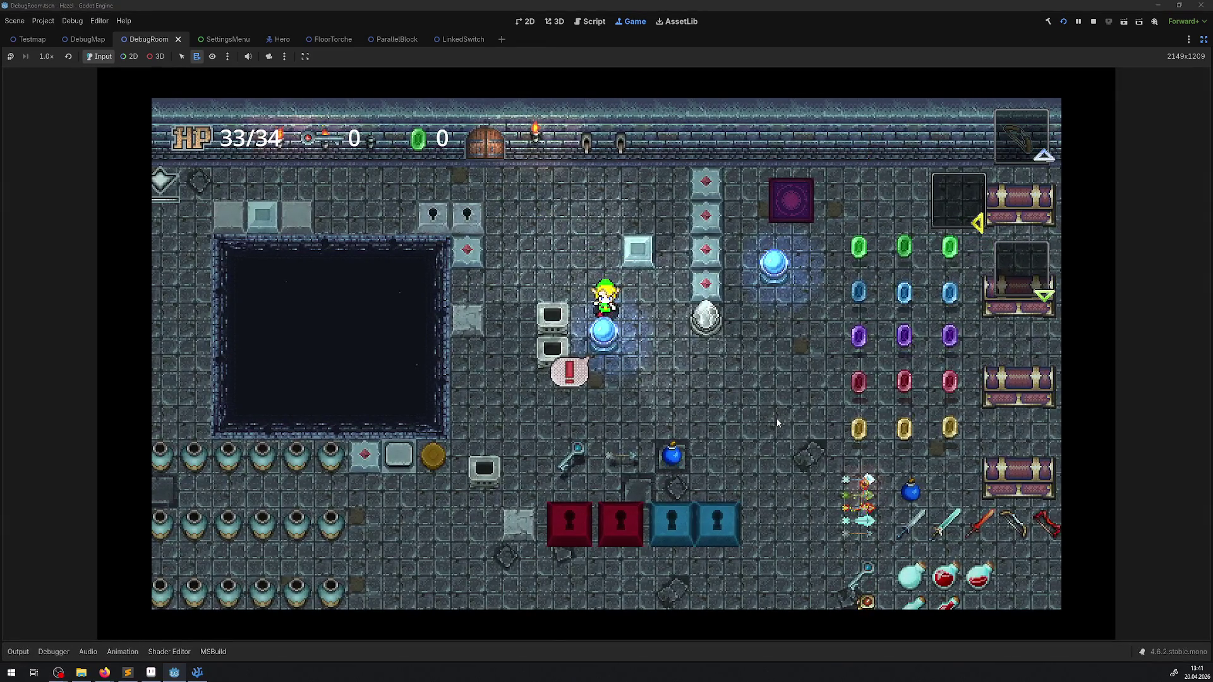
key("Right")
key("Down")
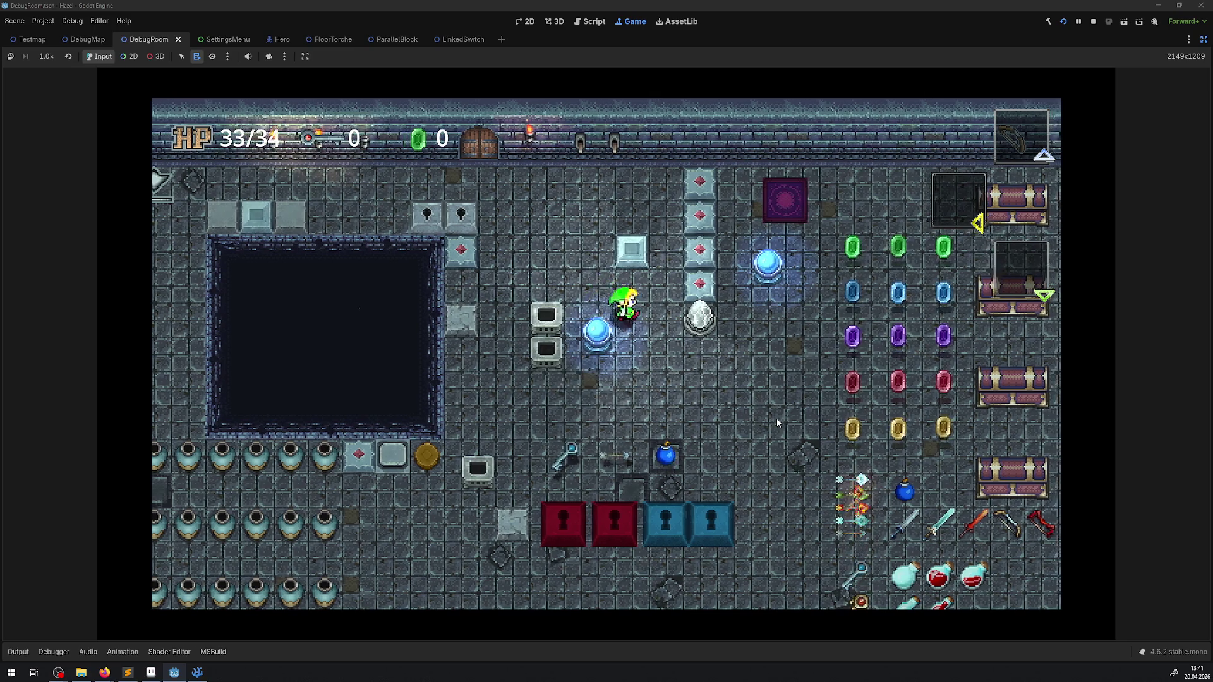
key("Left")
key("Down")
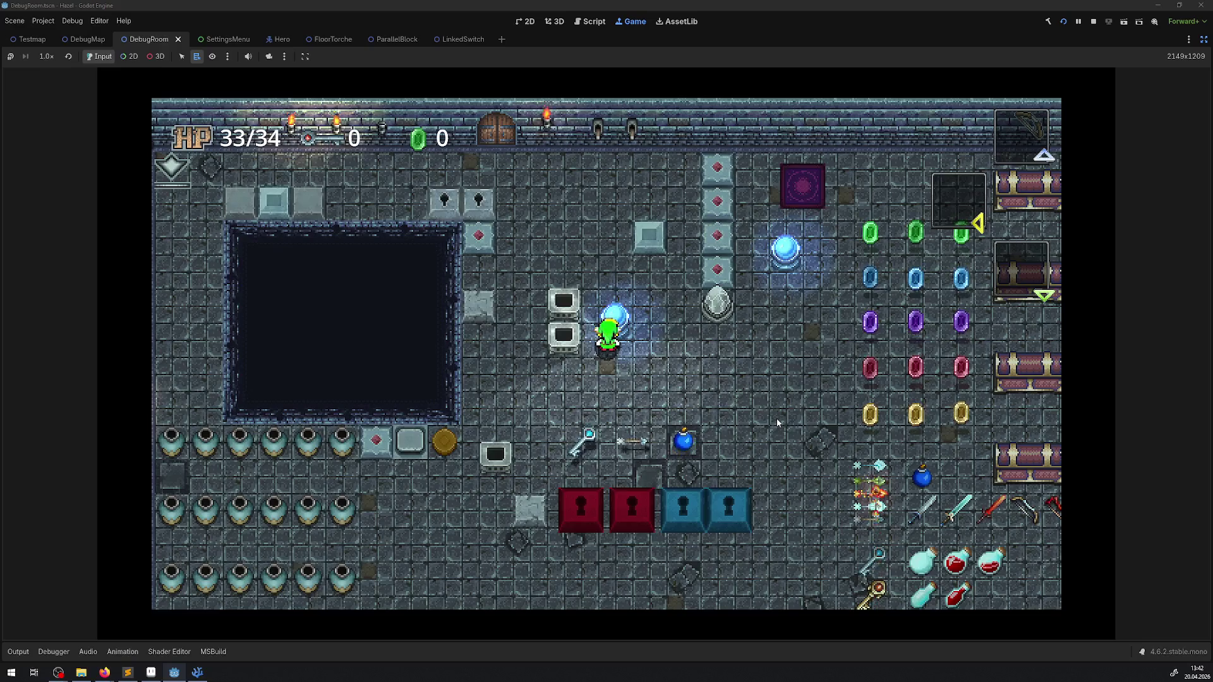
key("Down")
key("Up")
key("space")
Walk the hero back and forth over the switch, then stop the game.
key("Up")
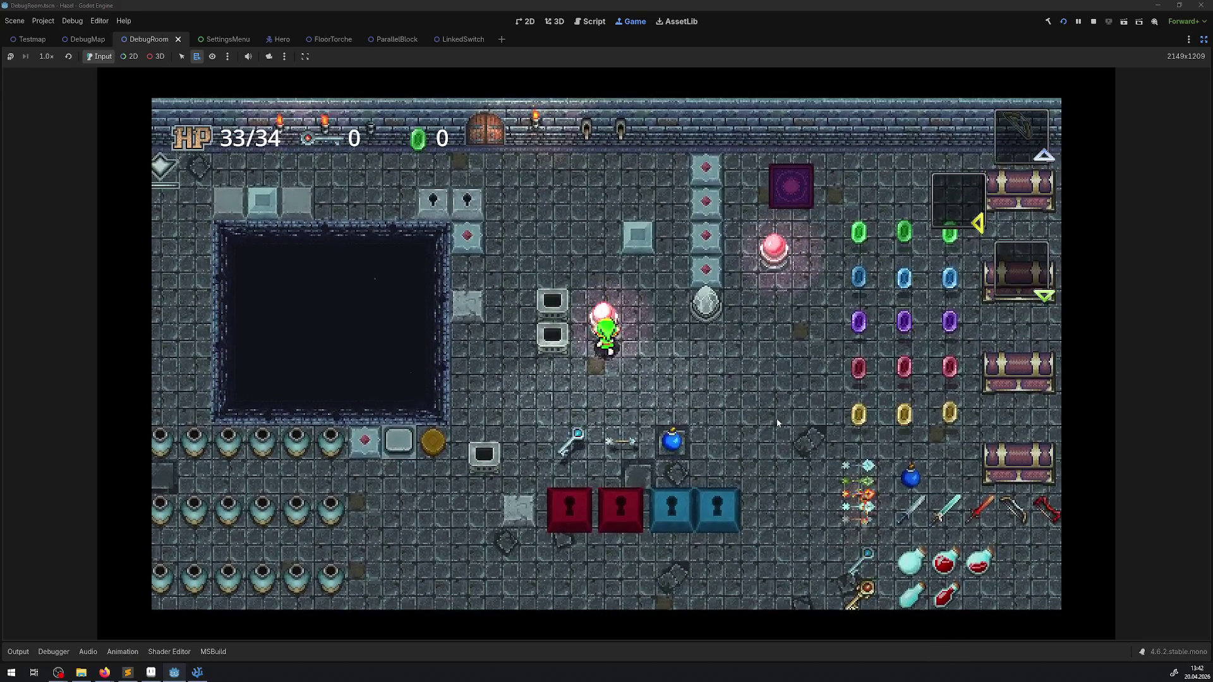
key("Down")
key("Up")
key("Down")
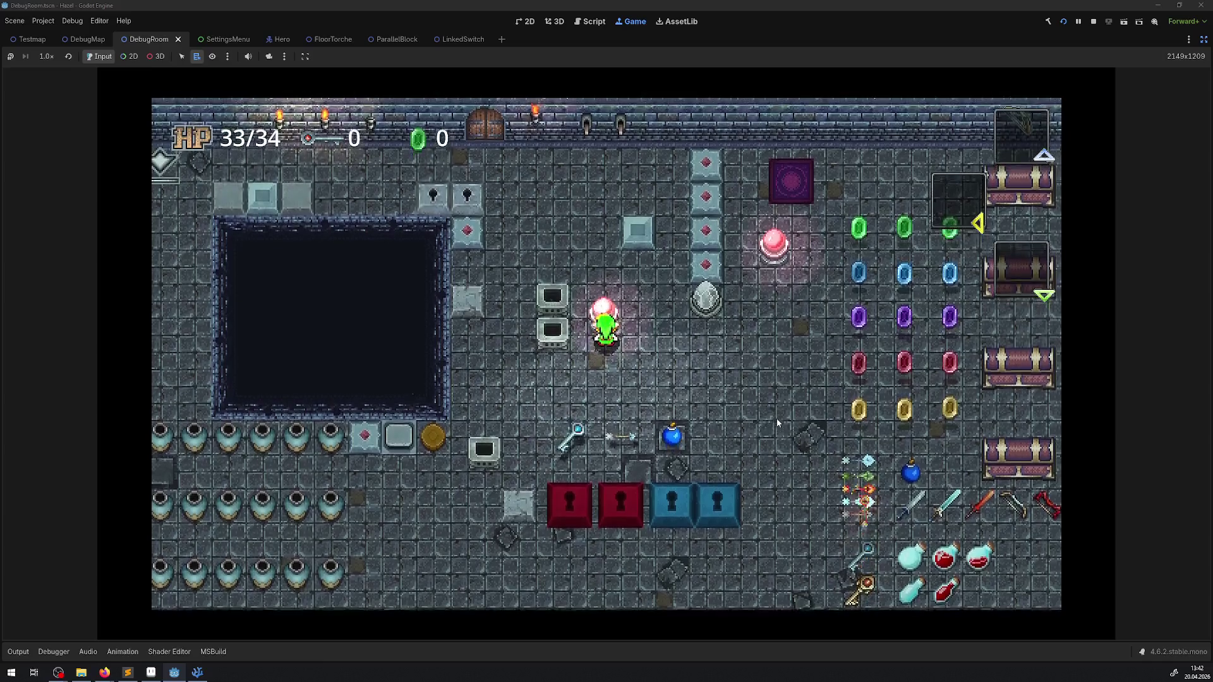
key("Down")
key("Up")
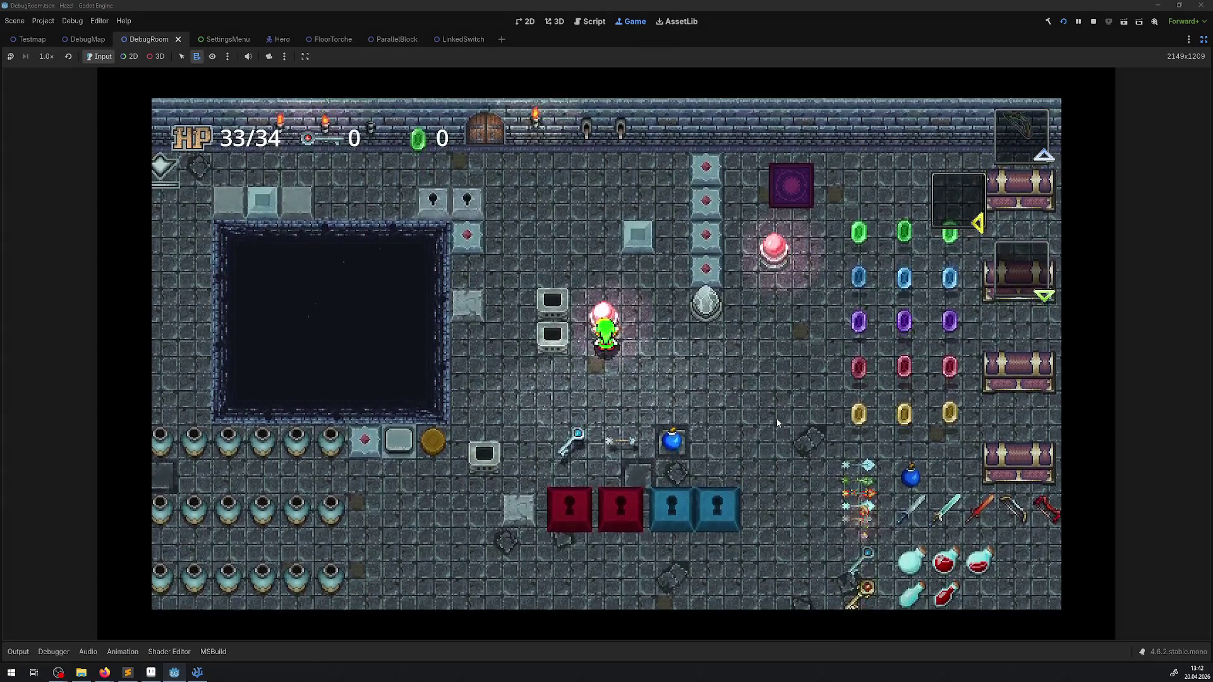
key("Up")
key("Right")
key("Left")
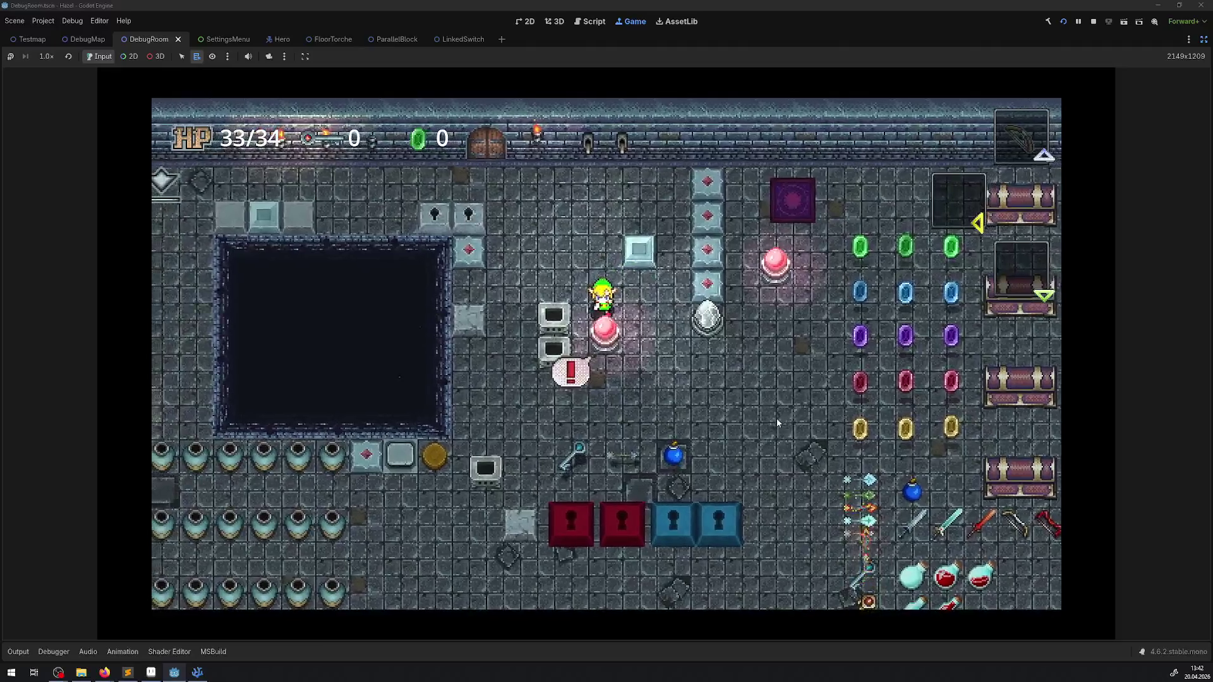
left_click(1093, 21)
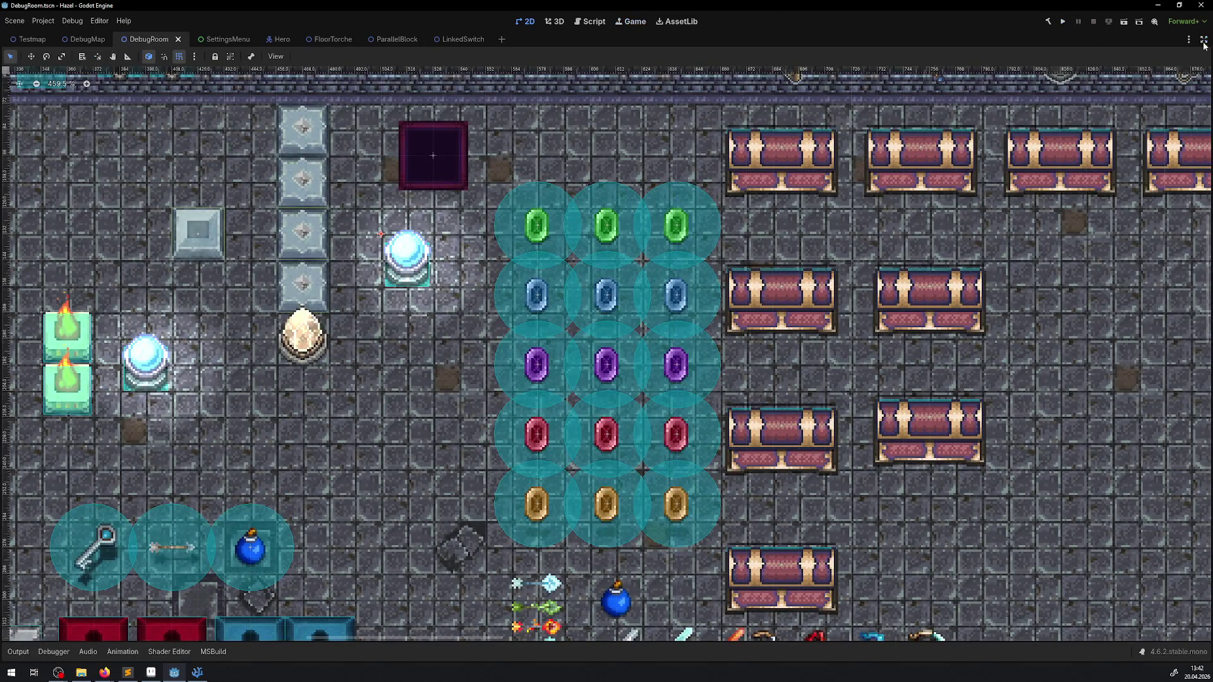
Restore the side panels and lock PointLight2D and LightOccluder2D in LinkedSwitch, then save.
left_click(1204, 43)
left_click(623, 41)
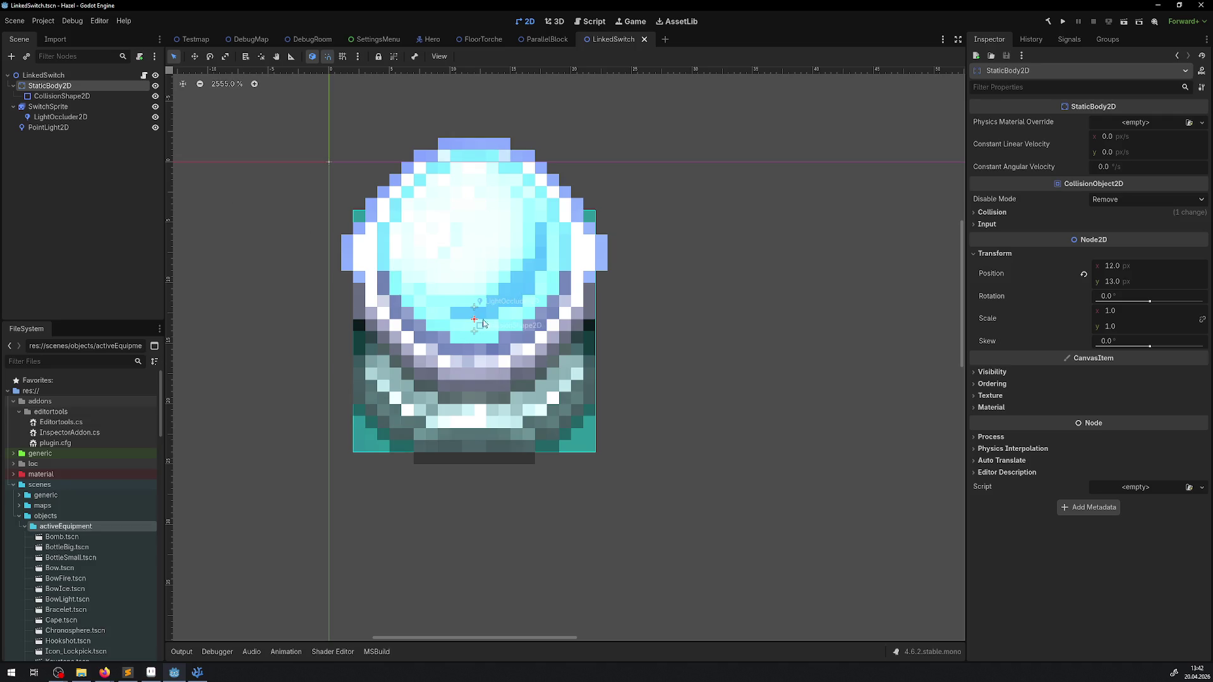
left_click(472, 346)
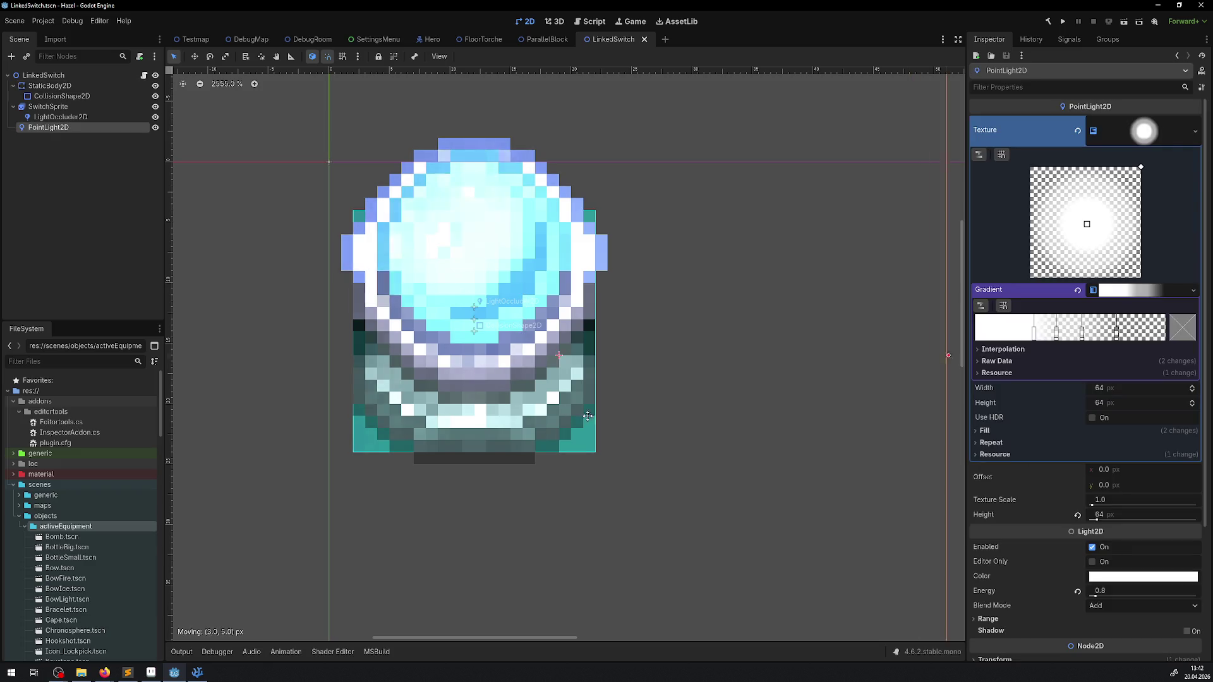
key("ctrl+z")
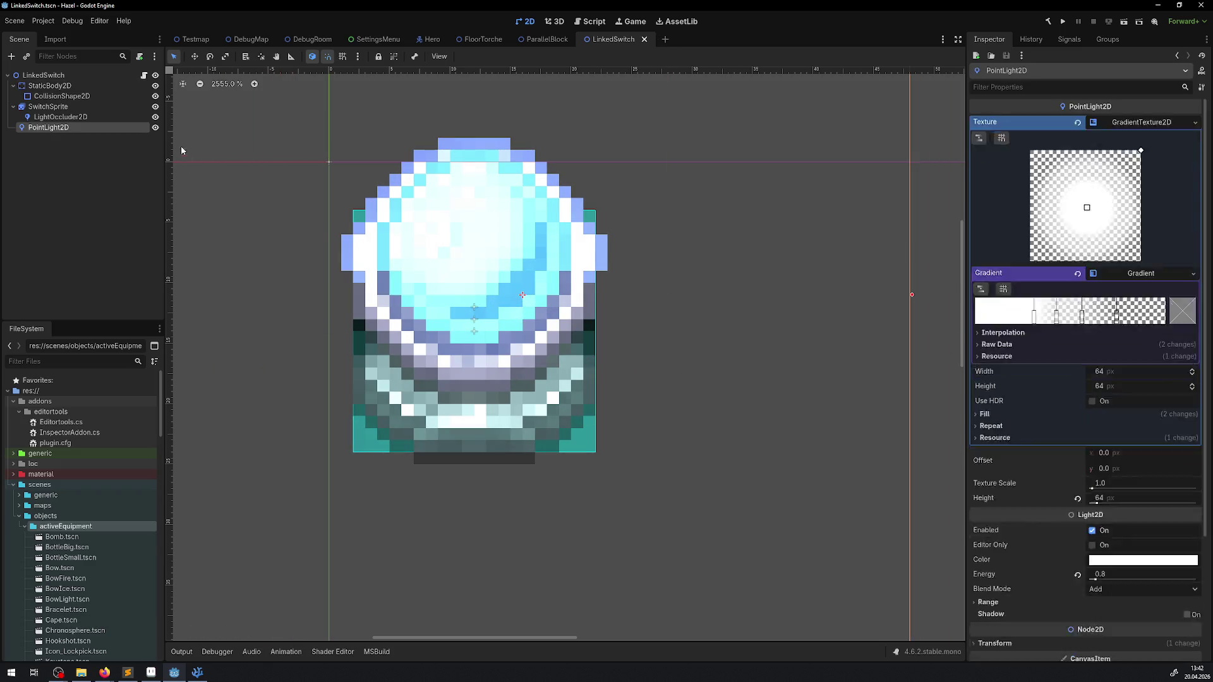
left_click(379, 58)
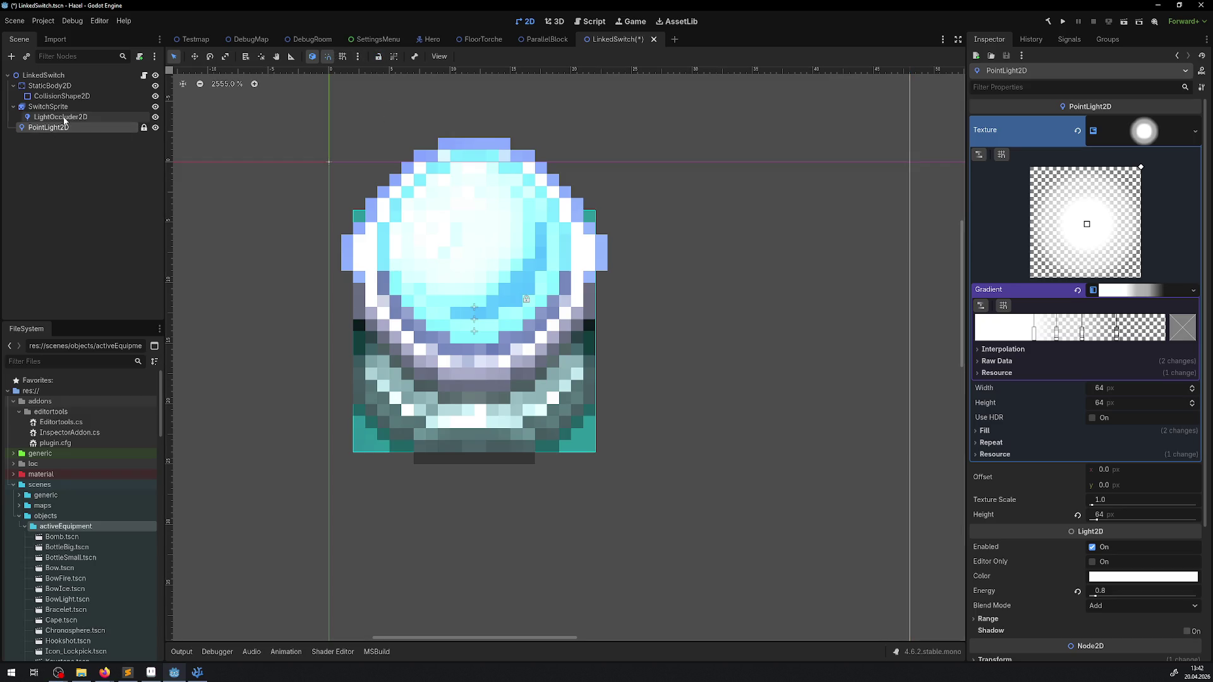
left_click(62, 96)
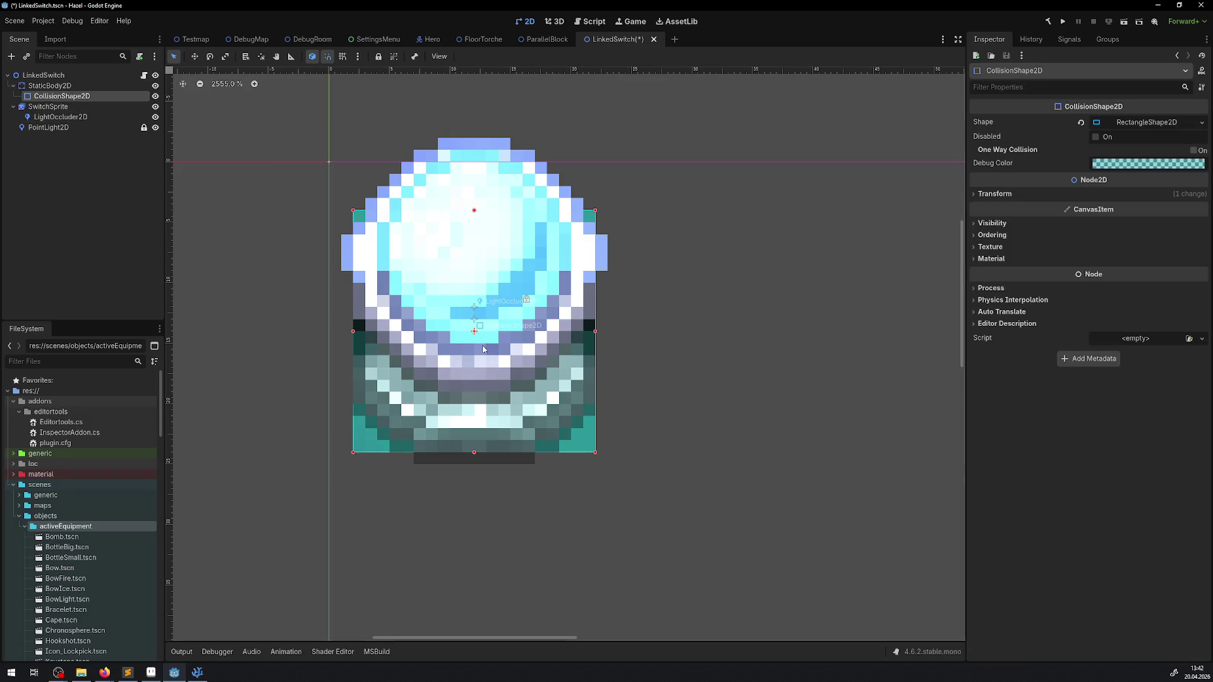
left_click(480, 341)
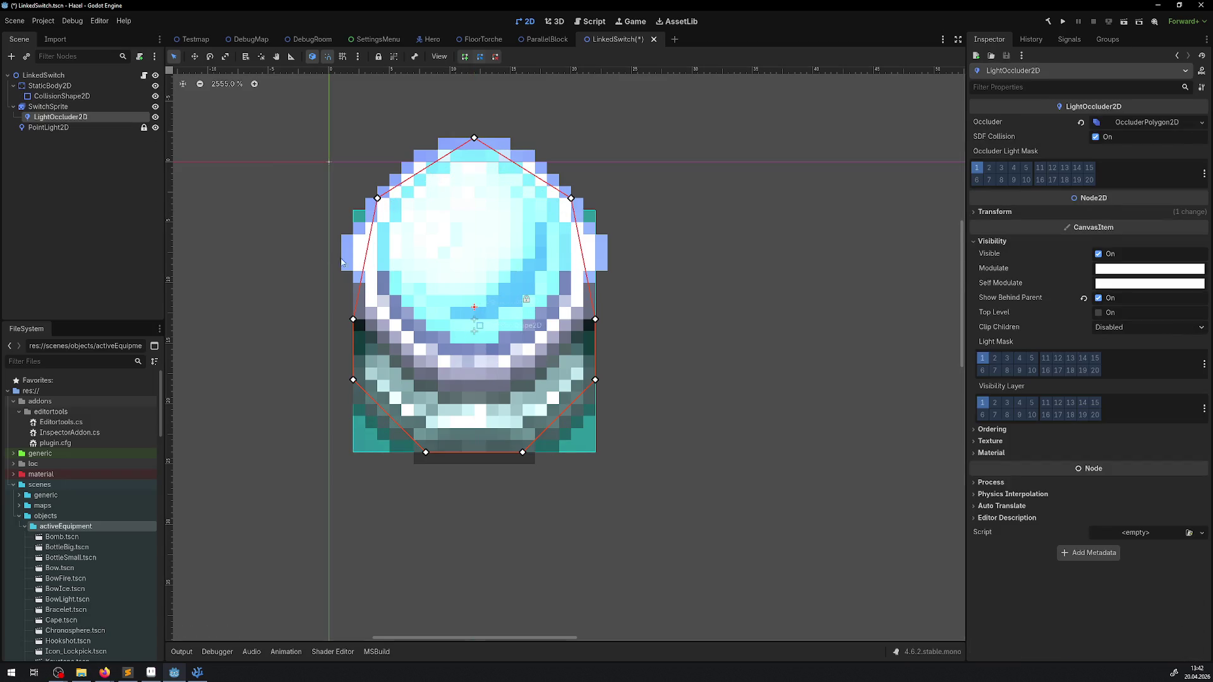
left_click(379, 60)
key("ctrl+s")
key("Up")
key("Up")
Move the StaticBody2D to y 14 with the Move tool and run the game.
left_click(195, 56)
left_click(448, 283)
left_click_drag(448, 283, 452, 301)
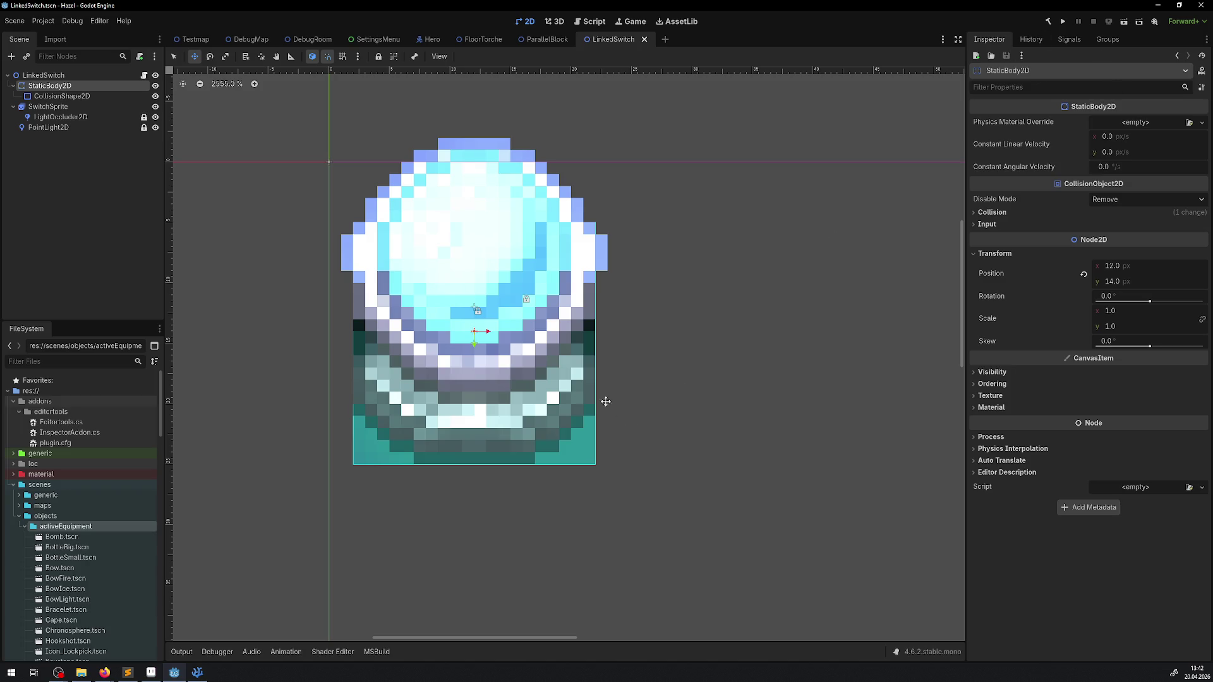
left_click_drag(498, 389, 500, 382)
left_click(1061, 22)
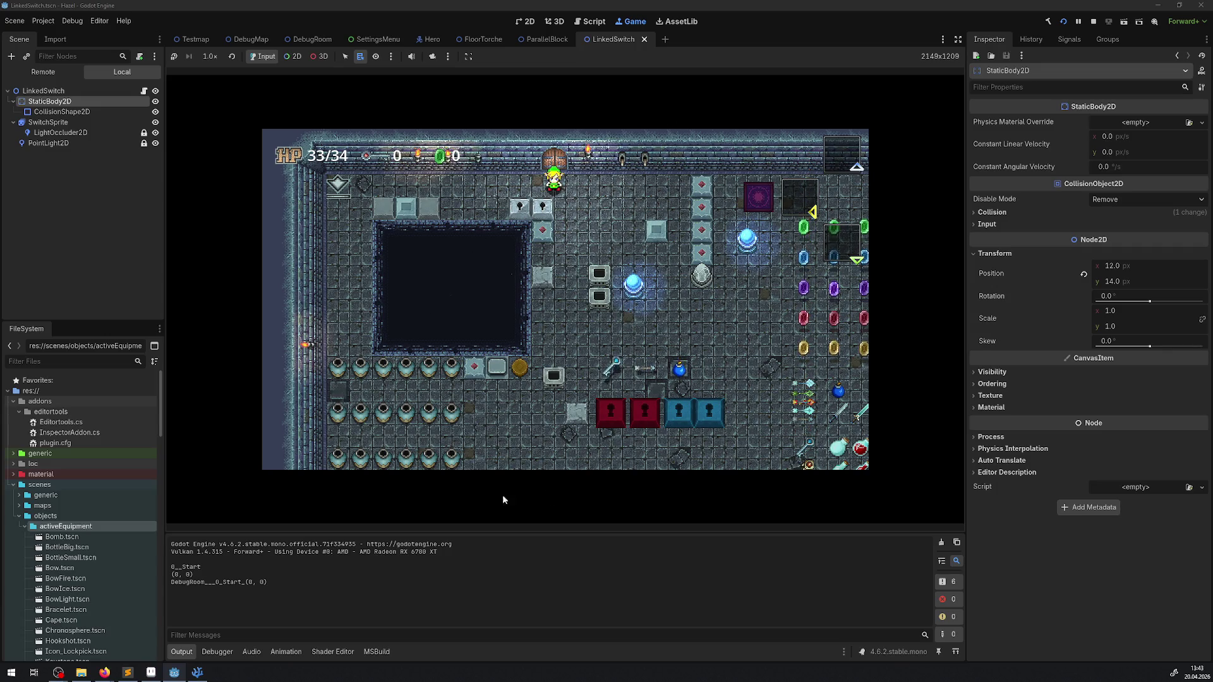
Walk the hero onto the blue orb switch and back up off it.
key("Right")
key("Down")
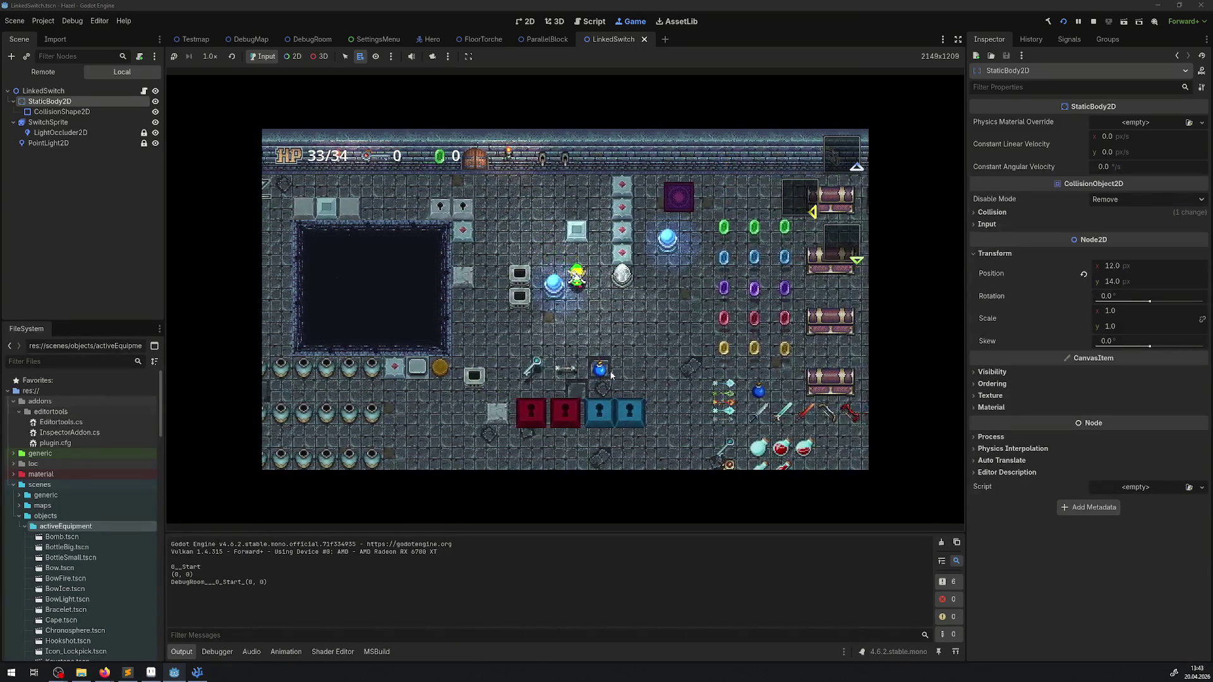
key("Left")
key("Down")
key("Down")
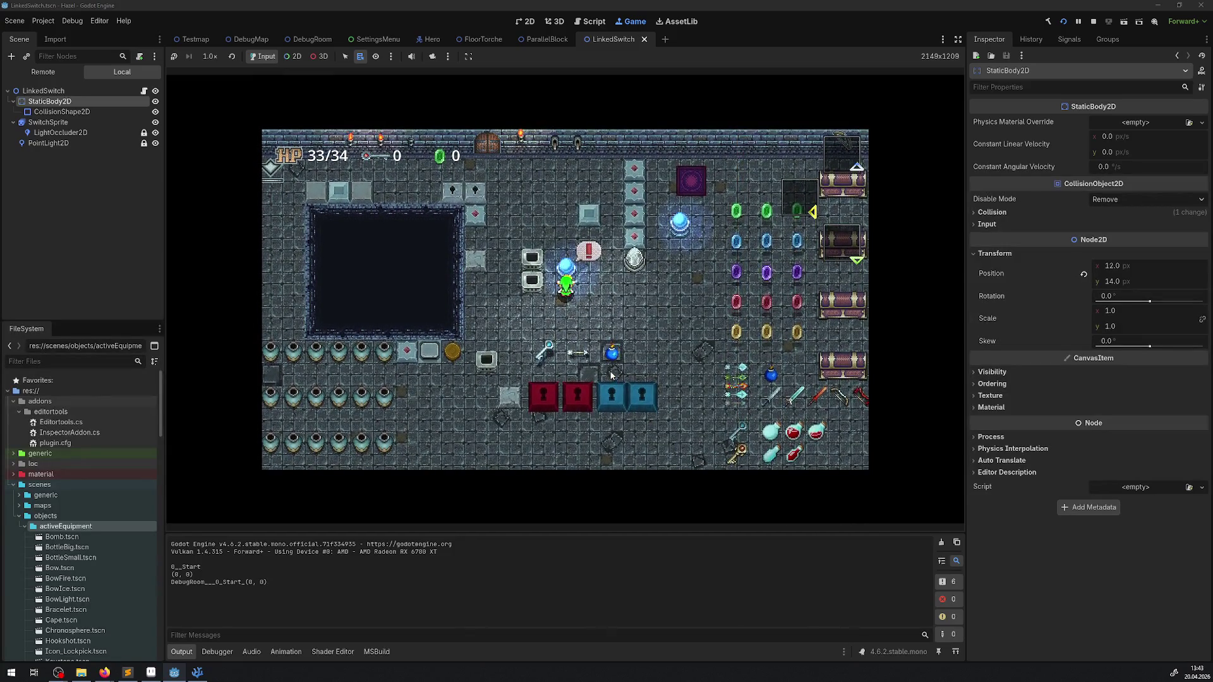
key("Up")
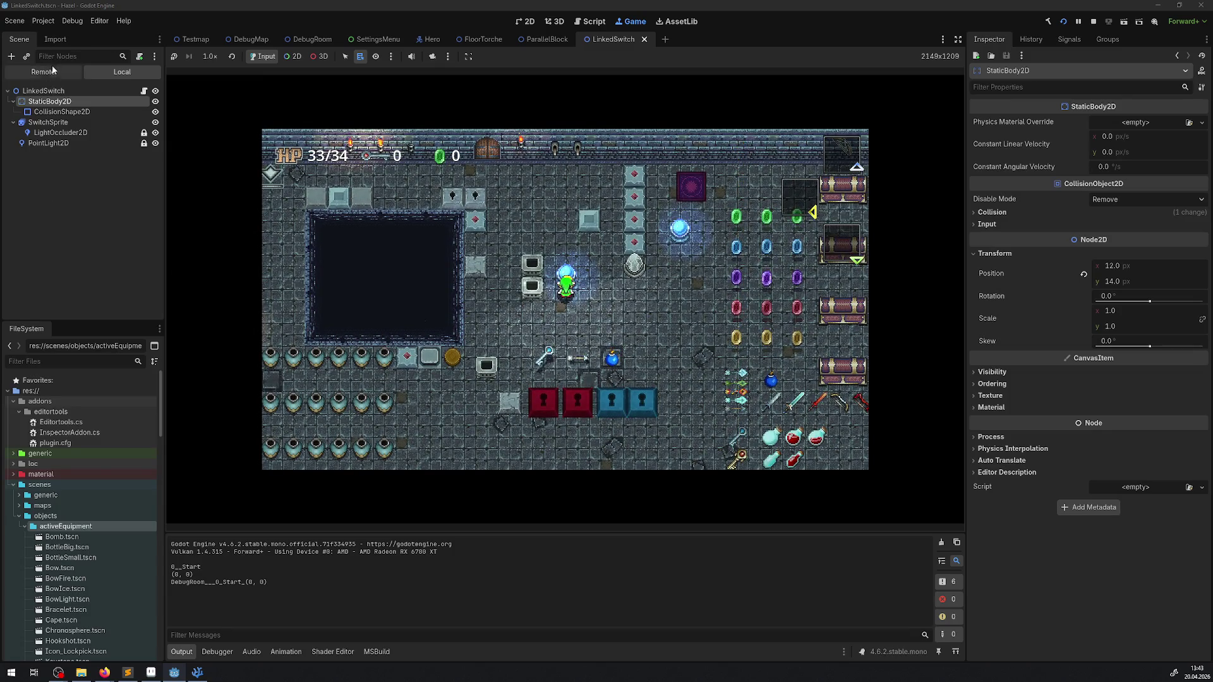
Enable Hit From Inside on the live HeroRay, stop the game, and open the Hero scene.
left_click(53, 71)
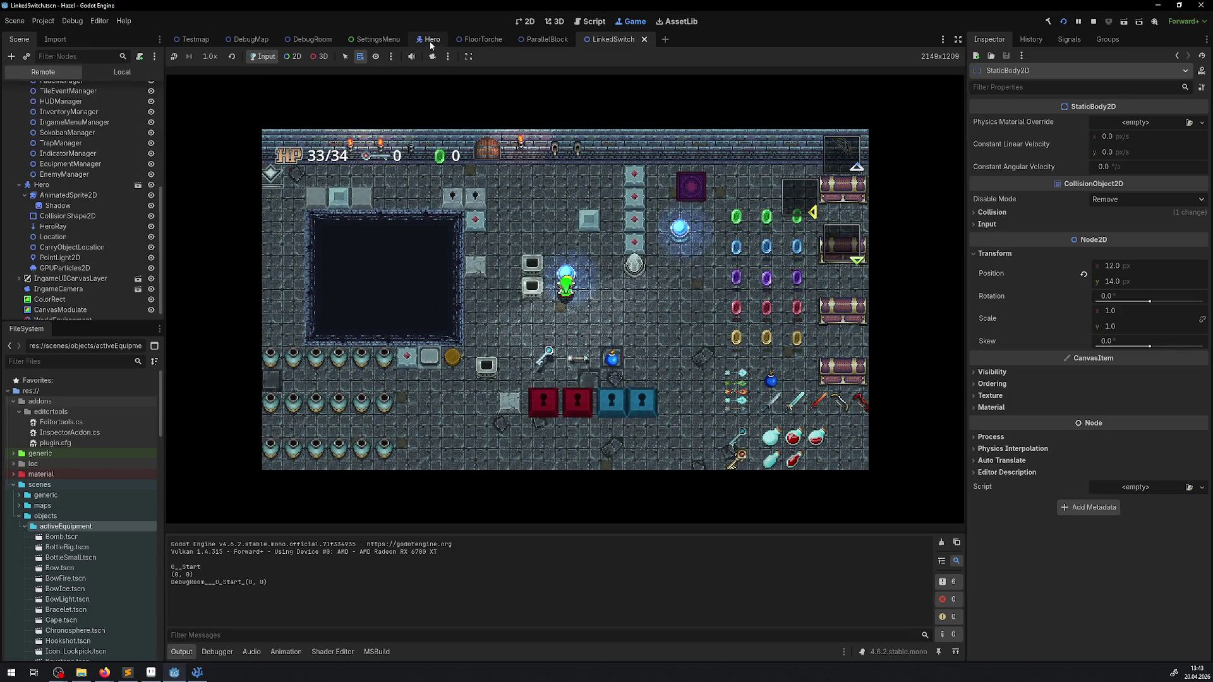
scroll("up", 3)
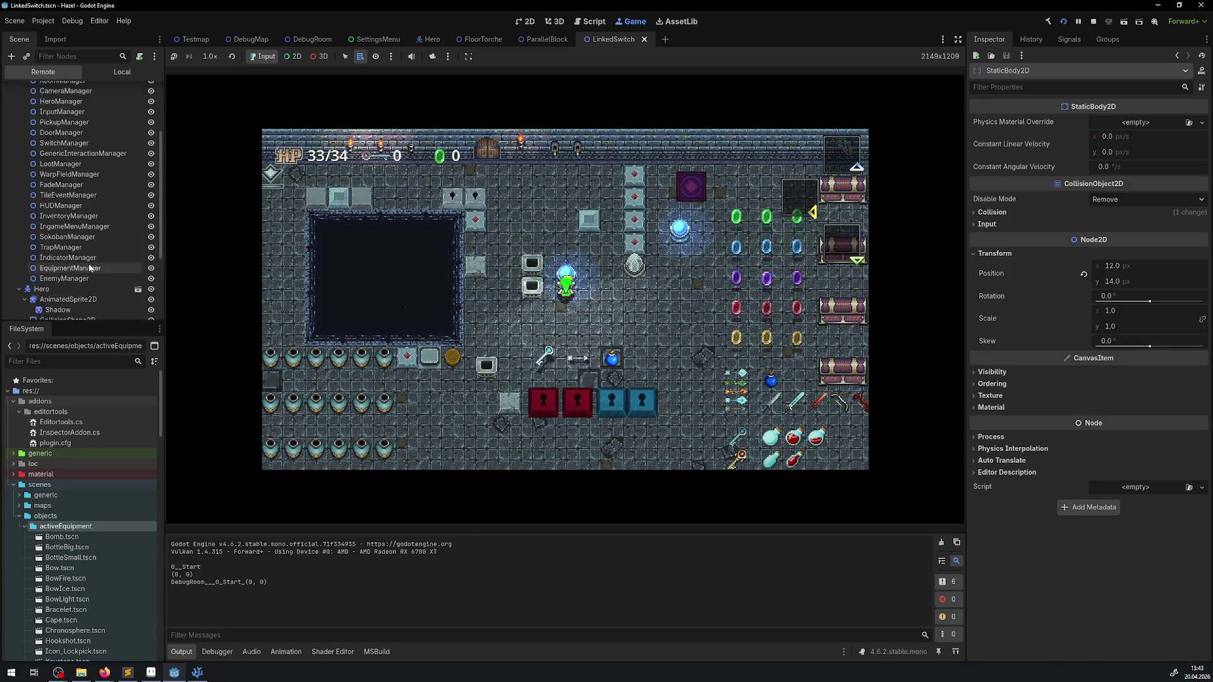
scroll("down", 3)
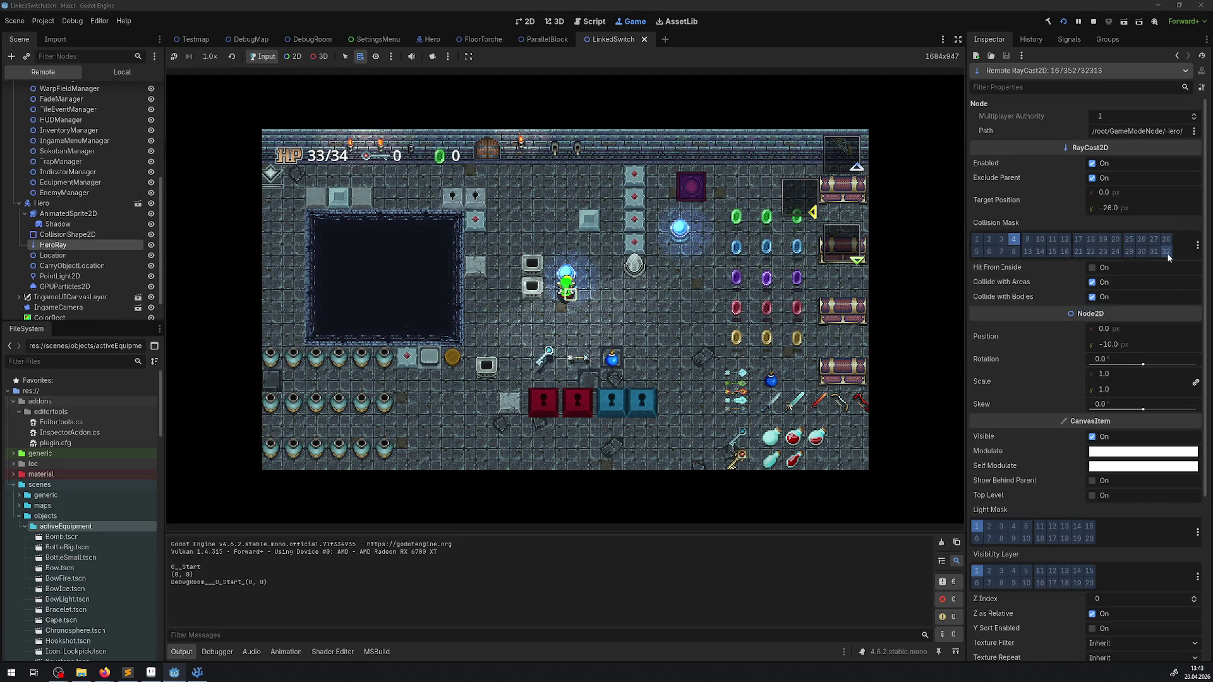
left_click(1092, 268)
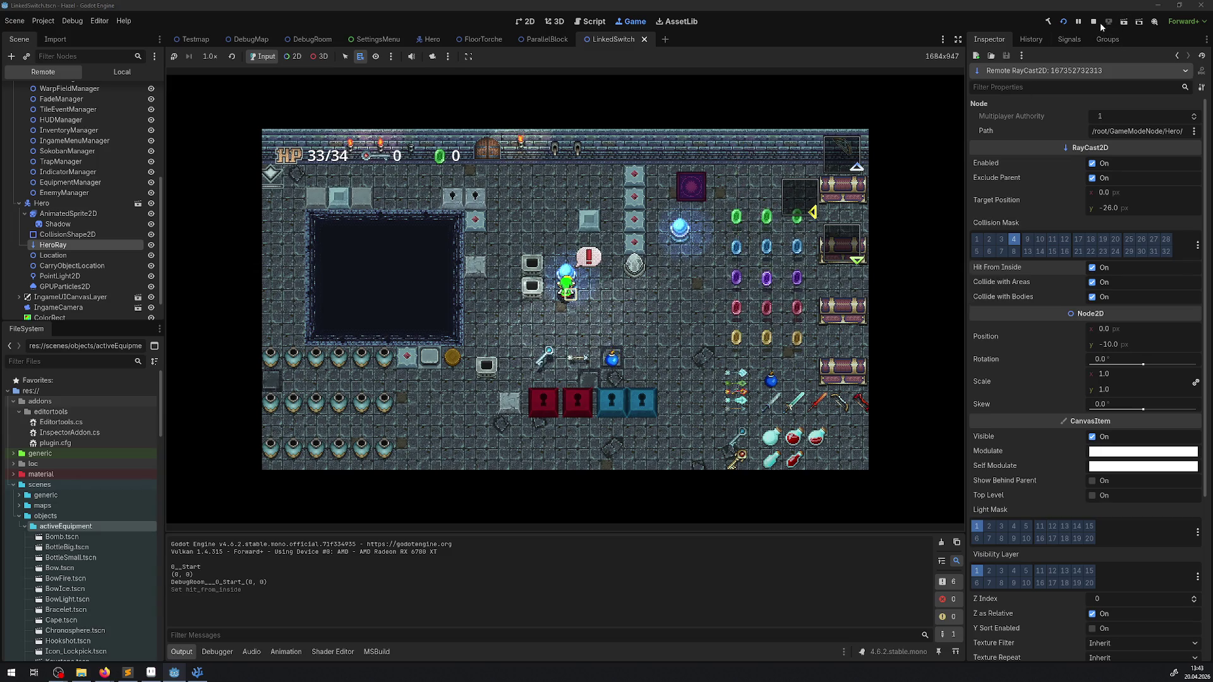
left_click(1093, 21)
left_click(431, 40)
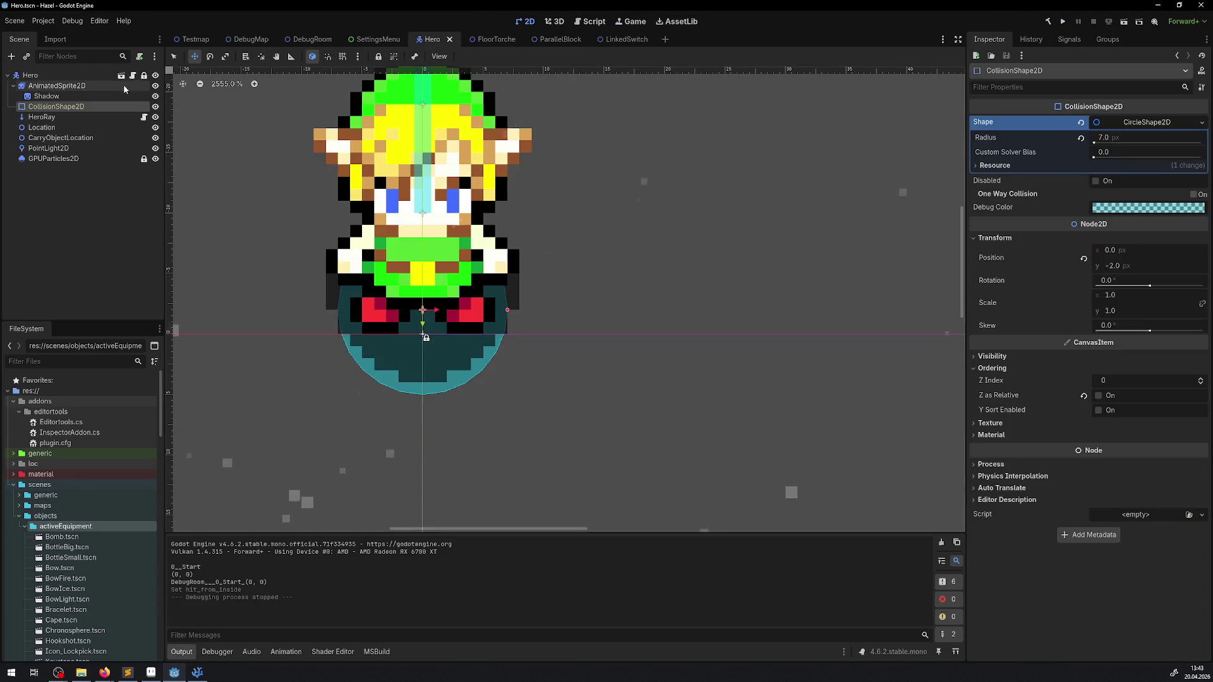
Select HeroRay, save the Hero scene with Hit From Inside on, and rerun DebugRoom with F5.
left_click(42, 117)
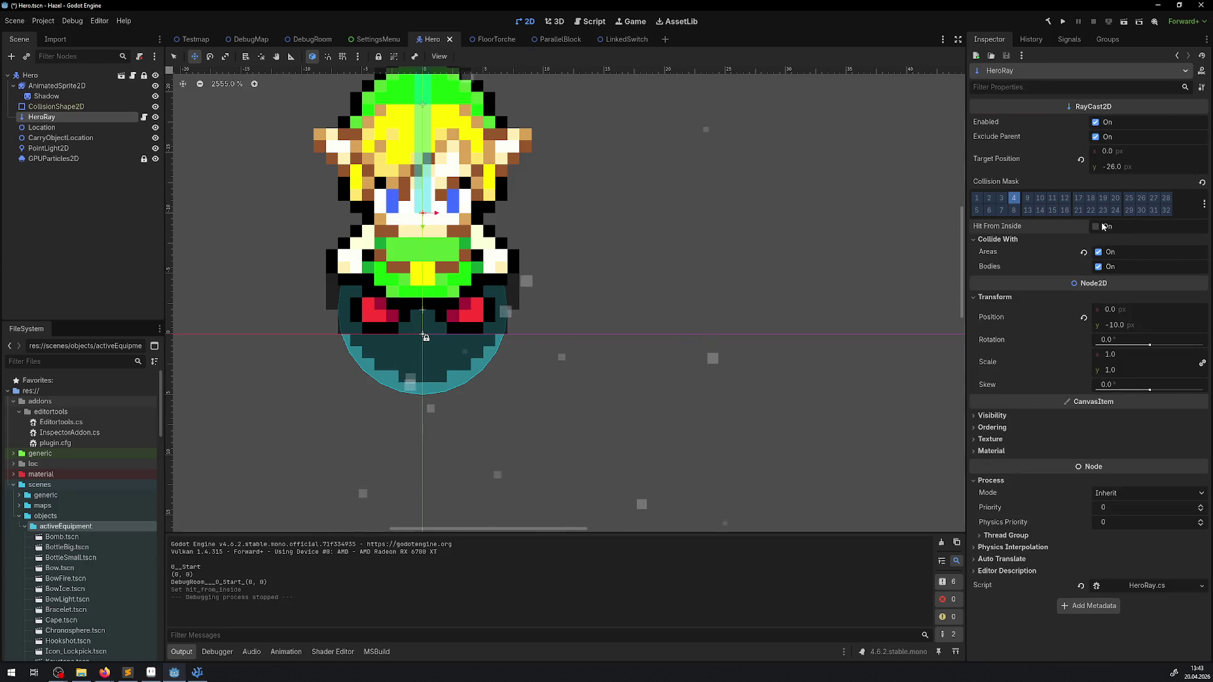
key("ctrl+s")
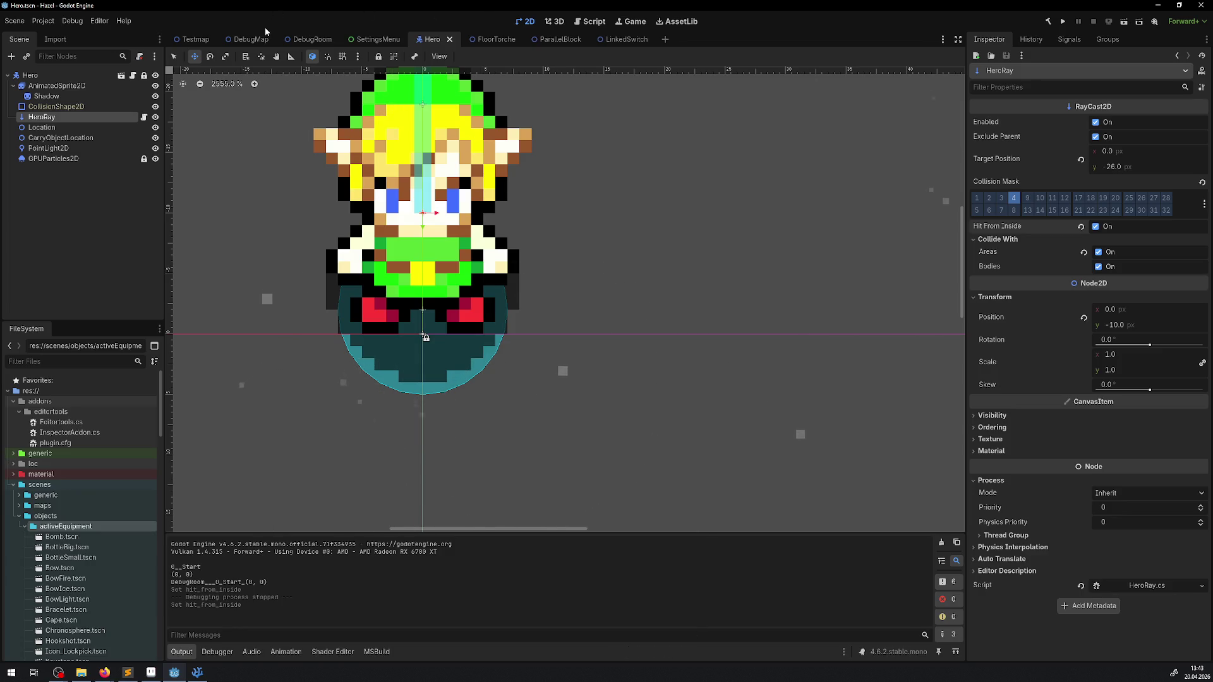
left_click(309, 43)
key("F5")
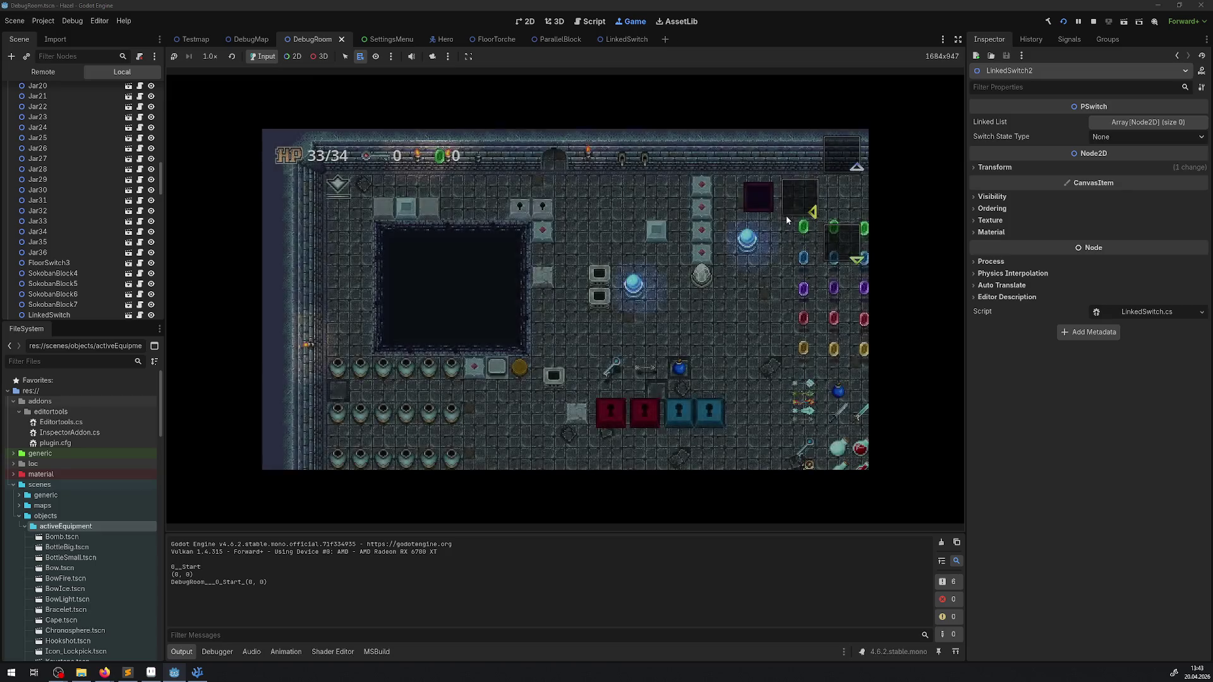
Hide the side panels and Output log, then walk the hero down into the room.
left_click(958, 39)
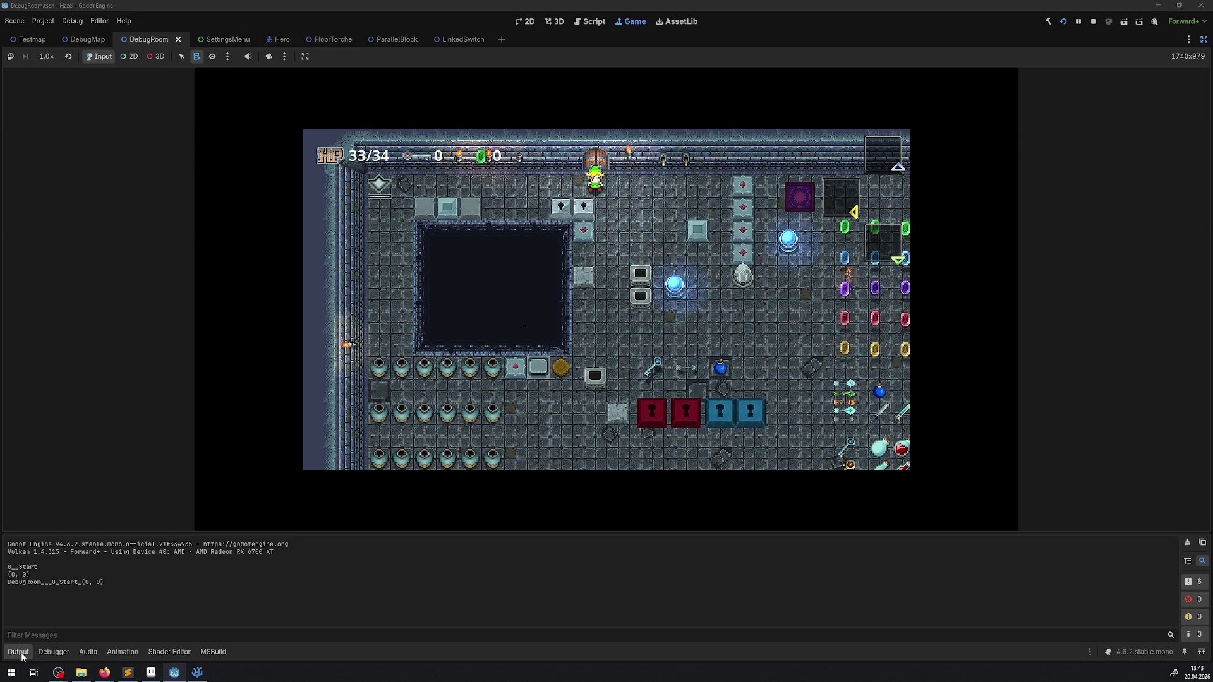
left_click(19, 652)
key("Down")
key("Right")
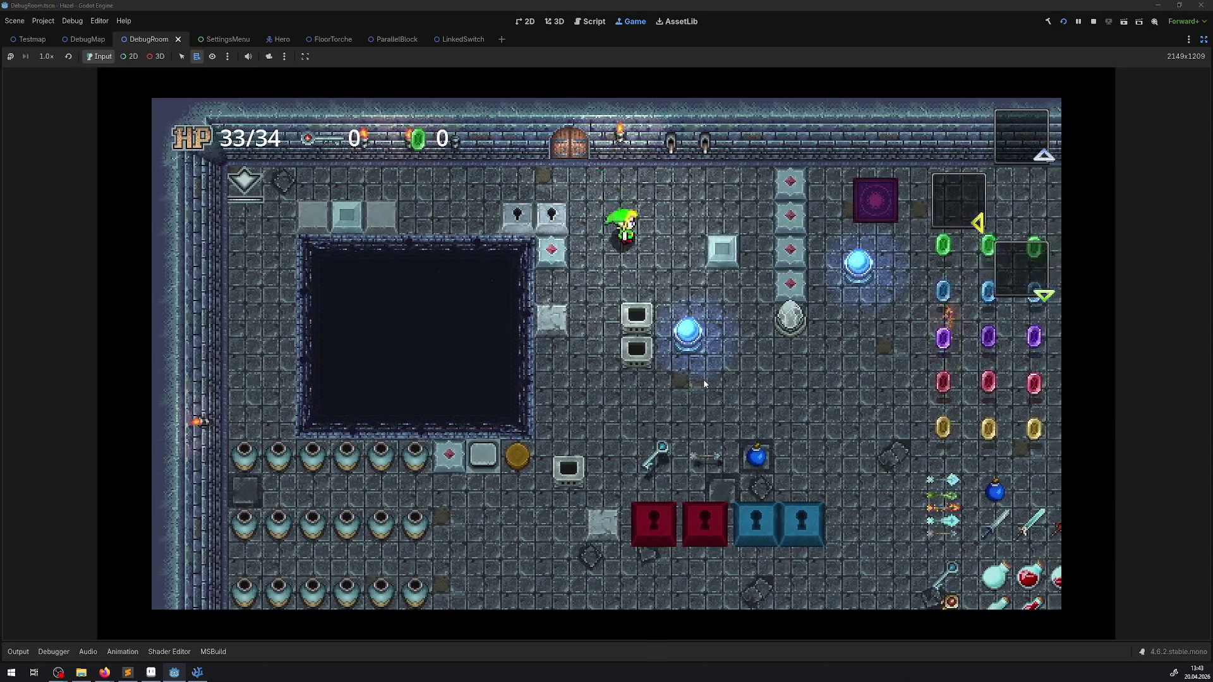
key("Left")
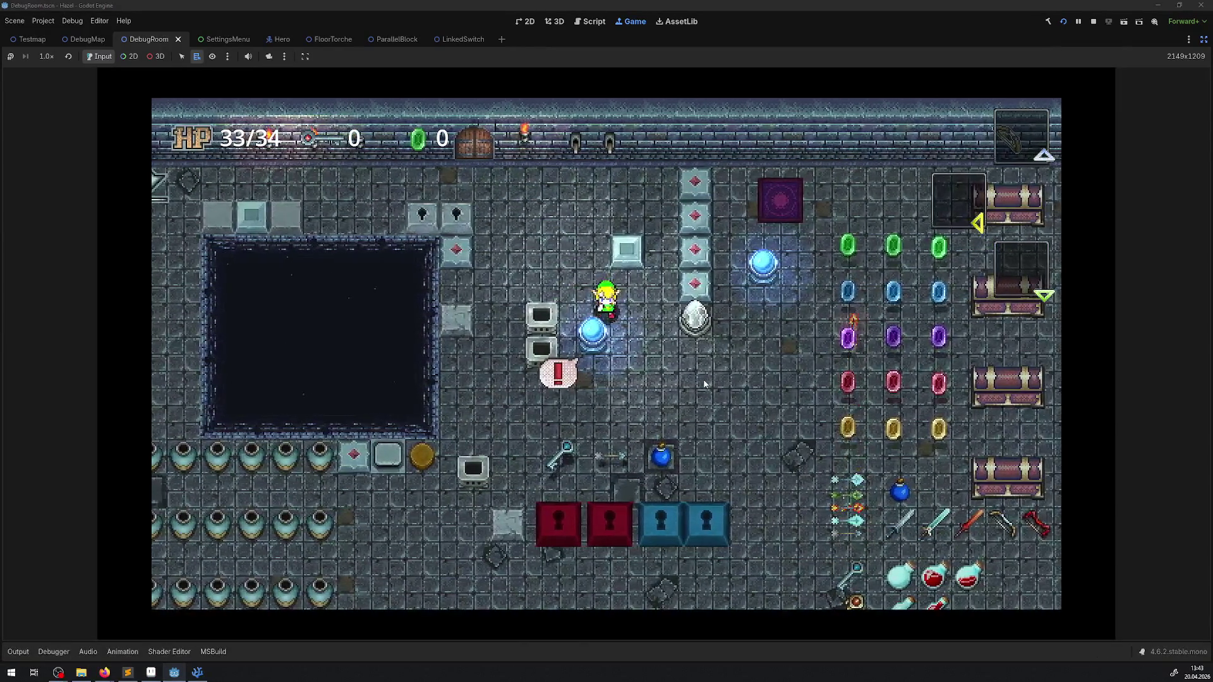
Walk the hero around the blue orb, onto the switch and back above it, then stop the game.
key("Down")
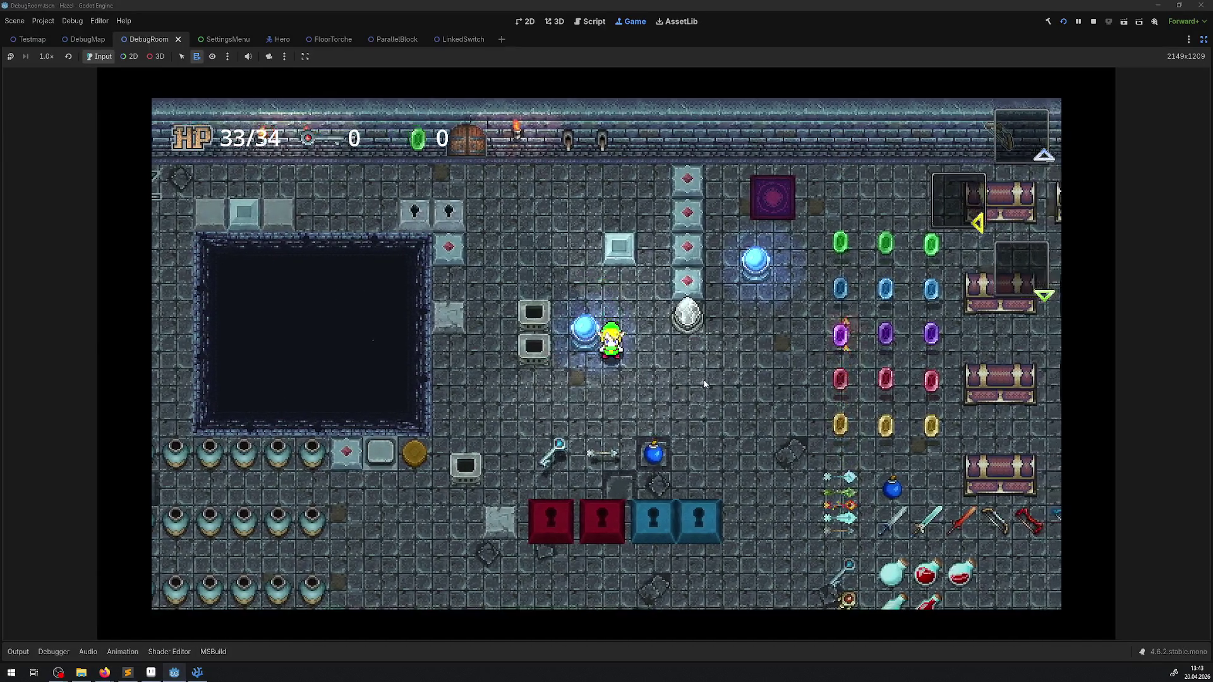
key("Left")
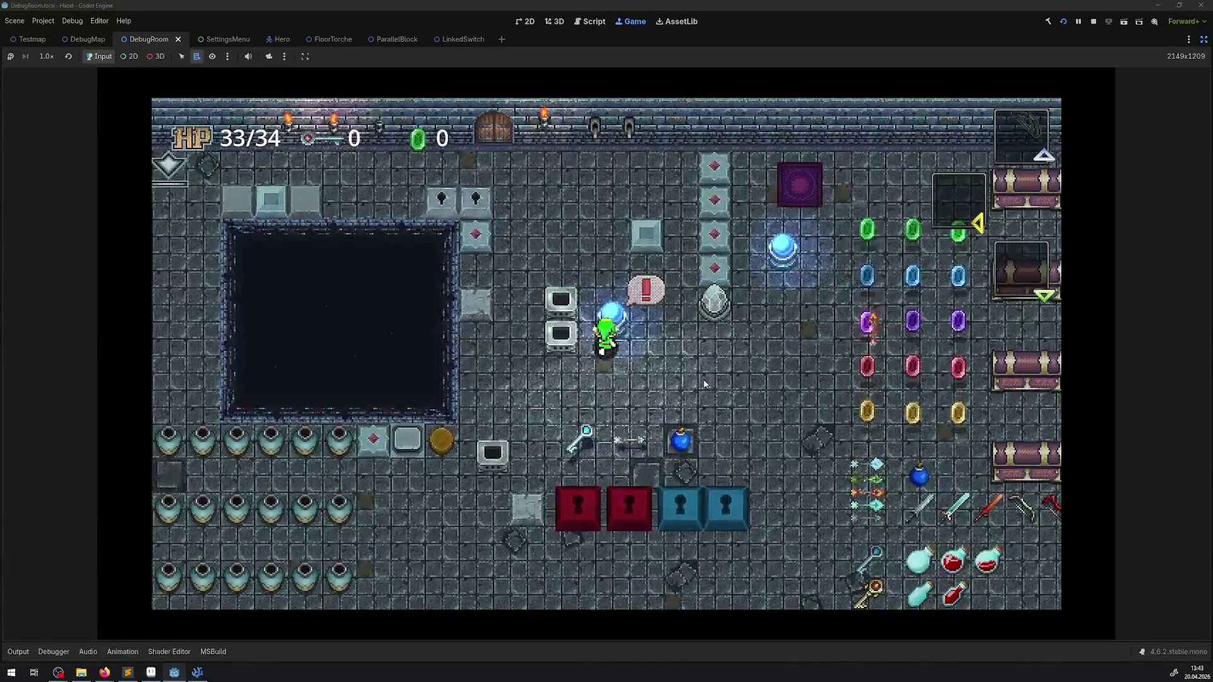
key("Left")
key("Up")
key("Down")
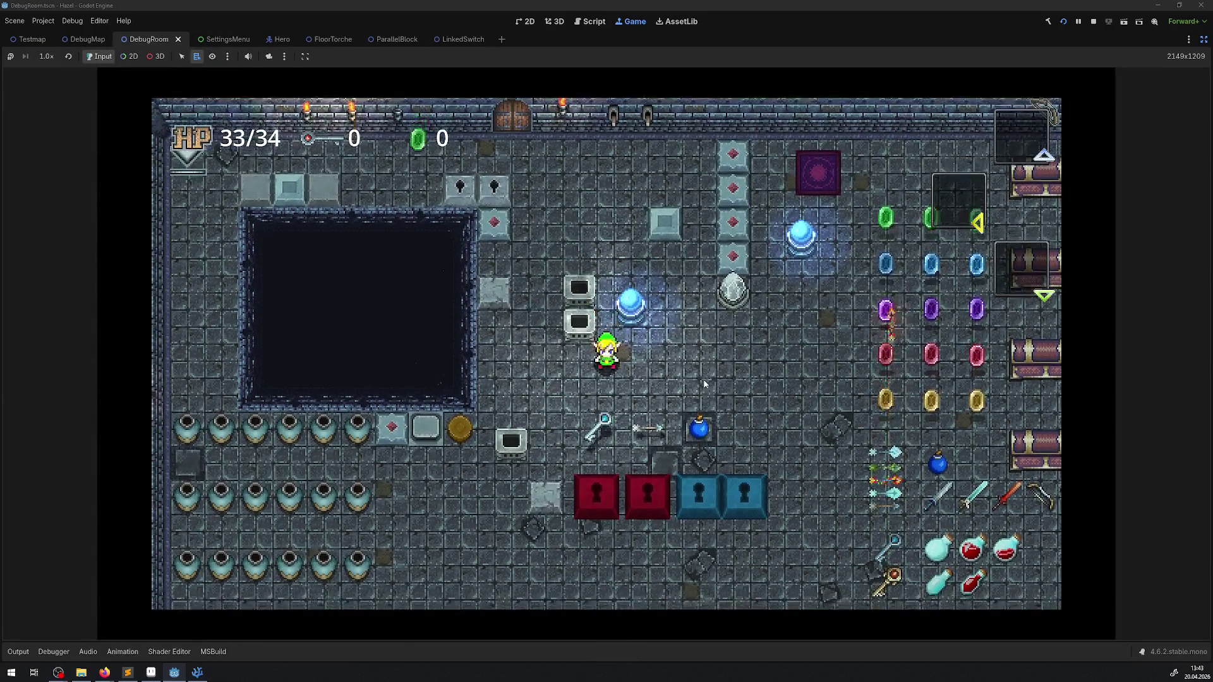
key("Right")
key("Up")
key("Left")
key("Left")
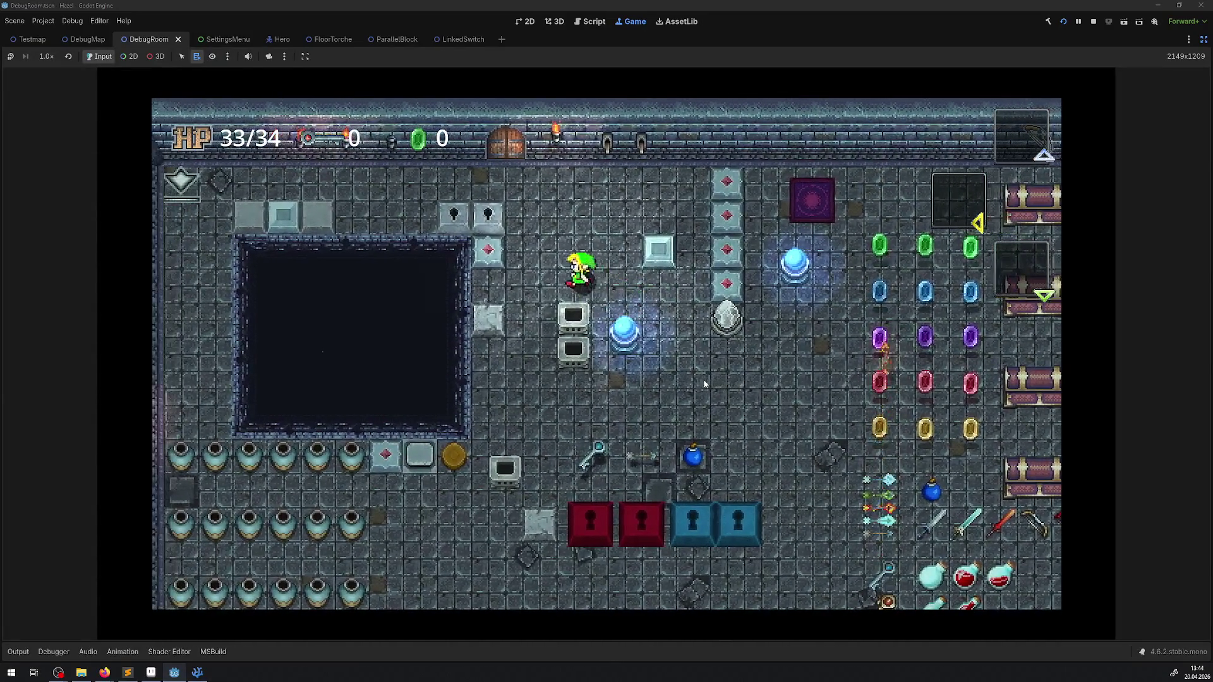
key("Right")
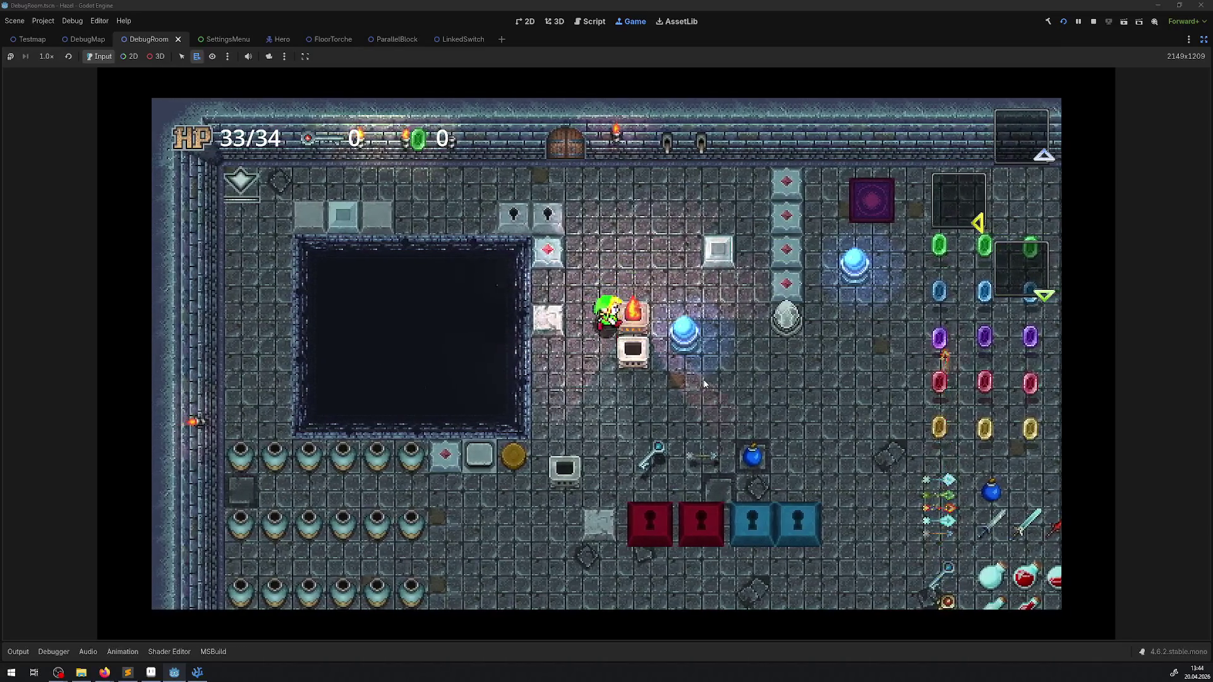
key("Down")
key("Up")
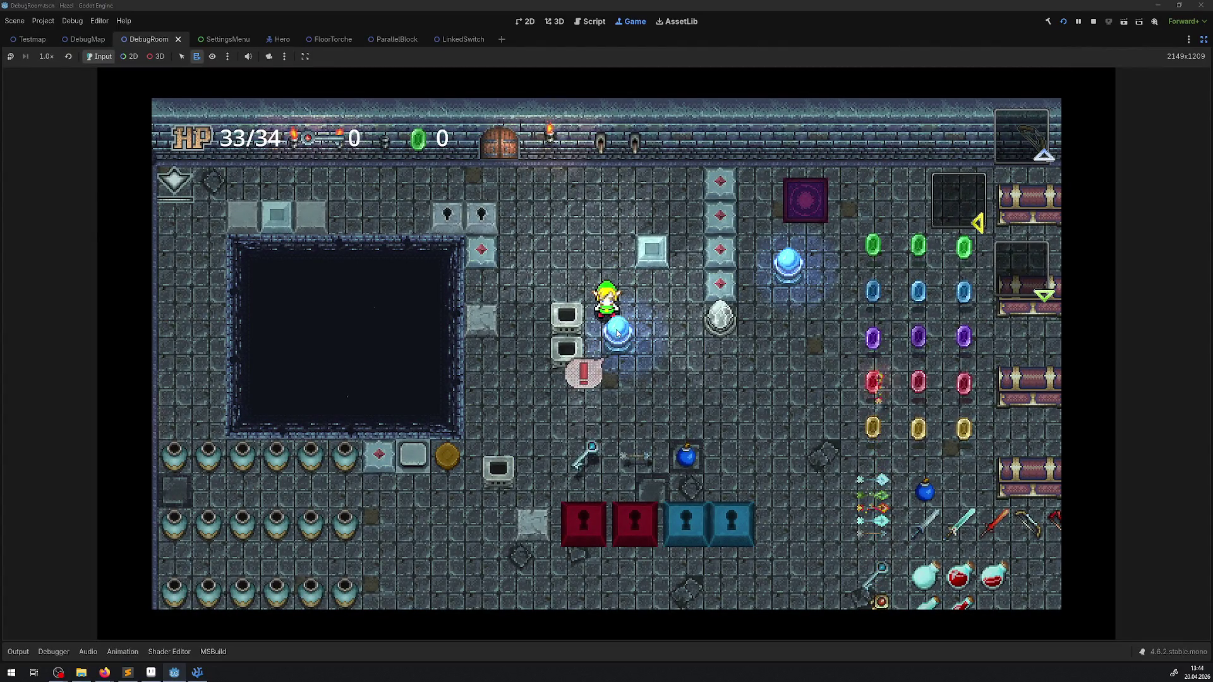
key("F8")
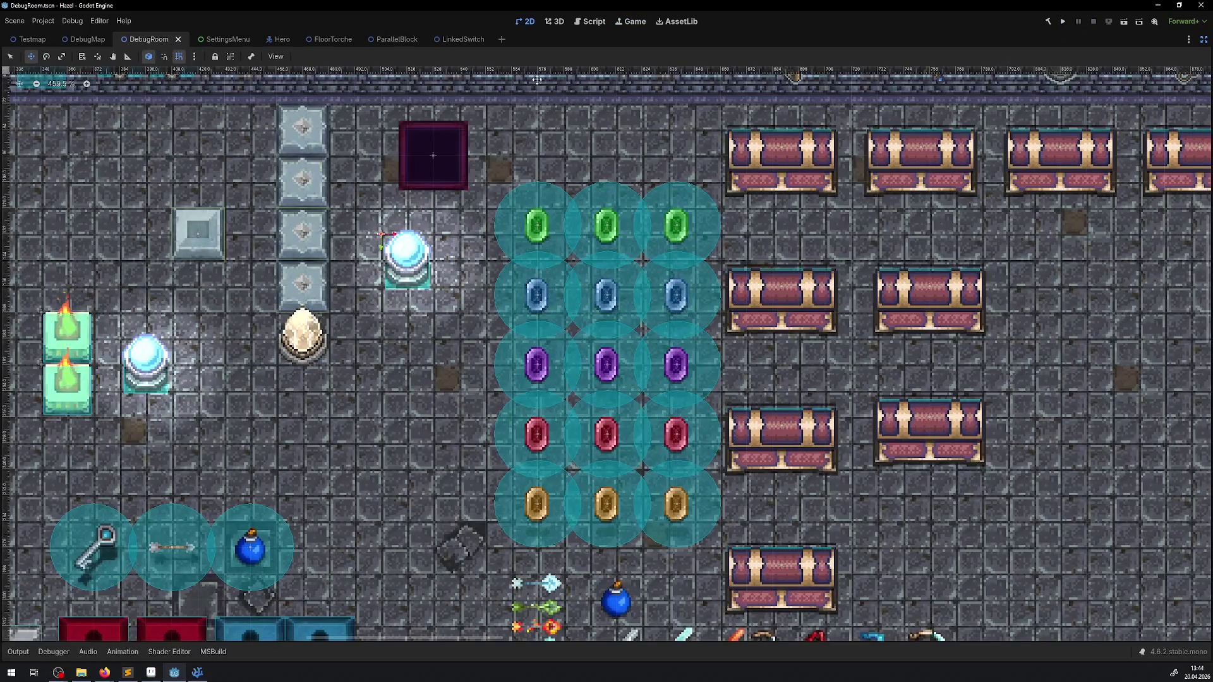
Set the LinkedSwitch CollisionShape2D's RectangleShape2D Size y to 18 px.
left_click(459, 40)
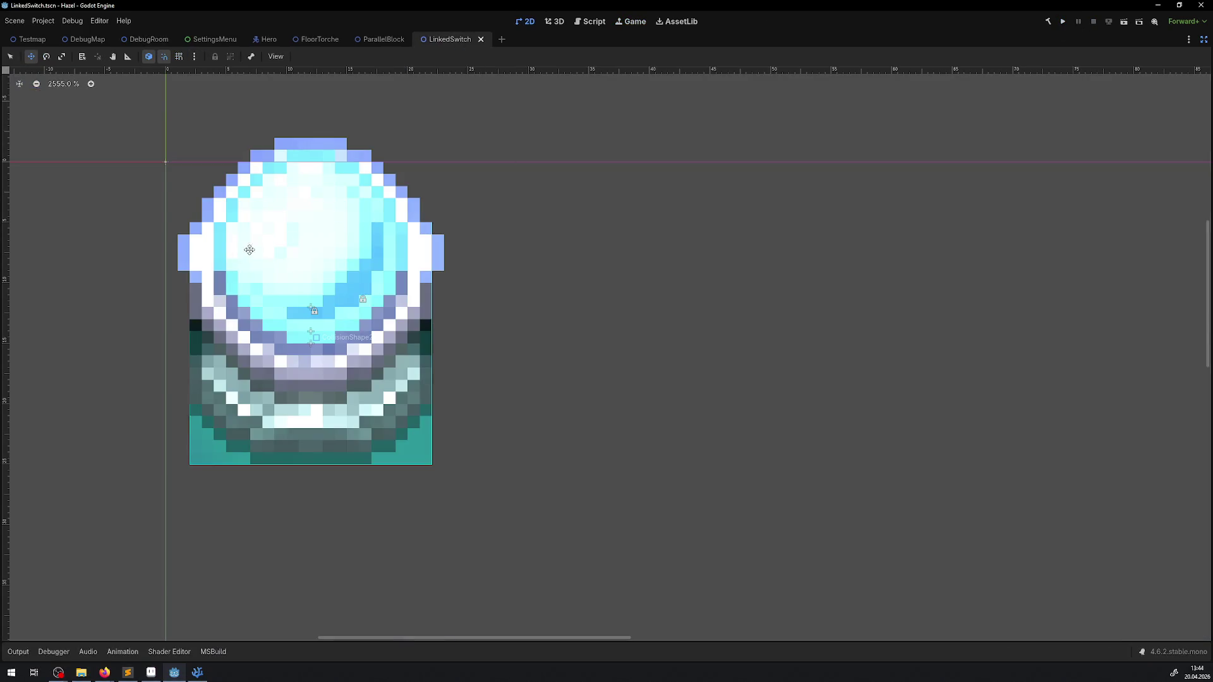
left_click(1201, 40)
left_click(62, 96)
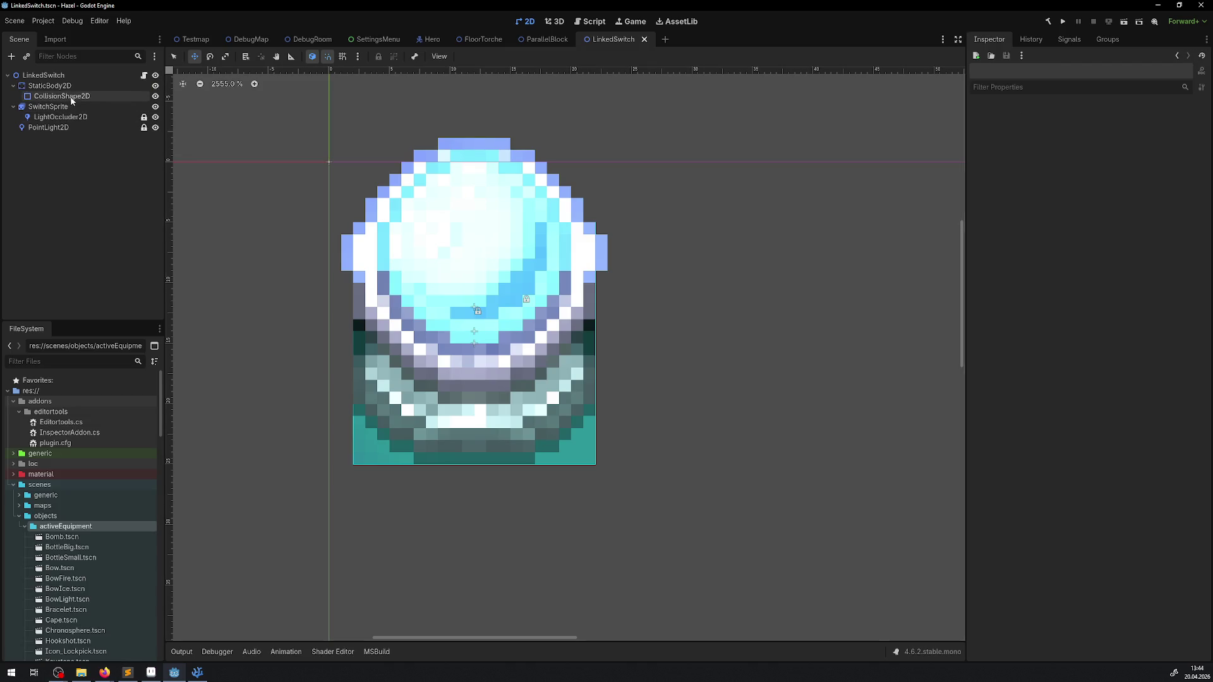
left_click(1160, 126)
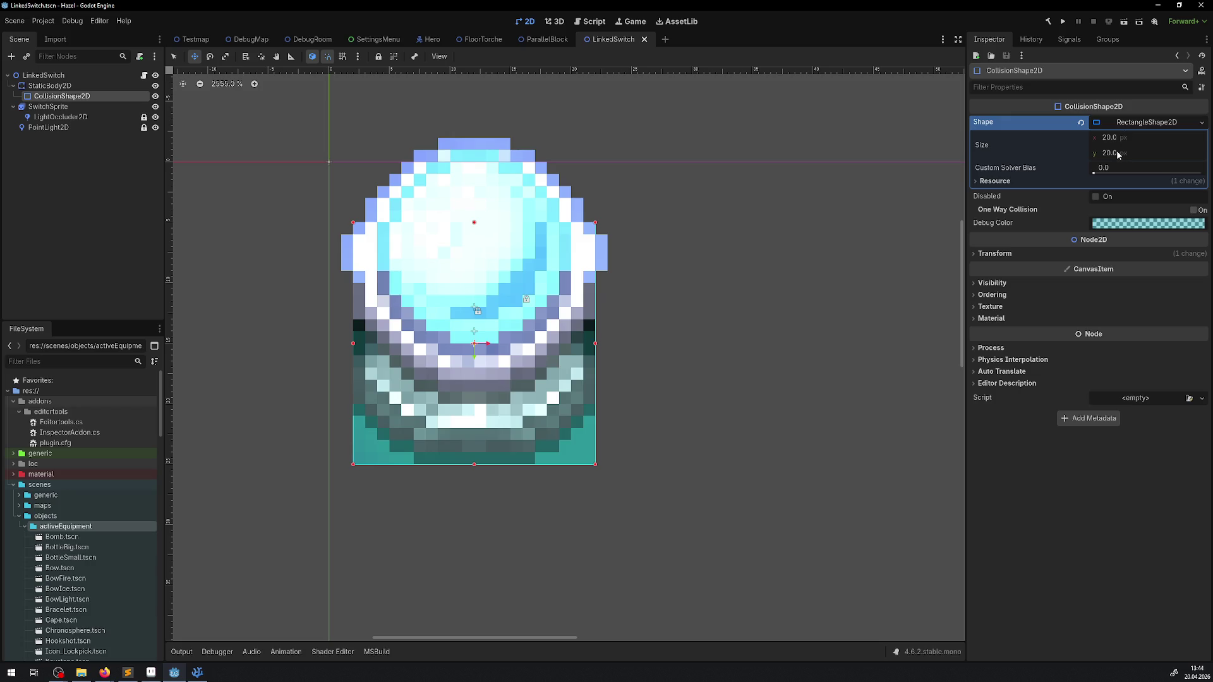
left_click(1120, 159)
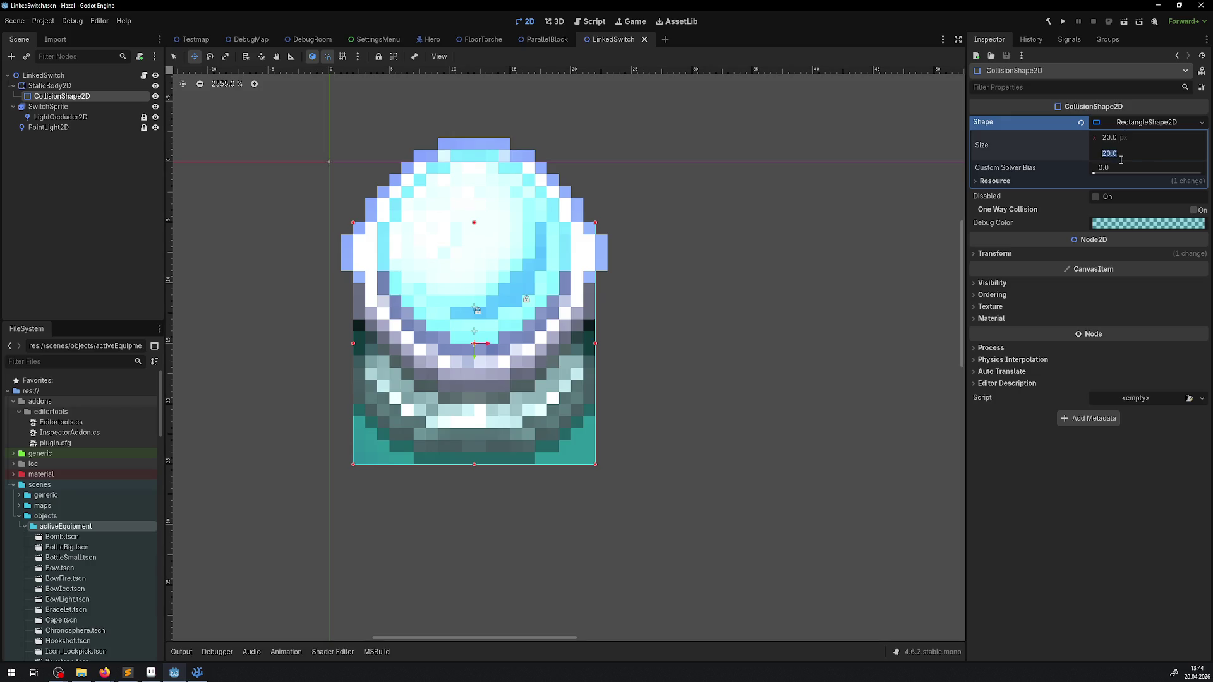
type("18")
key("Return")
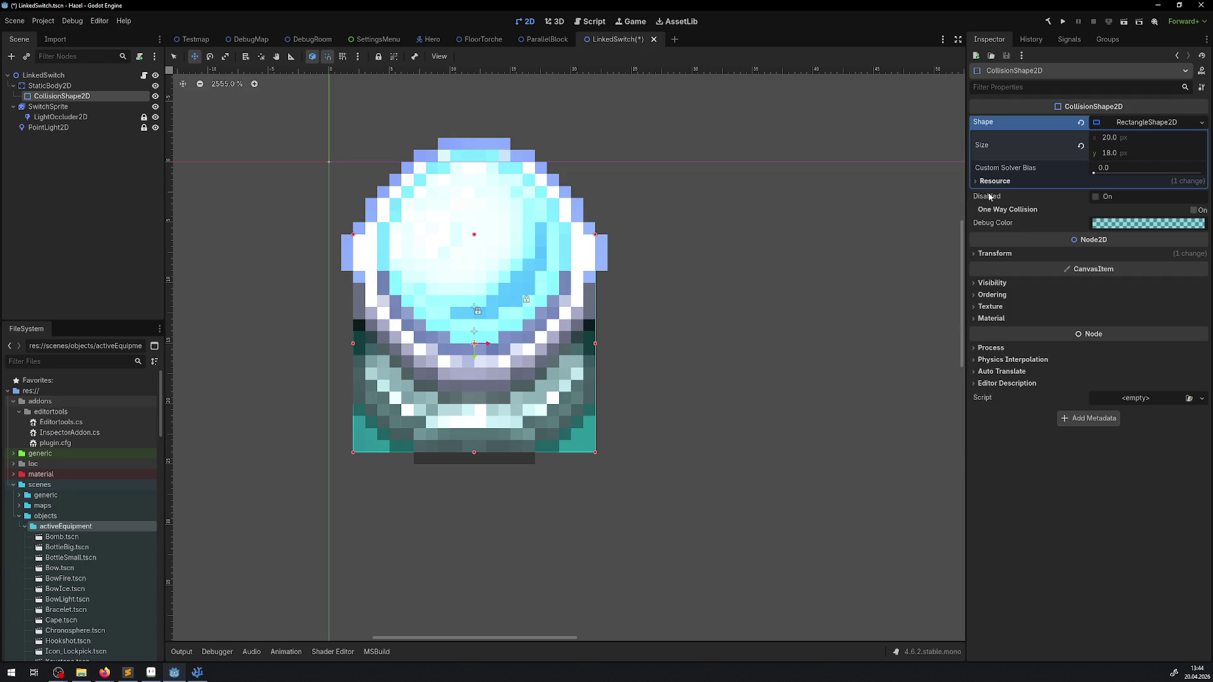
Shift the collision rectangle down a couple of pixels, save LinkedSwitch, and run the game.
left_click_drag(464, 388, 463, 400)
key("ctrl+s")
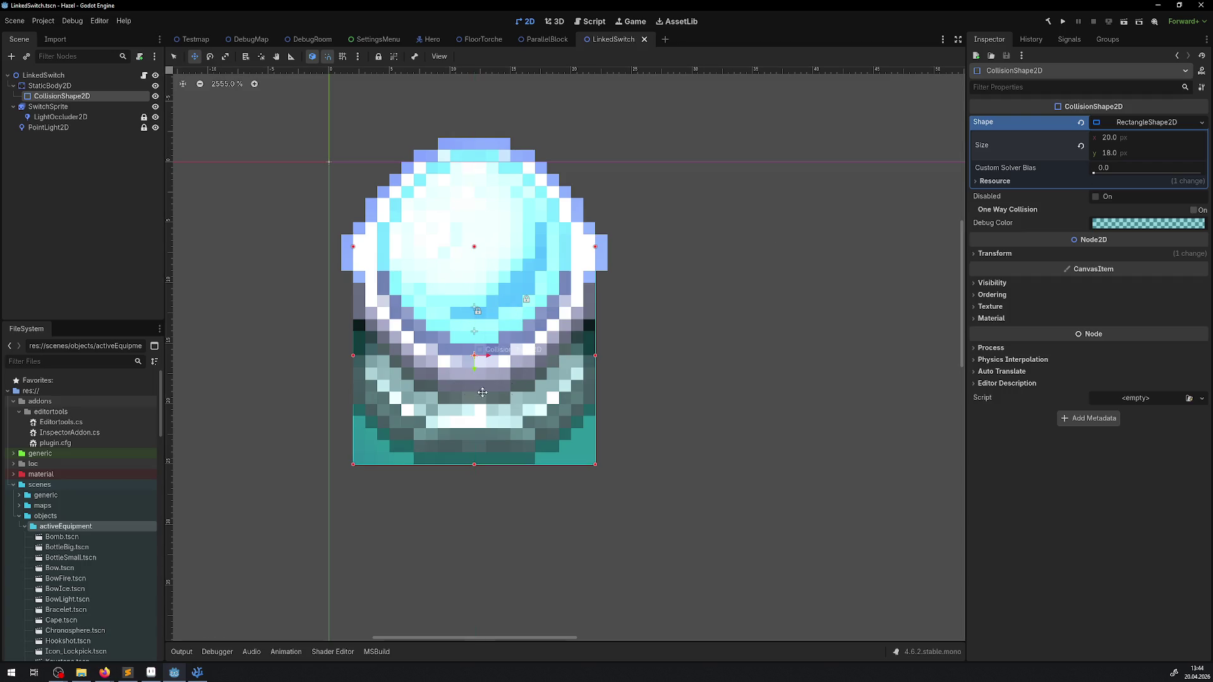
left_click(1063, 22)
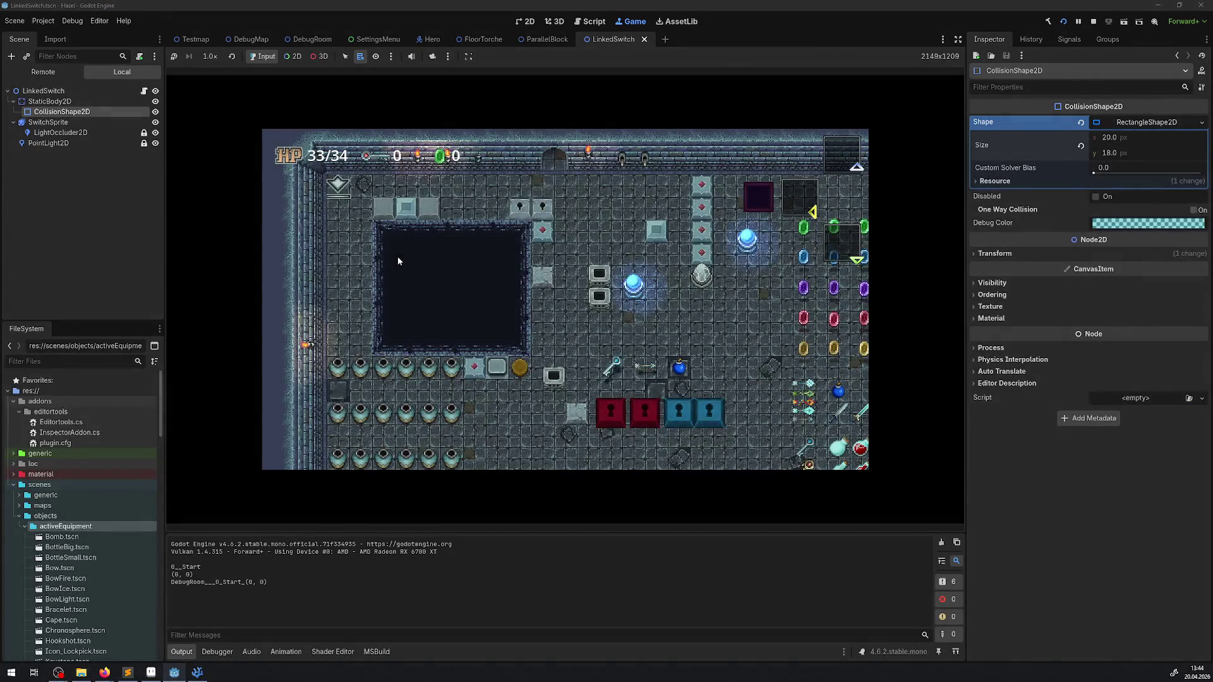
While the game runs, change the switch's collision Size y to 19, then 20.
key("Down")
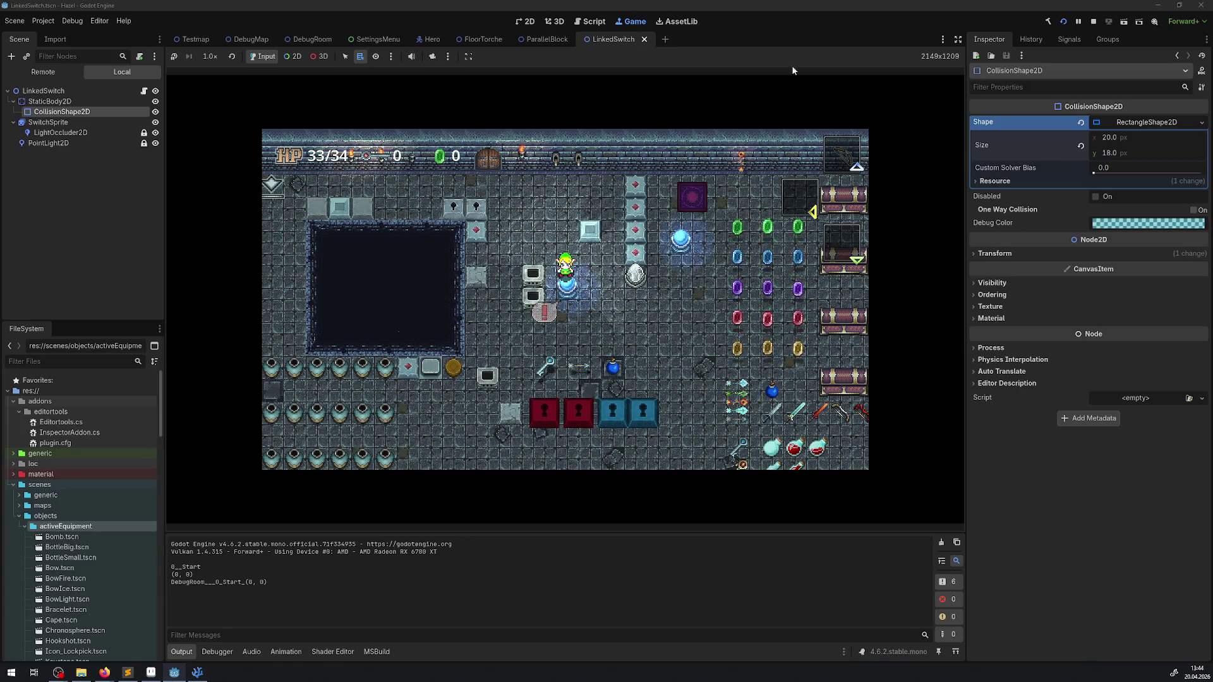
left_click(1109, 153)
type("19")
key("Return")
left_click(1109, 152)
type("20")
key("Return")
Set the collision shape's Transform Position y to 0.
left_click(723, 277)
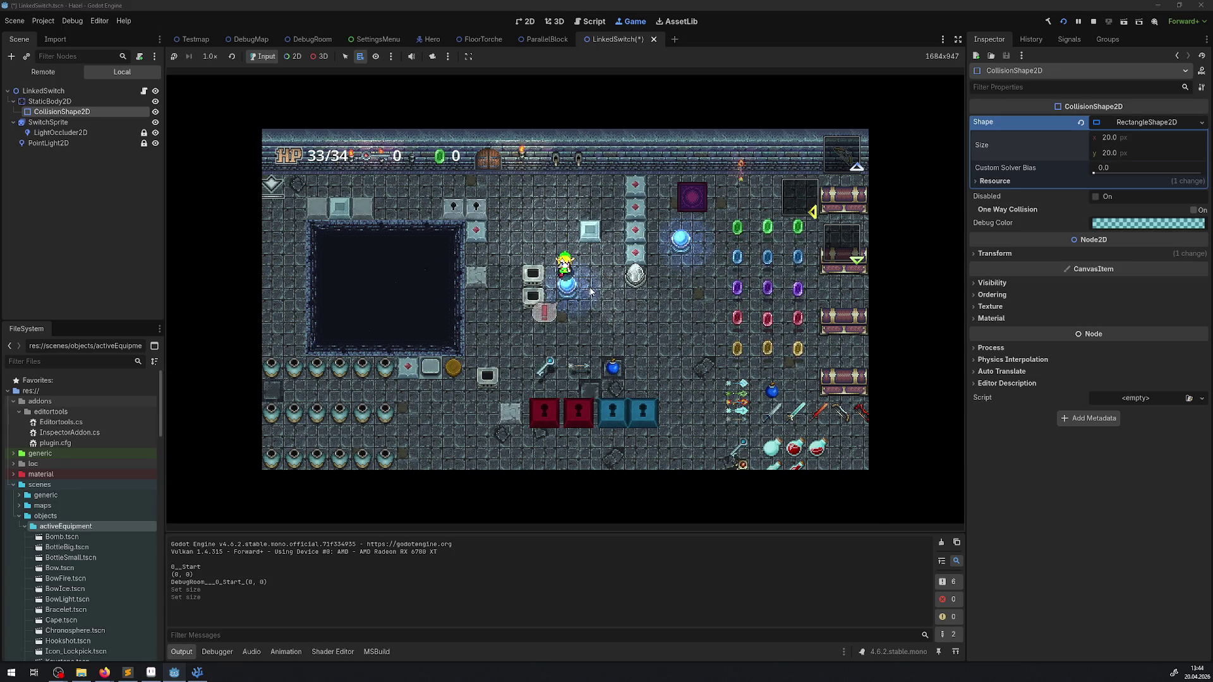
key("Left")
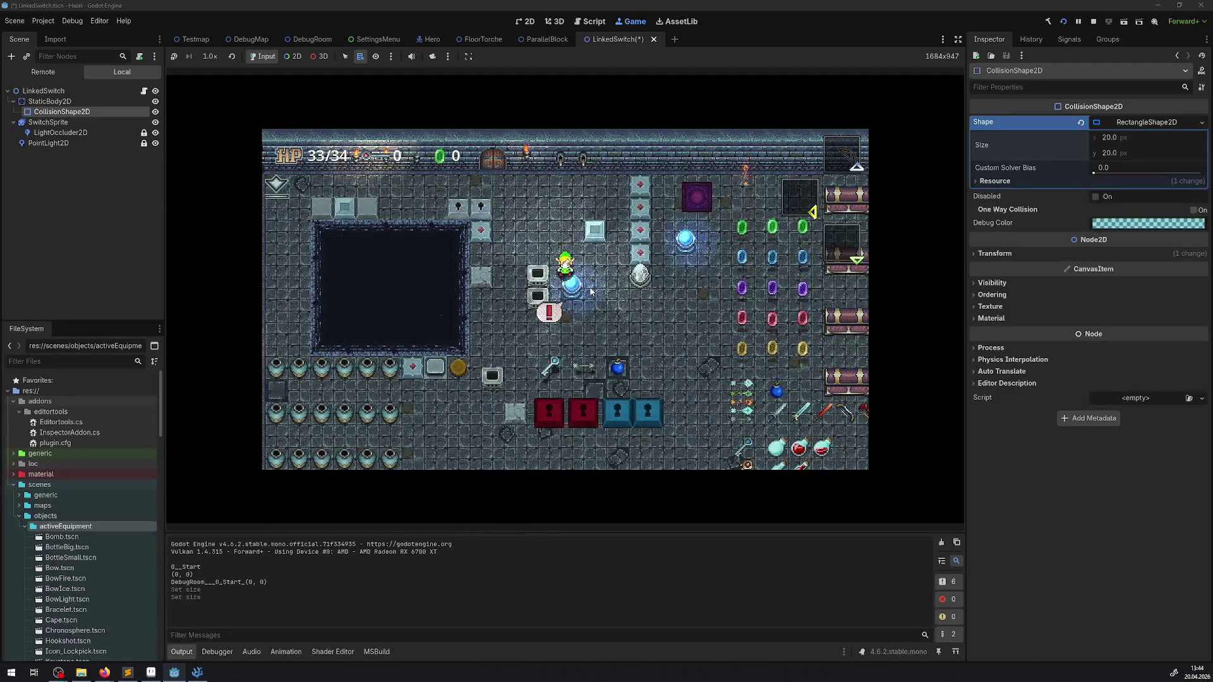
left_click(995, 253)
left_click(1111, 282)
type("0")
left_click(659, 299)
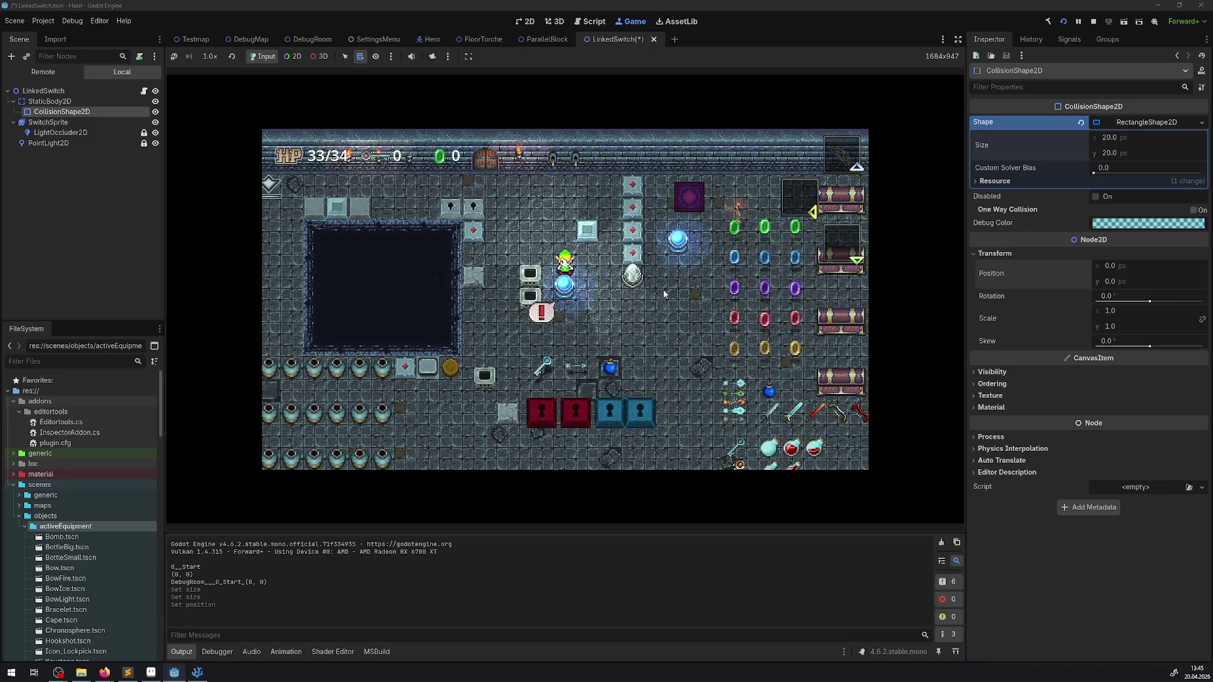
Step the hero onto the switch to turn the orbs red, then blue, and stop the game.
key("Left")
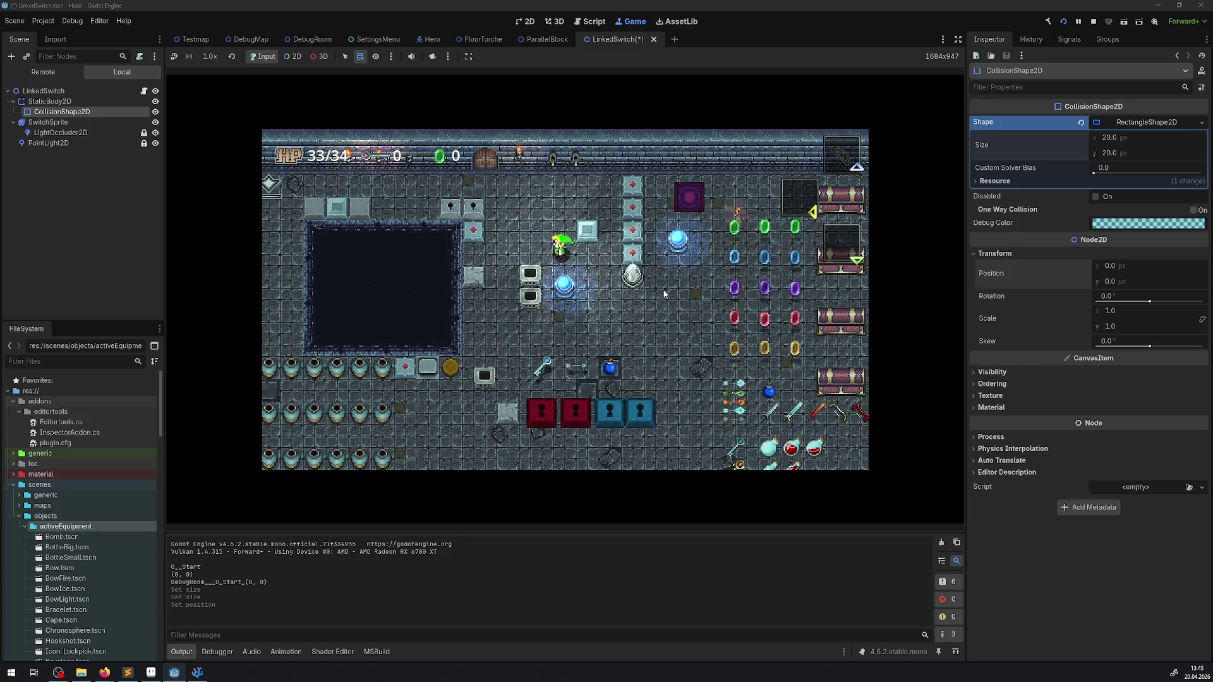
key("Right")
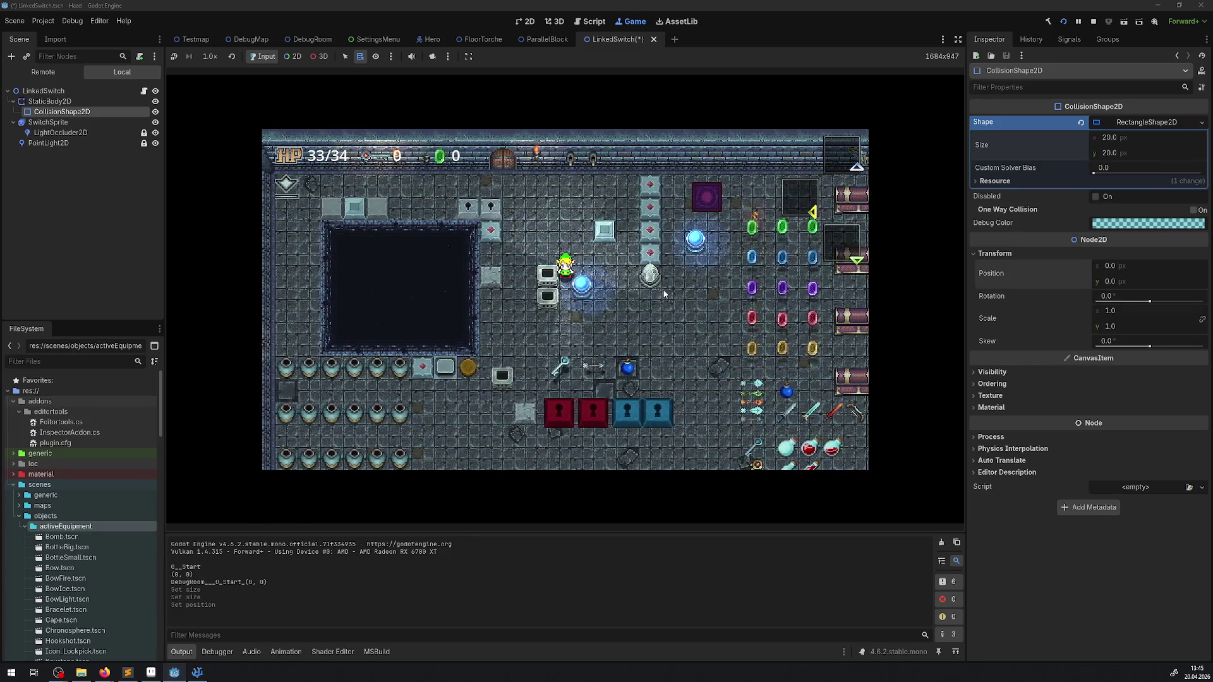
key("Left")
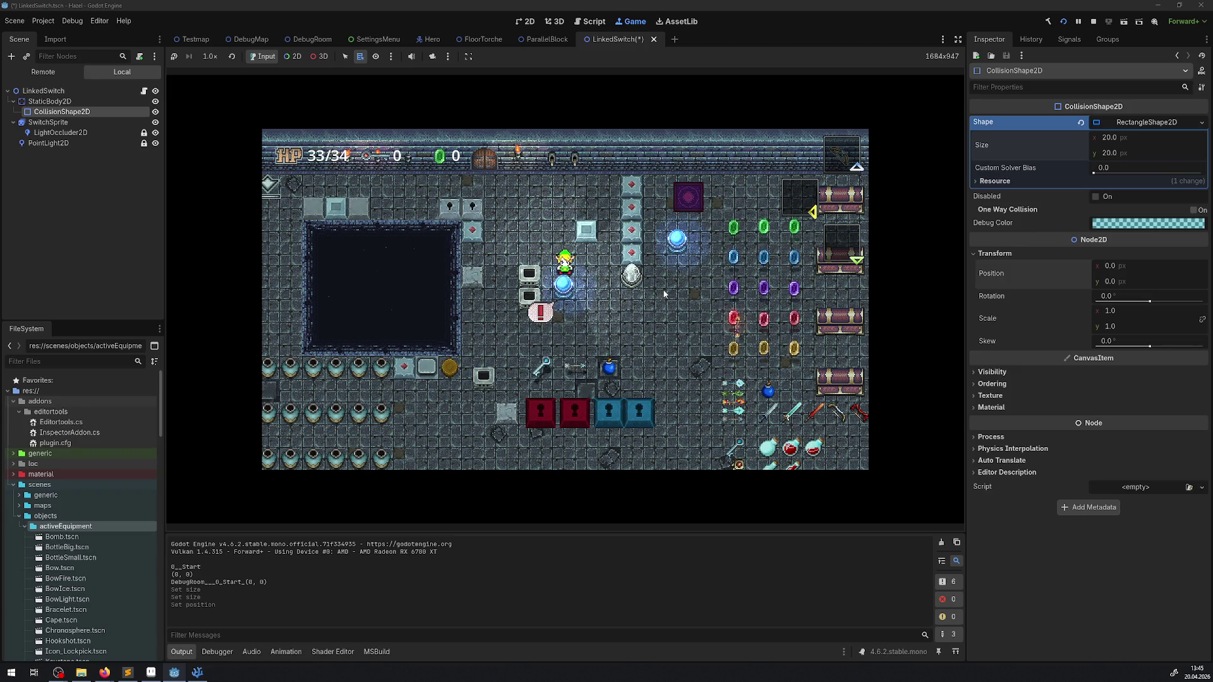
key("Right")
key("Down")
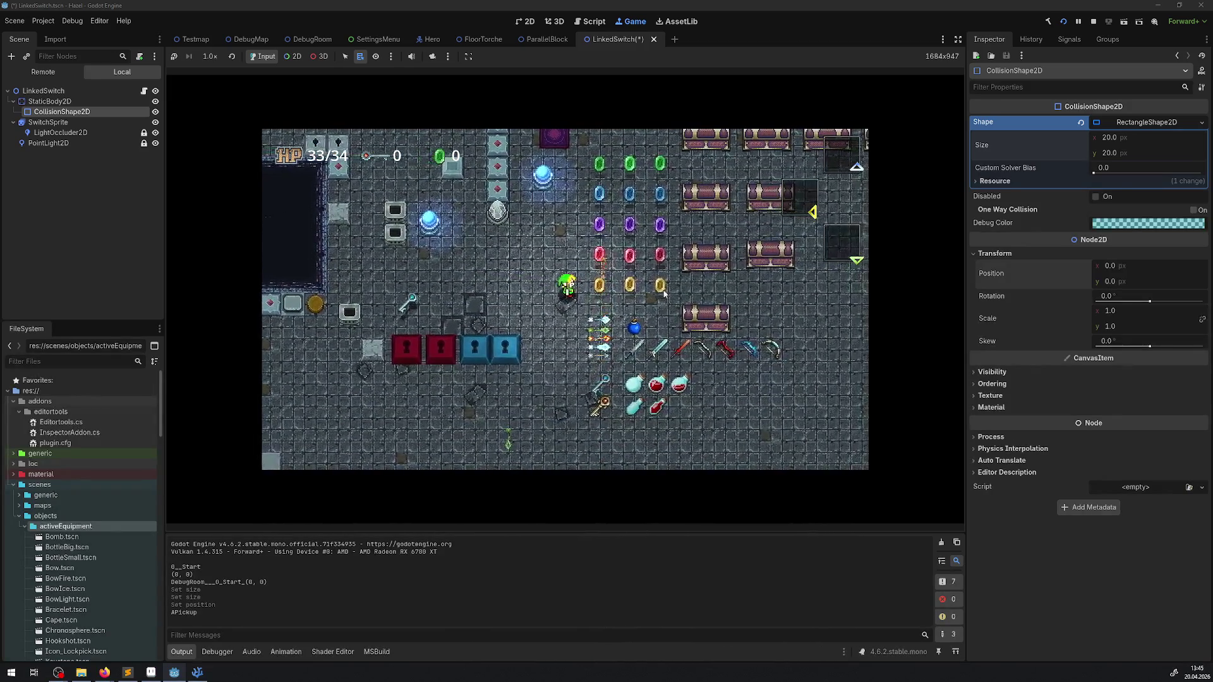
key("Left")
key("Up")
key("Right")
key("Down")
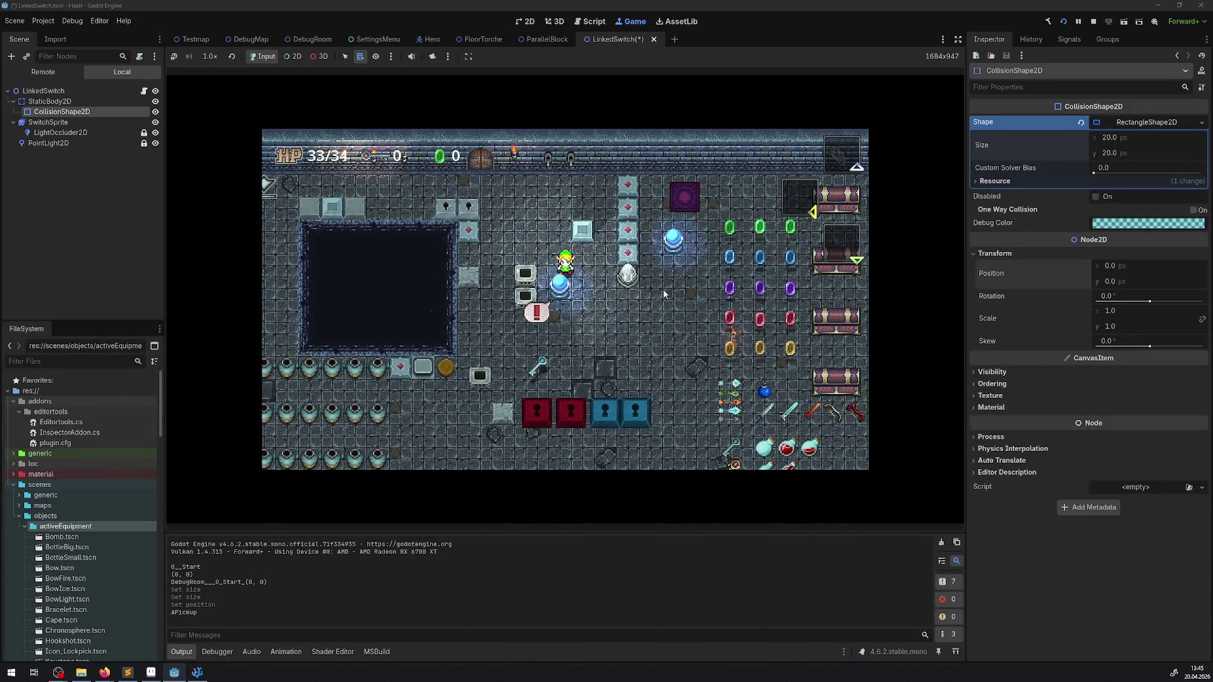
key("Down")
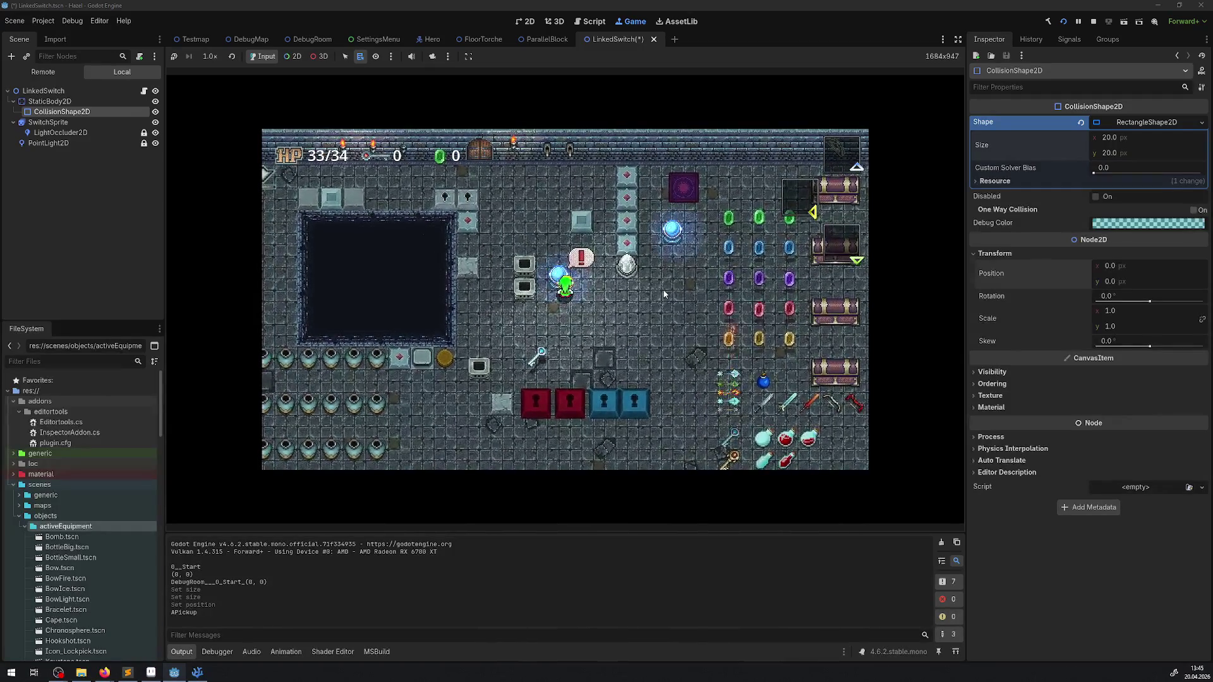
key("Left")
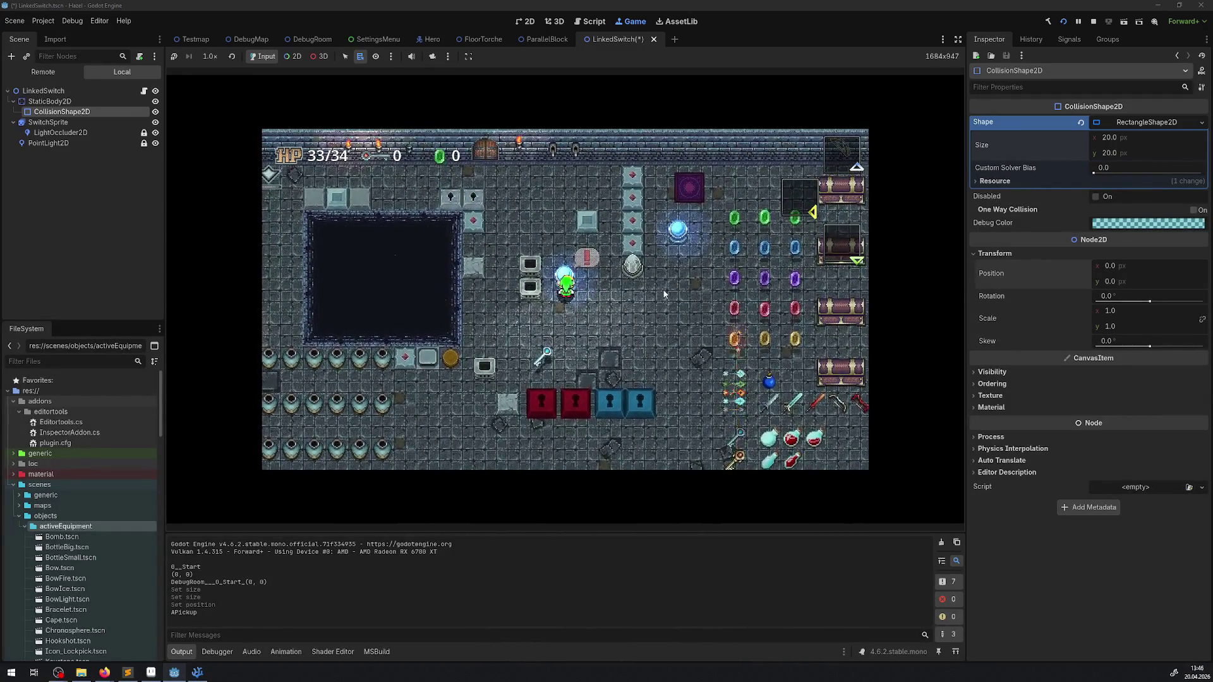
left_click(1089, 23)
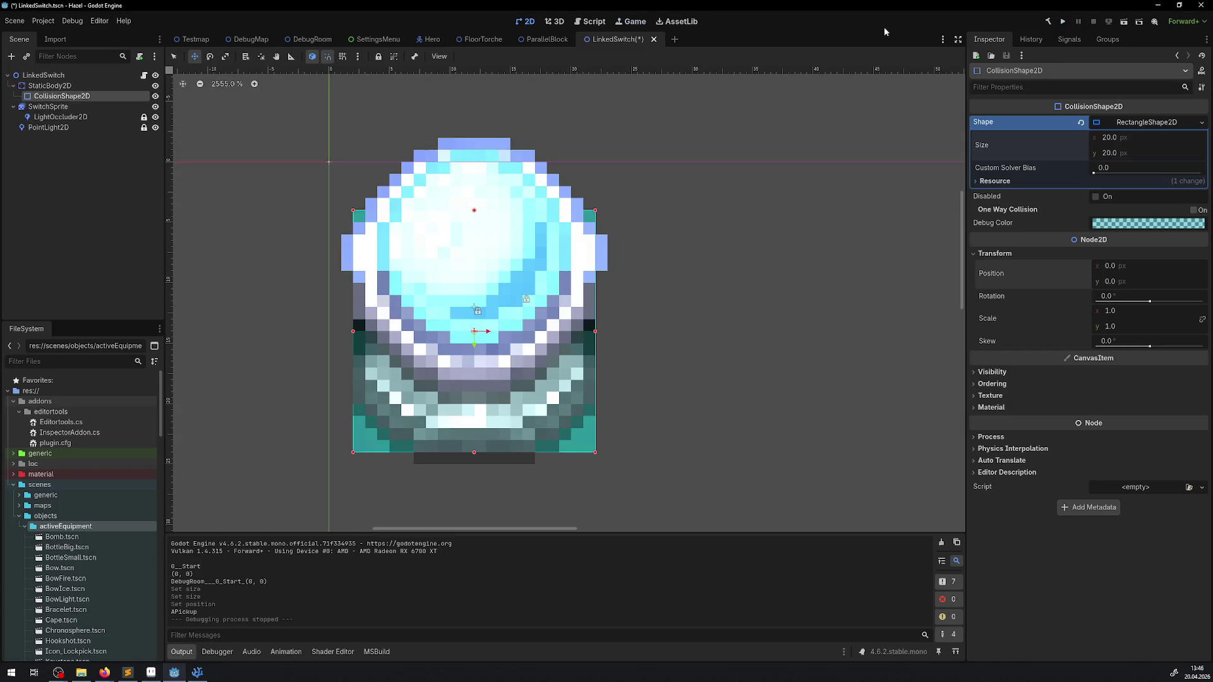
Replace the hero's circle collision with a CapsuleShape2D of radius 7 and height 14 px.
left_click(429, 39)
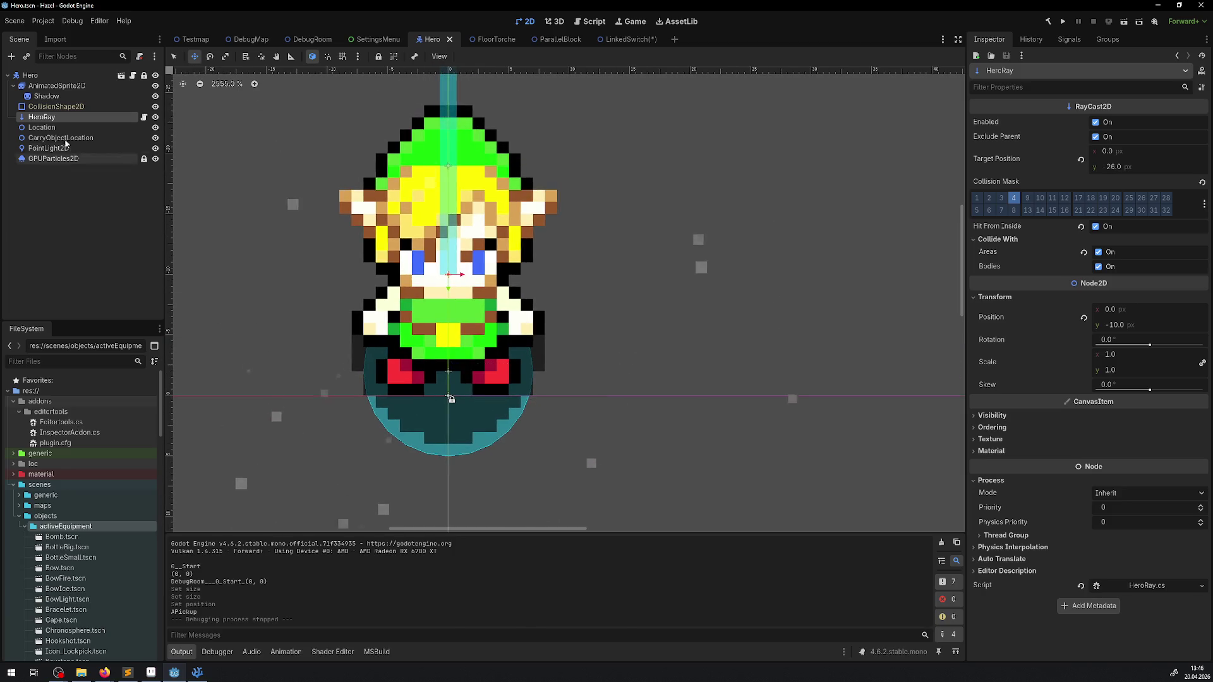
left_click(55, 107)
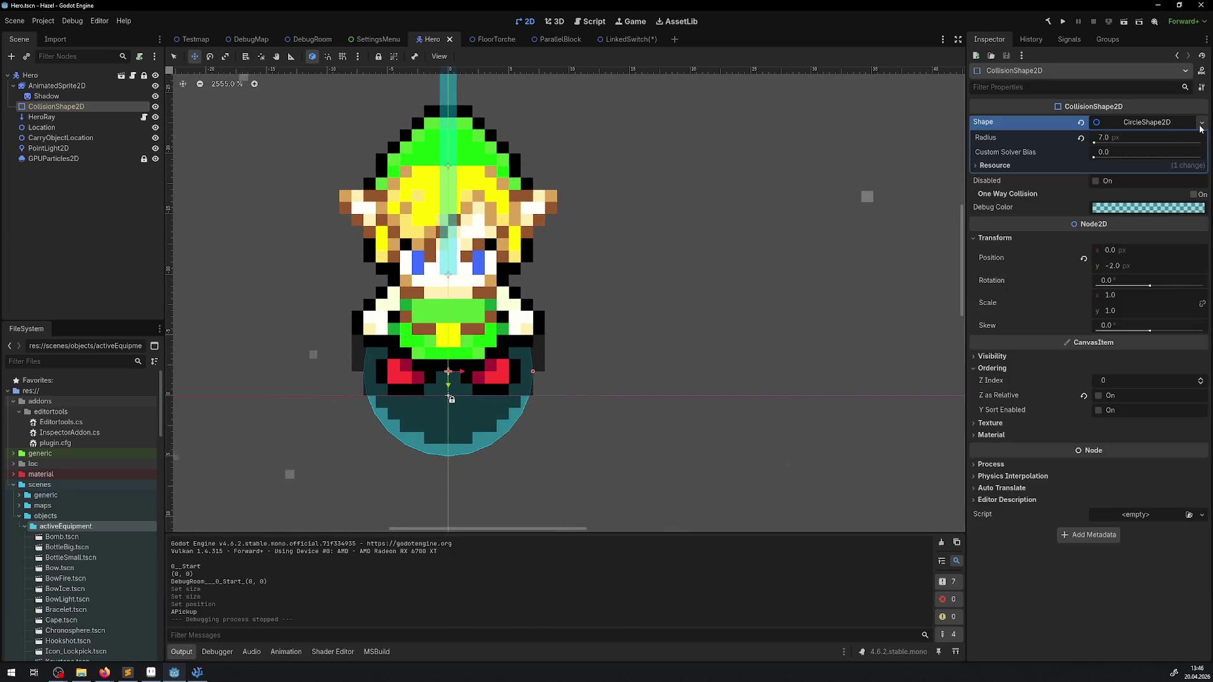
left_click(1201, 125)
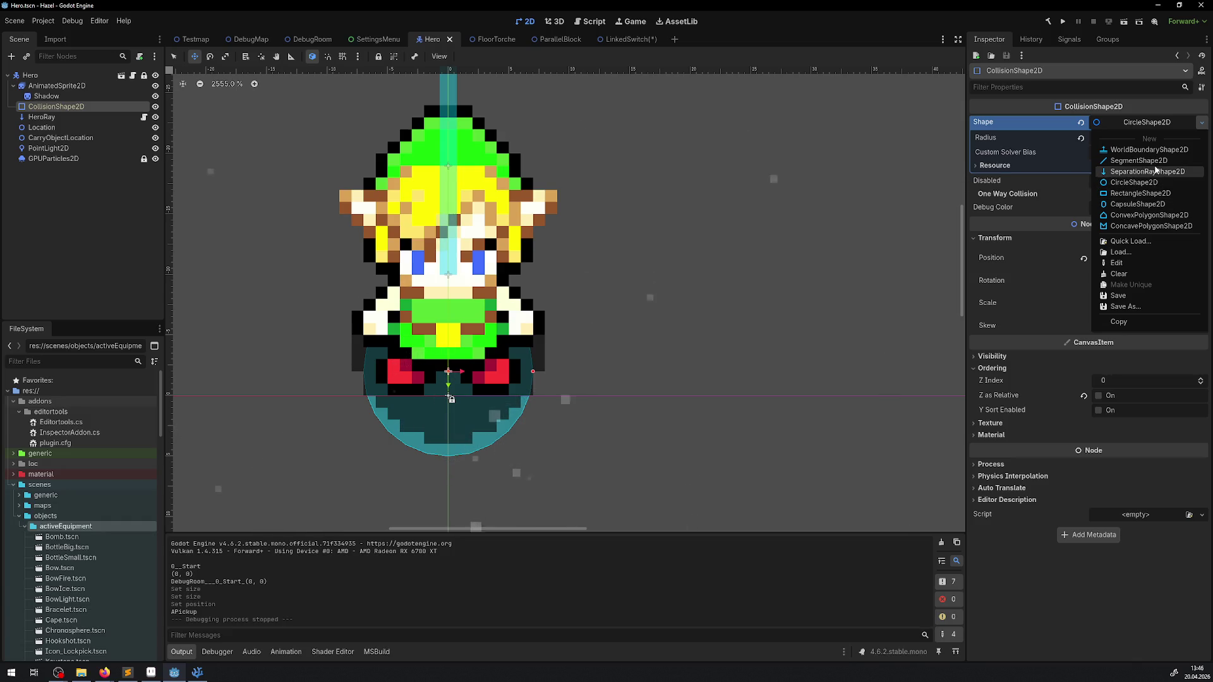
left_click(1139, 204)
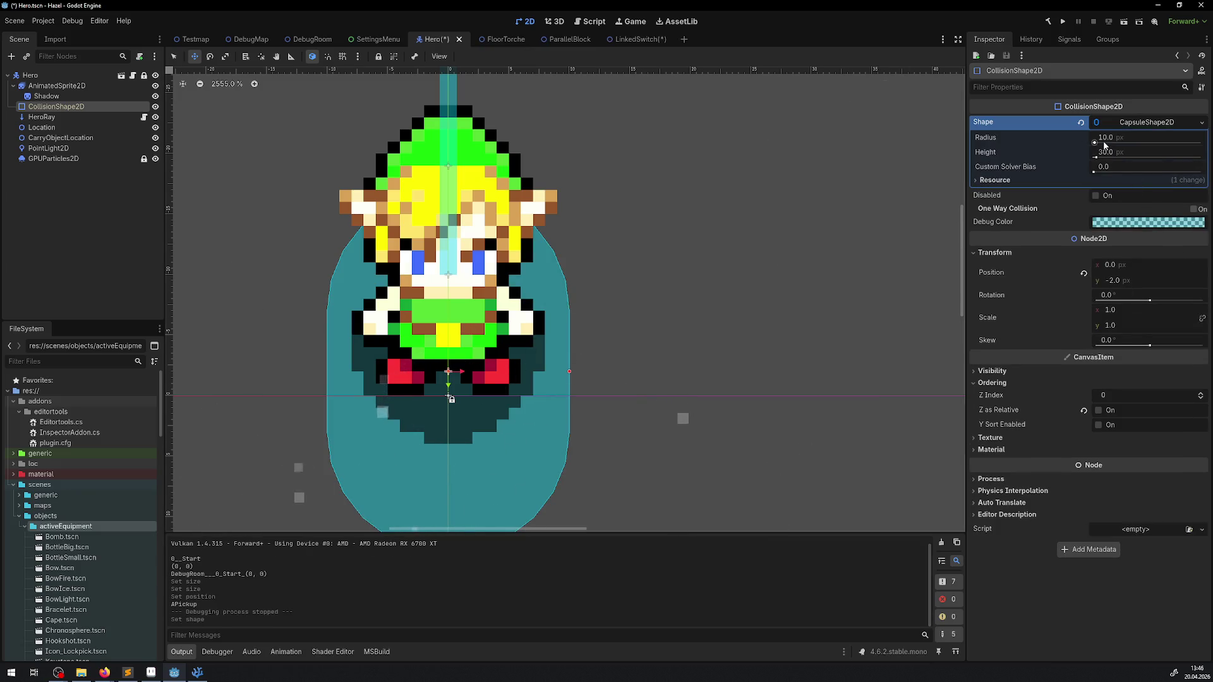
left_click(1107, 140)
type("8")
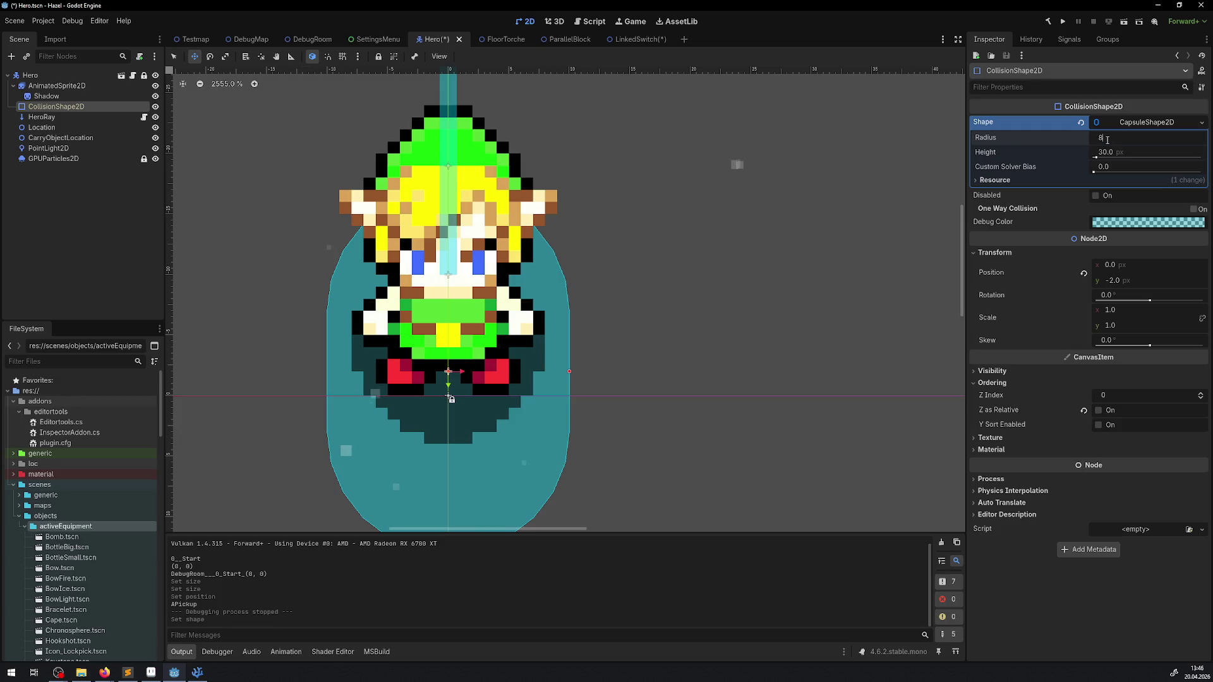
key("Return")
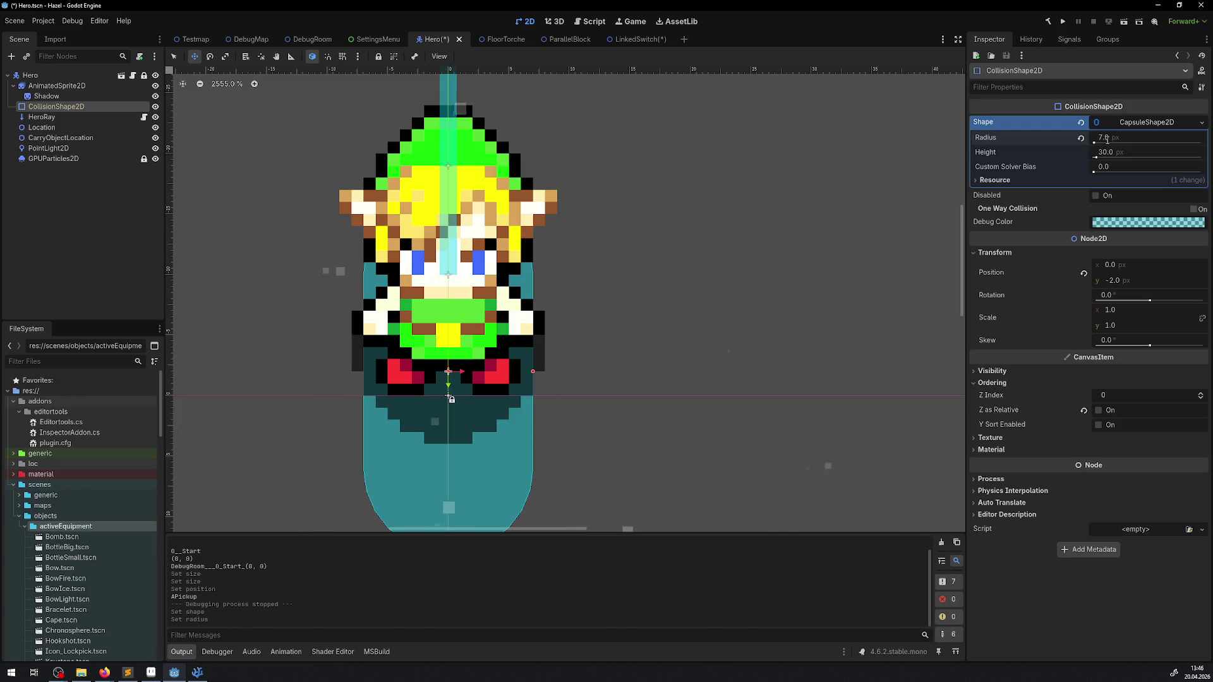
left_click_drag(1107, 140, 1110, 140)
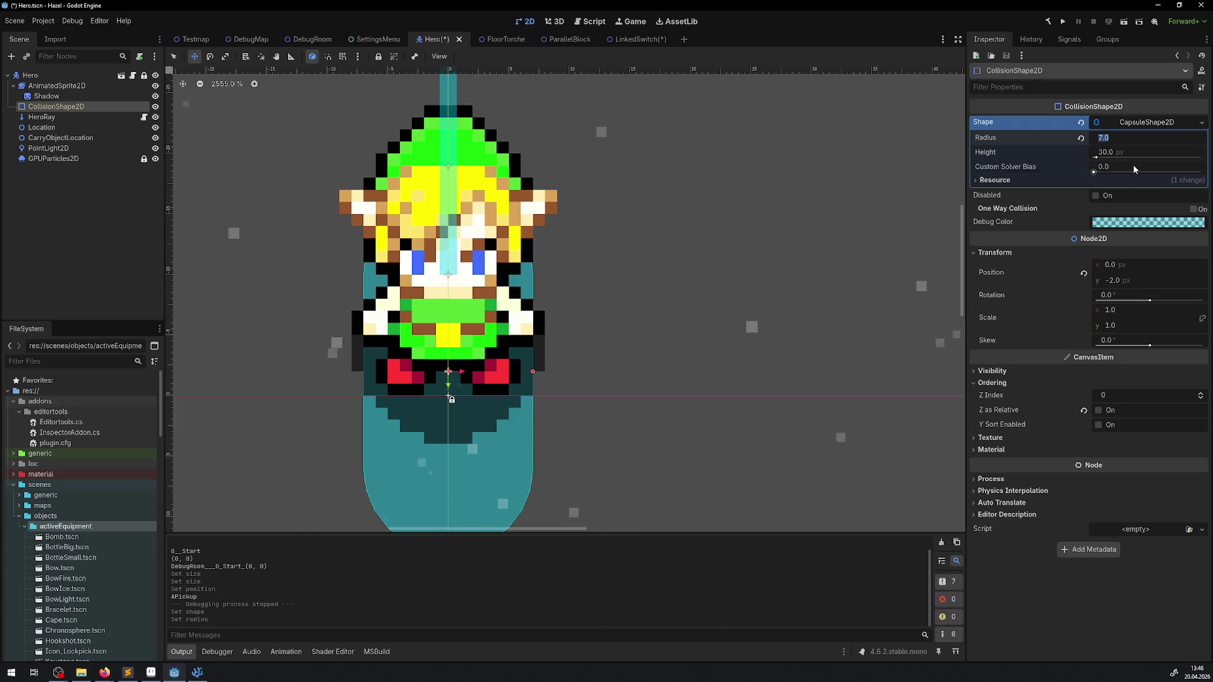
type("8")
key("Tab")
type("1")
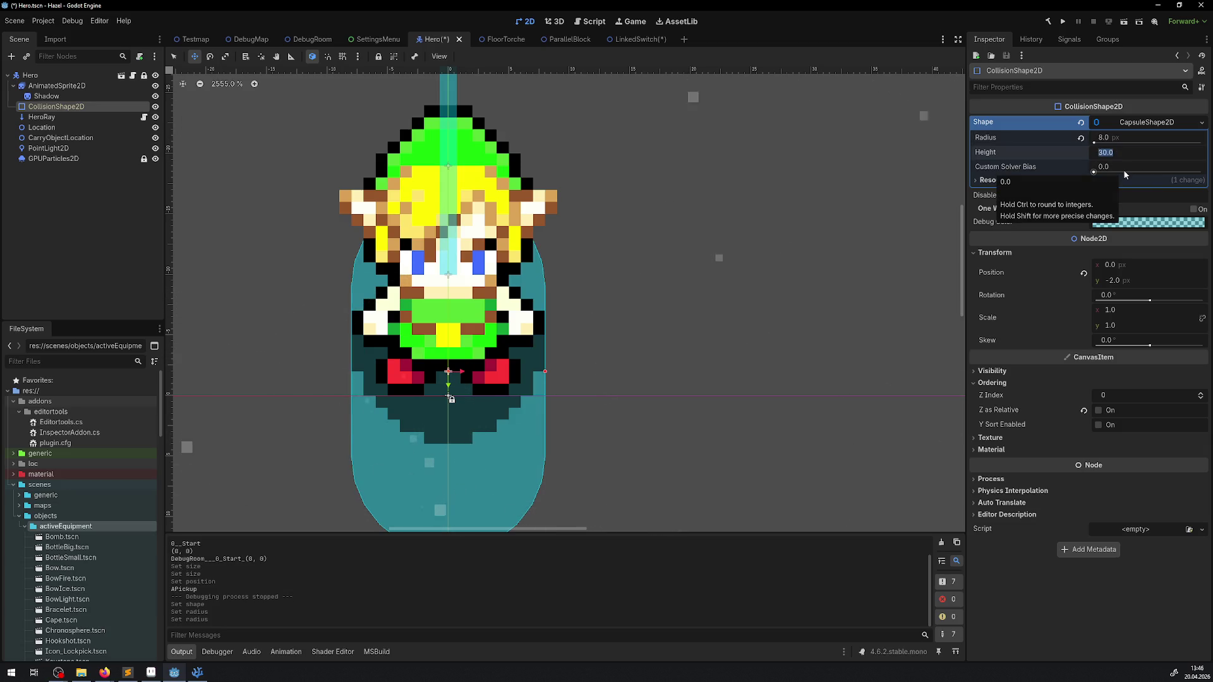
type("4")
key("Return")
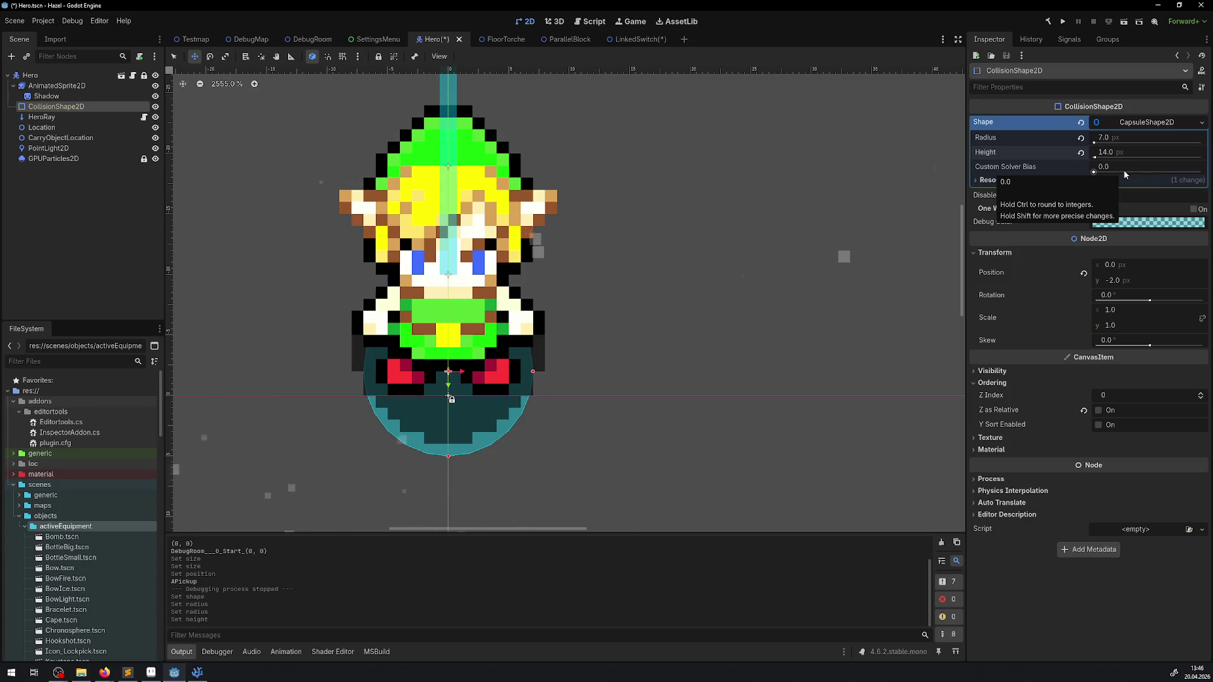
Change the capsule height to 18 px, centre it on the hero, save, and run the game.
left_click_drag(448, 411, 678, 374)
left_click(1105, 152)
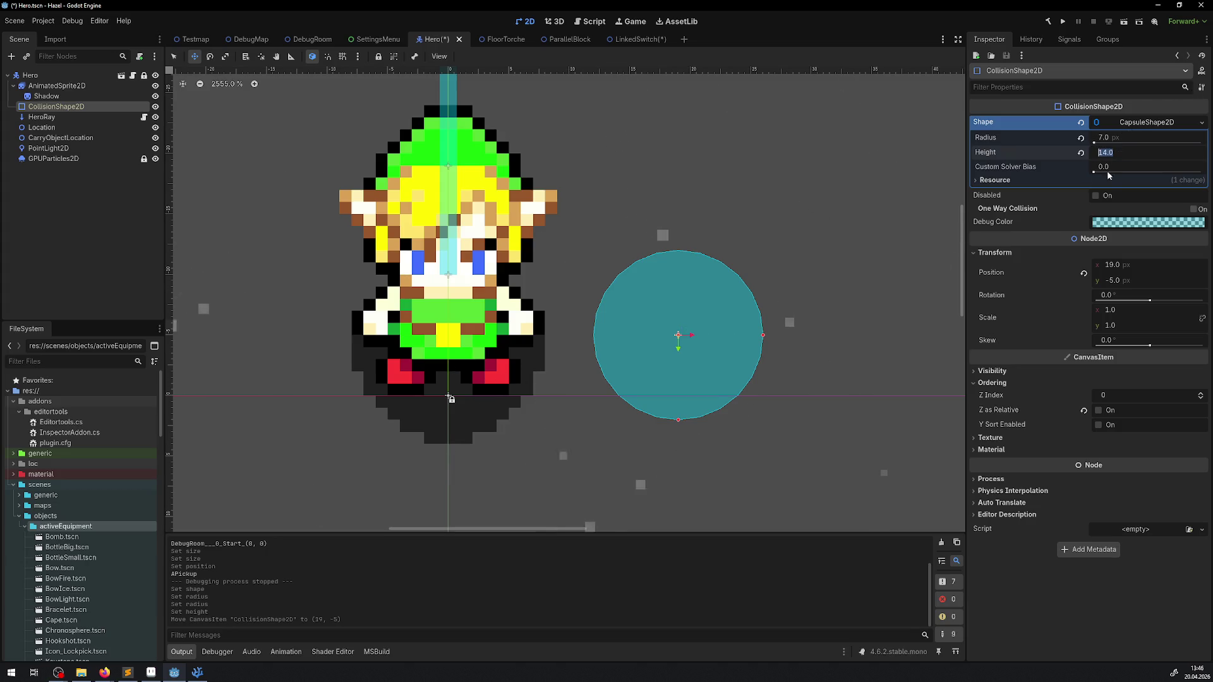
type("2")
key("Return")
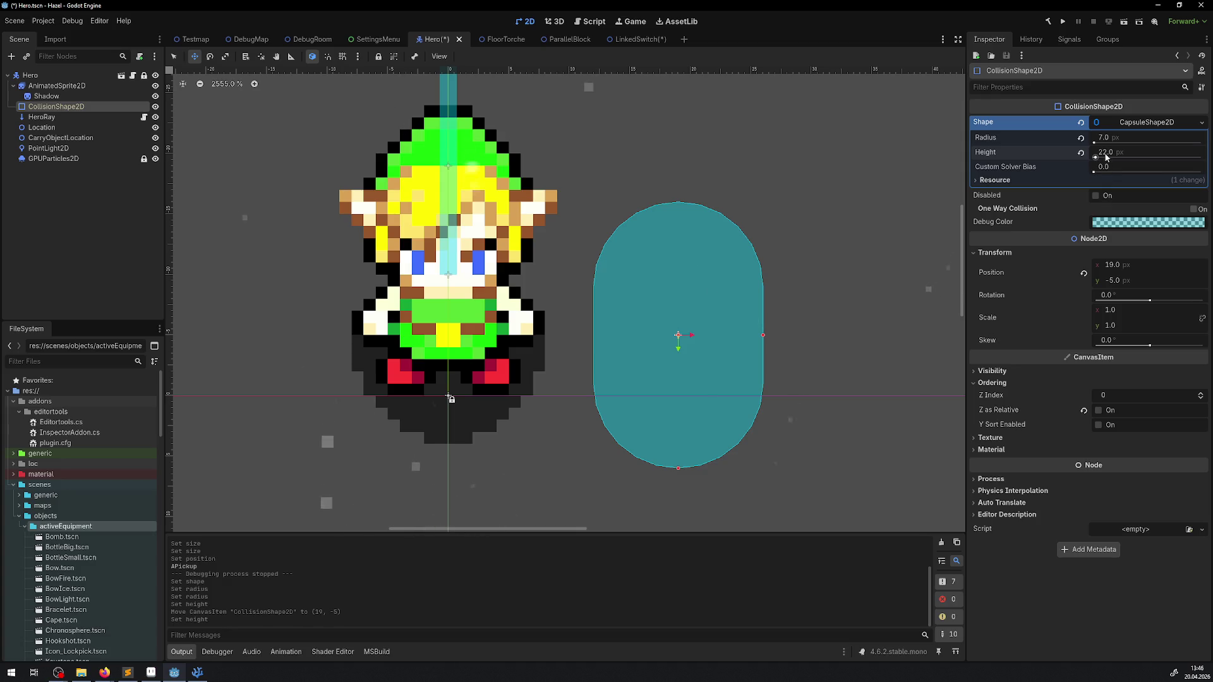
left_click_drag(1106, 157, 1105, 152)
left_click_drag(737, 355, 500, 357)
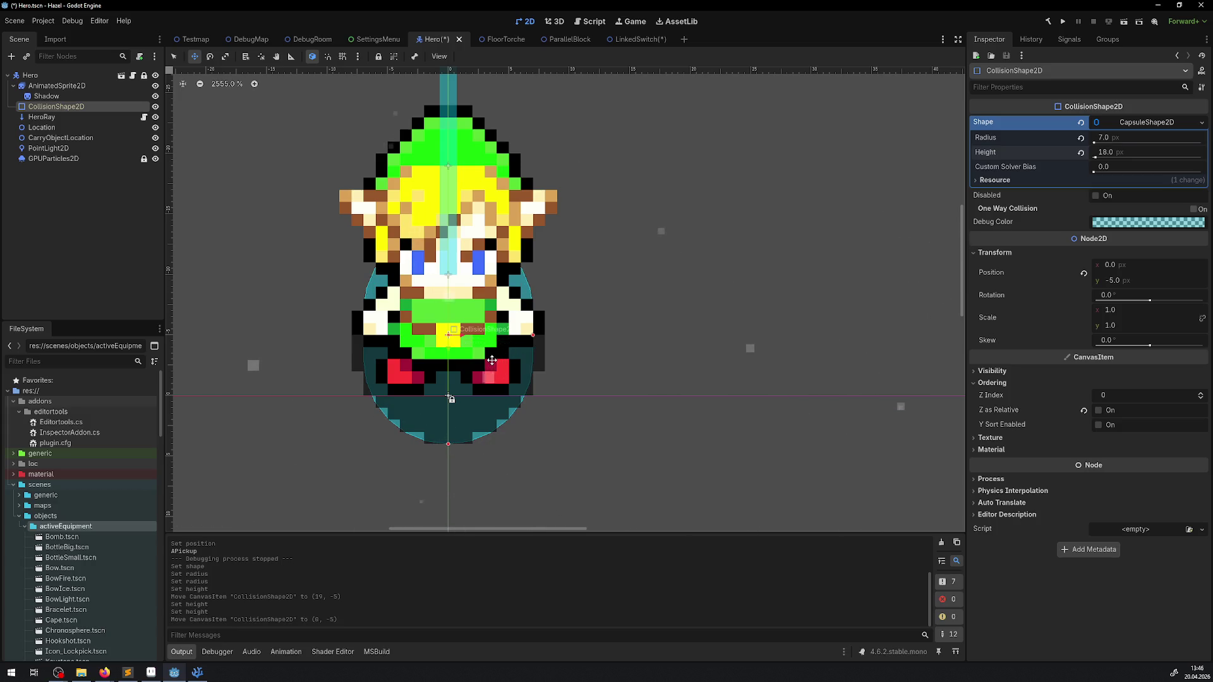
key("ctrl+s")
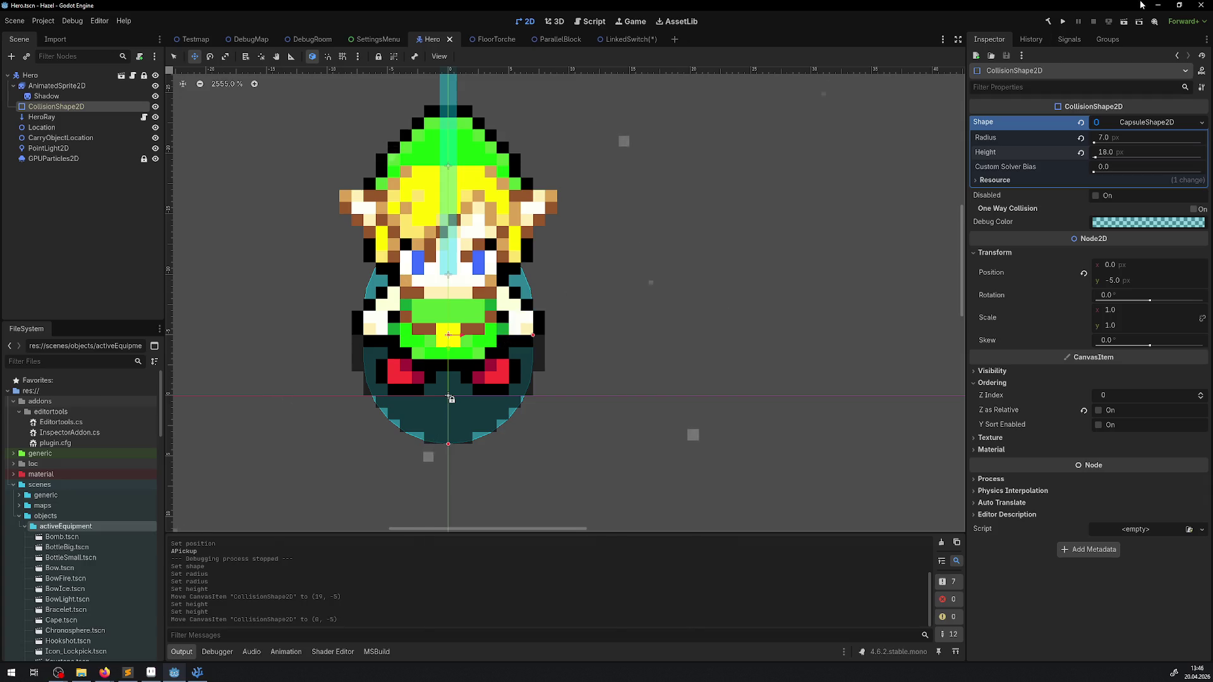
left_click(1063, 22)
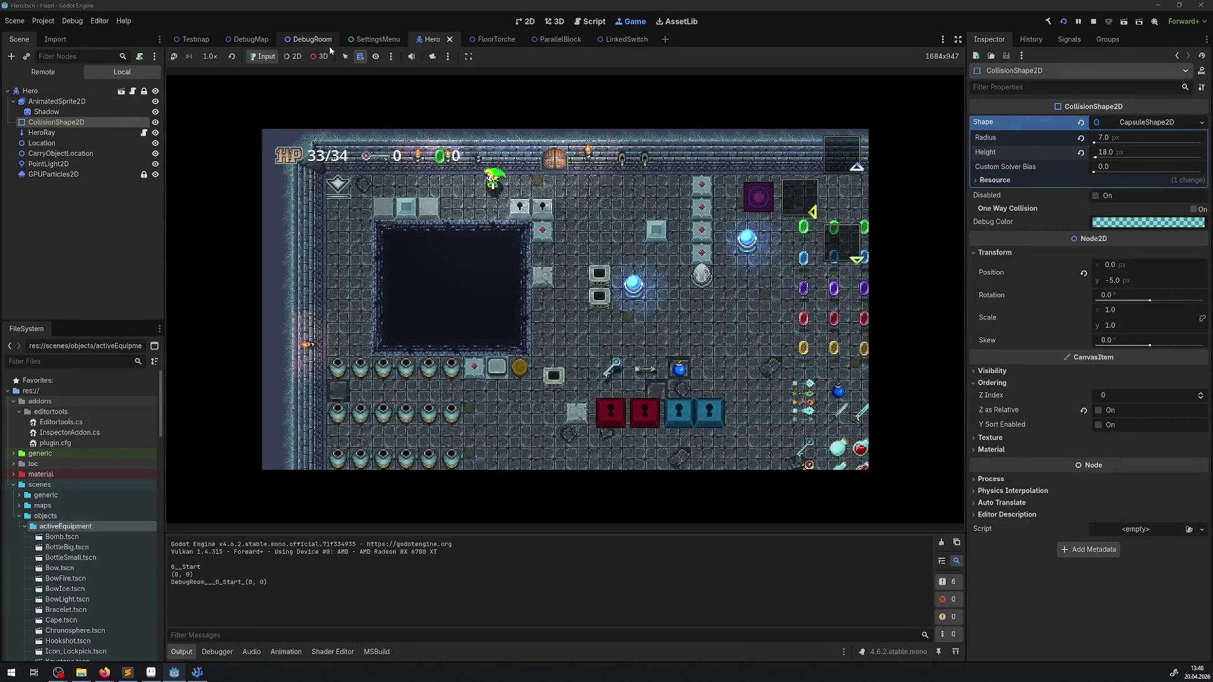
Walk the hero right, down, left and up around the debug room, then stop with F8.
key("Right")
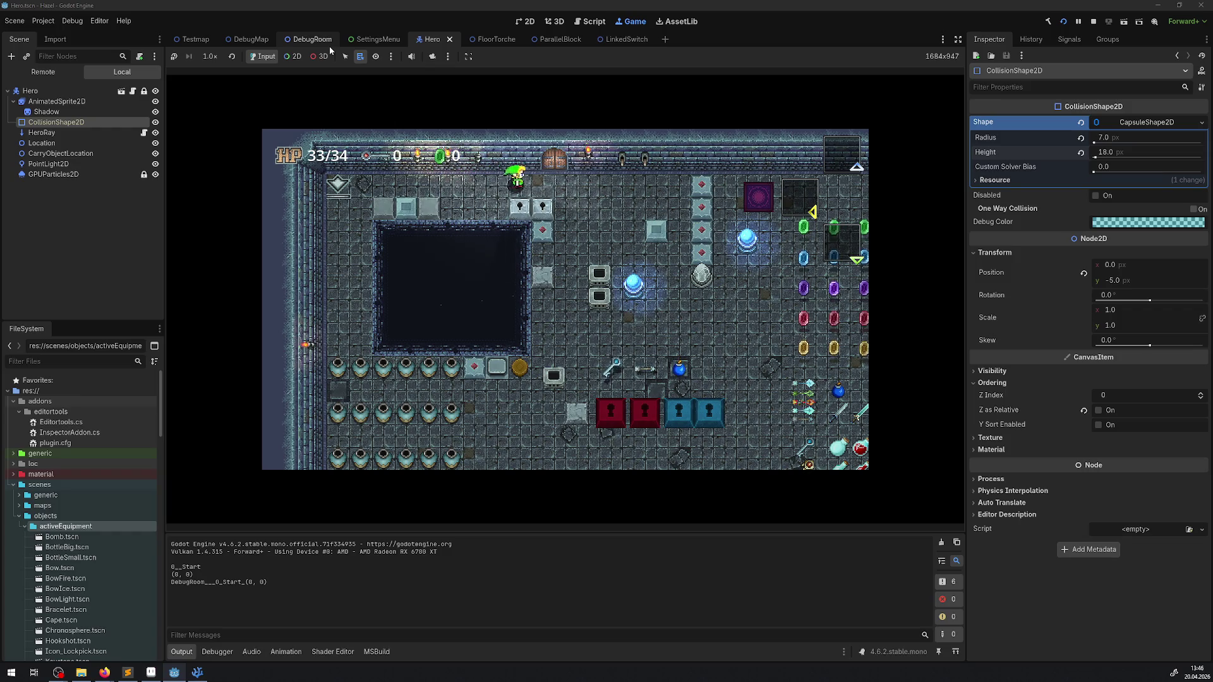
key("Down")
key("Right")
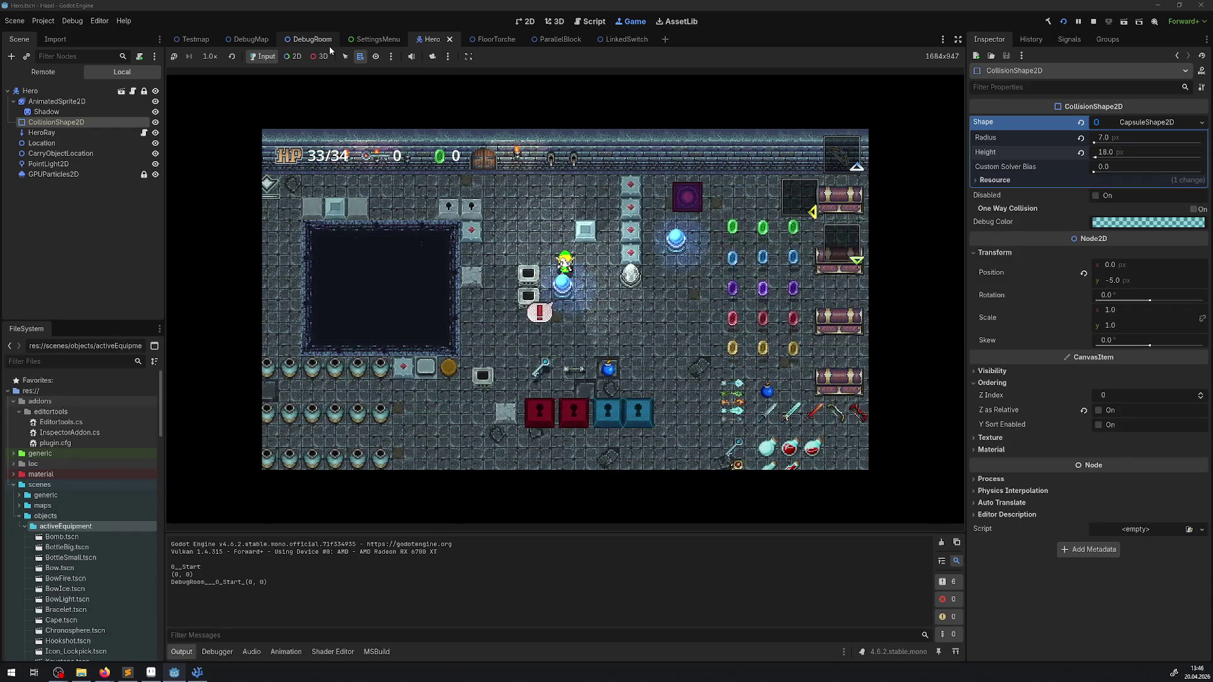
key("Left")
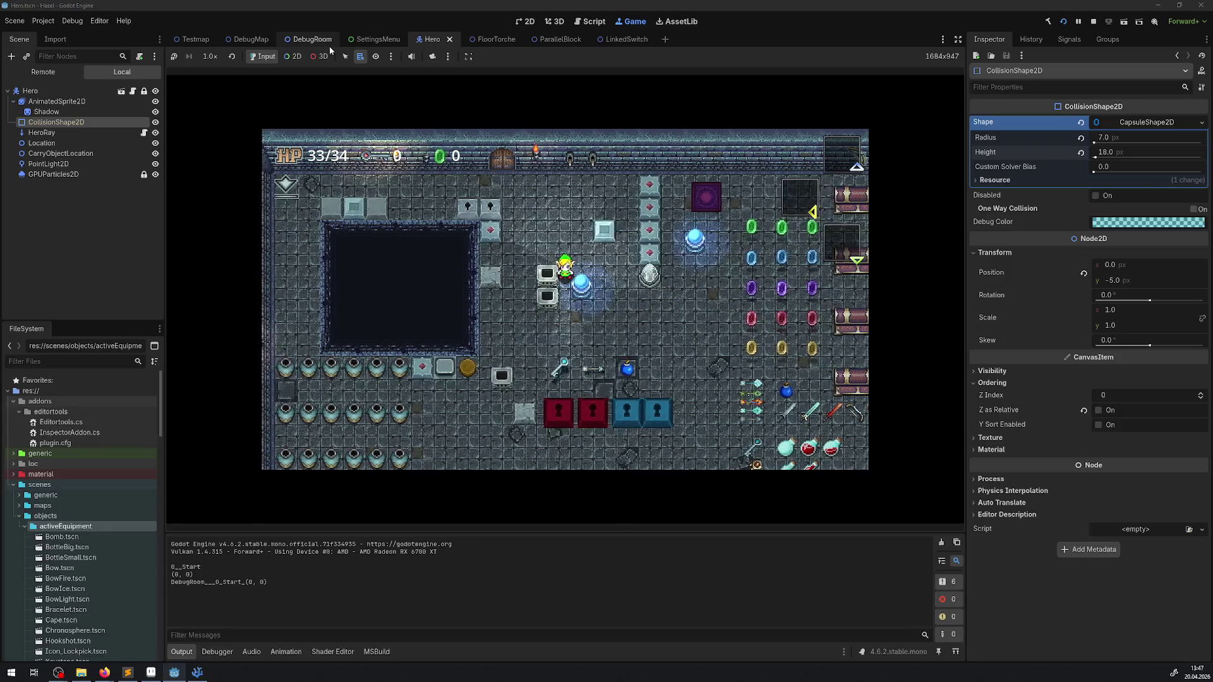
key("Right")
key("Left")
key("Up")
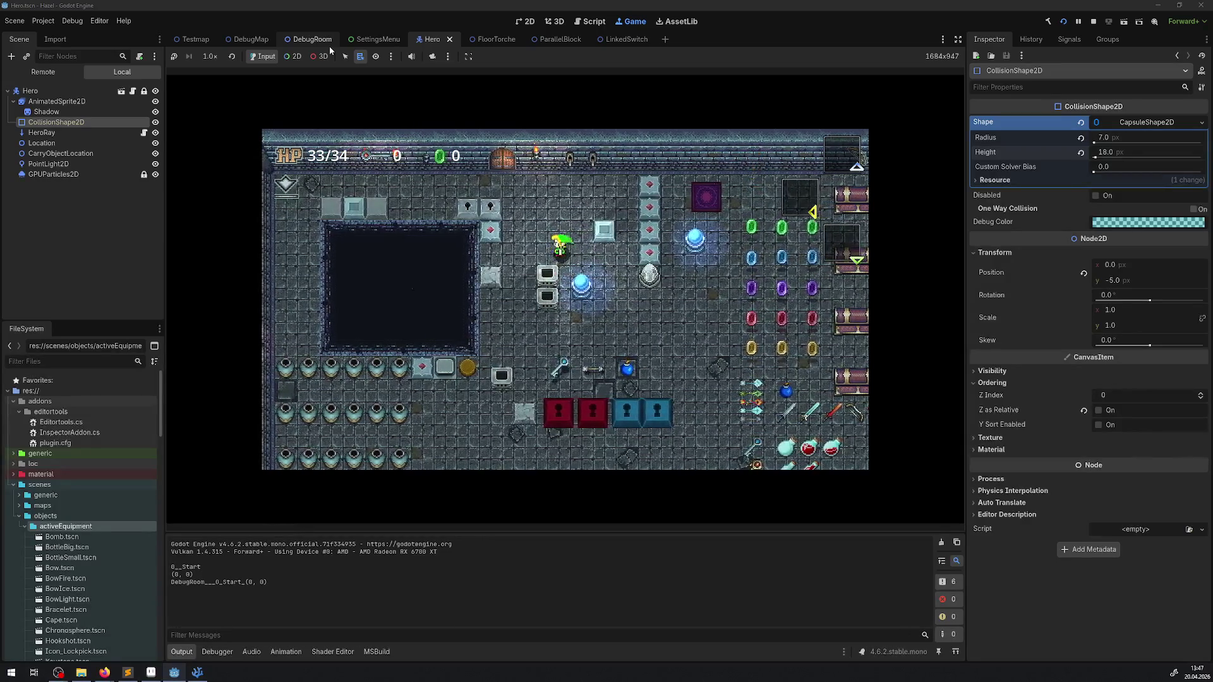
key("Down")
key("Right")
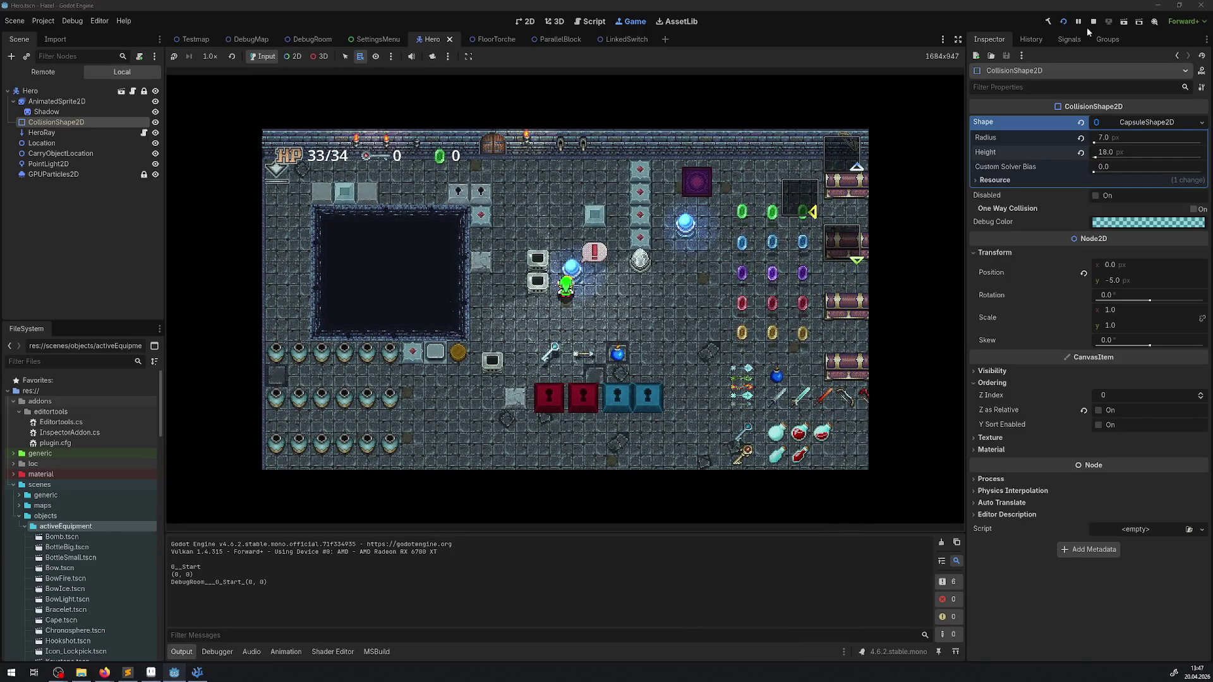
key("F8")
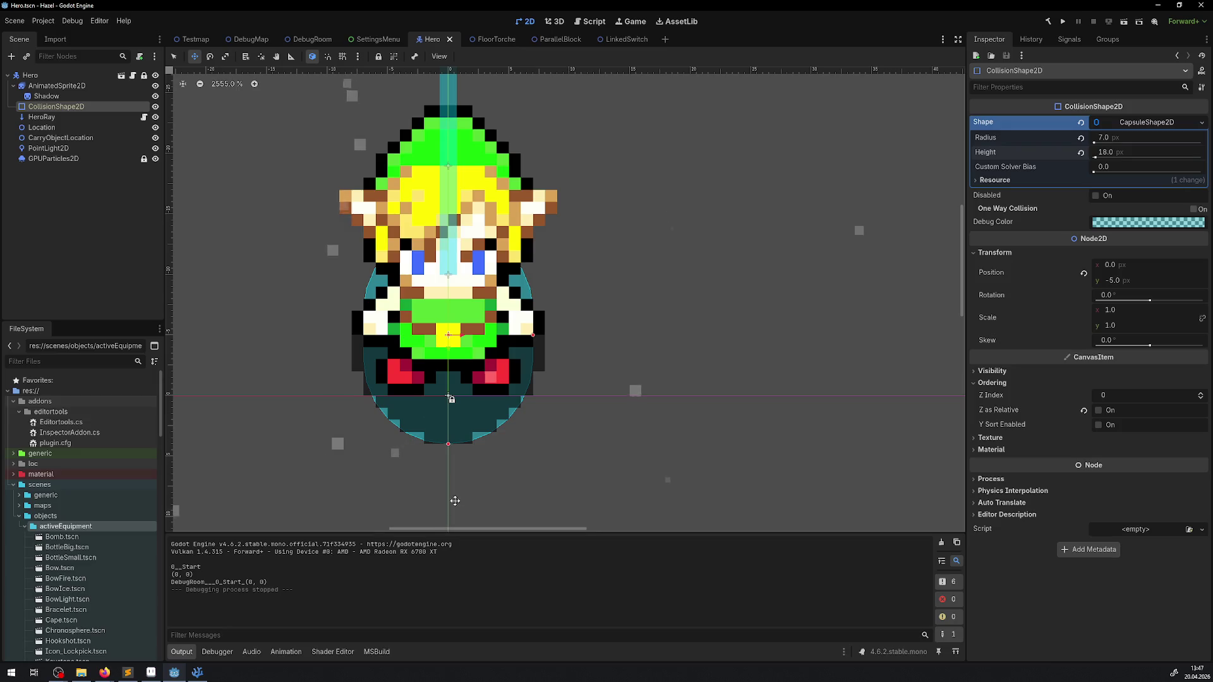
Raise the hero's collision capsule, set its height to 16 px, and save the scene.
left_click_drag(451, 423, 456, 409)
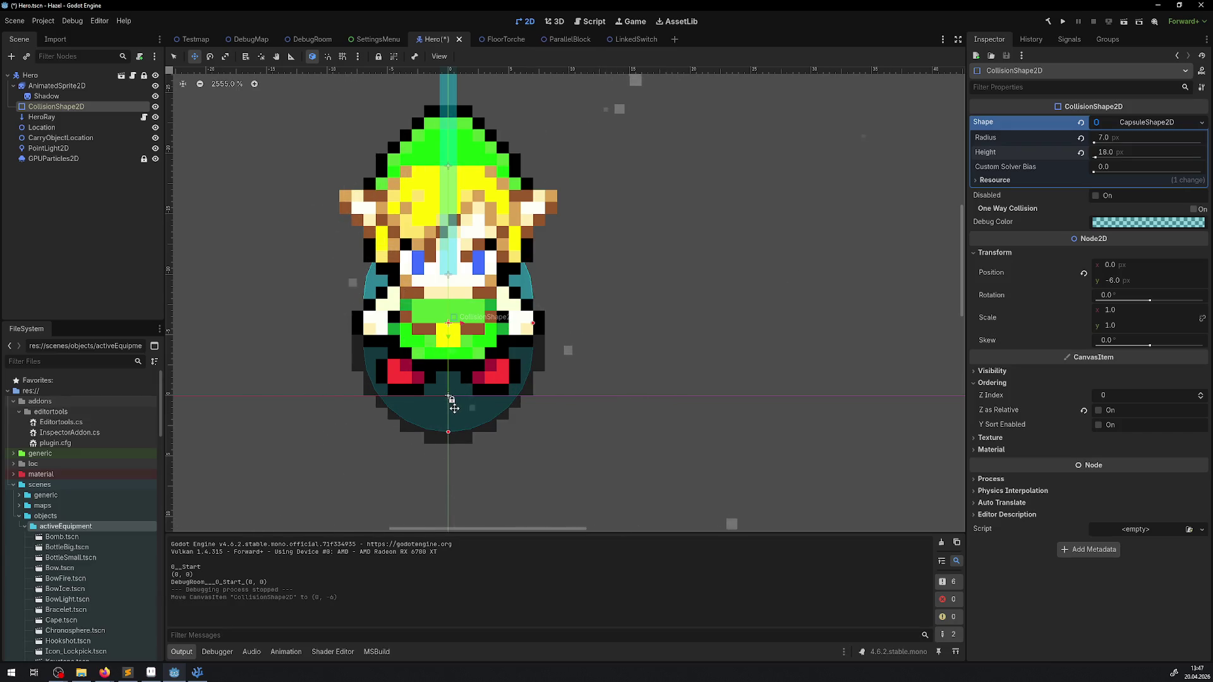
left_click(1112, 153)
type("6")
key("Return")
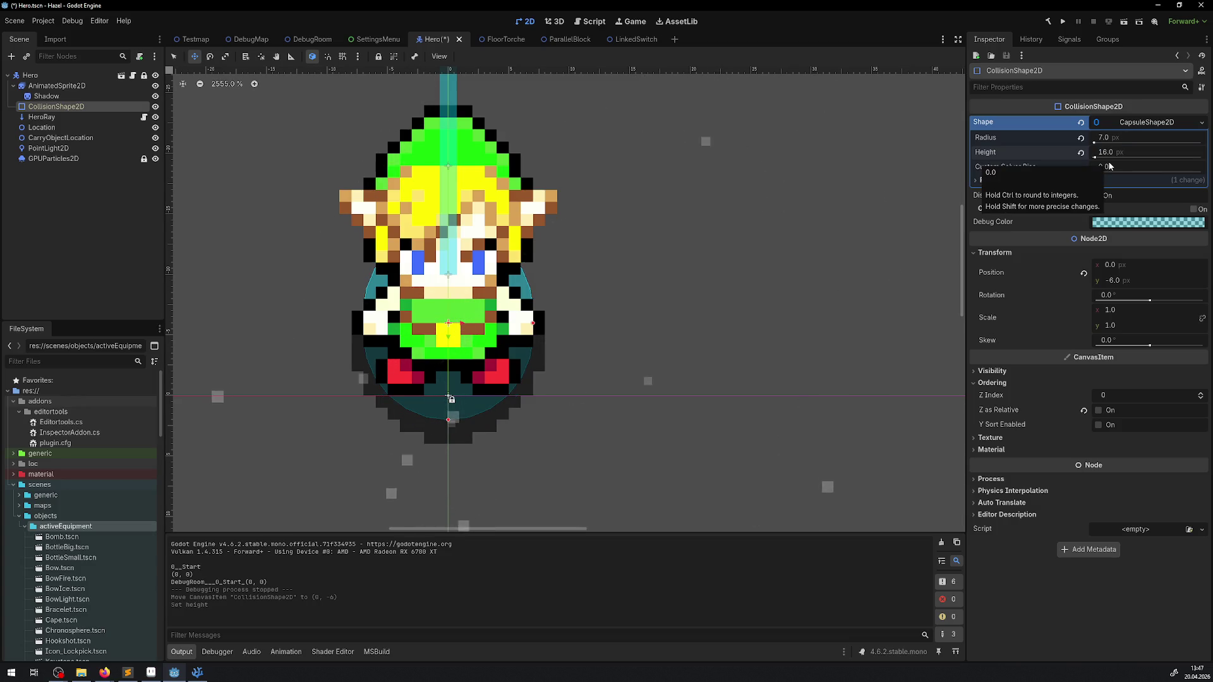
left_click_drag(442, 371, 443, 387)
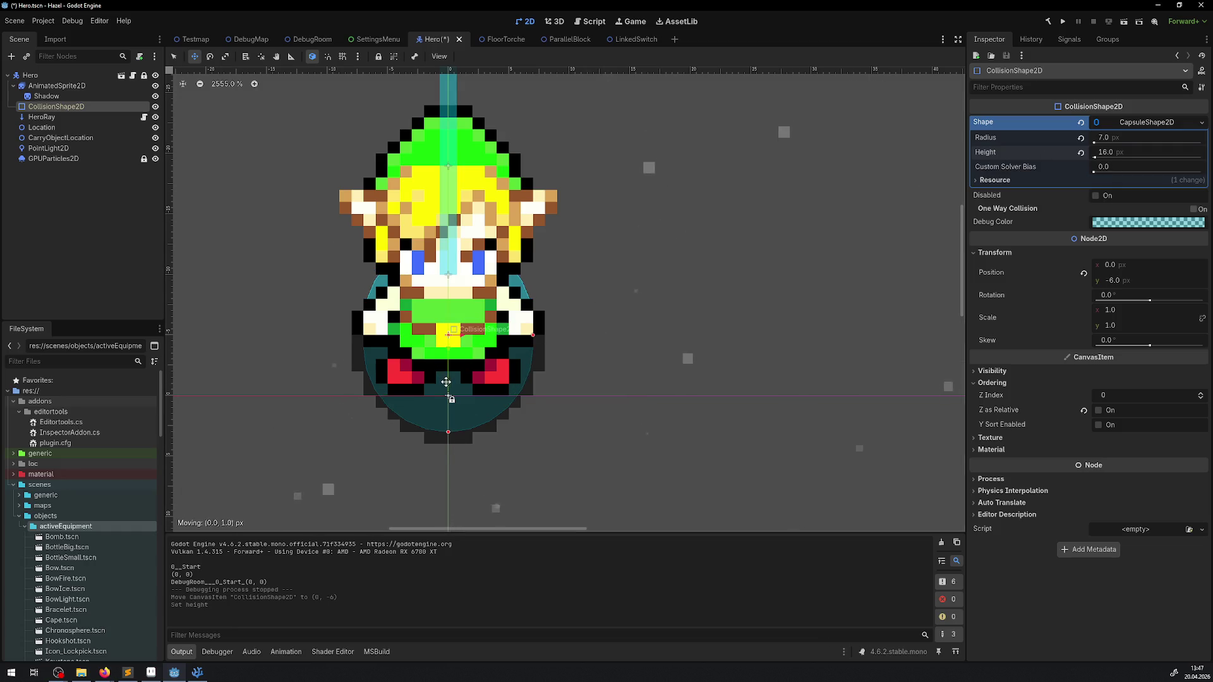
key("ctrl+s")
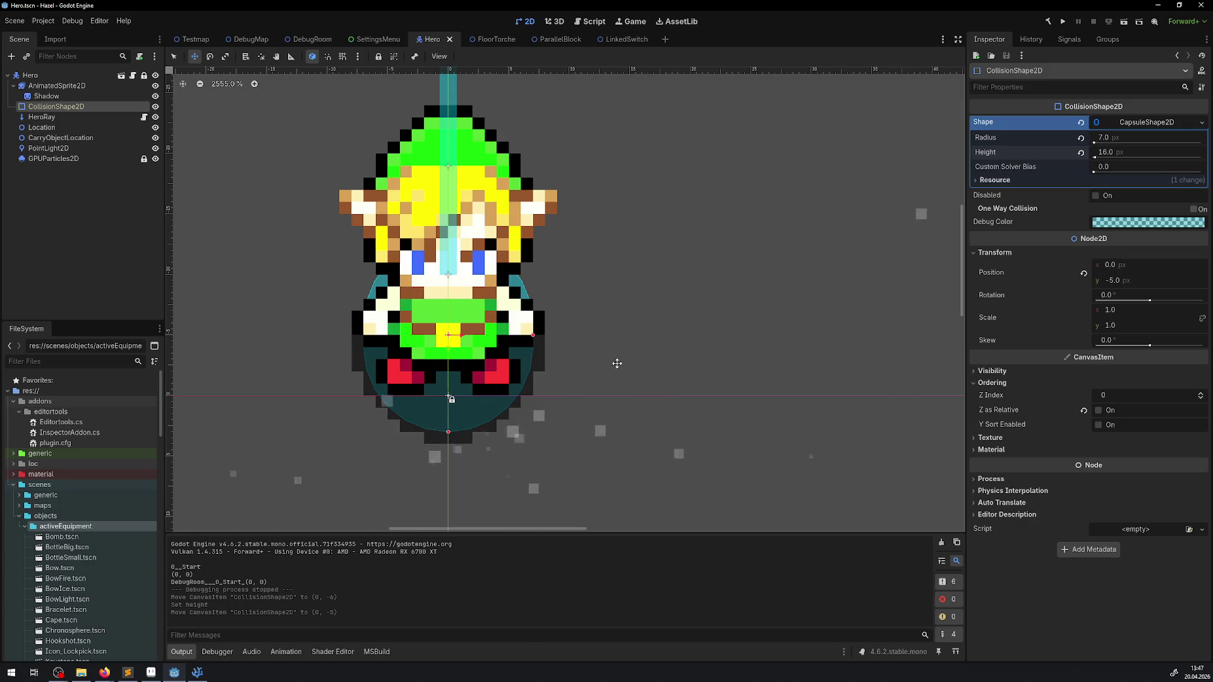
Set the capsule height to 14 px at position y -5, save, and run the game.
left_click_drag(444, 413, 444, 398)
left_click(155, 86)
left_click(156, 86)
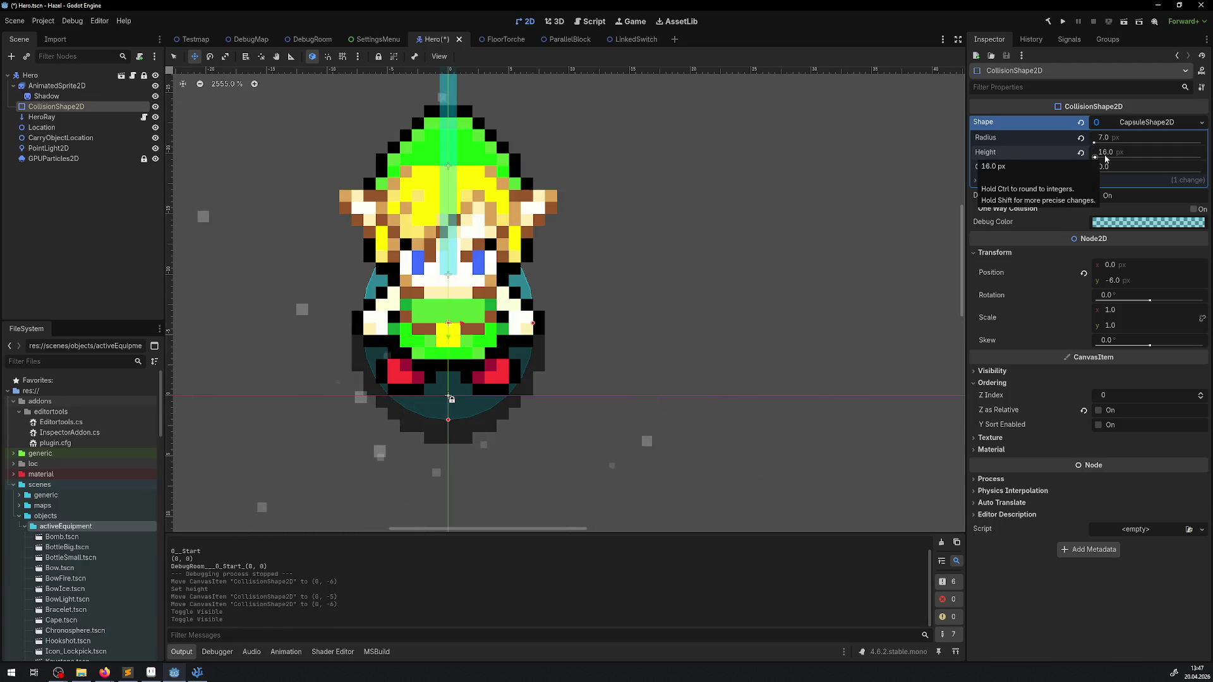
left_click(1108, 158)
type("14")
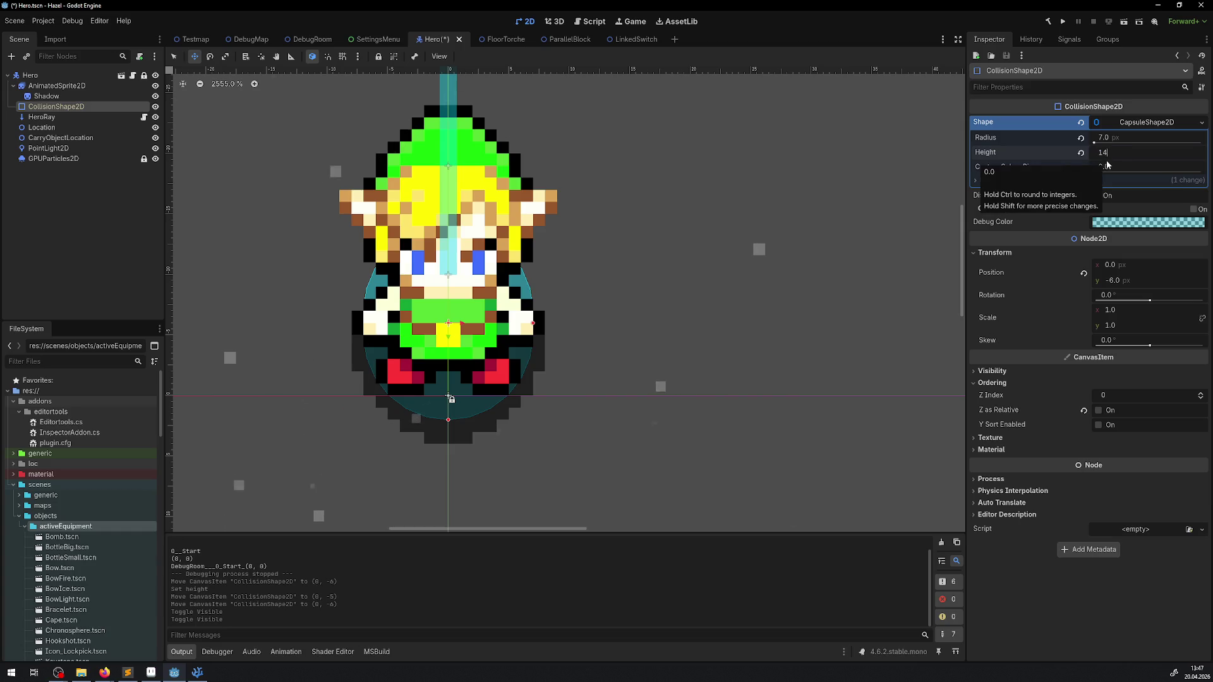
key("Return")
left_click_drag(457, 372, 460, 378)
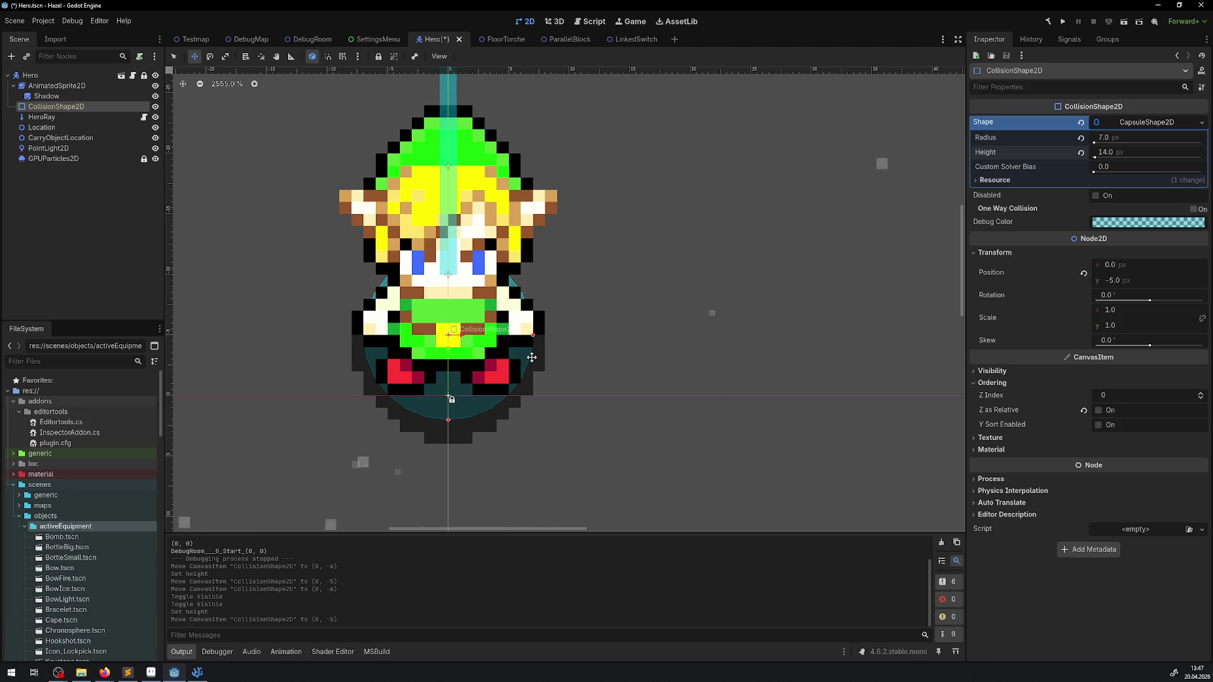
key("ctrl+s")
left_click(1063, 23)
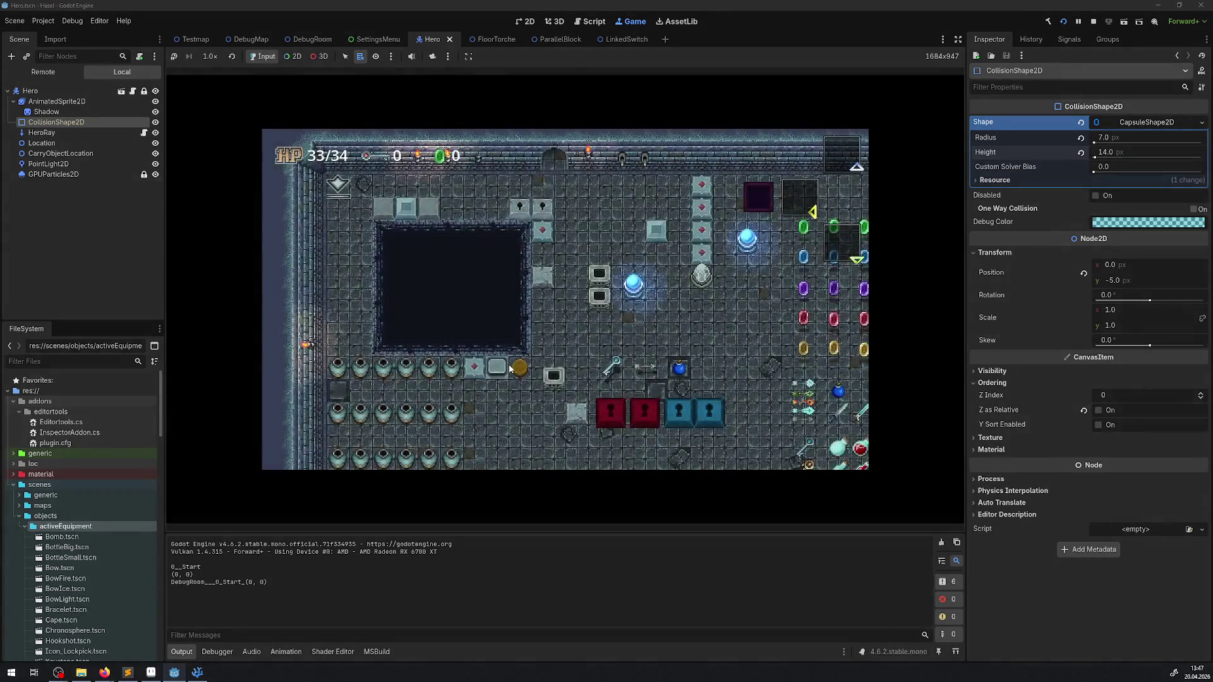
Walk the hero onto and off the blue orb switch twice, then stop the game.
key("Left")
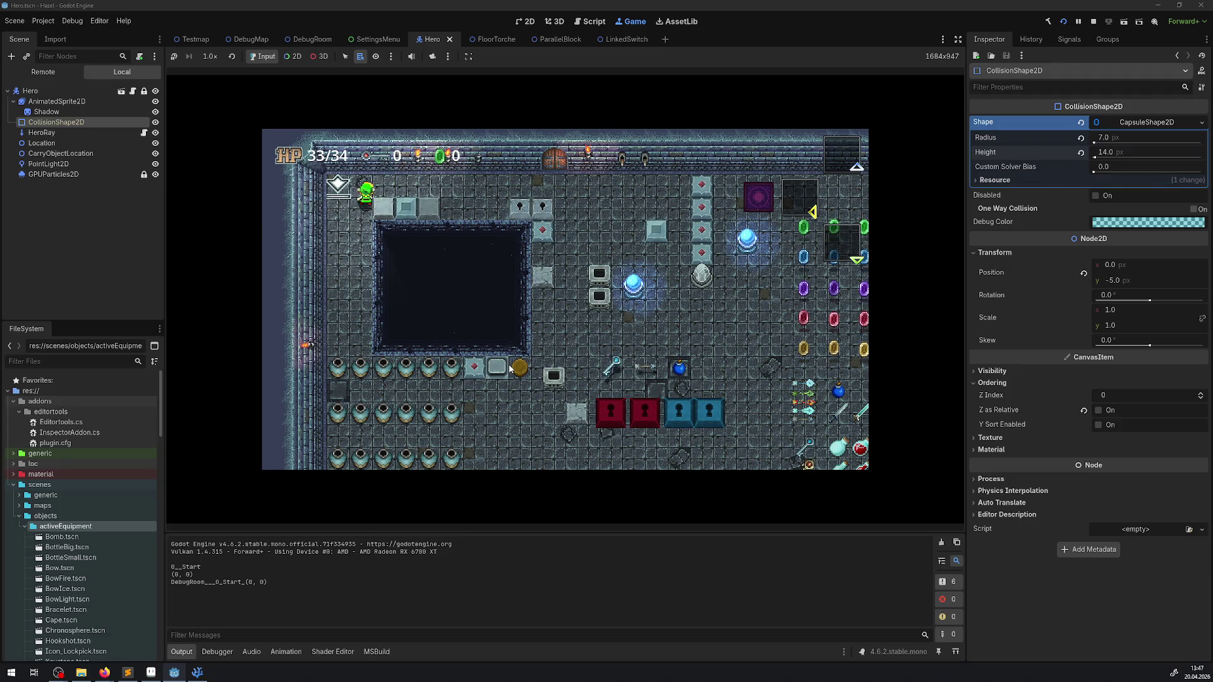
key("Right")
key("Right")
key("Down")
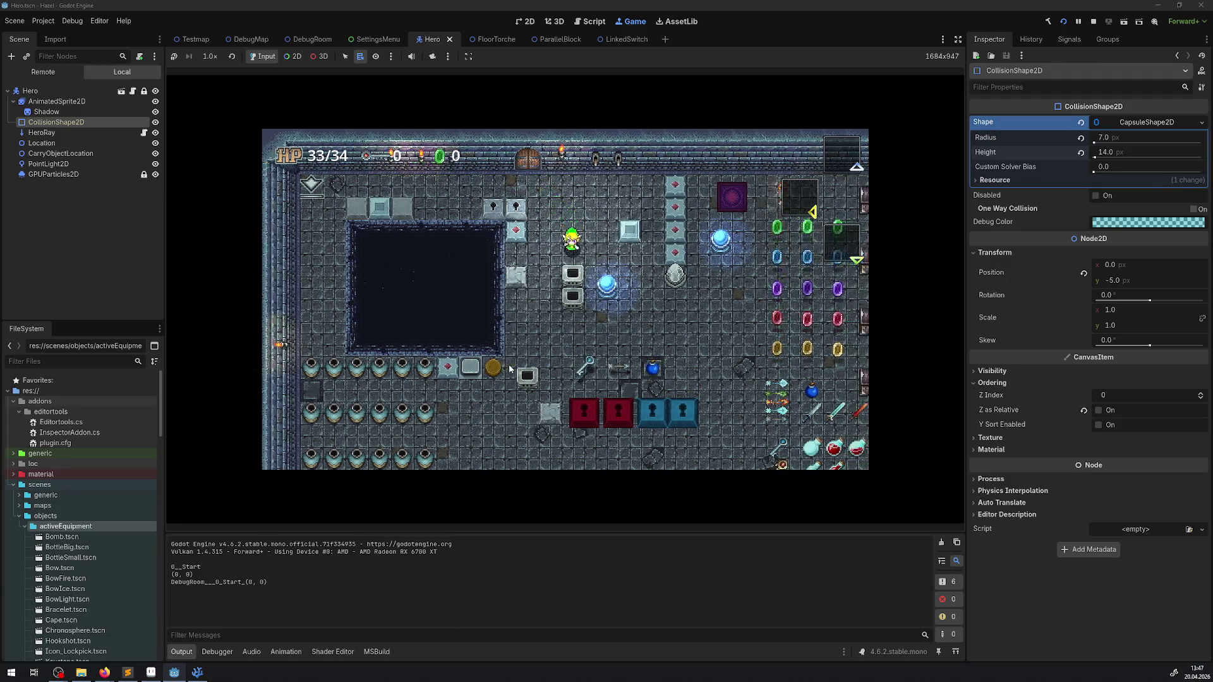
key("Right")
key("Down")
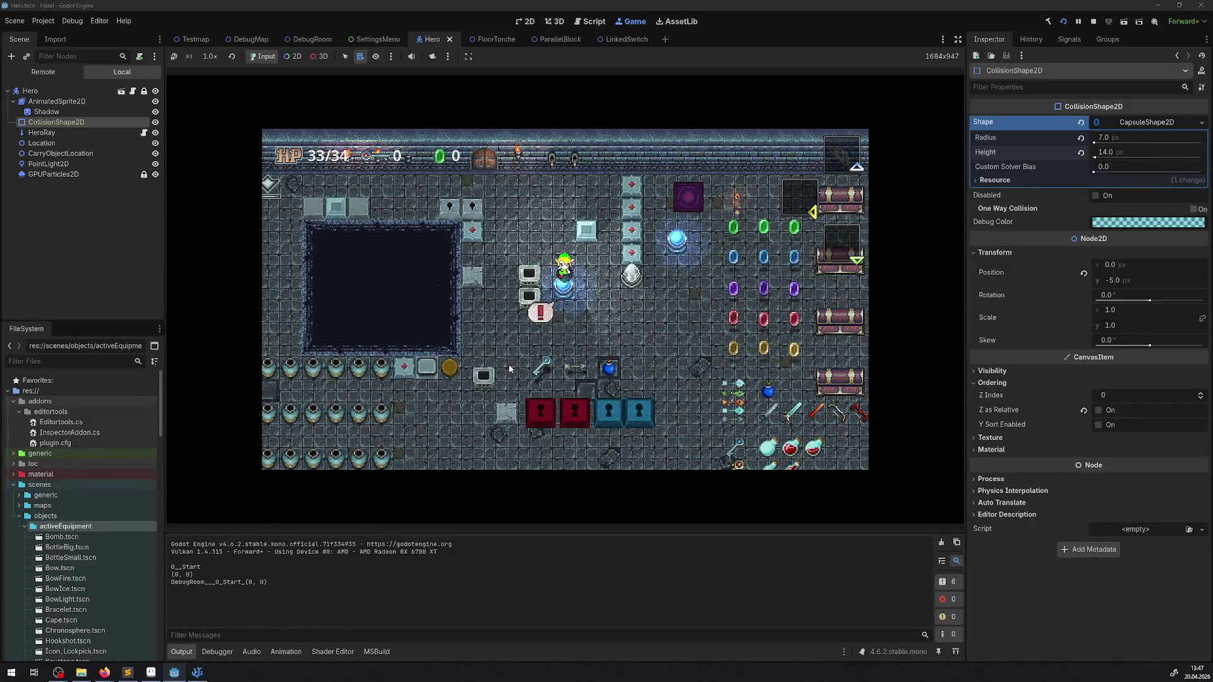
key("Left")
key("Up")
key("Down")
key("Right")
key("Left")
key("Up")
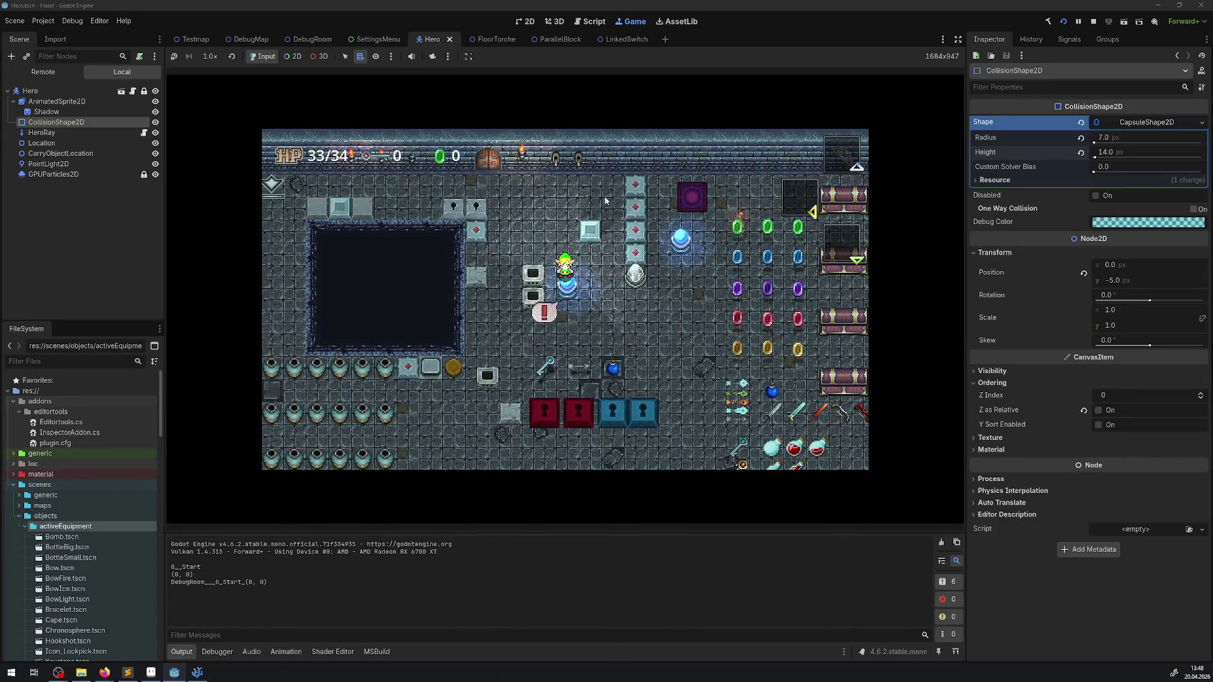
key("Down")
key("Right")
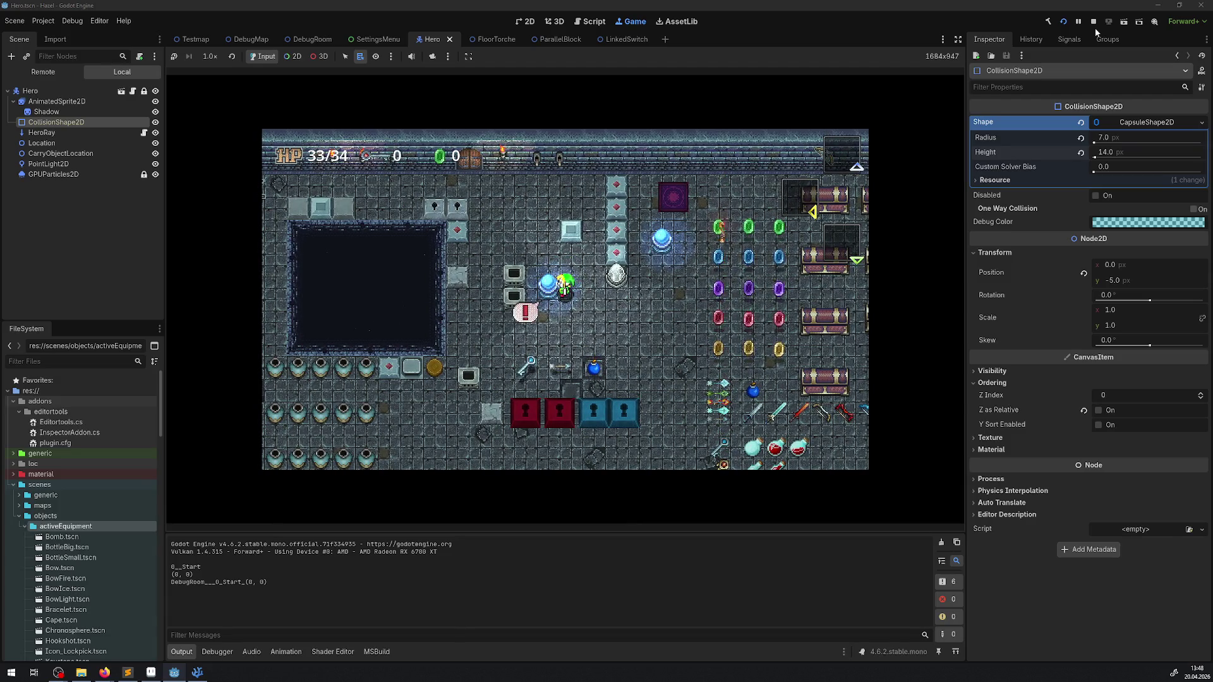
key("Left")
key("Right")
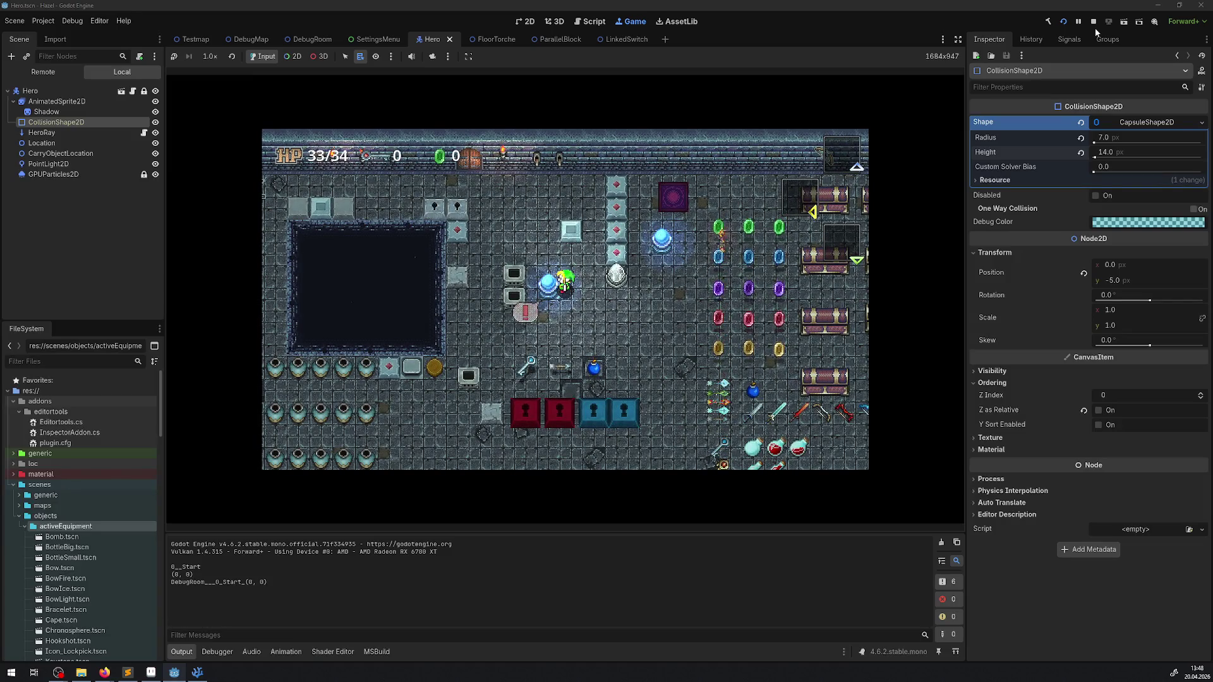
left_click(1093, 21)
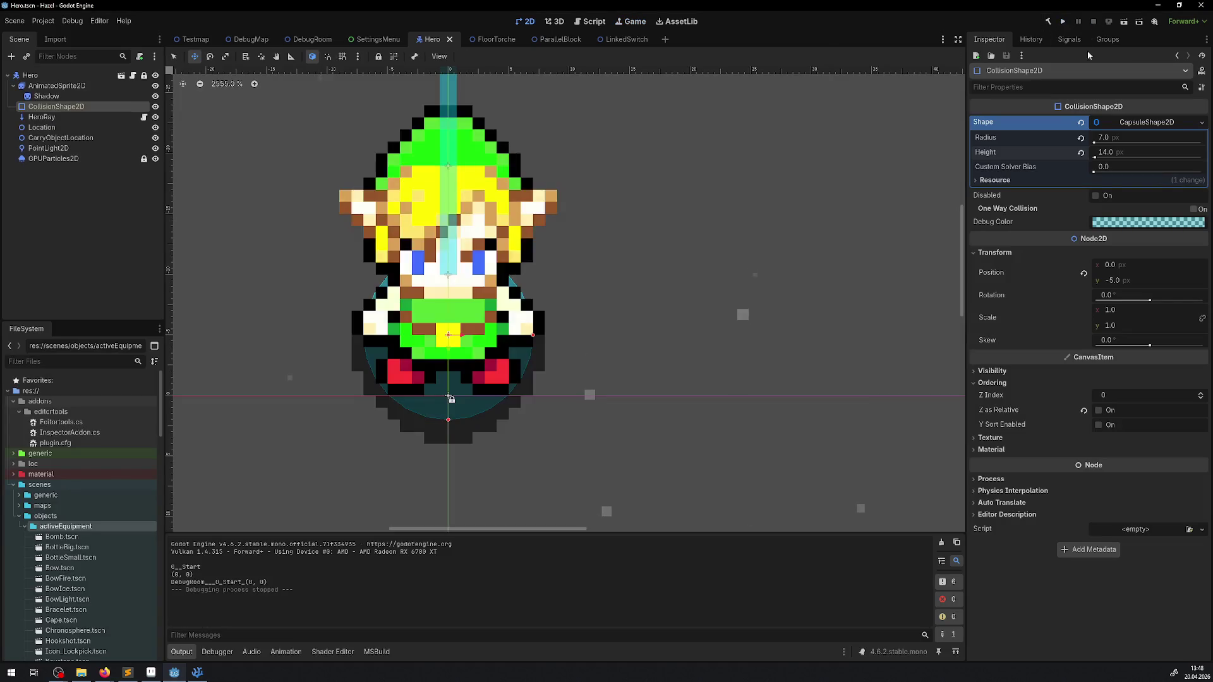
Set the capsule to radius 8 and height 16, move it to y -4, save, and run the game.
left_click(1113, 137)
type("8")
key("Return")
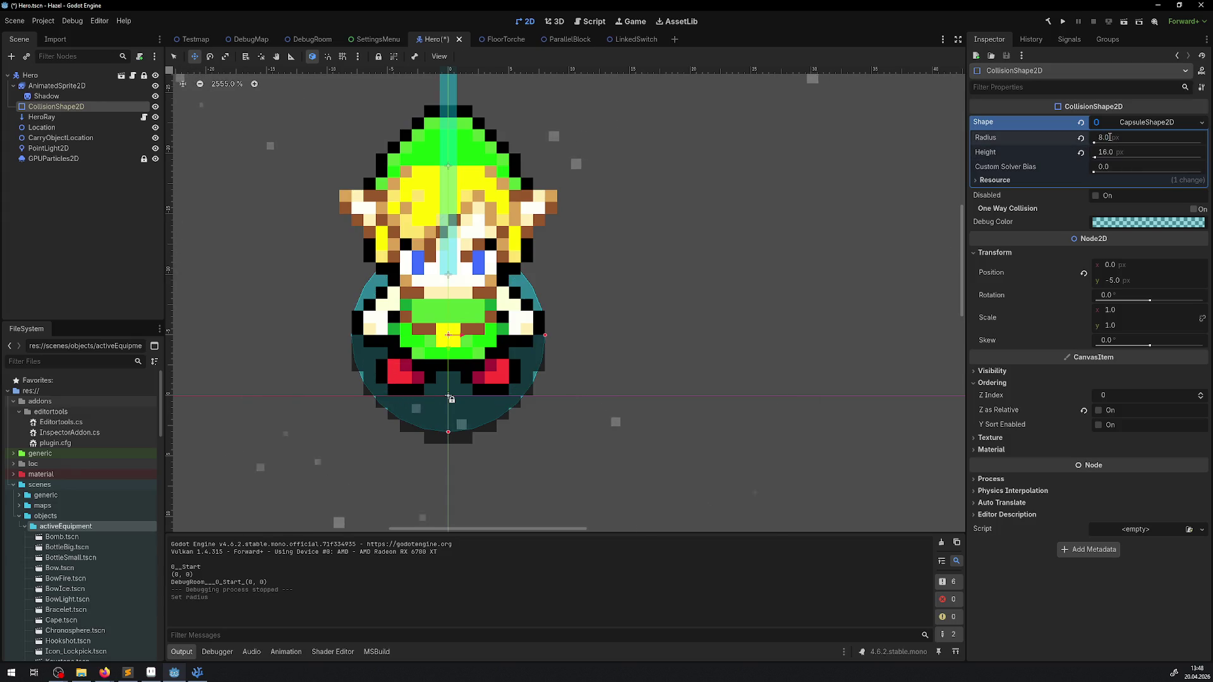
left_click(1113, 152)
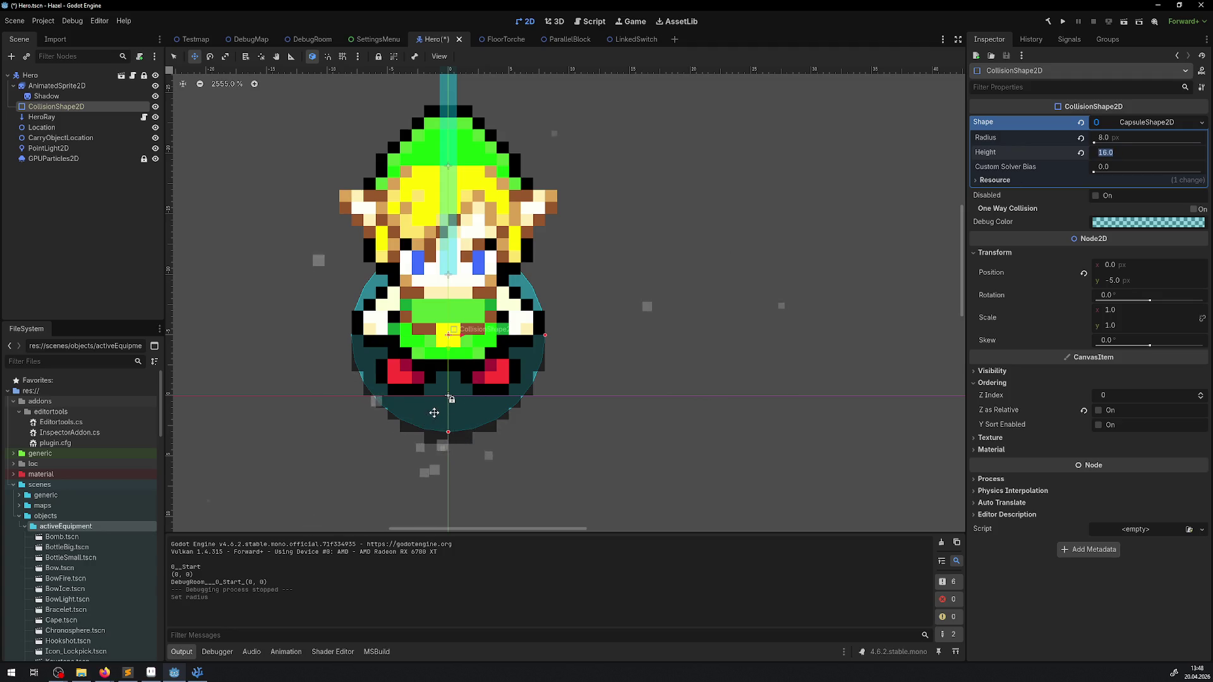
left_click_drag(444, 403, 444, 412)
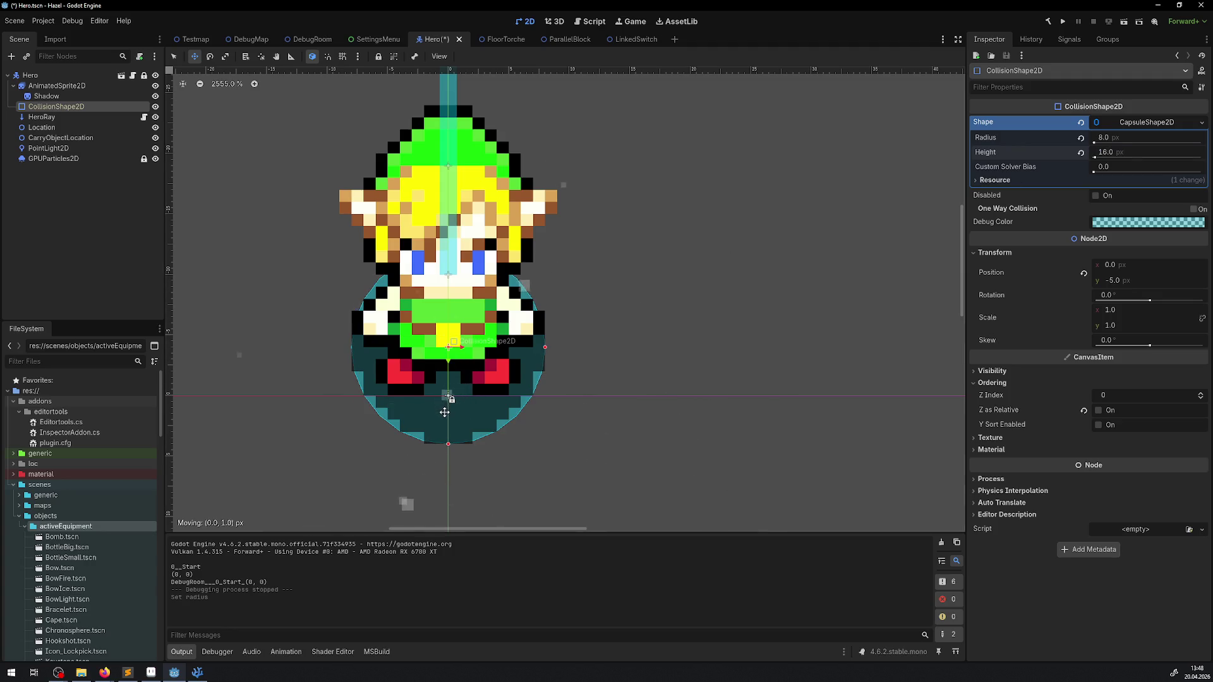
key("ctrl+s")
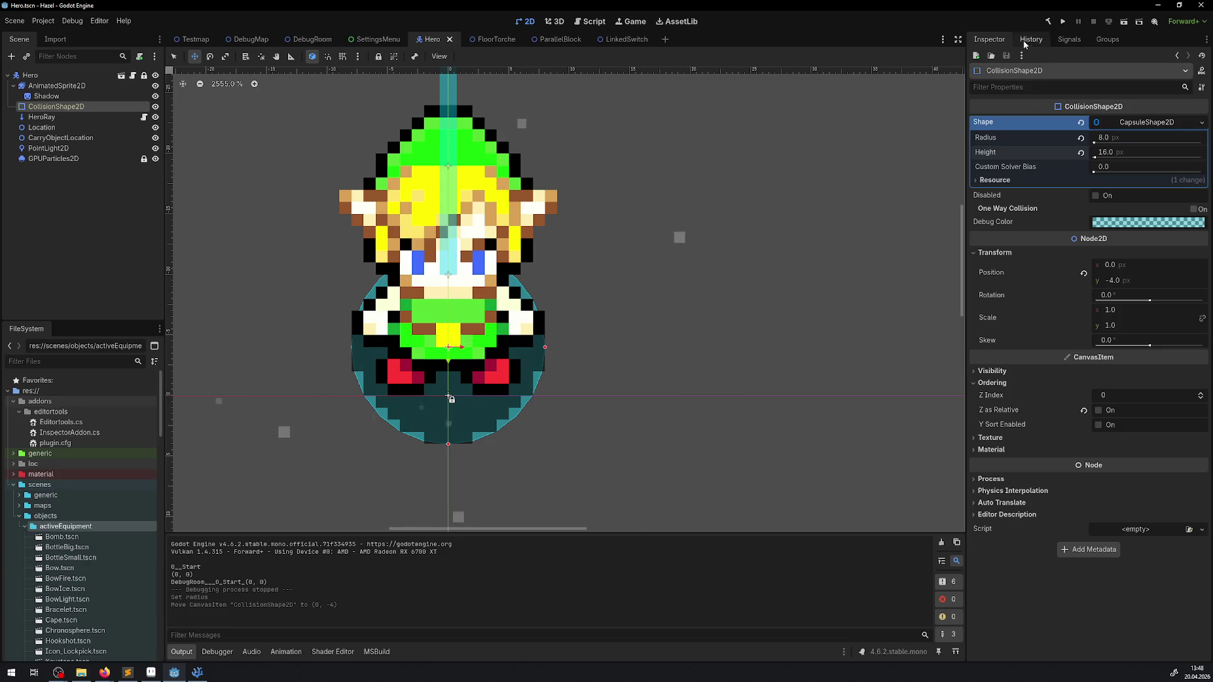
left_click(1061, 23)
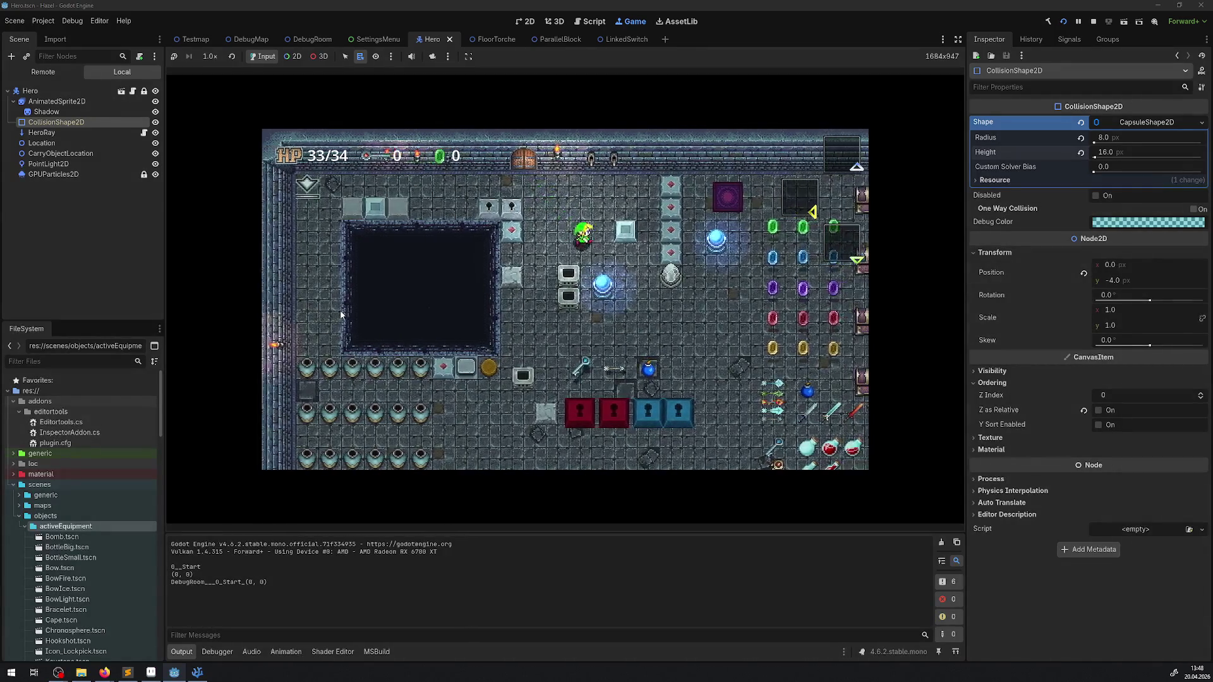
Walk the hero around the room, over the switch, past the pots and along the top wall.
key("Right")
key("Down")
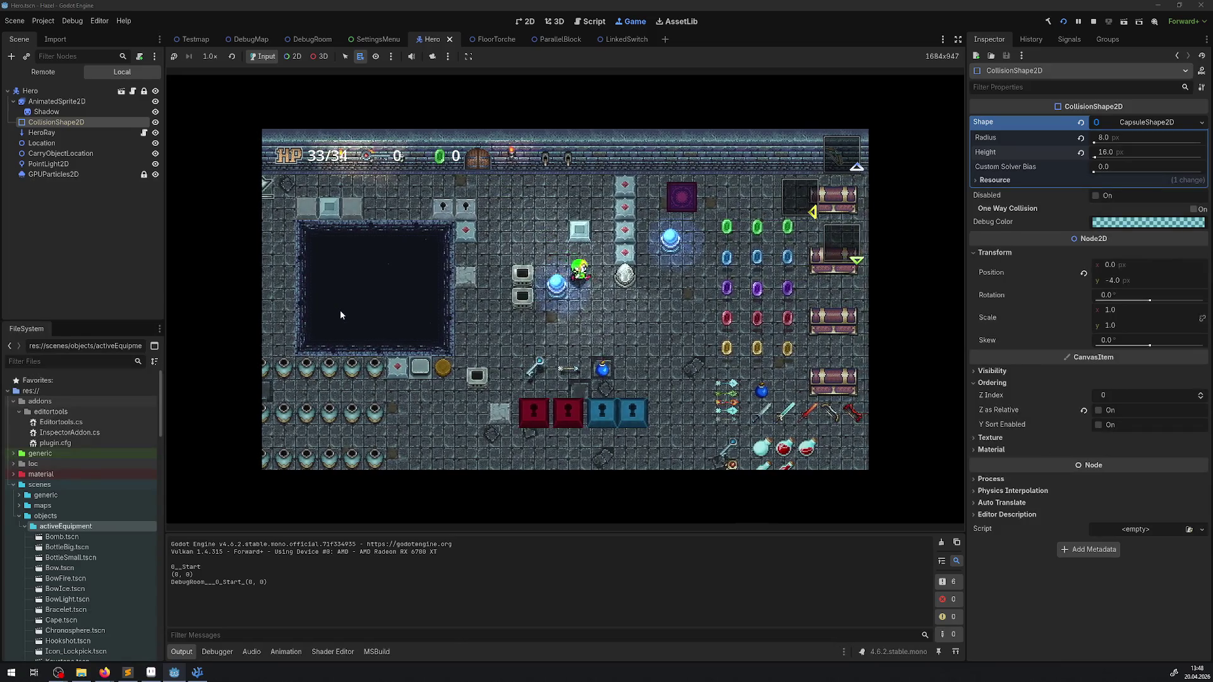
key("Left")
key("Down")
key("Up")
key("Left")
key("Up")
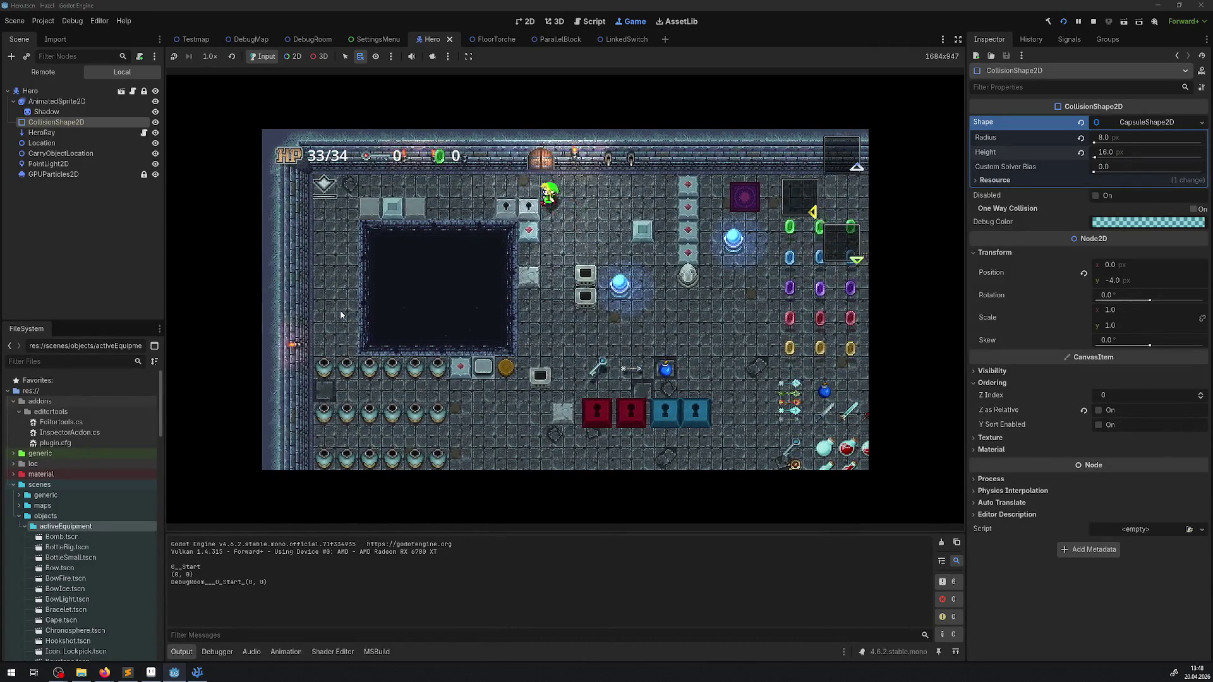
key("Left")
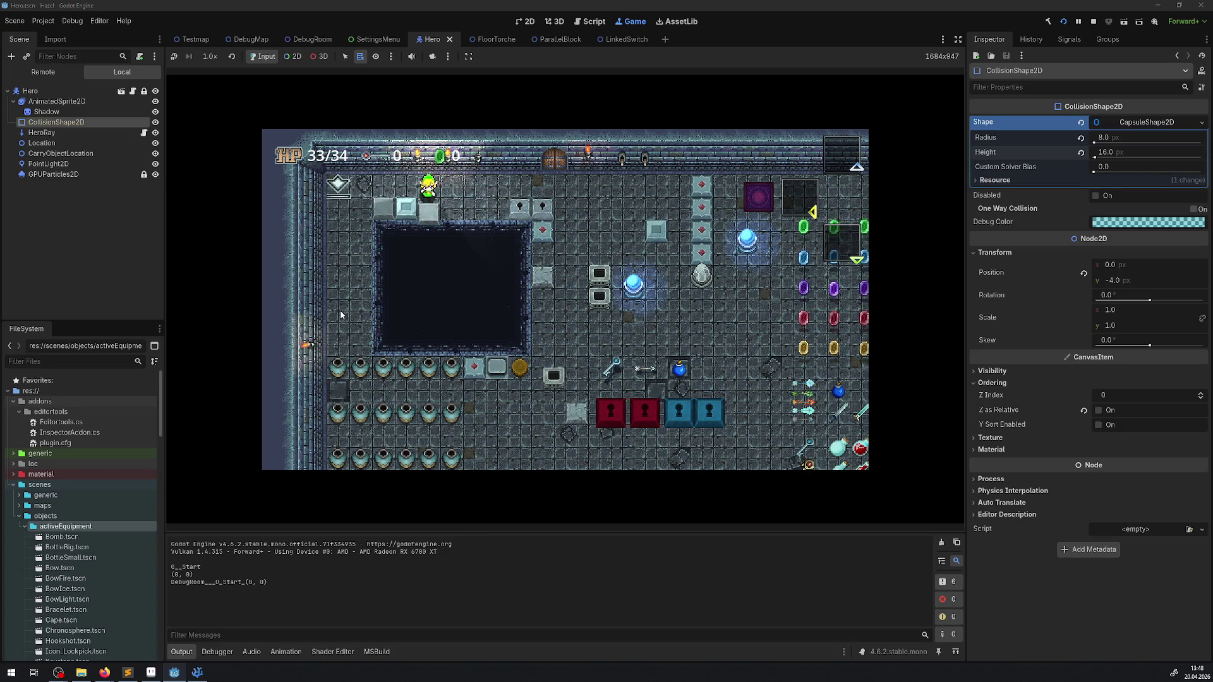
key("Left")
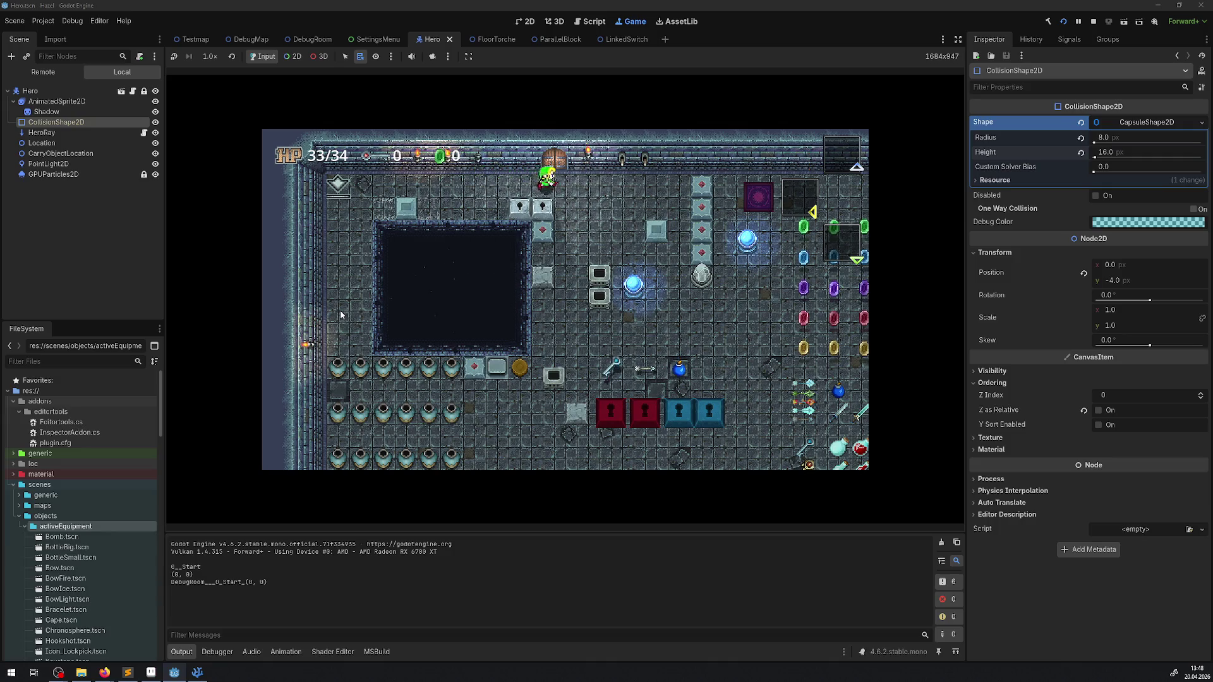
key("Down")
key("Right")
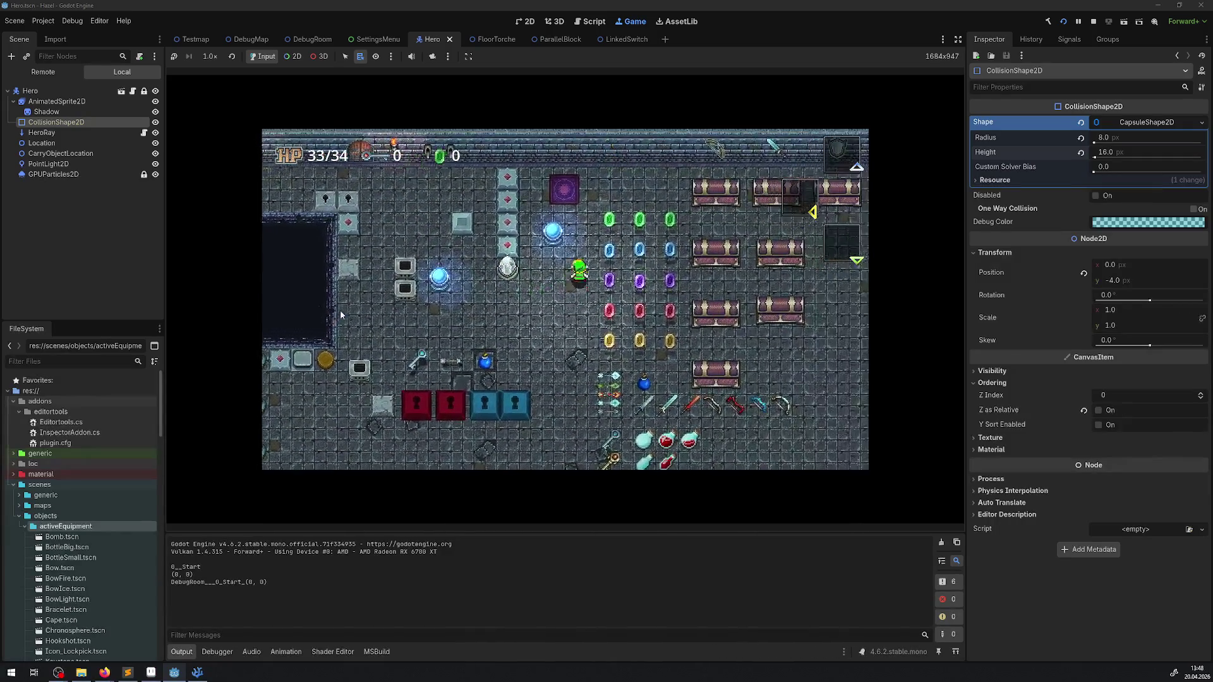
Collect the rupee rows, raising the counter from 498 to 564, then stop the game.
key("Up")
key("Right")
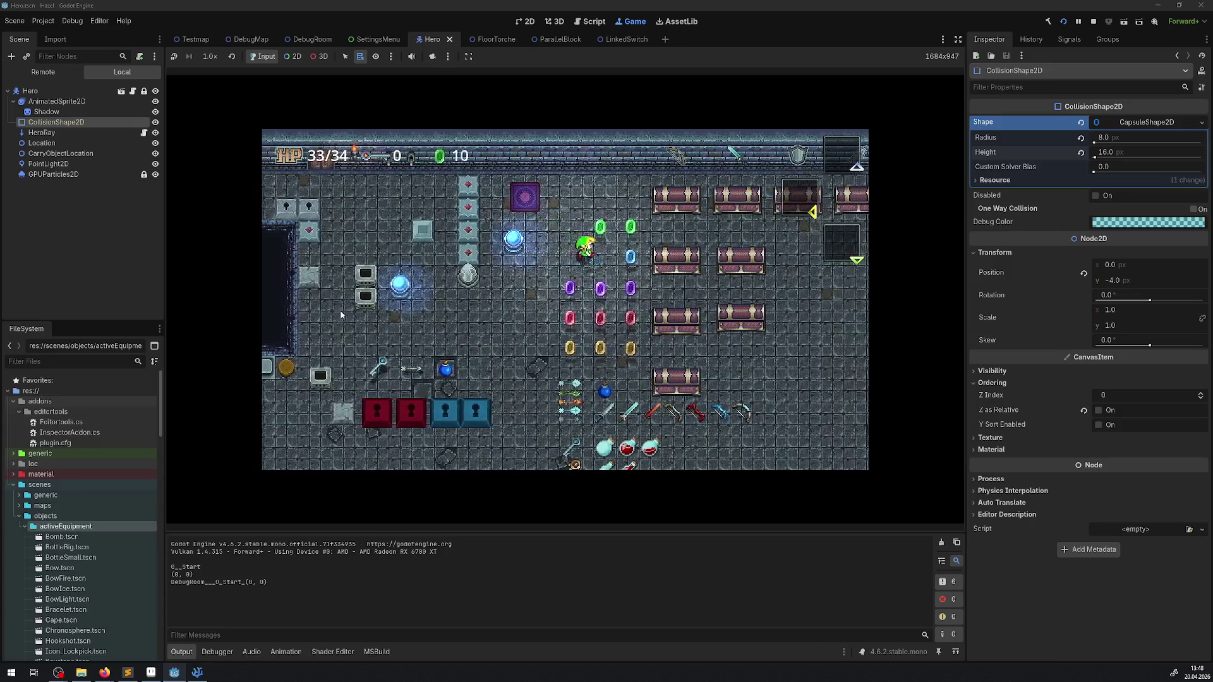
key("Down")
key("Up")
key("Right")
key("Right")
key("Down")
key("Right")
key("Up")
key("Right")
key("Up")
key("Left")
key("Left")
key("Right")
key("Down")
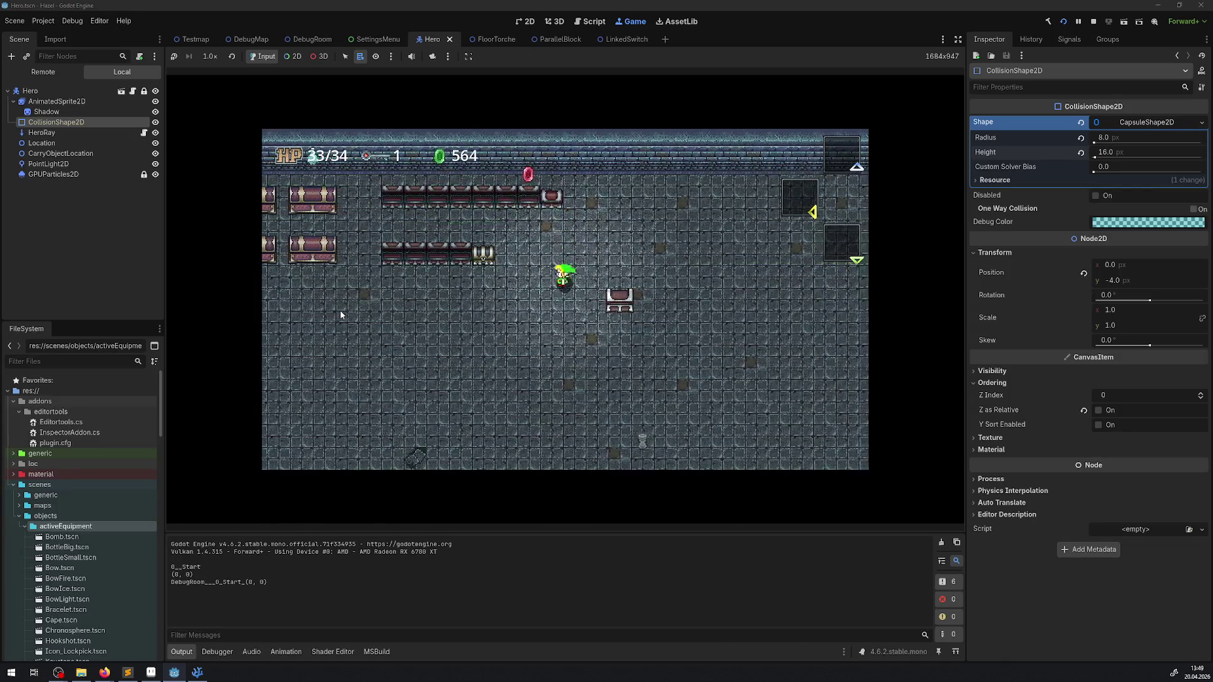
key("Left")
key("Left")
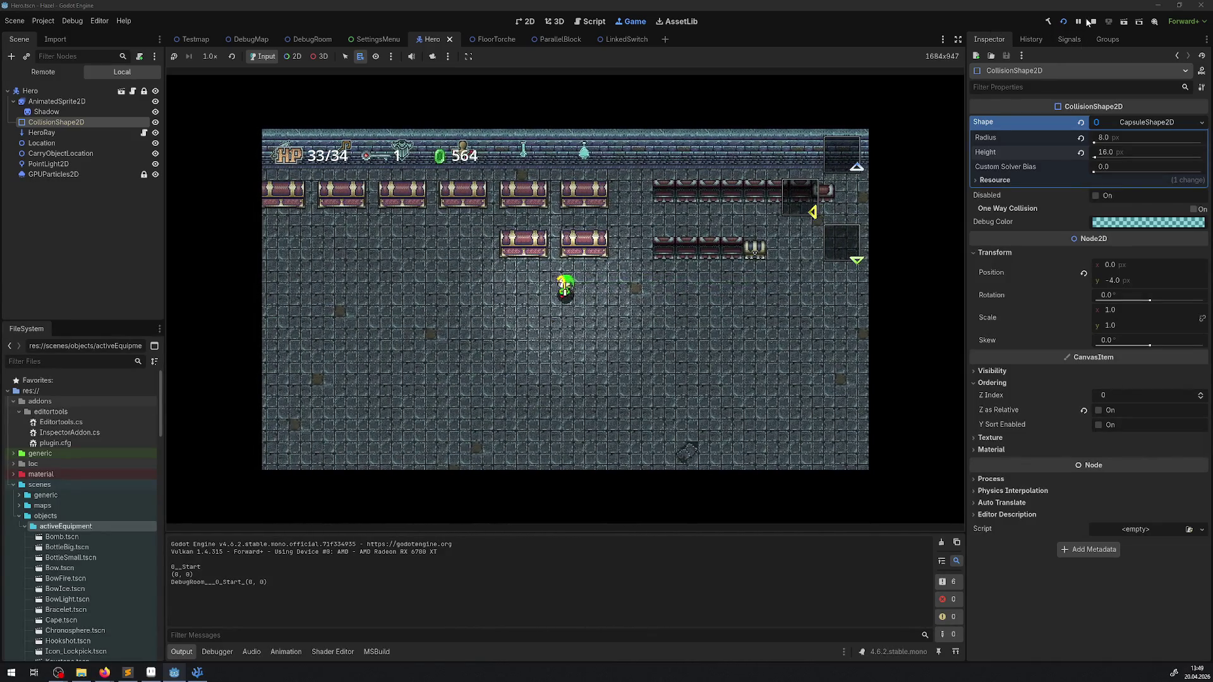
left_click(1092, 21)
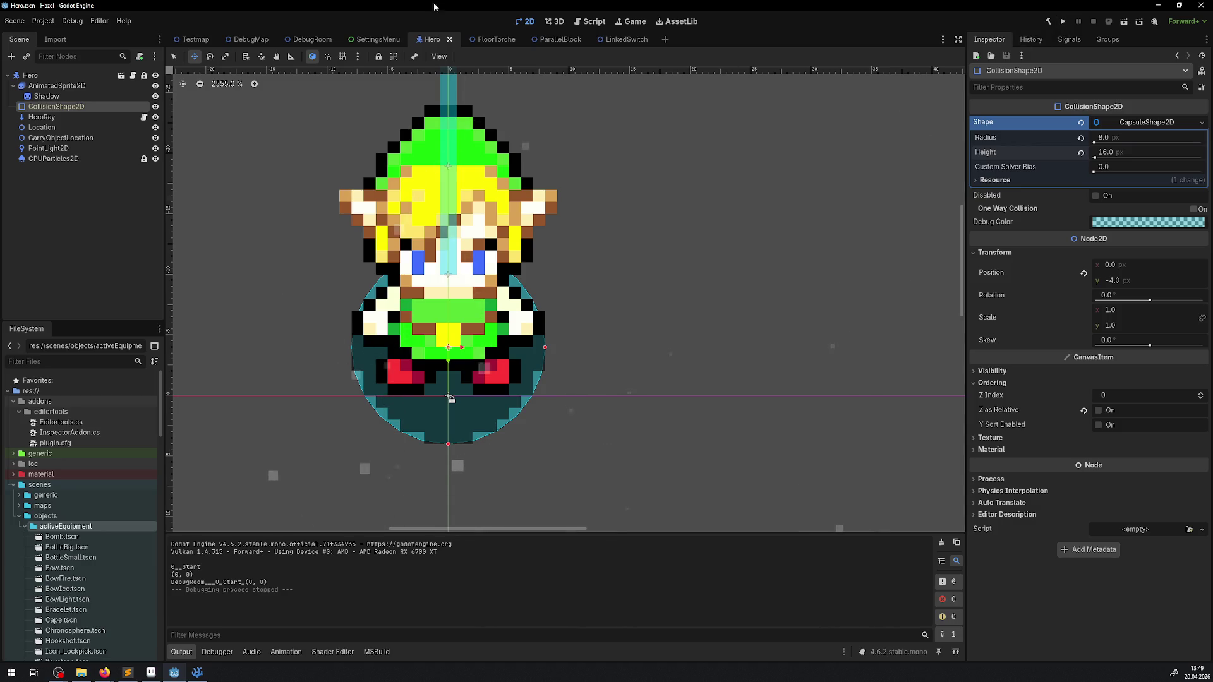
Switch the editor from the Hero scene to the DebugRoom scene tab.
left_click(304, 41)
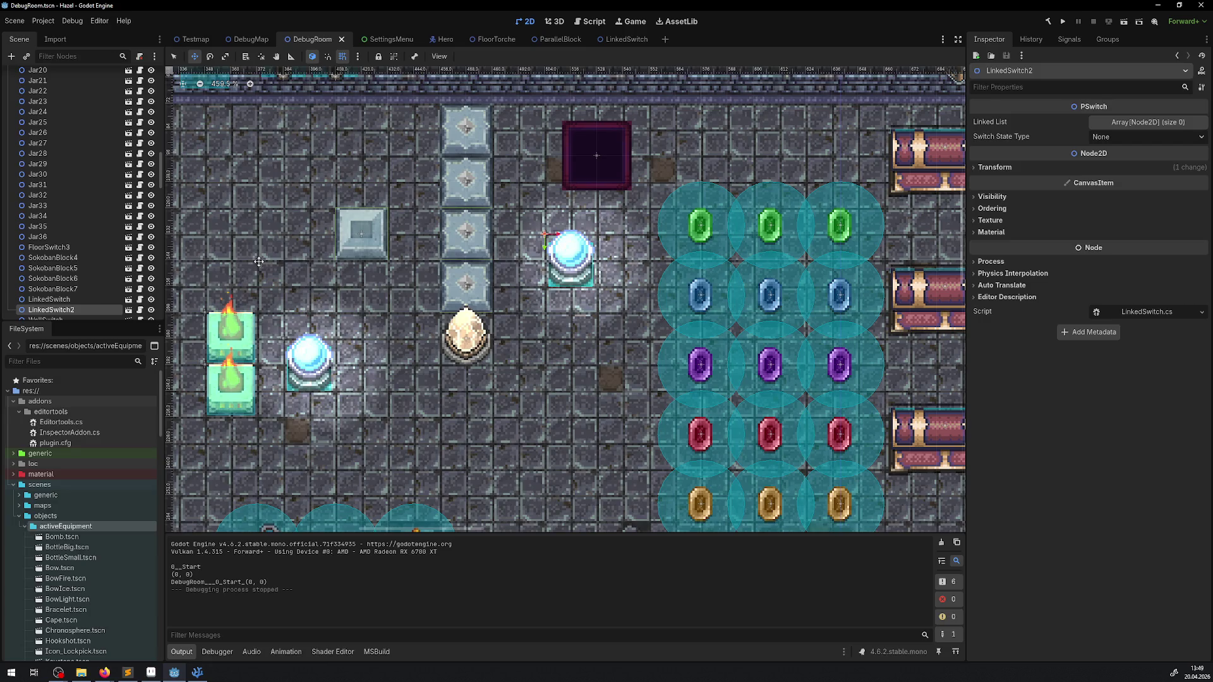
Move the TimeSwitch egg down and to the right in the DebugRoom.
left_click_drag(285, 183, 594, 265)
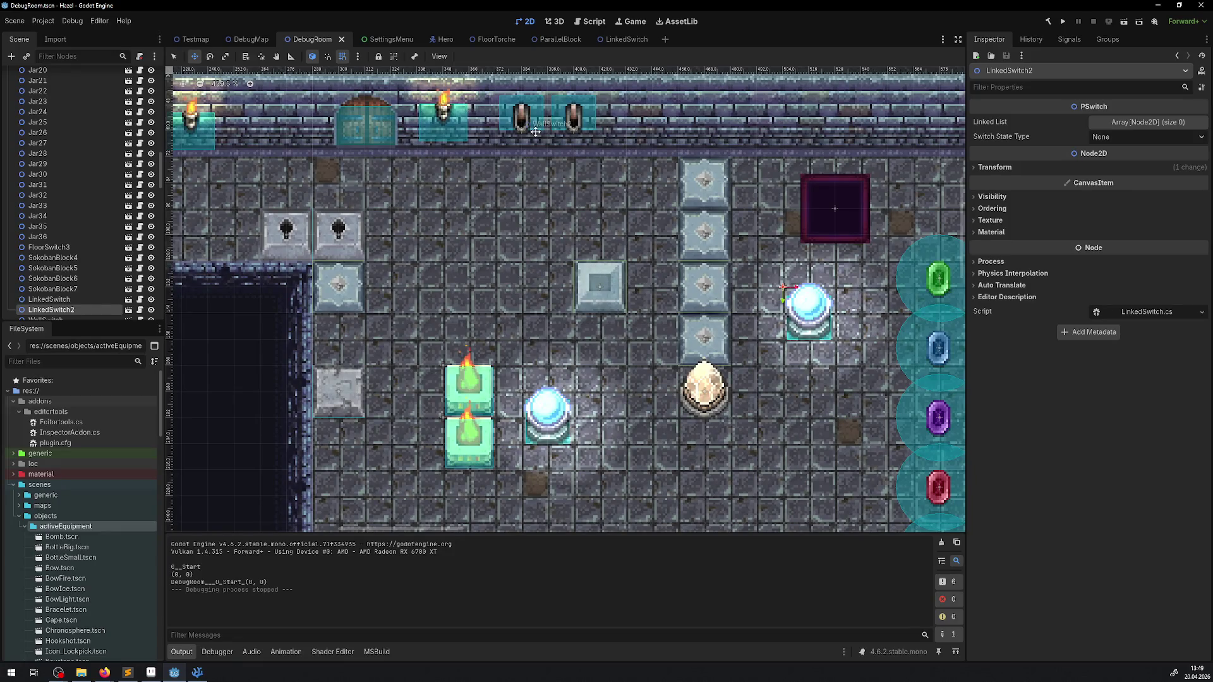
left_click_drag(526, 285, 428, 259)
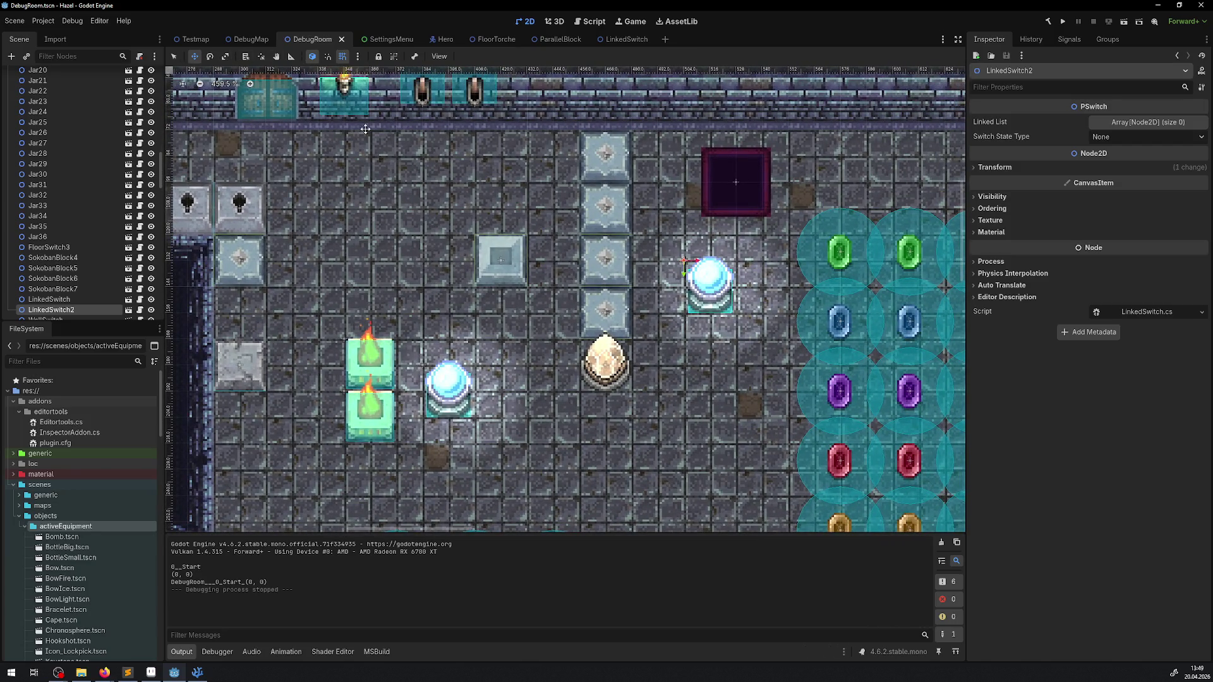
left_click(604, 360)
left_click_drag(605, 361, 551, 289)
Move the LinkedSwitch orb, shift FloorTorche3 left, and raise FloorTorche above it.
left_click_drag(343, 225, 476, 310)
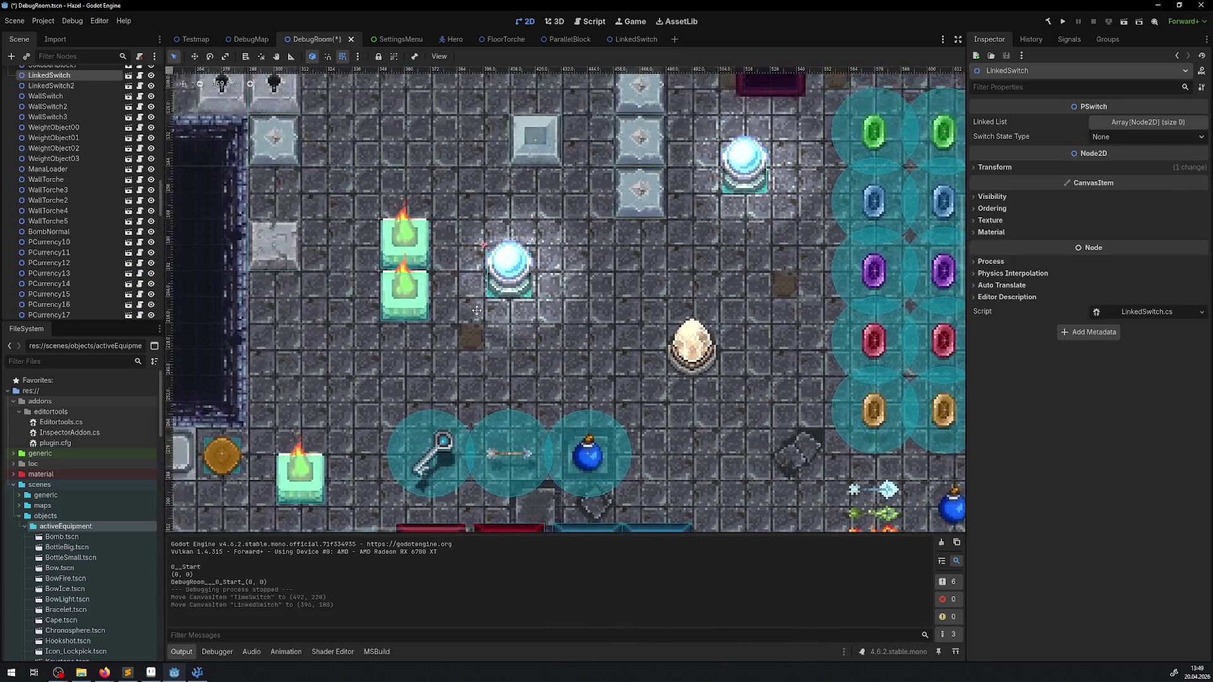
left_click_drag(414, 247, 383, 277)
left_click_drag(392, 231, 392, 209)
left_click_drag(514, 272, 487, 247)
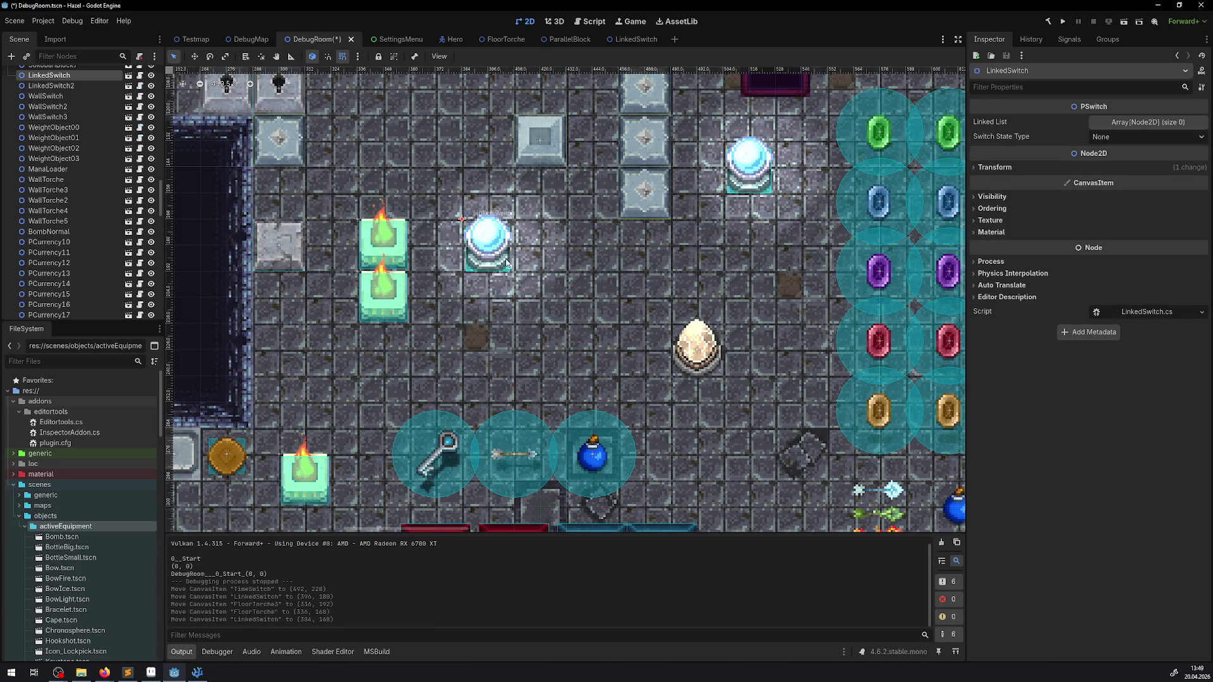
scroll("right", 3)
left_click(619, 328)
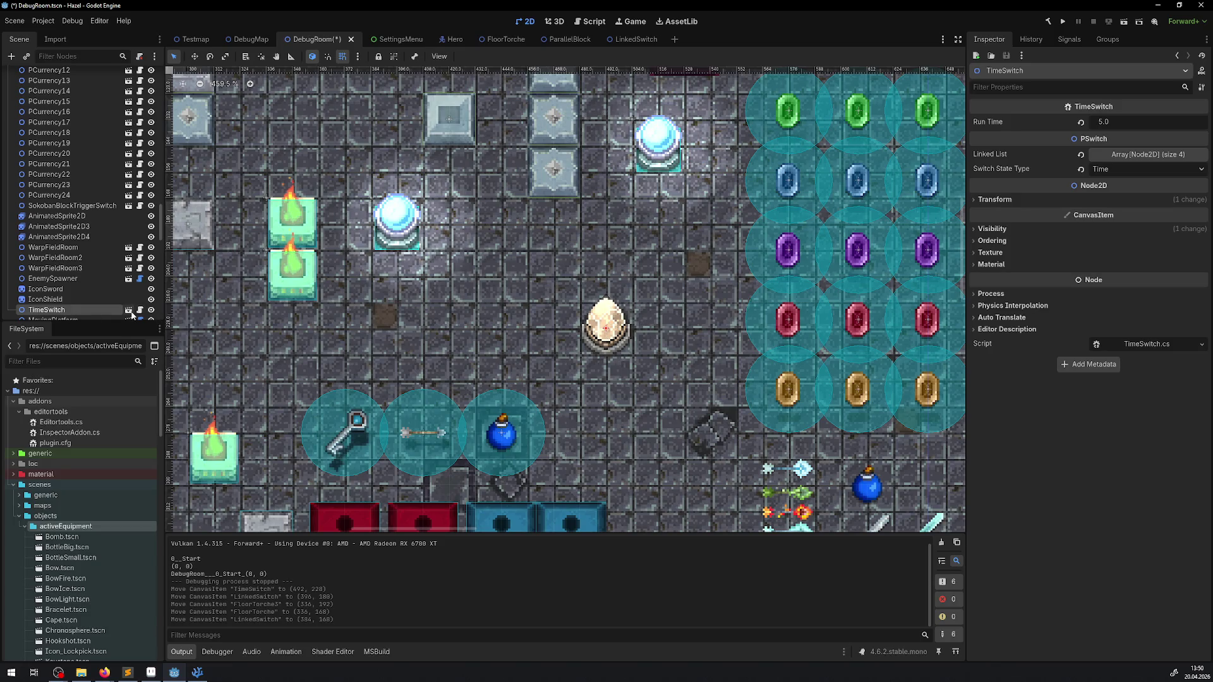
Open TimeSwitch in its own scene tab and zoom in on the egg sprite.
left_click(129, 310)
scroll("up", 3)
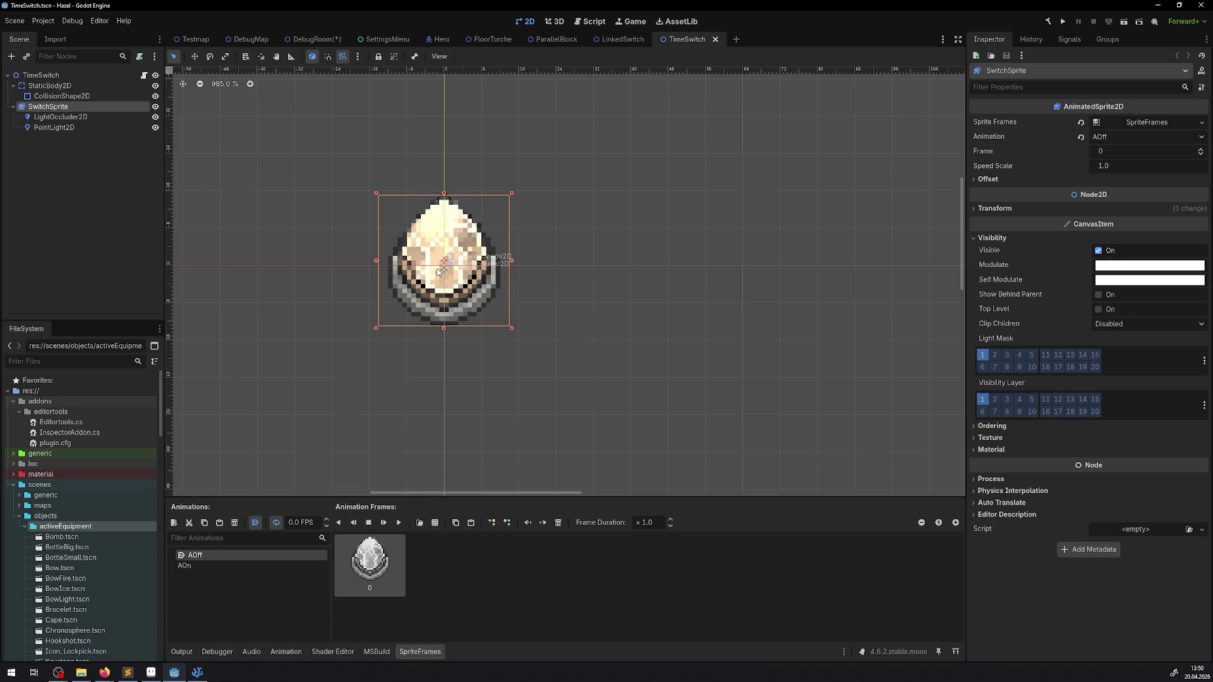
scroll("up", 3)
scroll("down", 3)
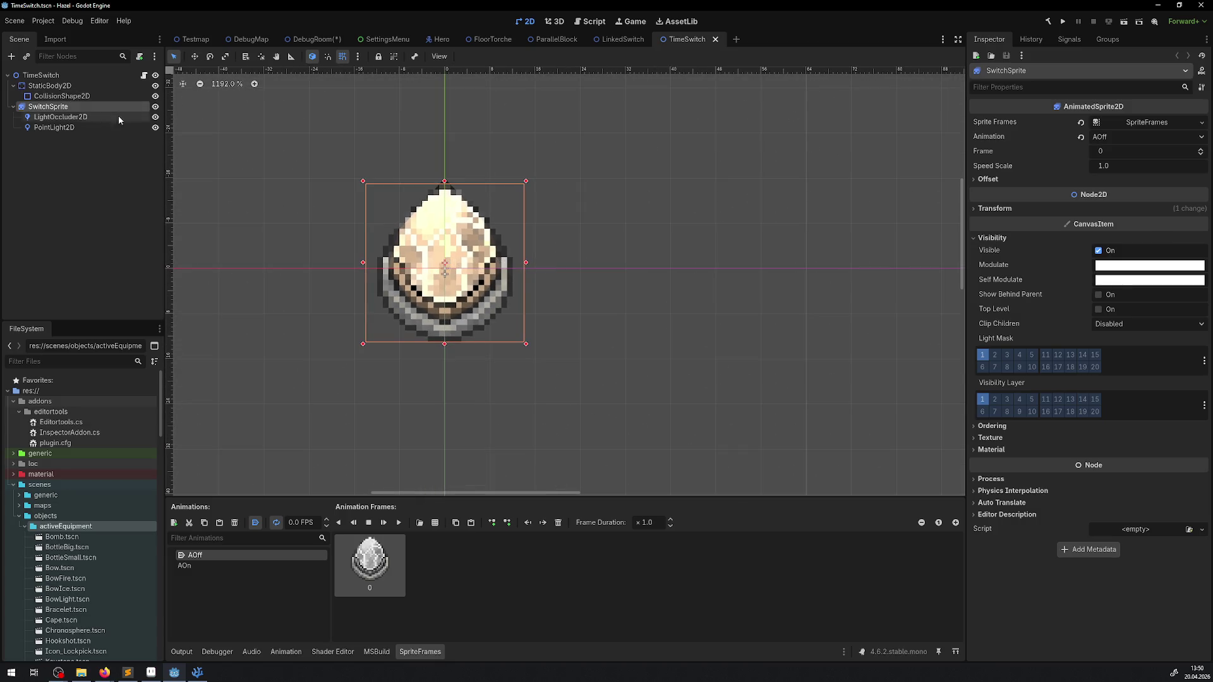
Toggle the switch sprite's Centered option under its Offset properties.
left_click(997, 209)
left_click(988, 179)
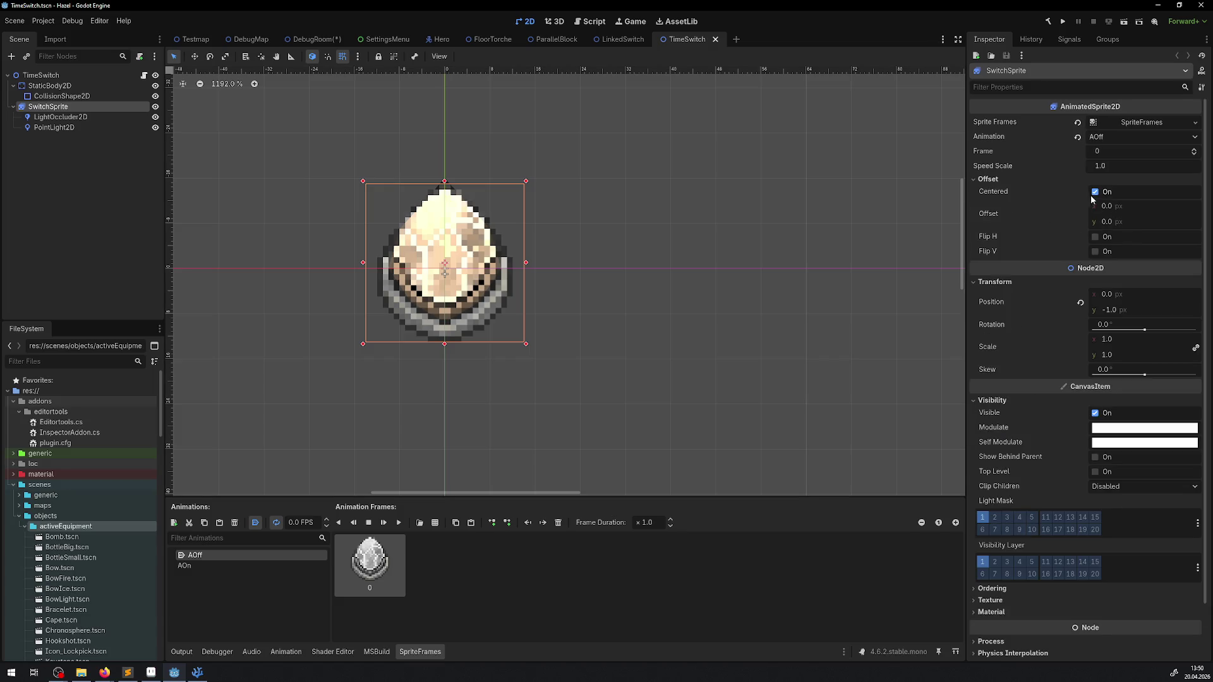
left_click(1095, 192)
left_click_drag(580, 316, 467, 261)
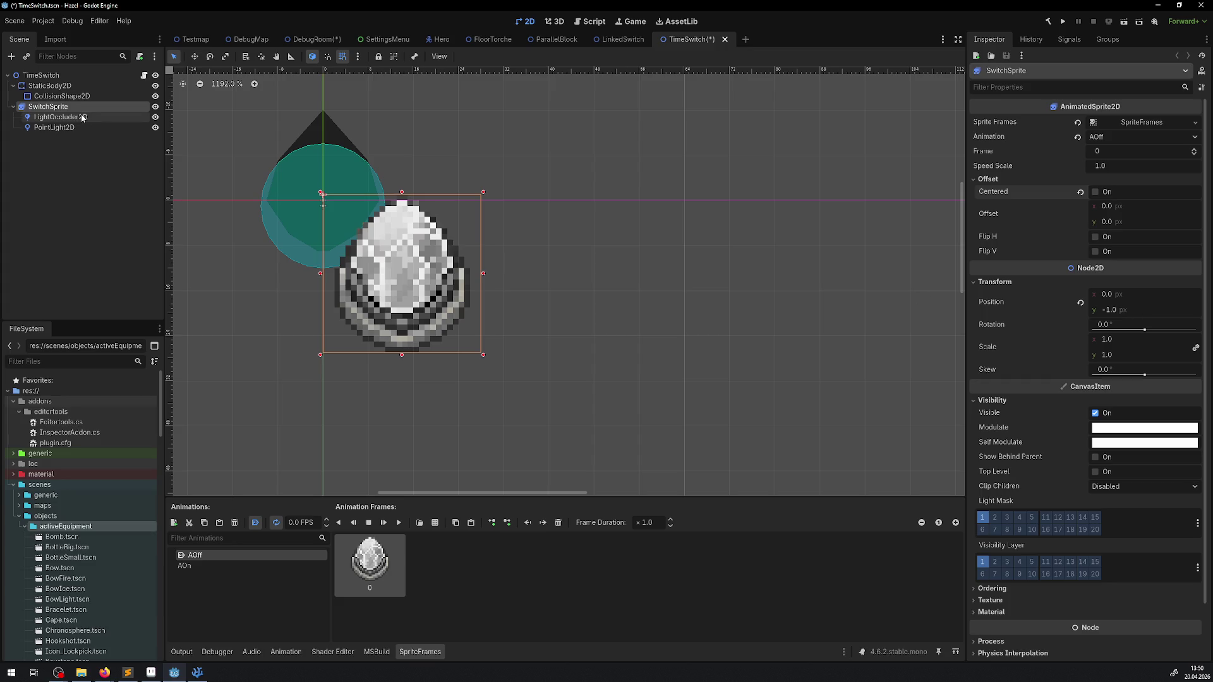
Fit the occluder polygon over the gem, save, lock it, and move PointLight2D over the sprite.
left_click(61, 117)
left_click_drag(321, 177, 381, 304)
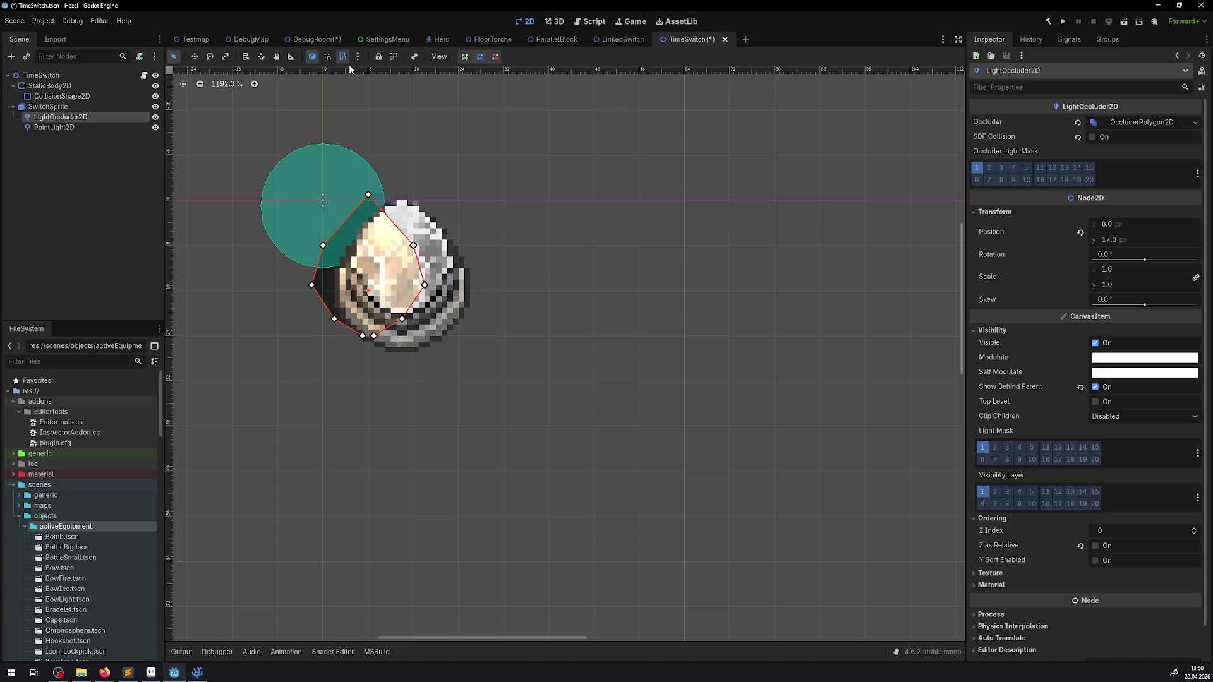
scroll("up", 3)
left_click_drag(338, 241, 404, 252)
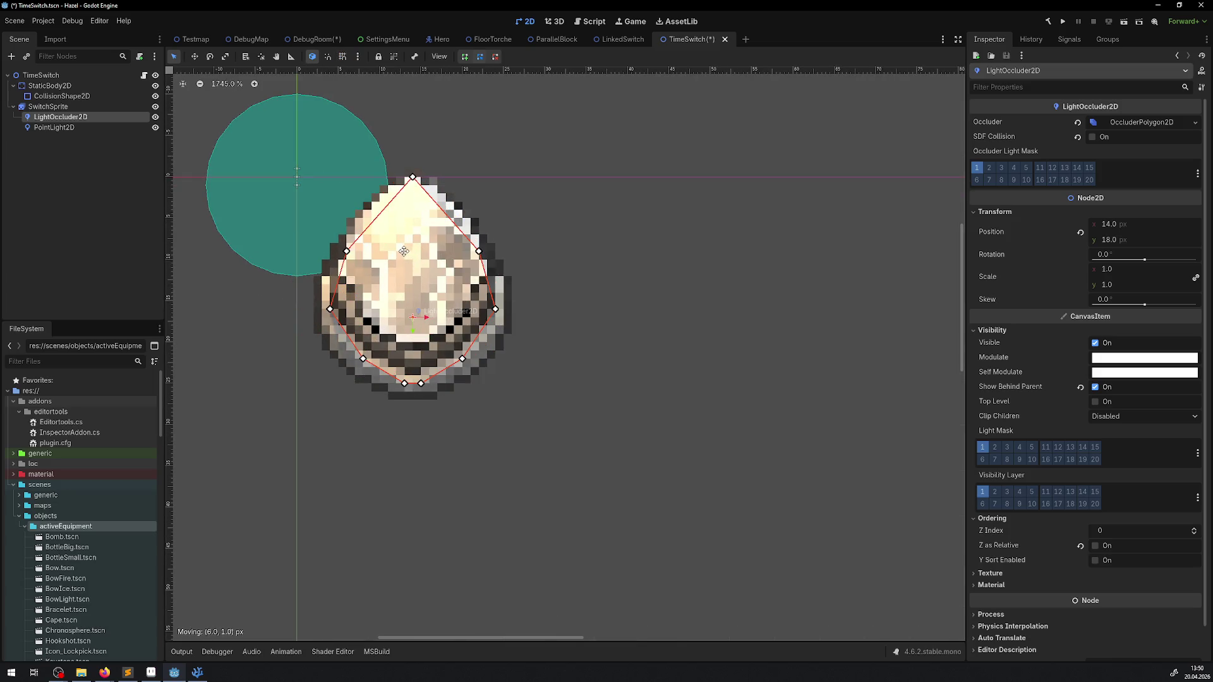
key("ctrl+s")
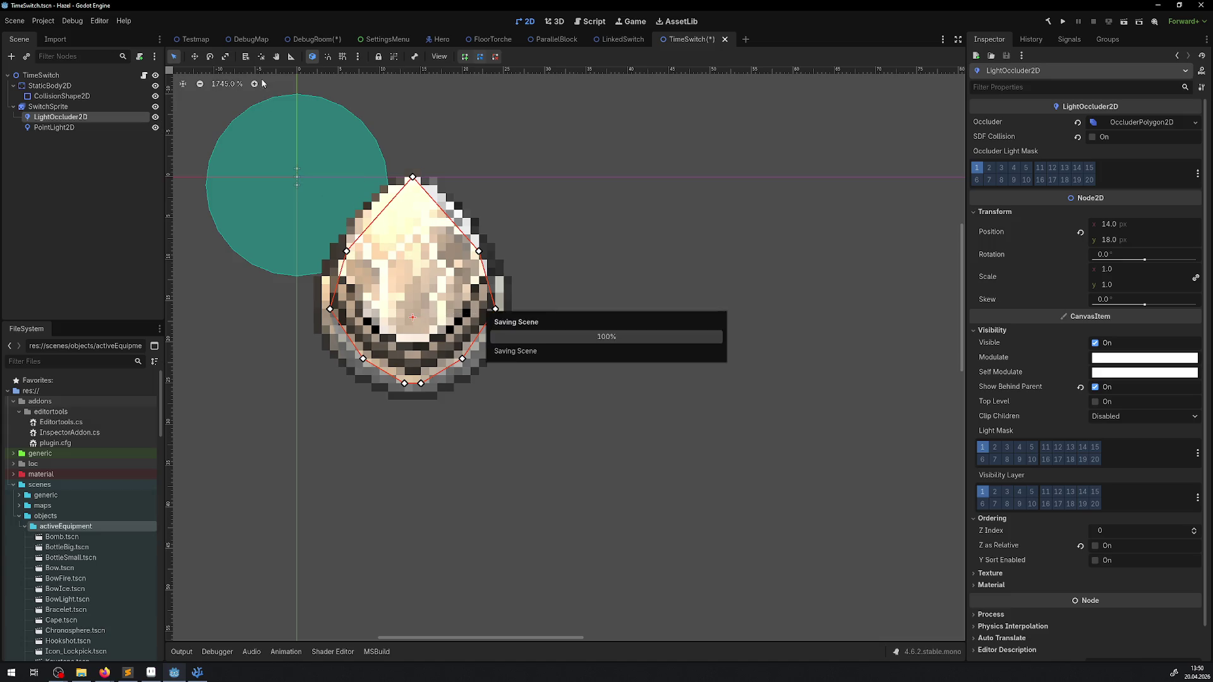
left_click(379, 56)
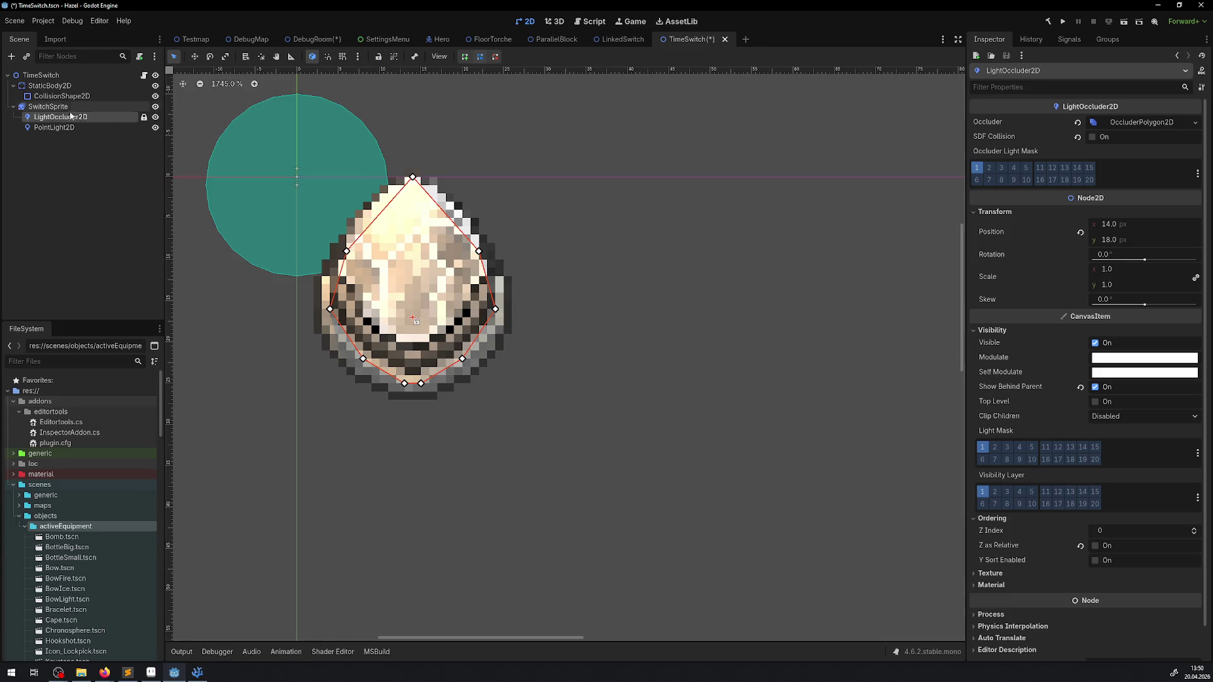
left_click(53, 128)
left_click_drag(295, 180, 412, 276)
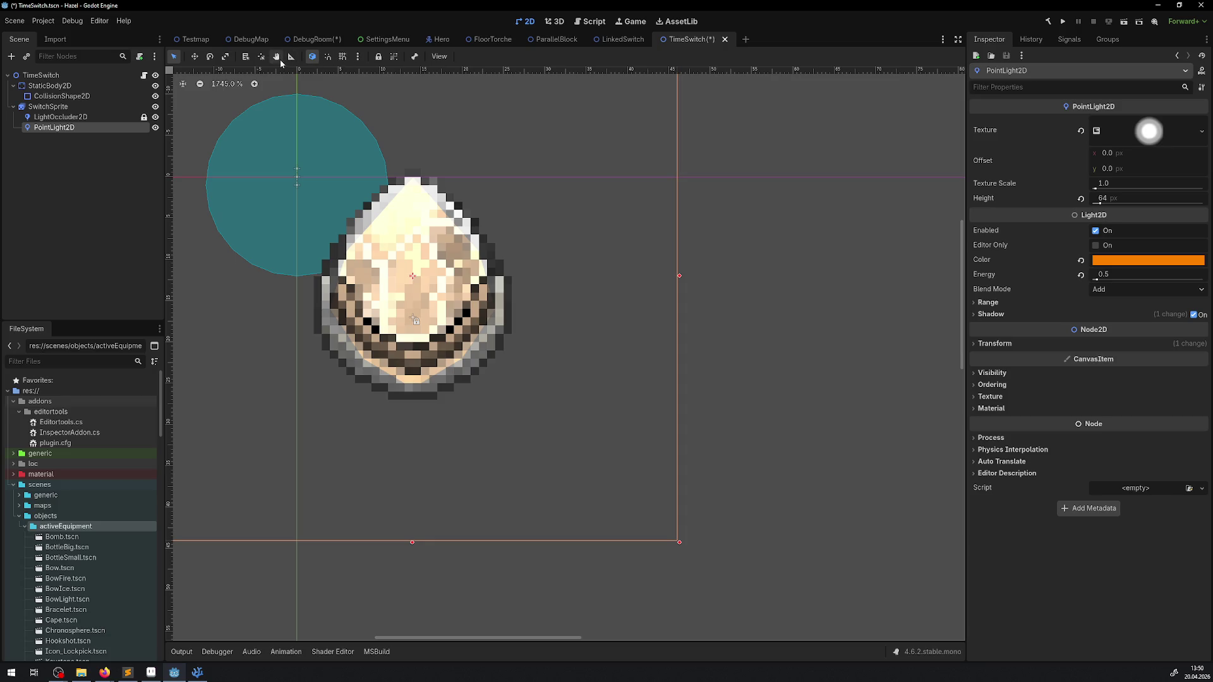
Lock PointLight2D and reorder StaticBody2D below SwitchSprite so the collision draws on top, then save.
left_click(379, 57)
key("ctrl+s")
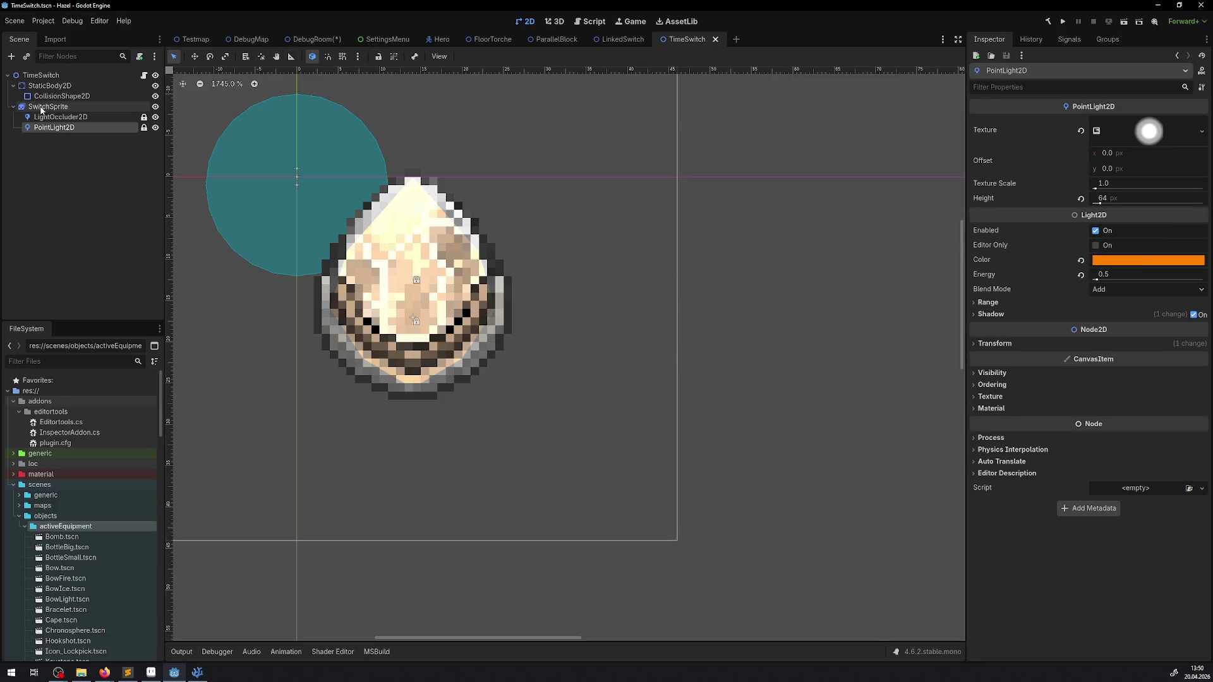
left_click(13, 107)
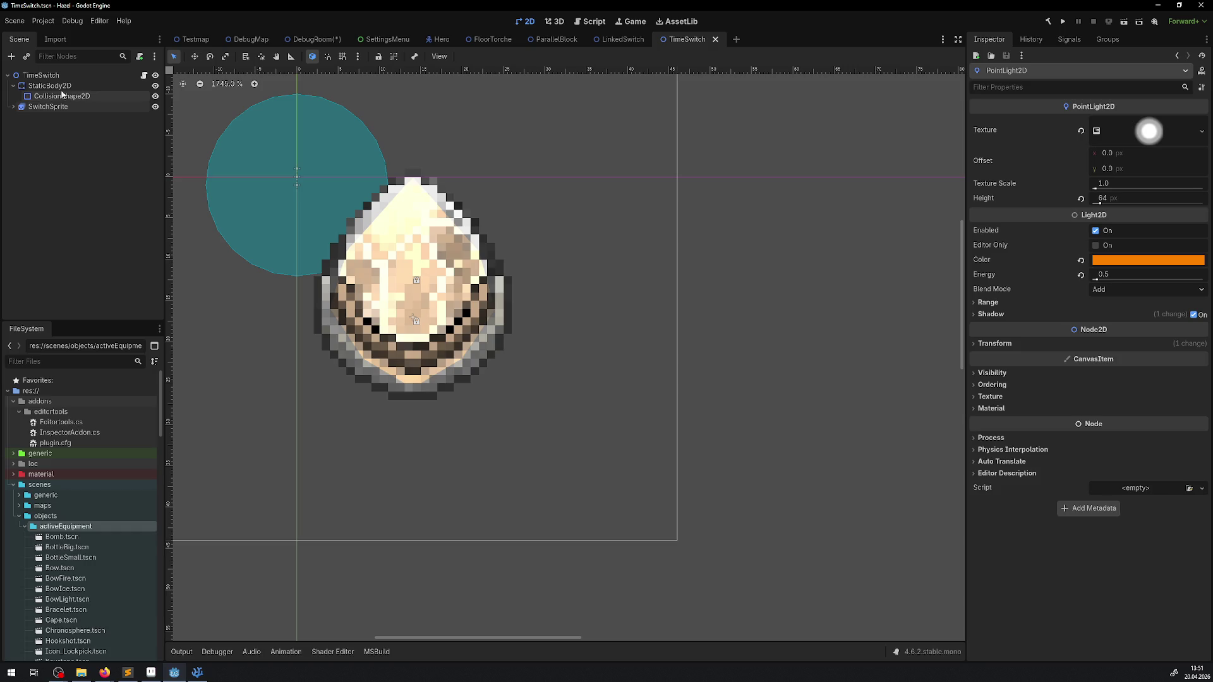
left_click(69, 96)
left_click_drag(304, 191, 329, 215)
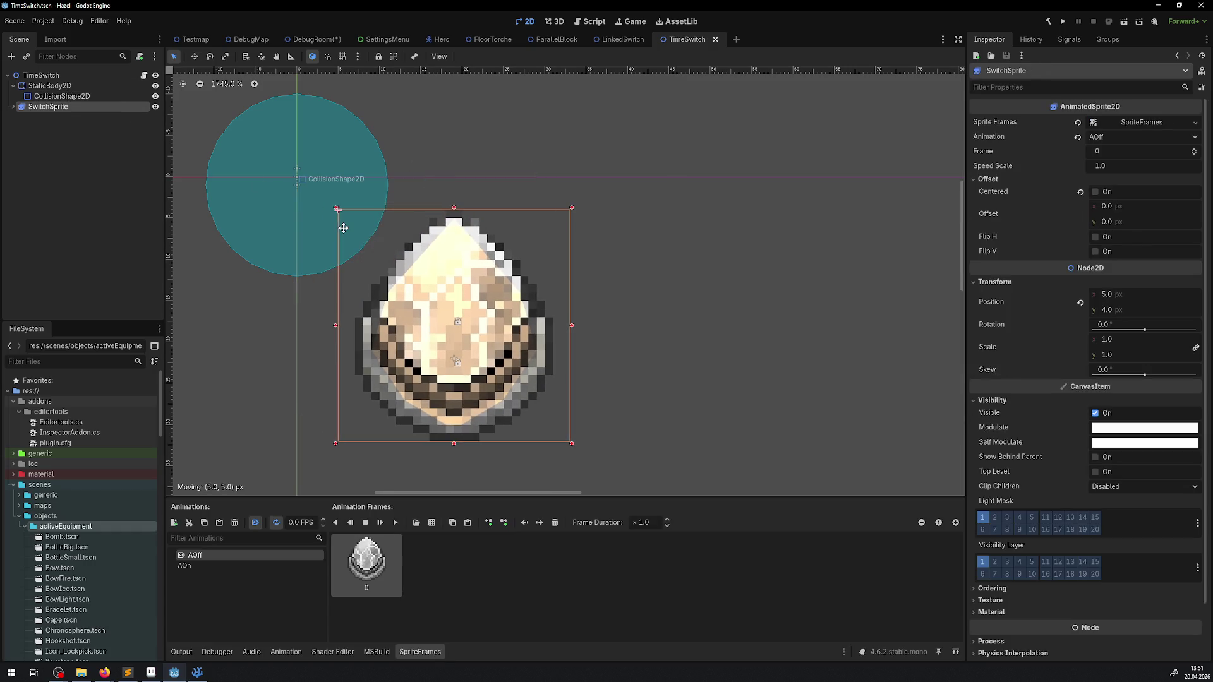
key("ctrl+z")
left_click(62, 96)
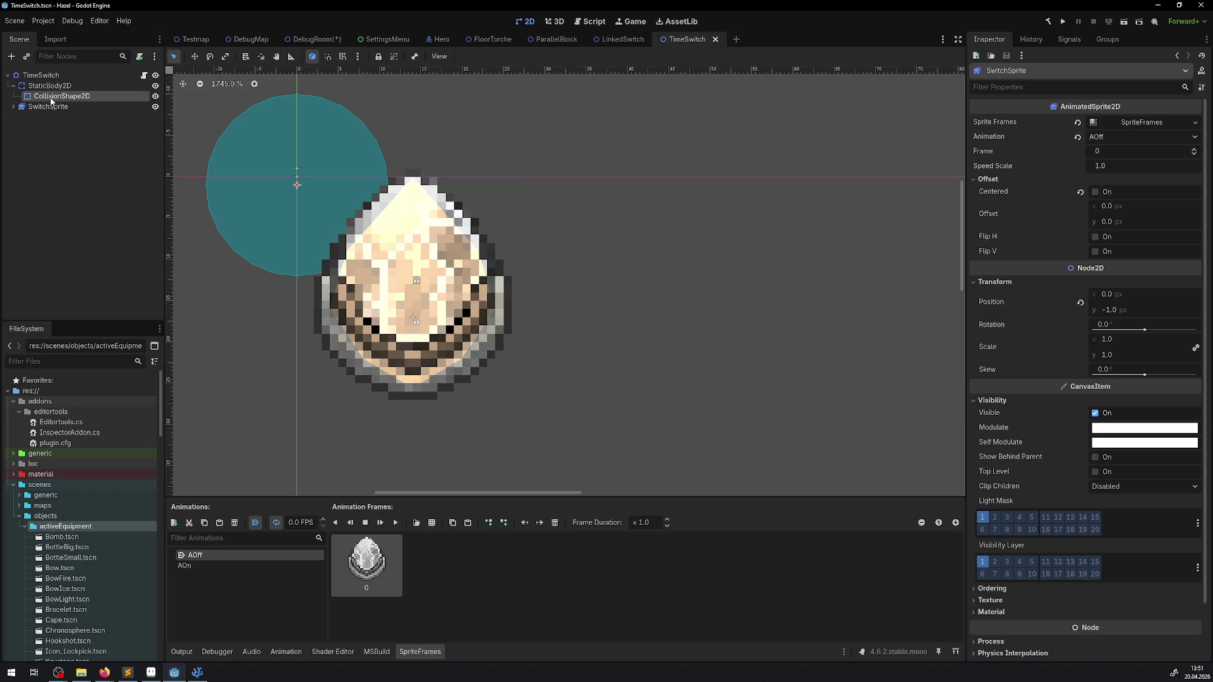
left_click_drag(276, 141, 387, 269)
left_click(67, 88)
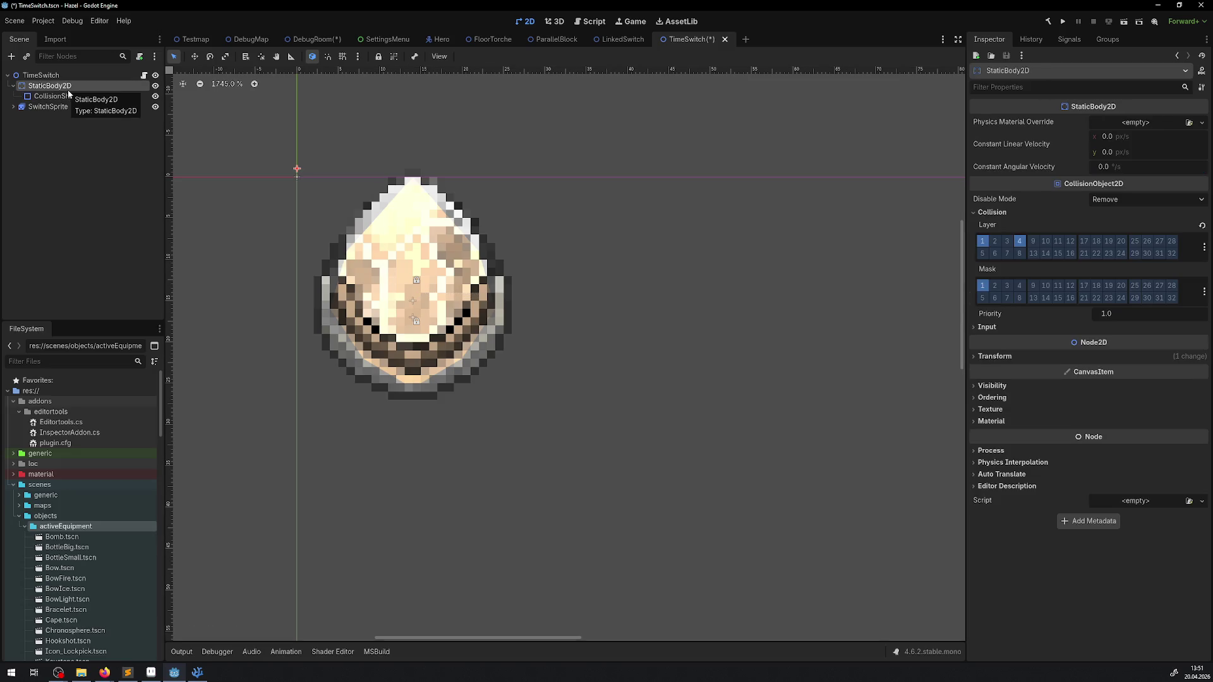
key("ctrl+Down")
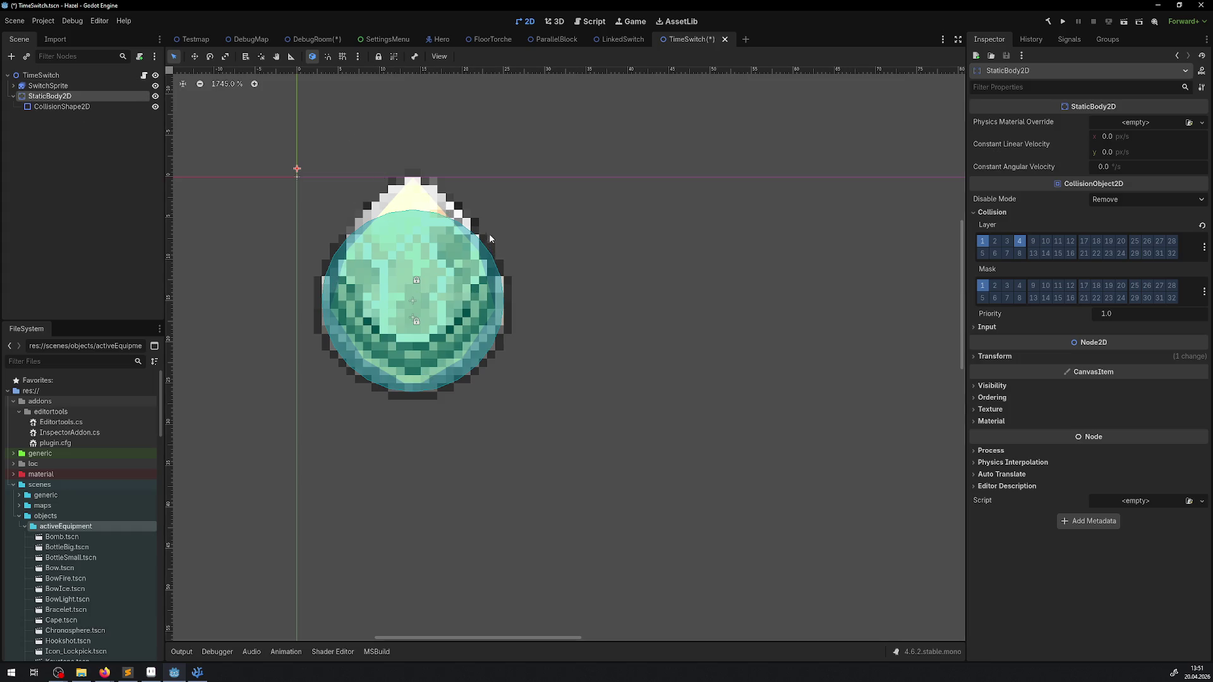
key("ctrl+s")
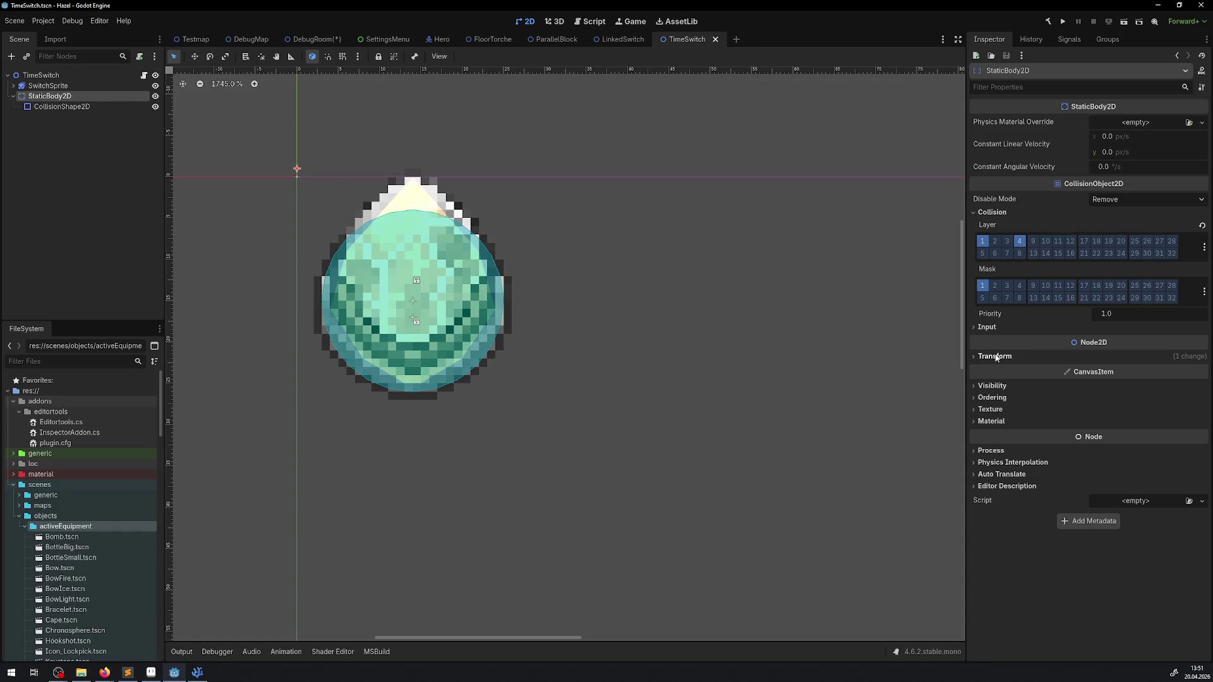
Set StaticBody2D's y position to 0 and CollisionShape2D's position to (0, 0).
left_click(995, 356)
left_click_drag(1115, 383, 1113, 381)
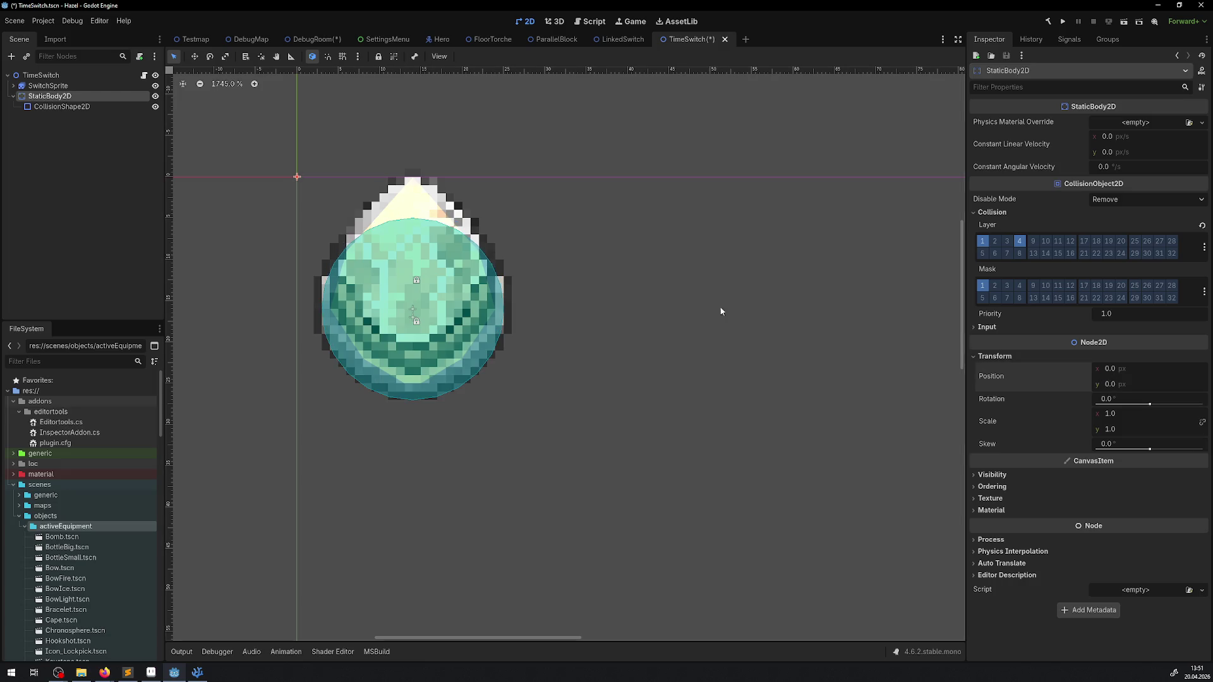
key("ctrl+s")
left_click(38, 106)
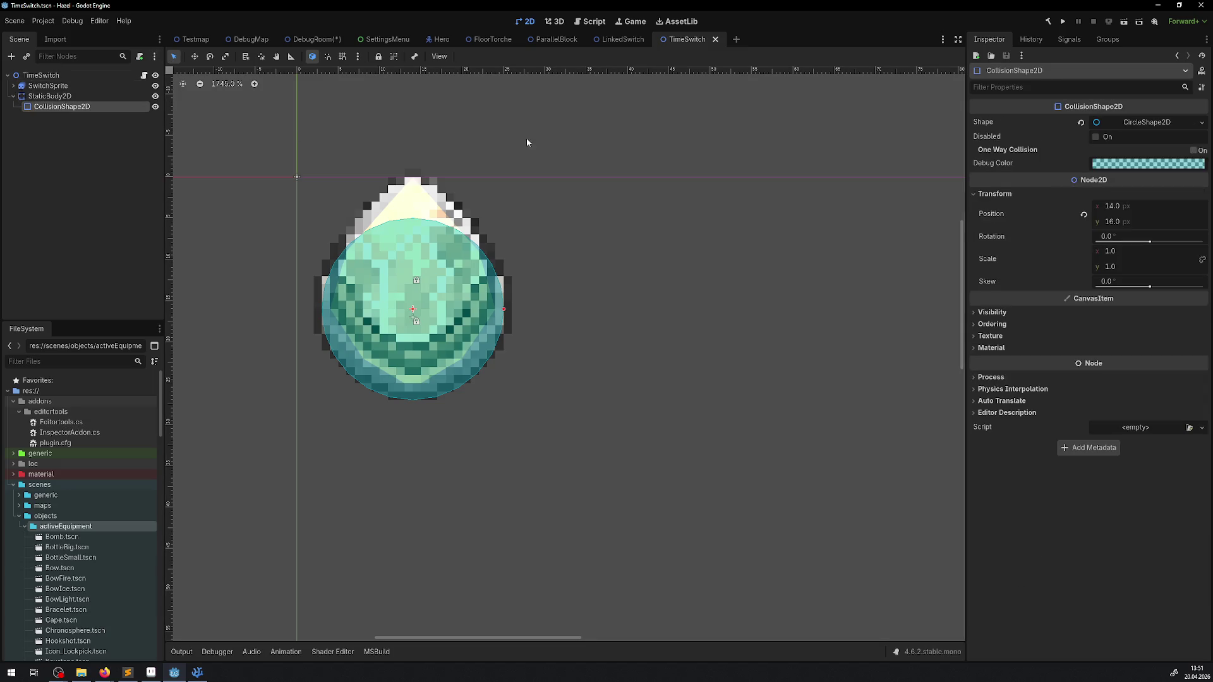
left_click(1139, 124)
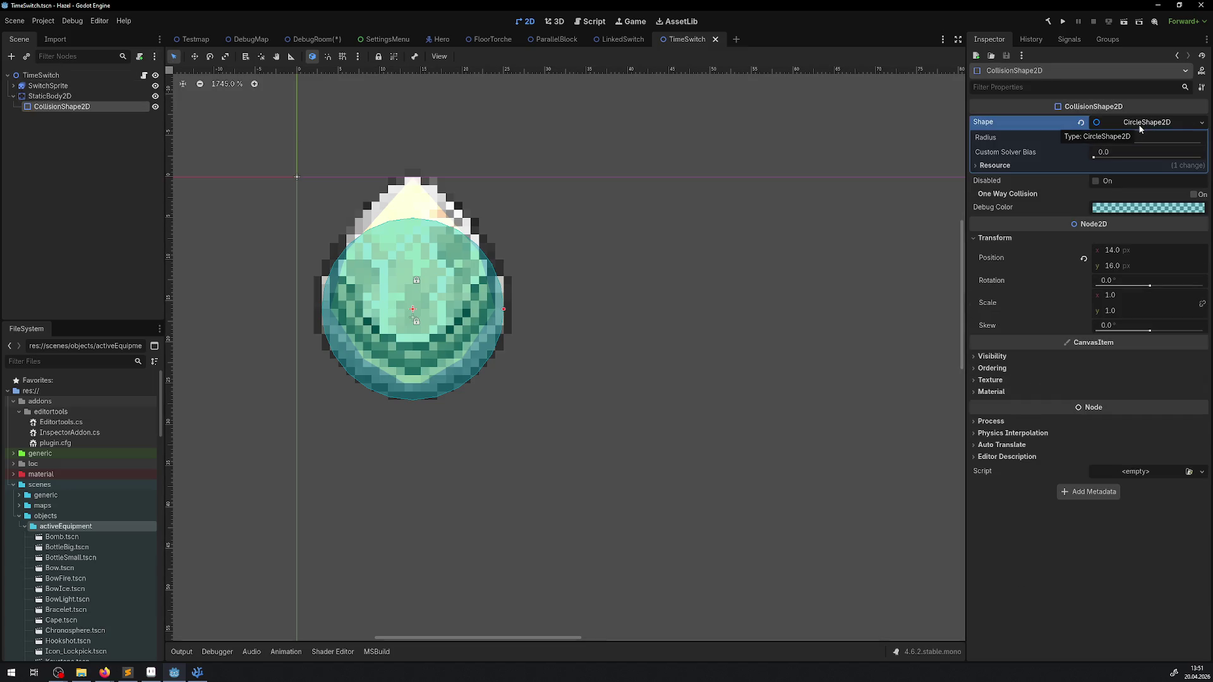
left_click(1112, 266)
type("0")
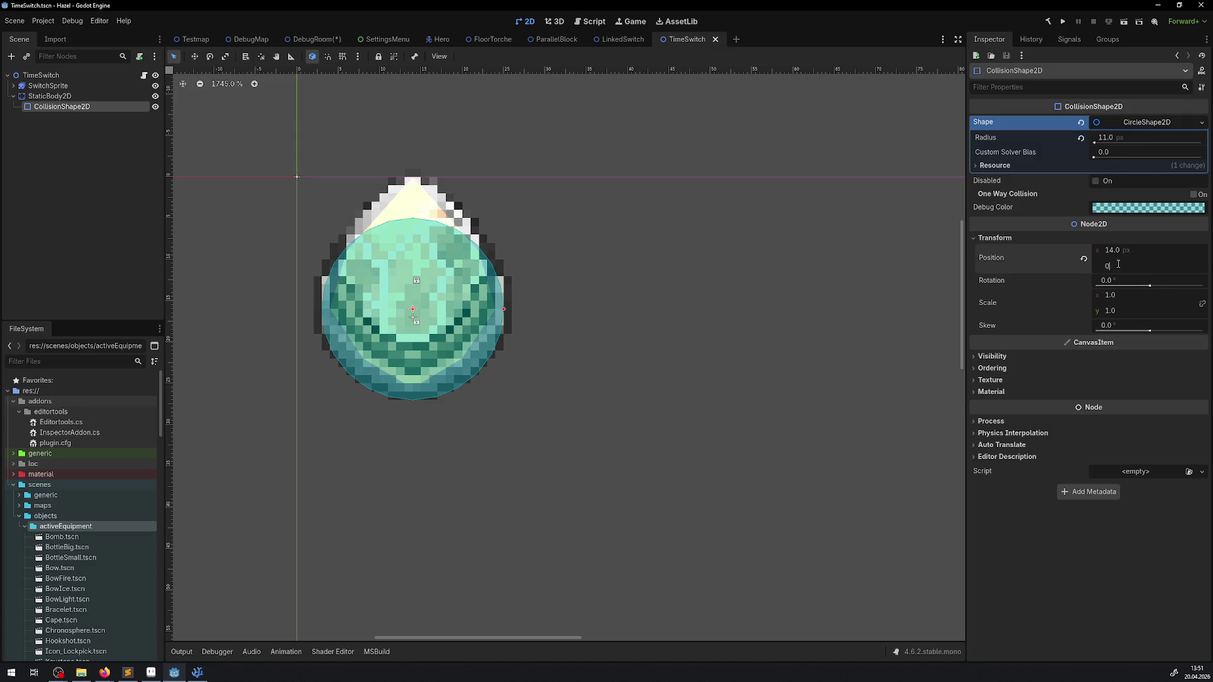
key("Return")
left_click(1083, 258)
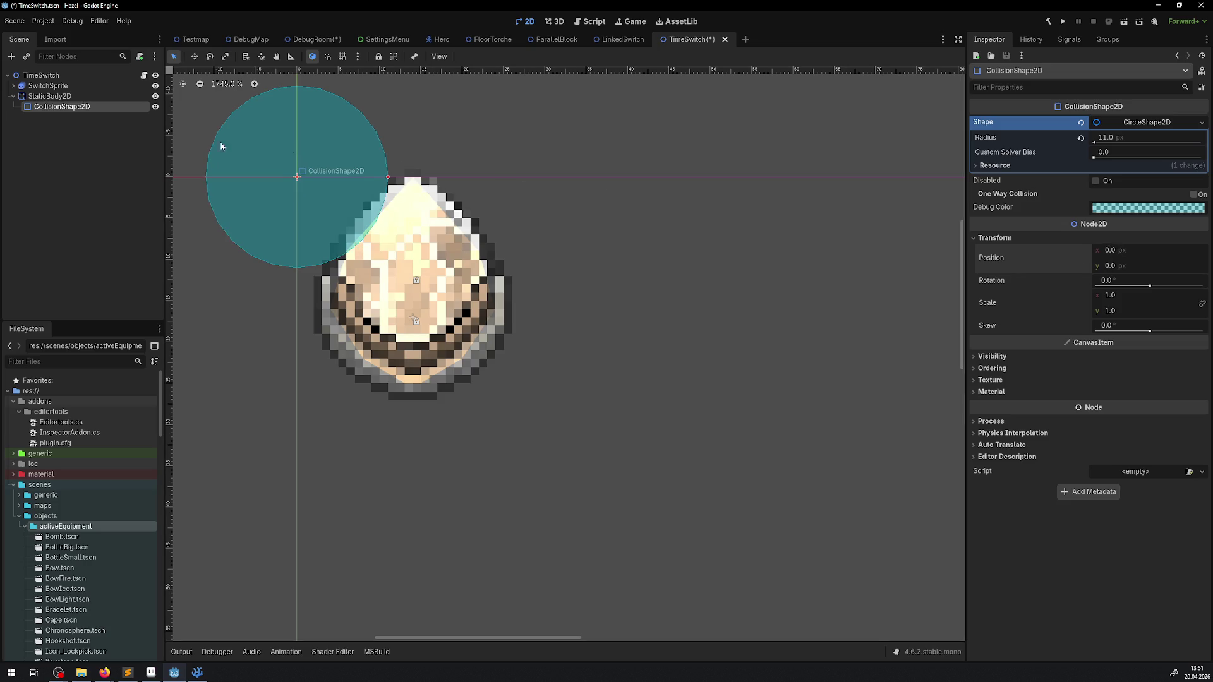
Lock the collision shape and drag StaticBody2D onto the sprite at (14, 14).
left_click(88, 96)
left_click(96, 111)
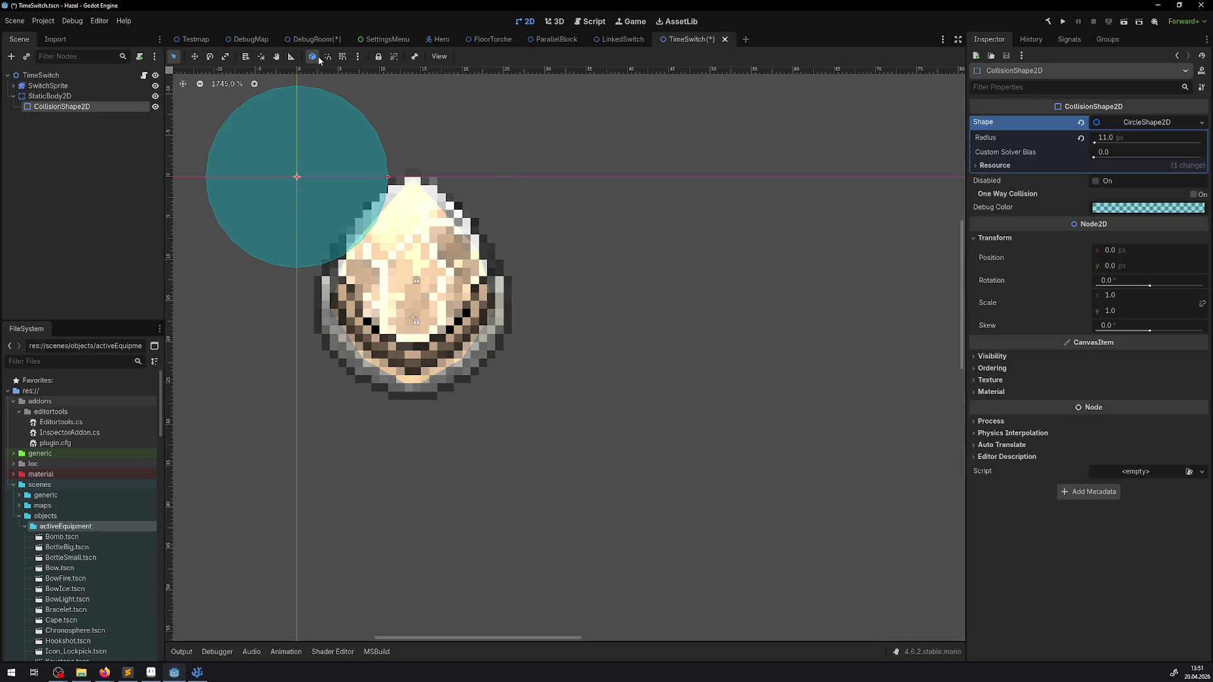
left_click(378, 56)
left_click(298, 179)
left_click_drag(302, 164, 377, 238)
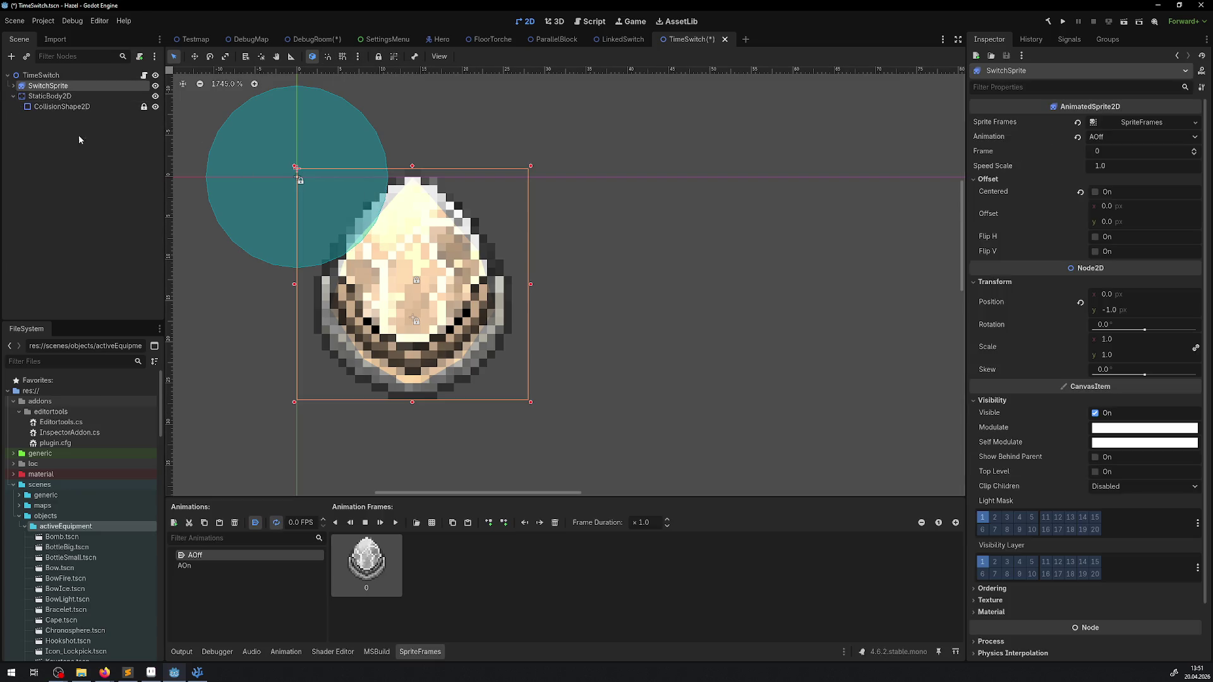
left_click(108, 97)
left_click_drag(310, 182, 418, 292)
Save TimeSwitch and check the switch's placement in the DebugRoom level.
key("ctrl+s")
left_click(314, 39)
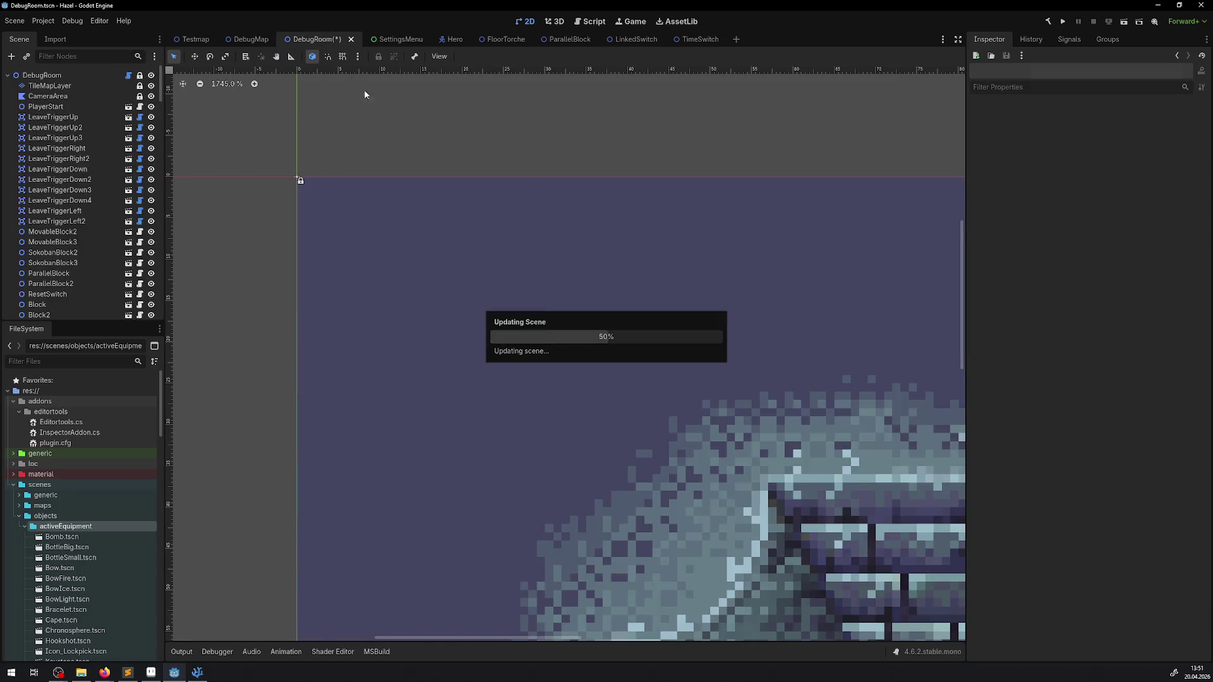
left_click_drag(644, 365, 557, 267)
scroll("up", 3)
scroll("up", 3)
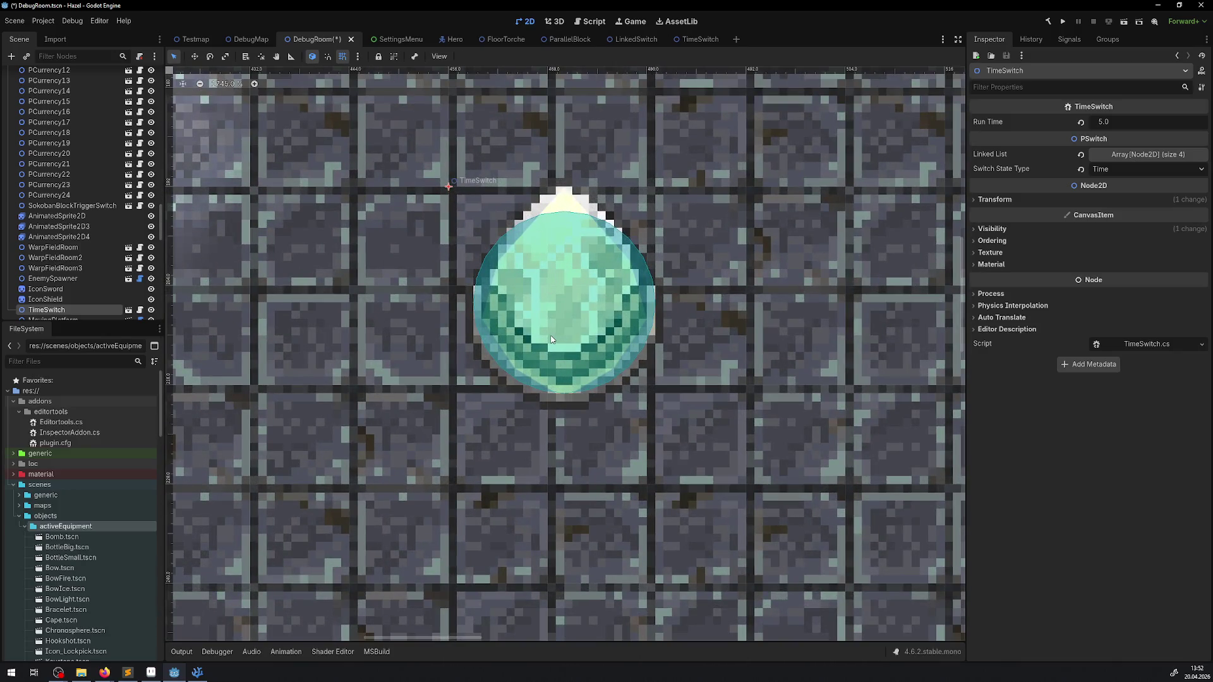
Set SwitchSprite's y position to 0 in the TimeSwitch scene and save.
left_click(691, 42)
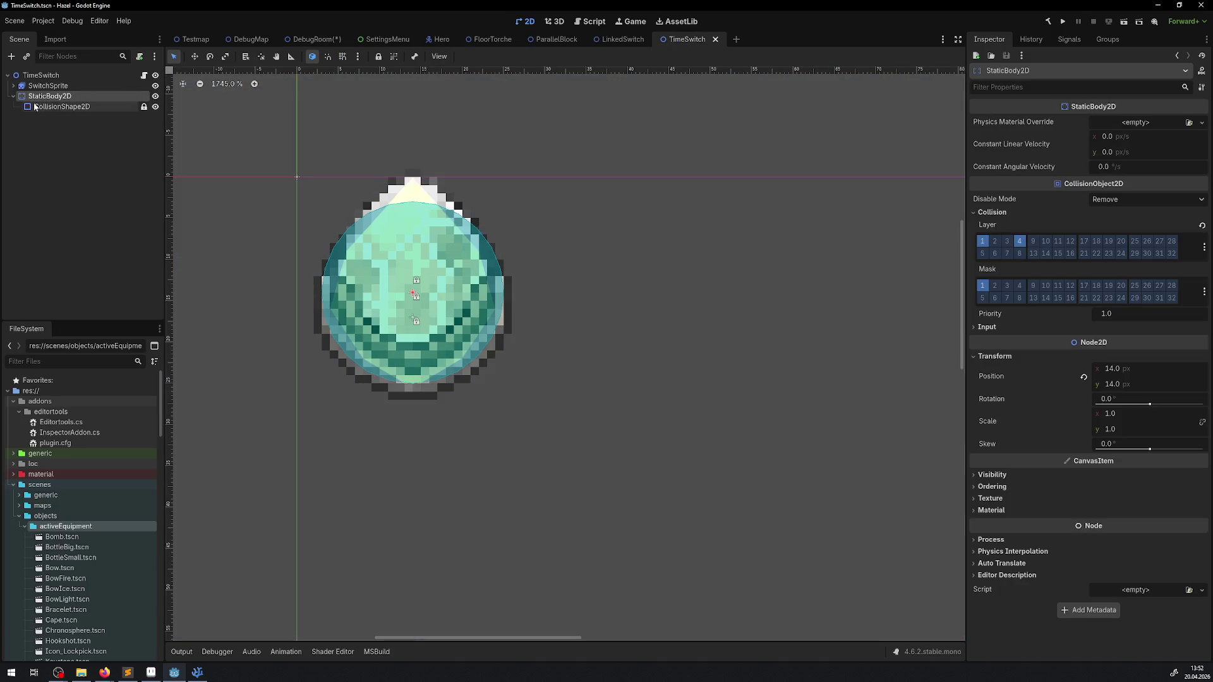
left_click(1113, 310)
type("0")
key("Return")
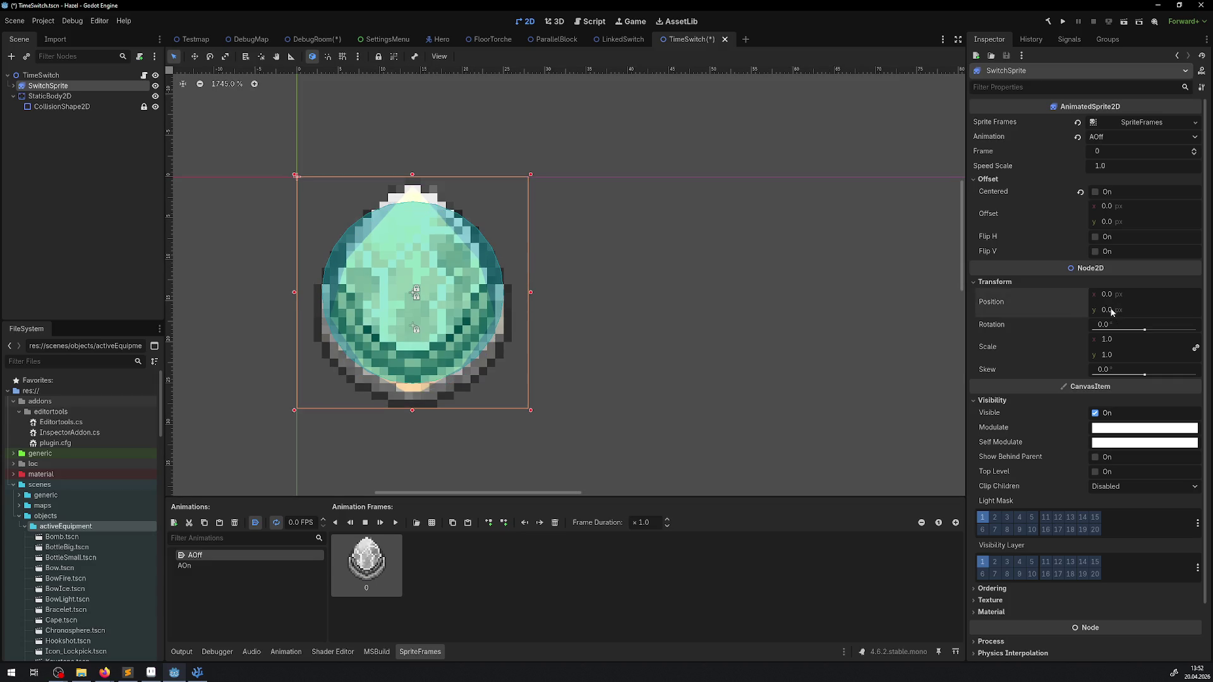
key("ctrl+s")
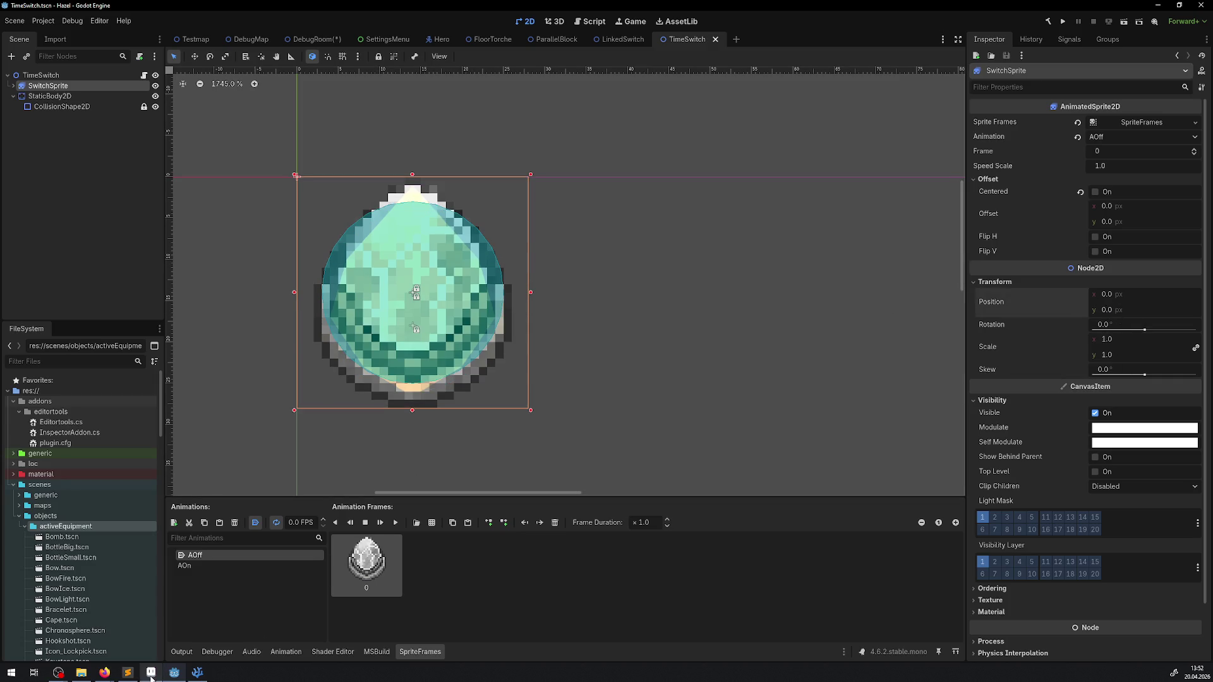
left_click(151, 674)
Open TimeSwitch.png from the Switch folder in Aseprite and inspect the 32×32 egg sprite.
left_click(146, 28)
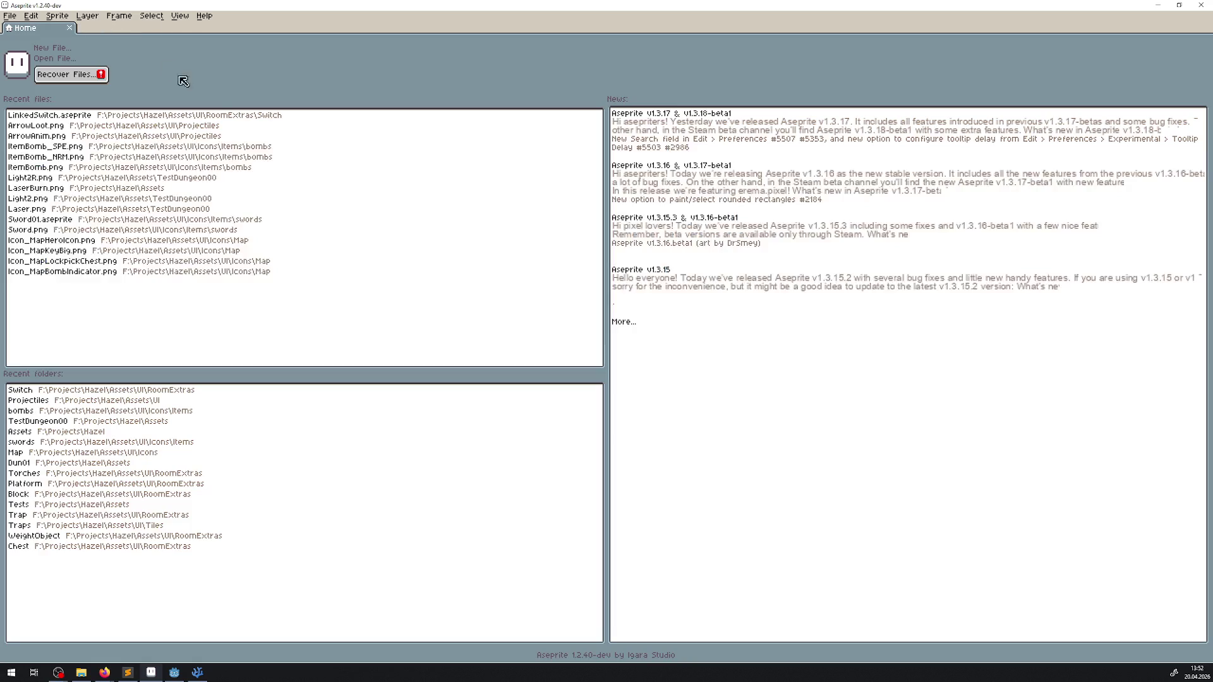
left_click(61, 390)
double_click(833, 262)
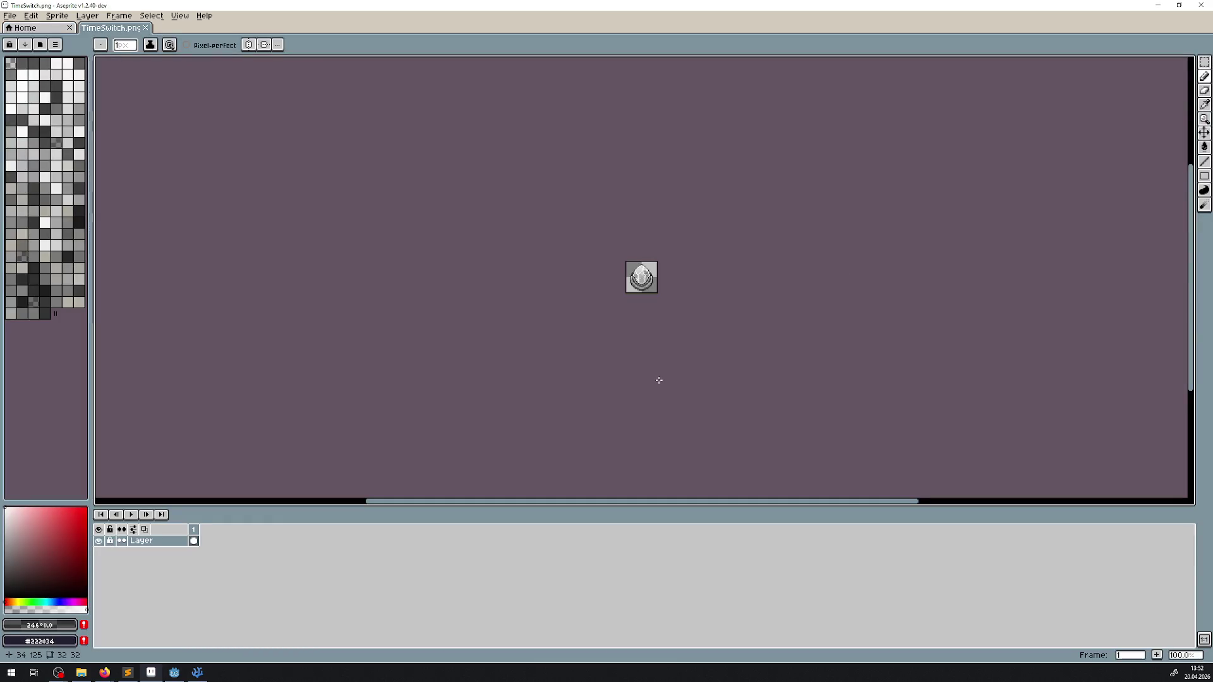
scroll("up", 3)
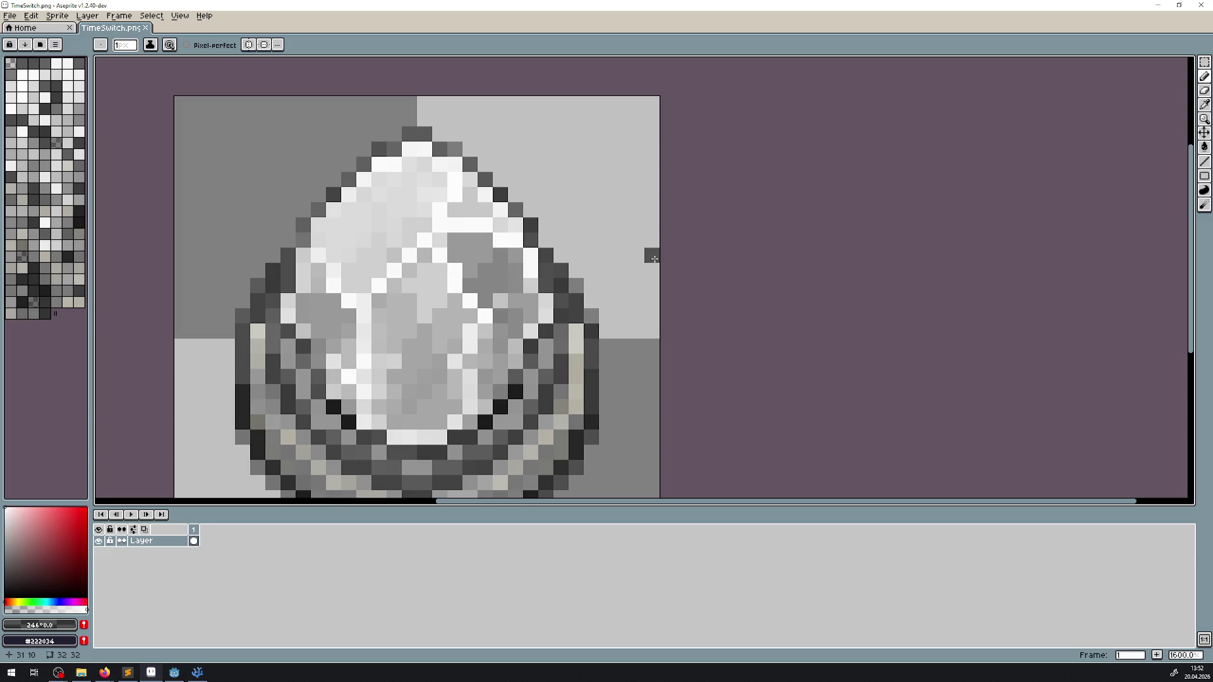
scroll("down", 3)
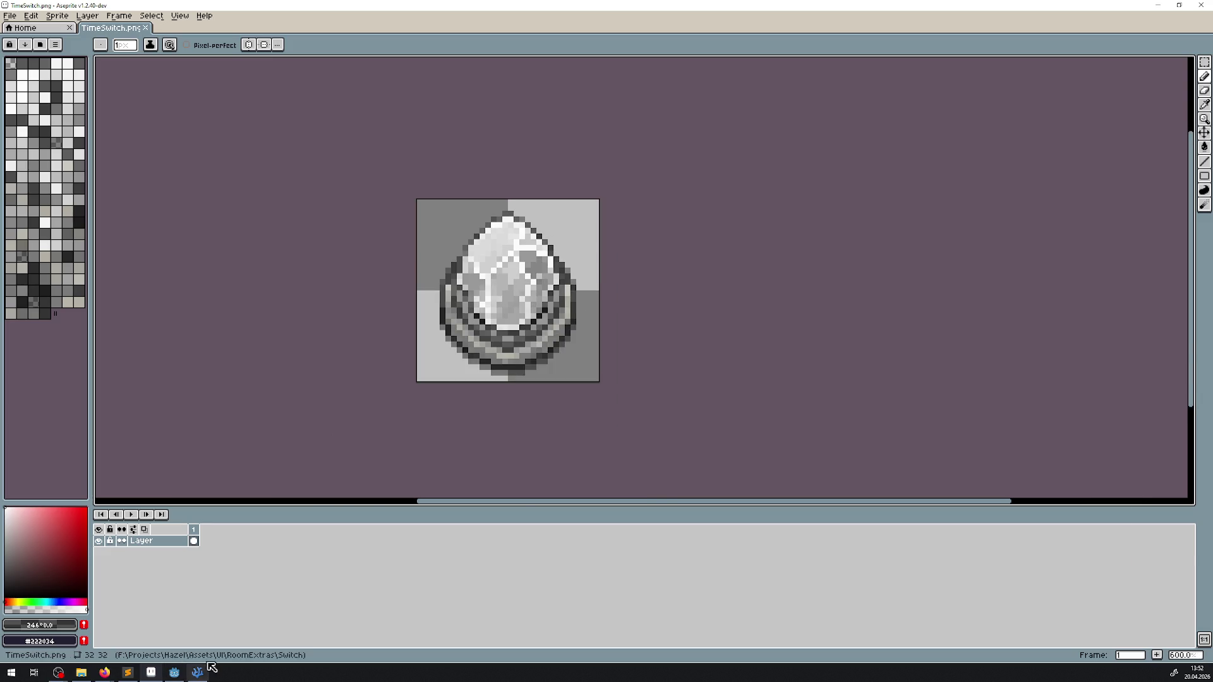
left_click(198, 674)
left_click(174, 674)
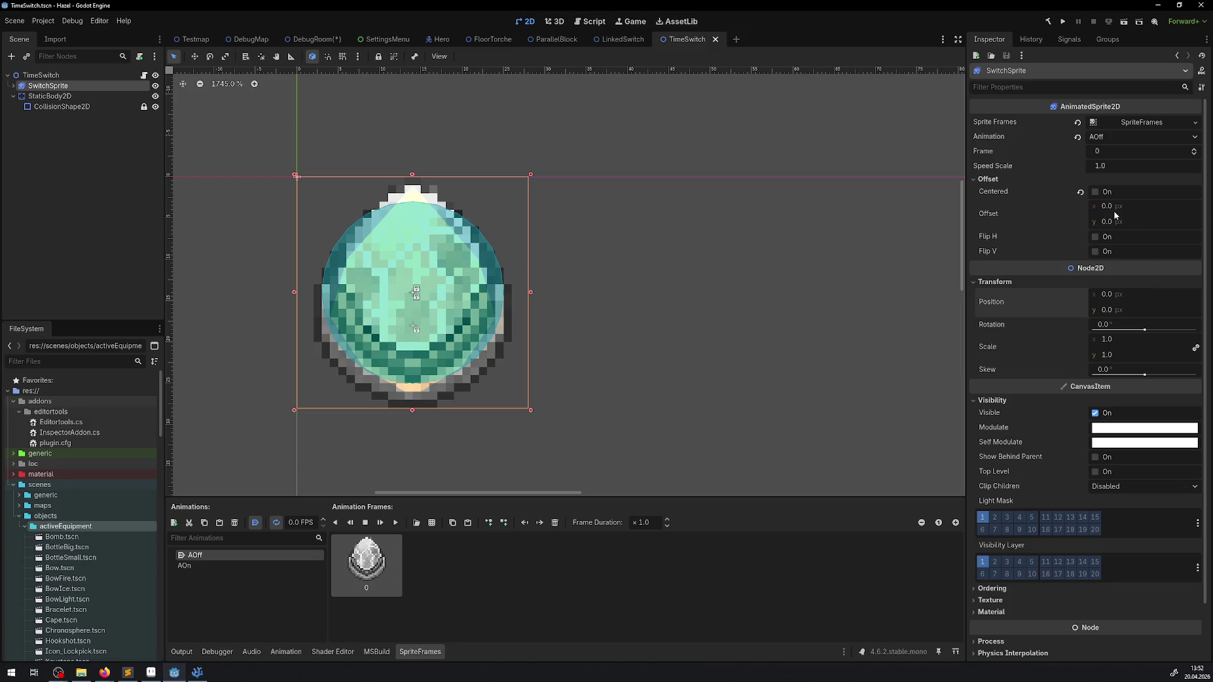
Set SwitchSprite's position to (-4, -4) and save the TimeSwitch scene.
left_click(1107, 293)
type("-4")
key("Tab")
type("-4")
key("Return")
left_click_drag(377, 242, 415, 248)
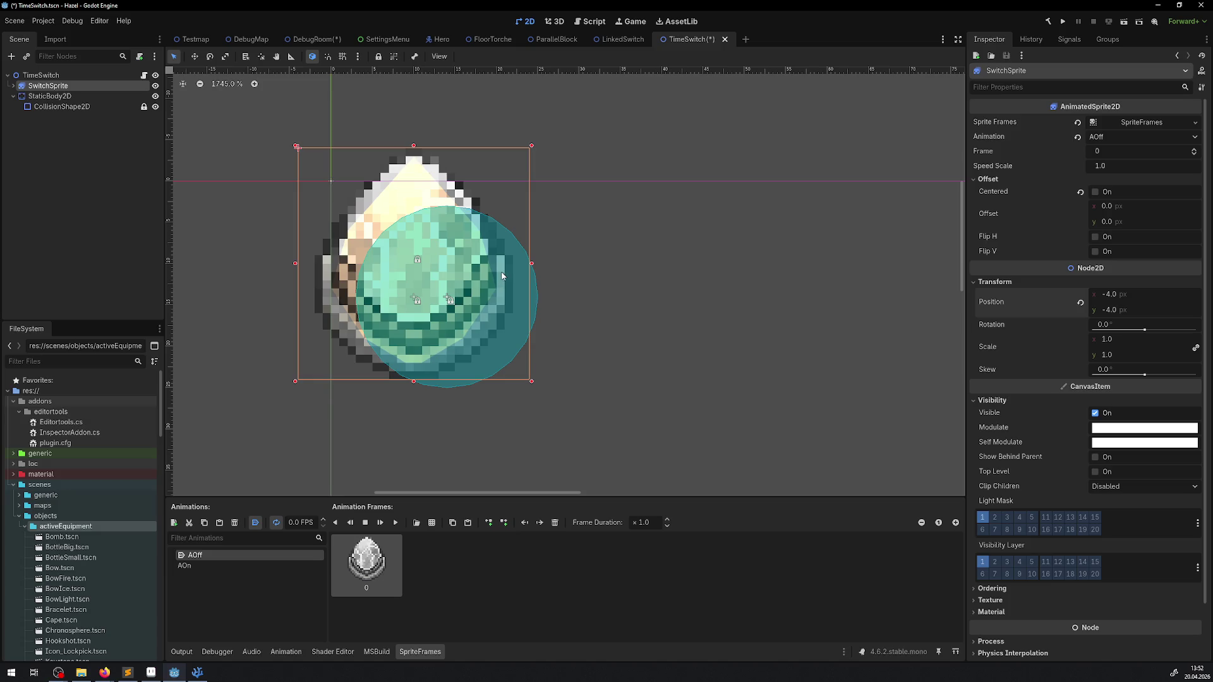
scroll("up", 3)
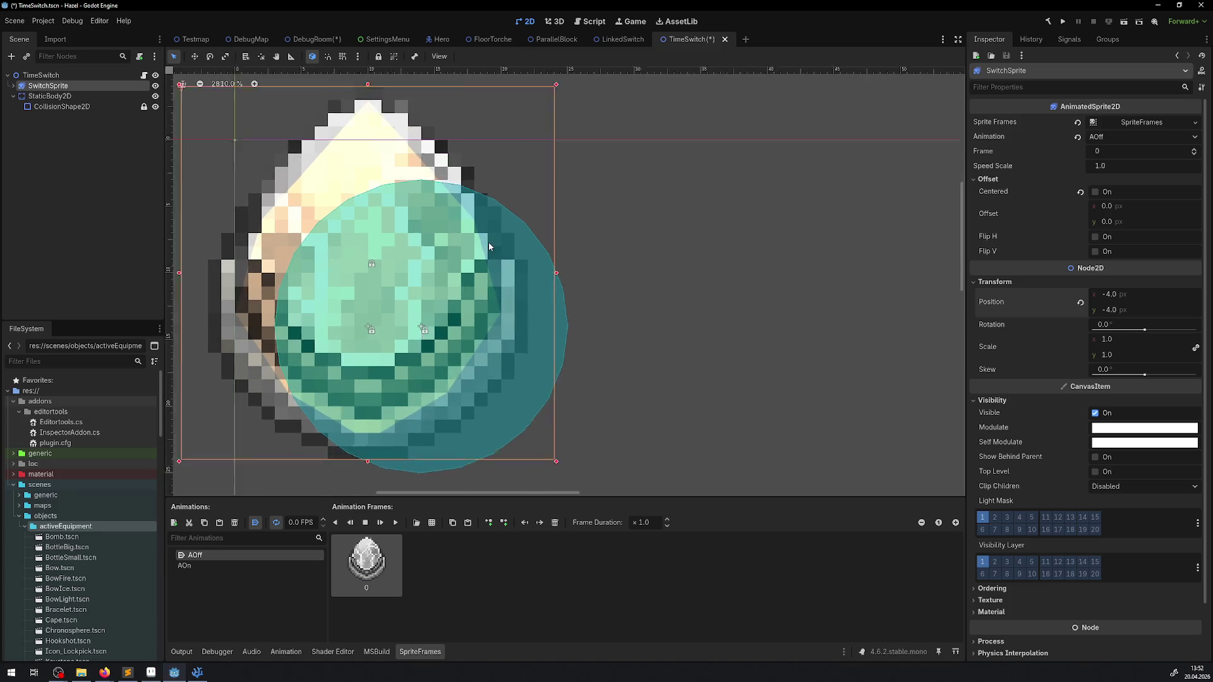
key("ctrl+s")
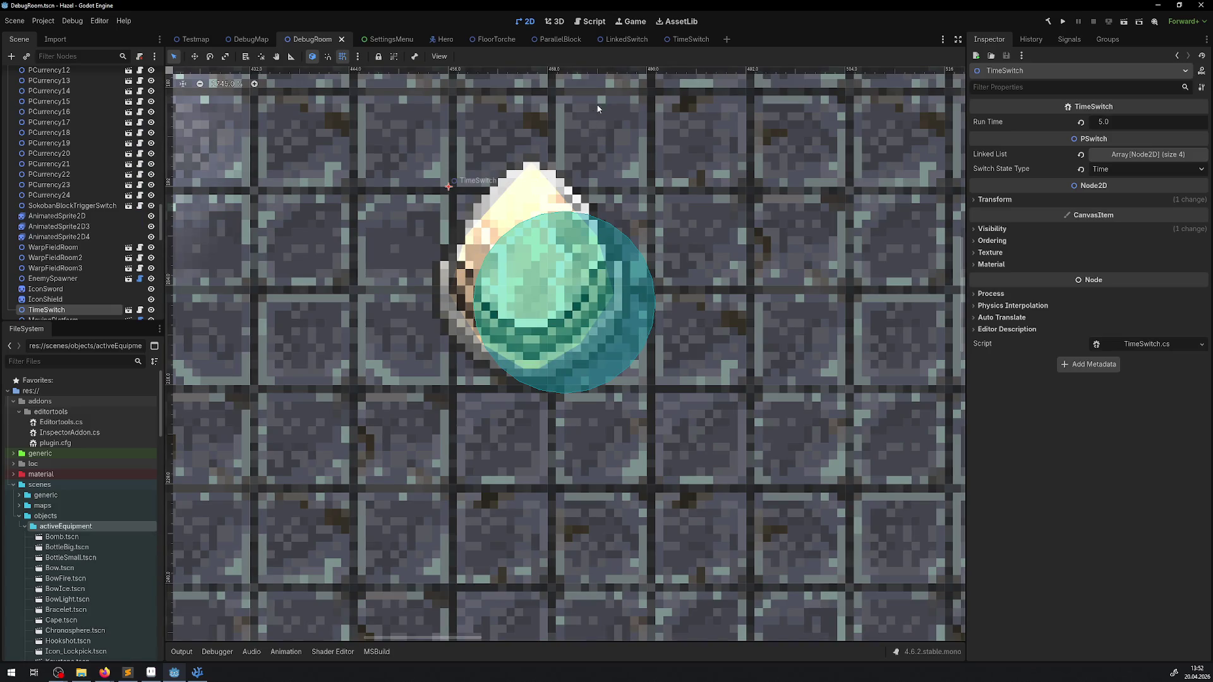
left_click(695, 41)
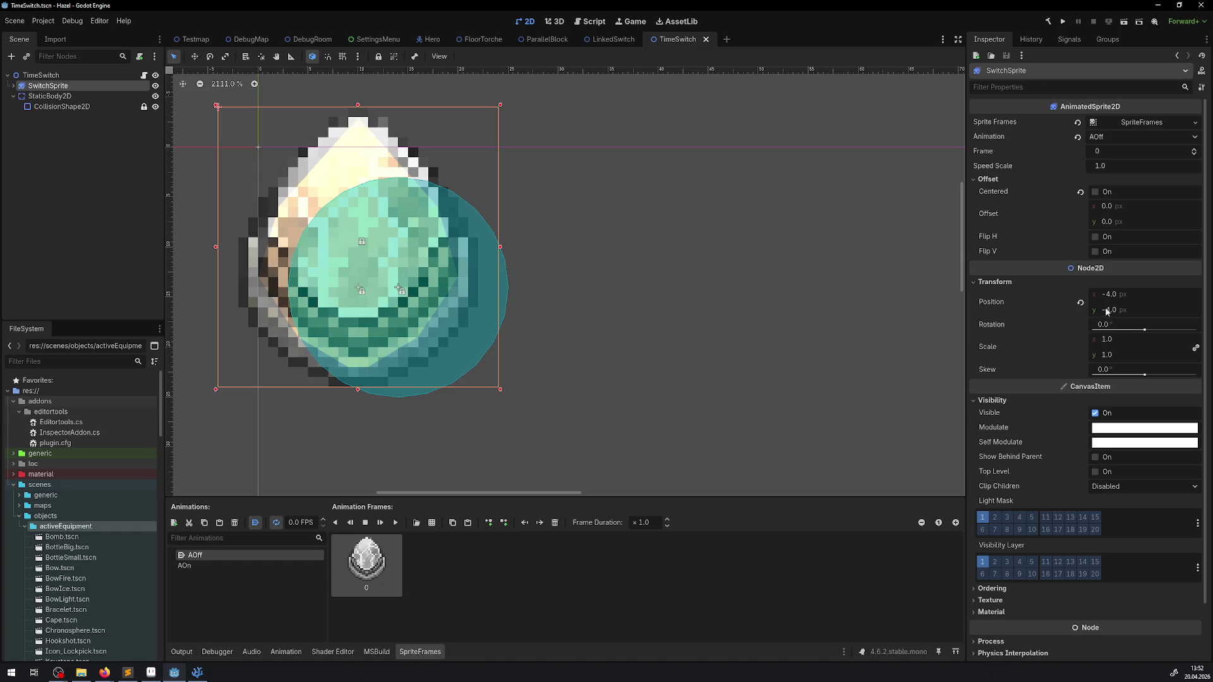
left_click(150, 674)
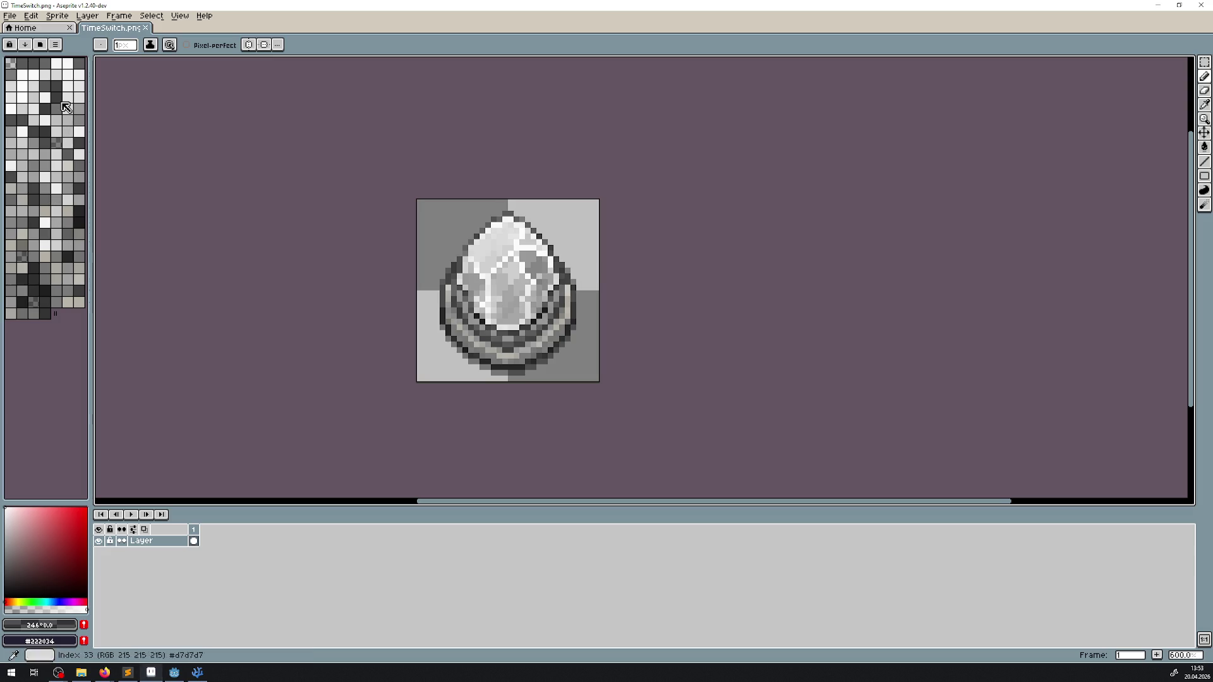
Open TimeSwitchAnim.png from the Switch folder and zoom in on its grey and orange frames.
left_click(37, 29)
left_click(62, 389)
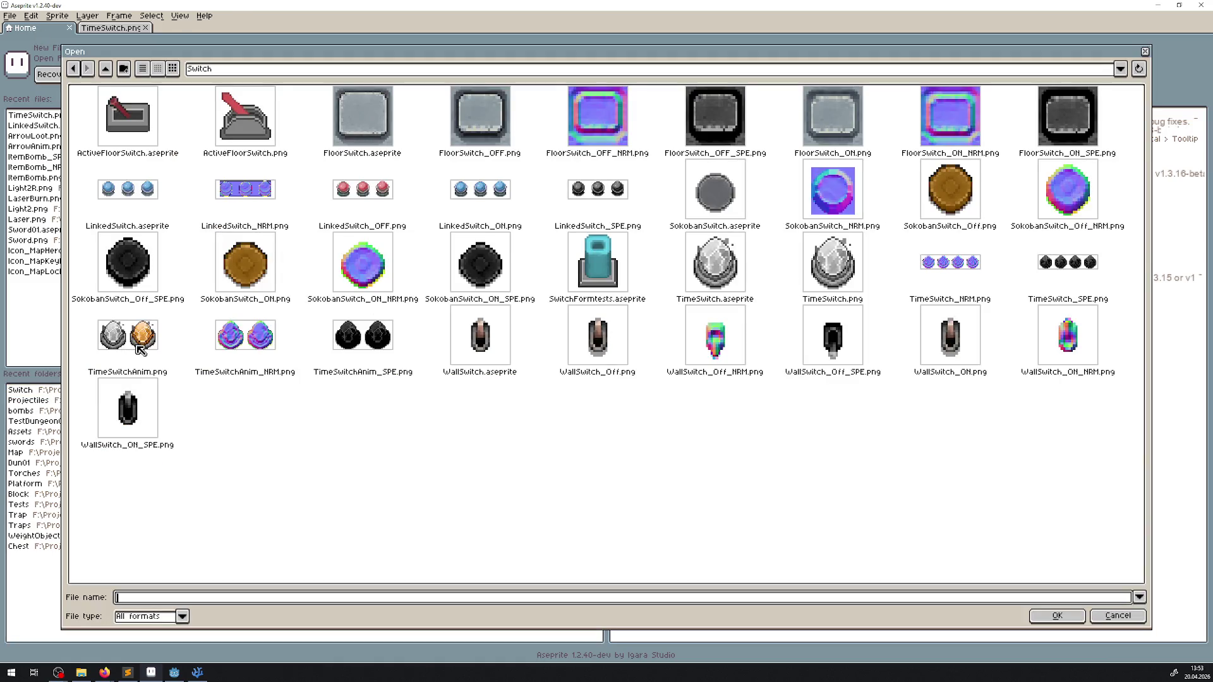
double_click(140, 349)
scroll("up", 3)
scroll("down", 3)
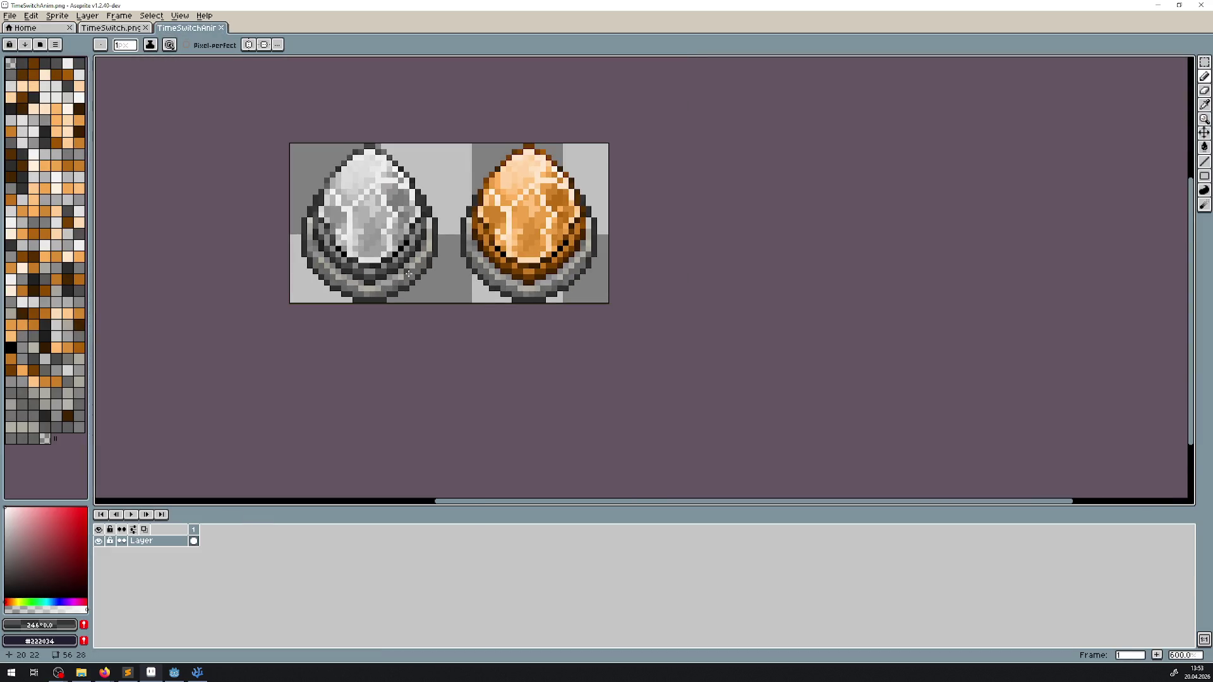
left_click_drag(417, 287, 429, 315)
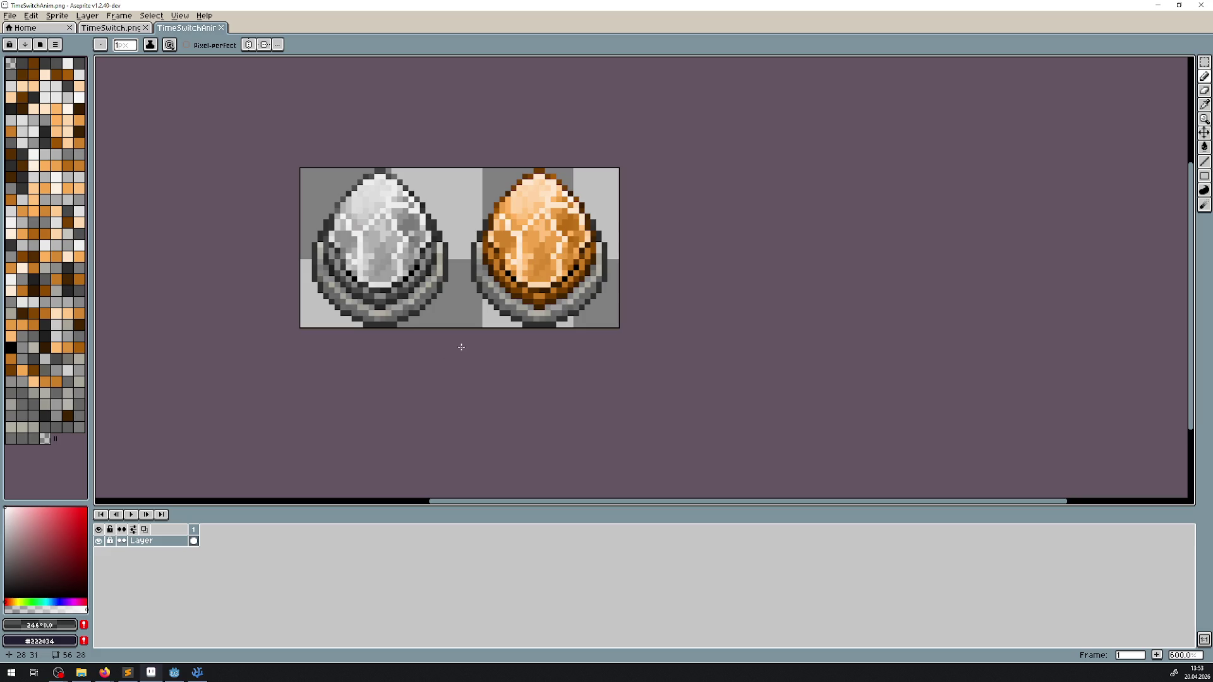
scroll("up", 3)
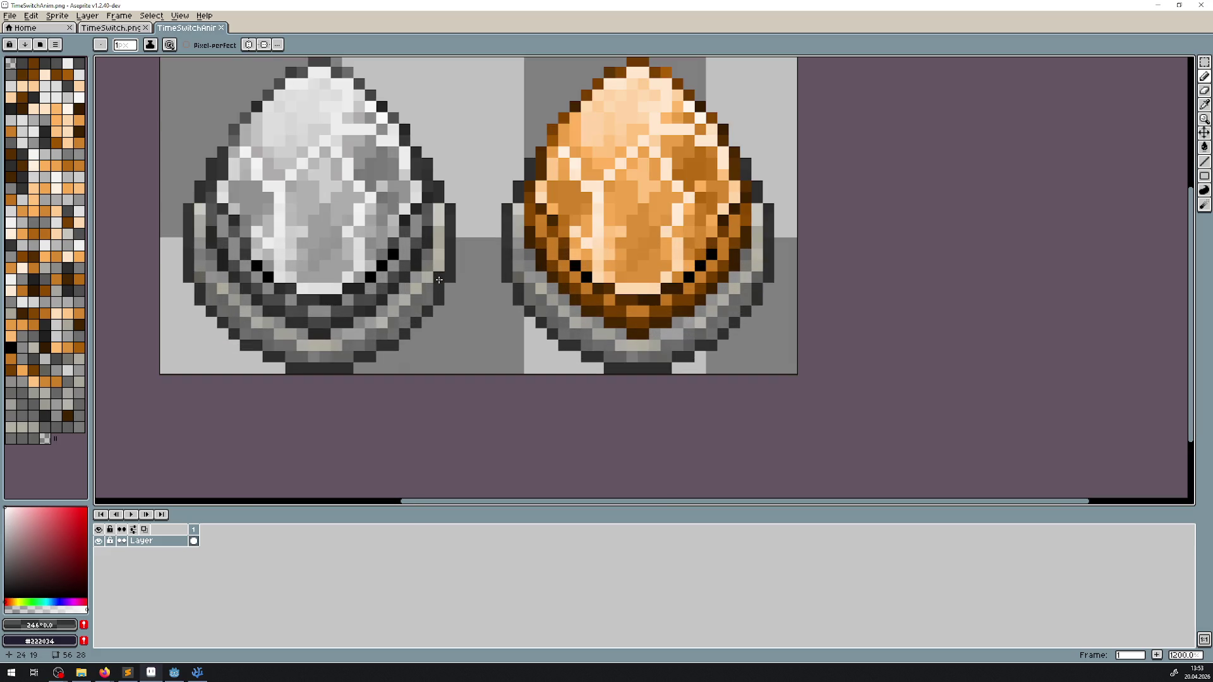
scroll("down", 3)
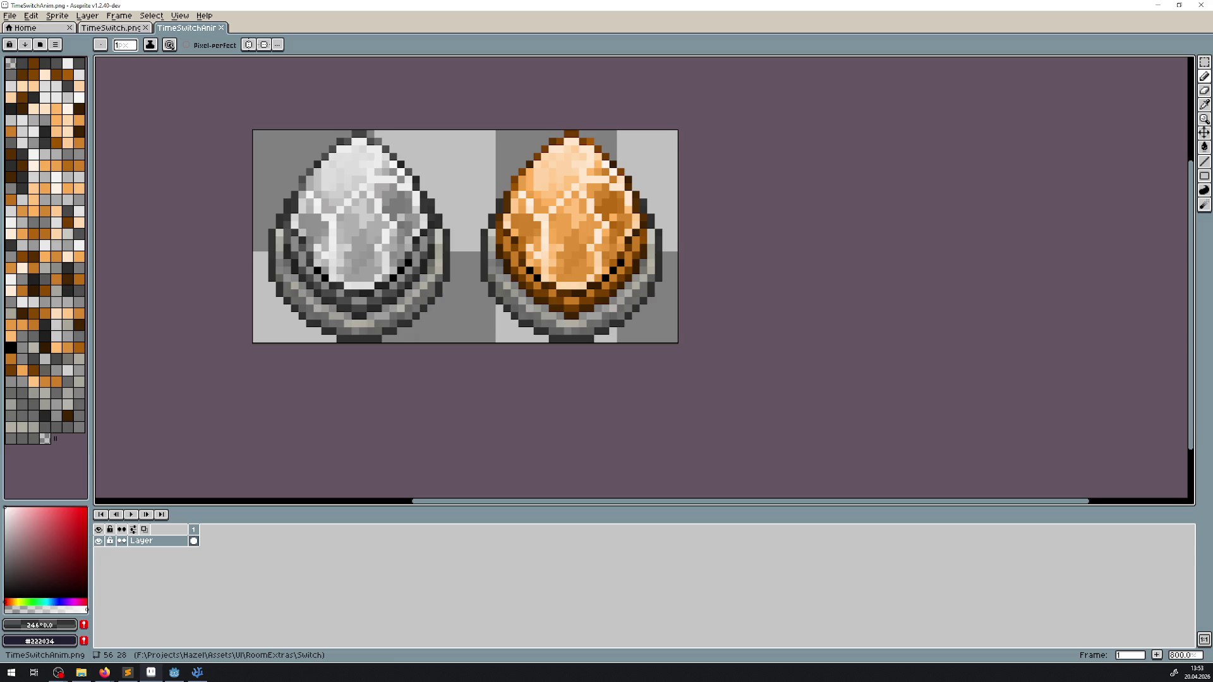
key("alt+Tab")
Set the SwitchSprite position to (-2, -2) and save the TimeSwitch scene.
left_click(1104, 311)
key("Return")
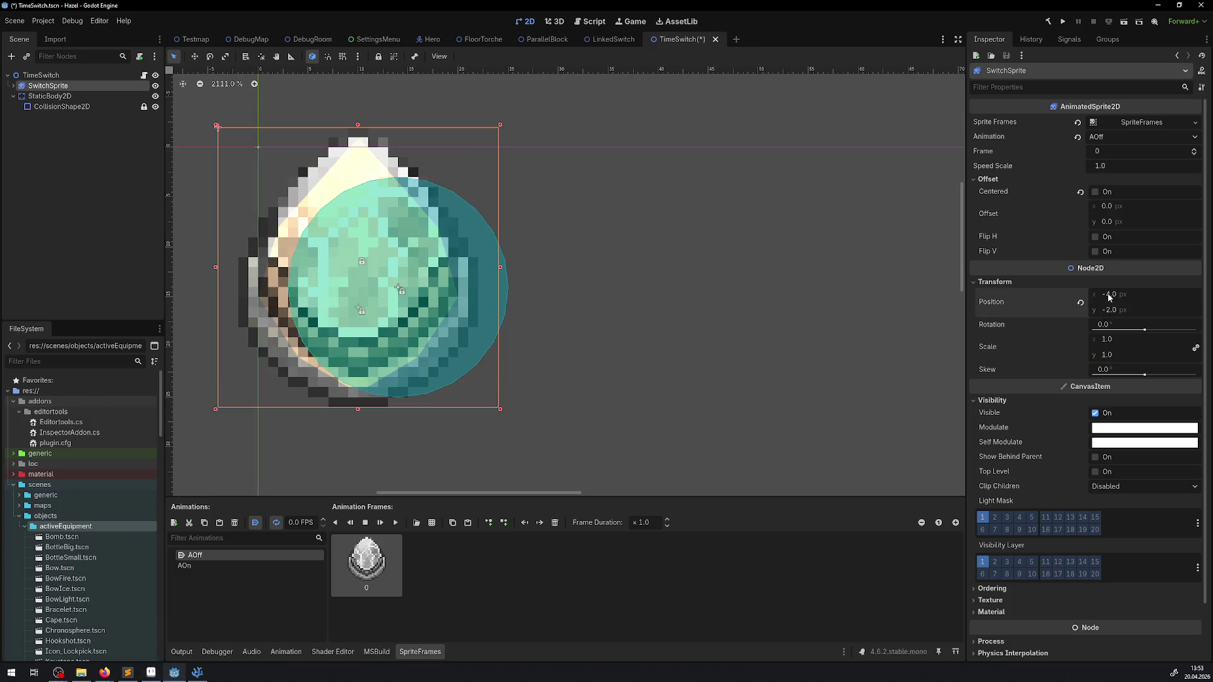
key("Return")
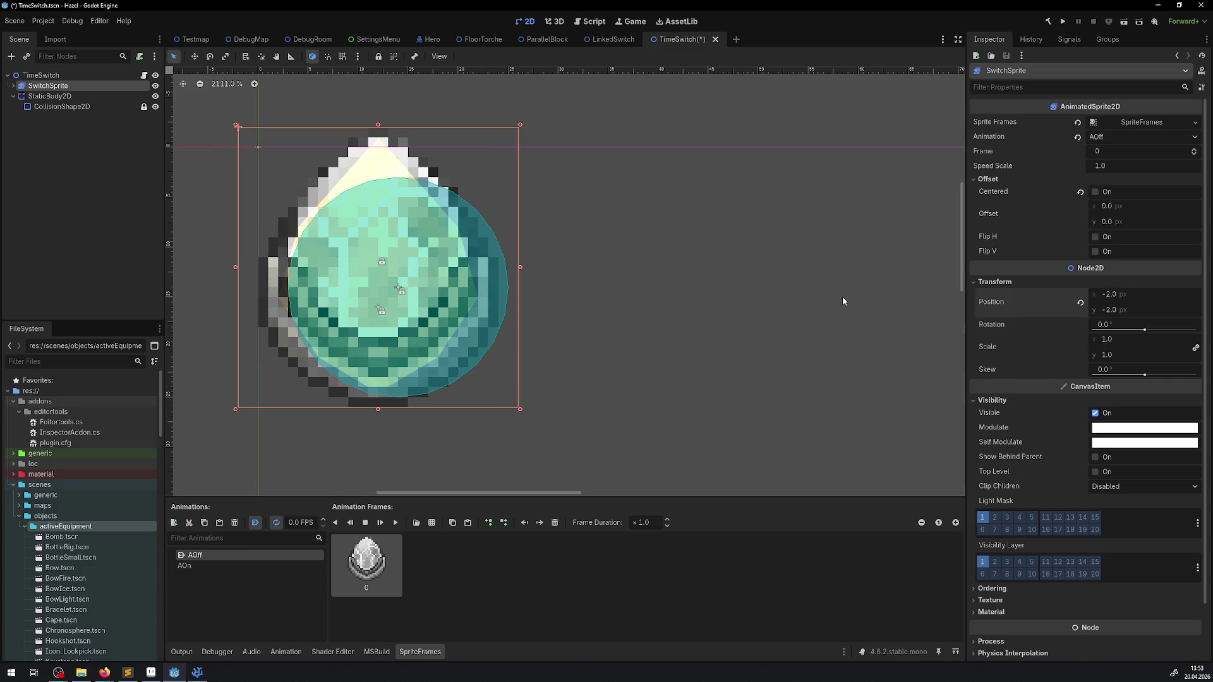
key("ctrl+s")
Drag the StaticBody2D onto the gem at (12, 13), undoing a stray sprite shift, and return to DebugRoom.
left_click(94, 96)
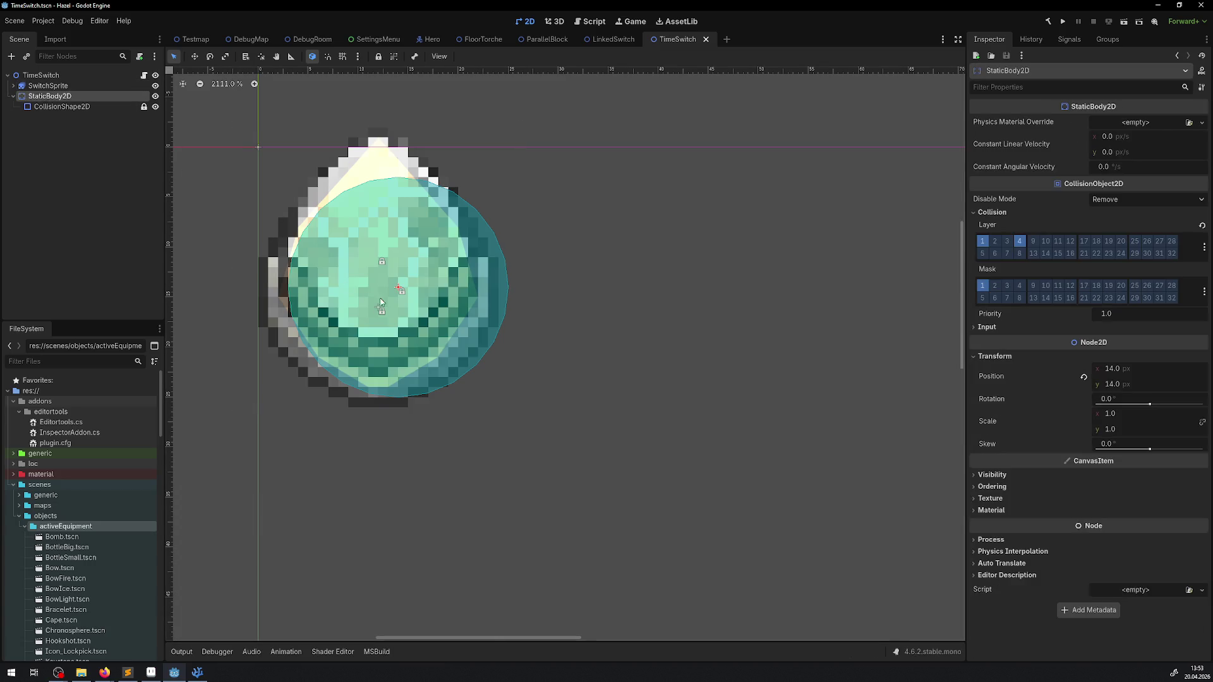
left_click(381, 303)
key("ctrl+z")
key("ctrl+z")
left_click_drag(411, 281, 393, 273)
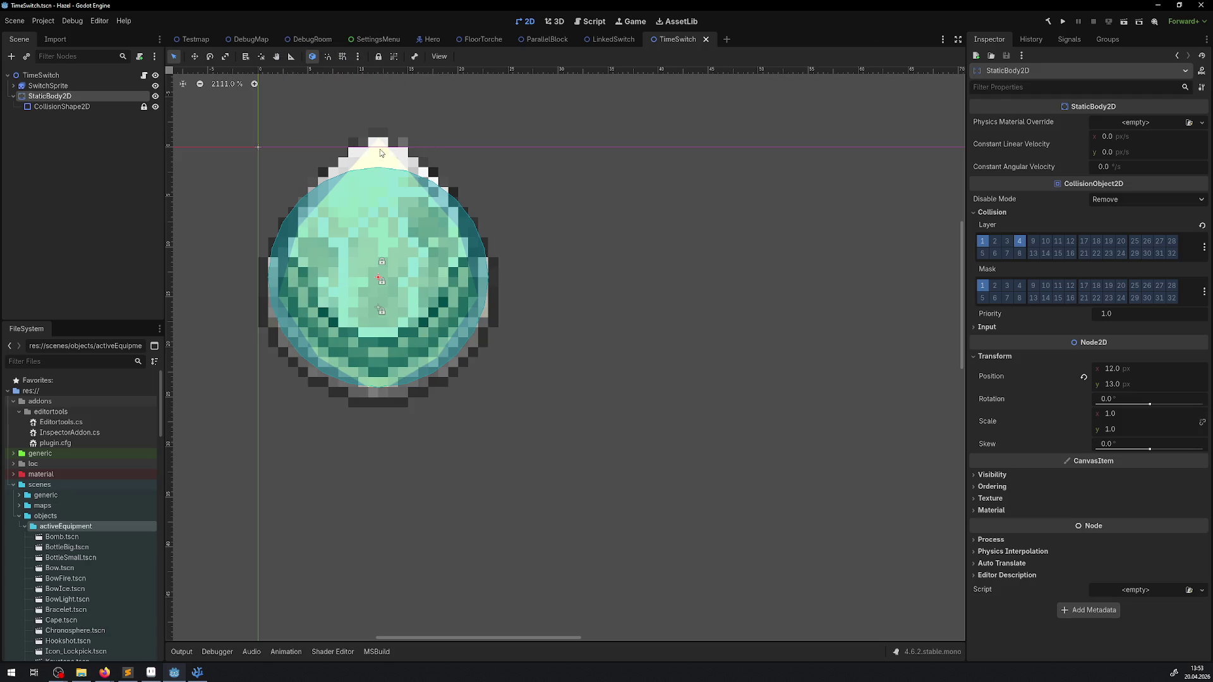
left_click(308, 40)
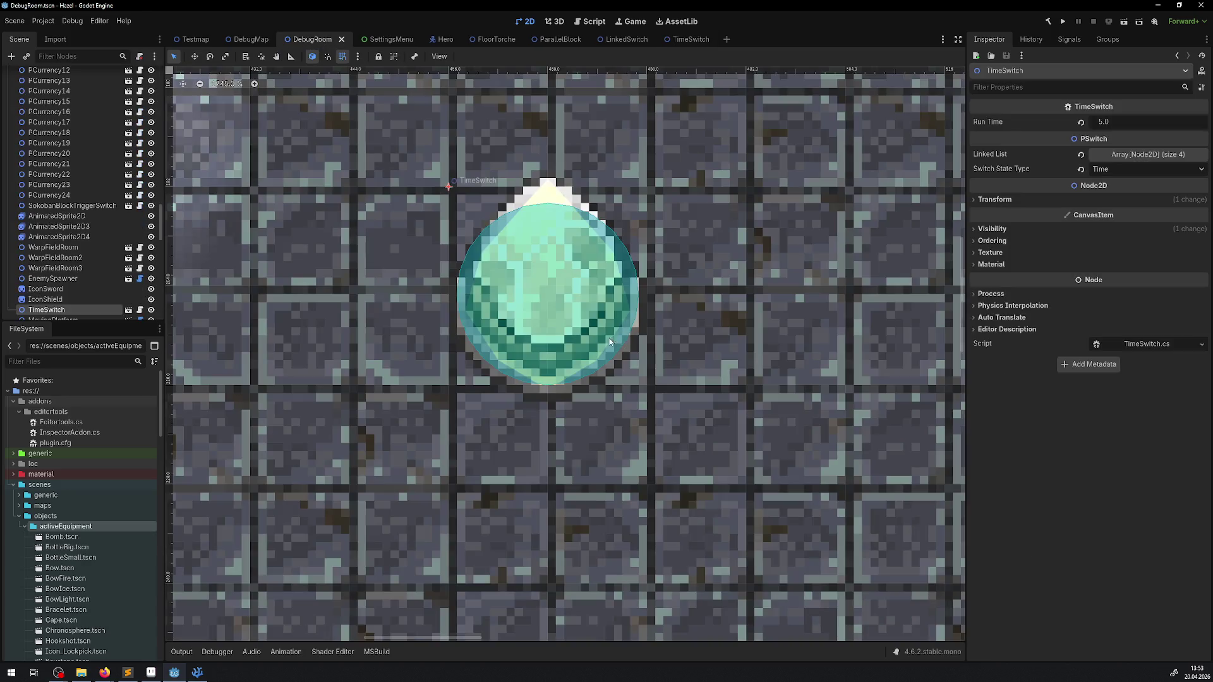
Try moving the TimeSwitch up 12 px in DebugRoom, save, then undo the move.
left_click_drag(546, 308, 548, 282)
scroll("down", 3)
left_click_drag(549, 282, 559, 223)
key("ctrl+s")
key("ctrl+z")
Run the DebugRoom scene and walk the hero down and right into the room.
left_click(1063, 21)
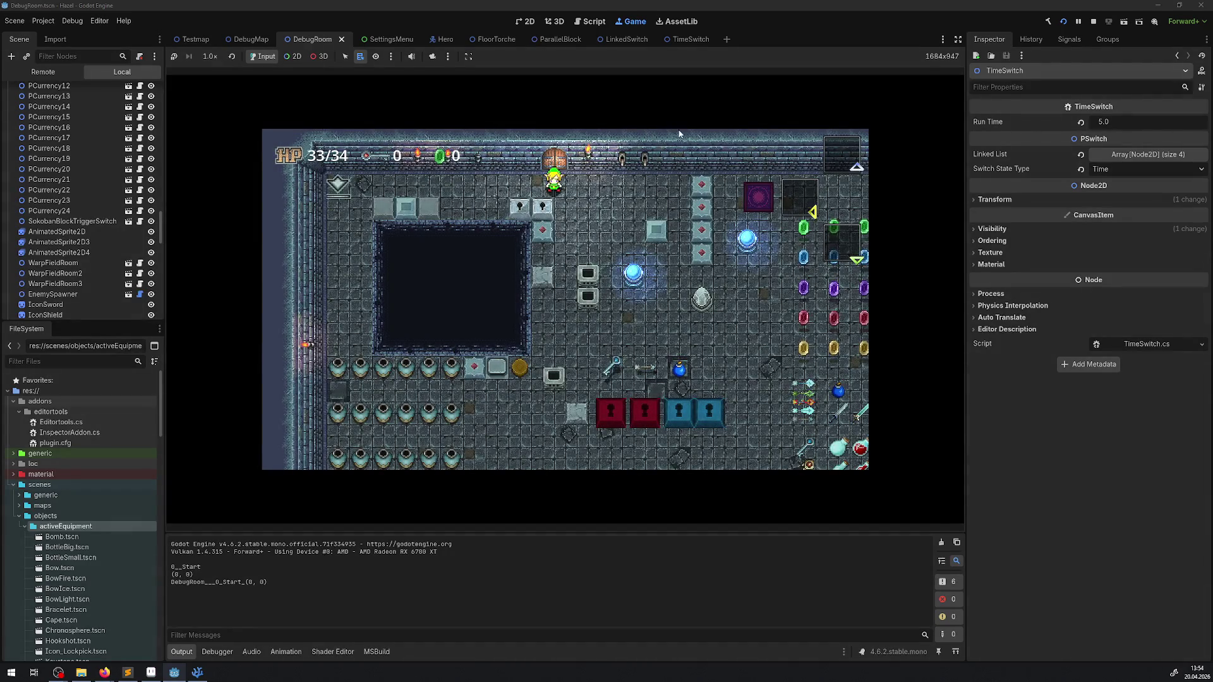
key("Down")
key("Right")
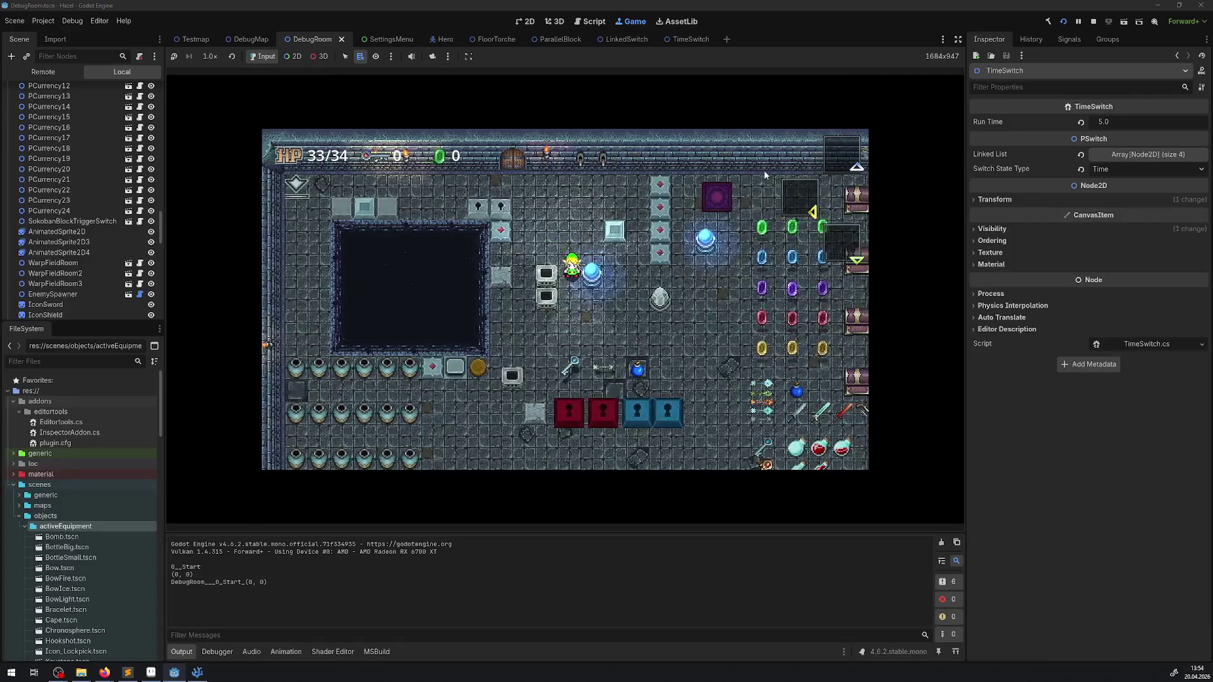
key("Down")
key("Right")
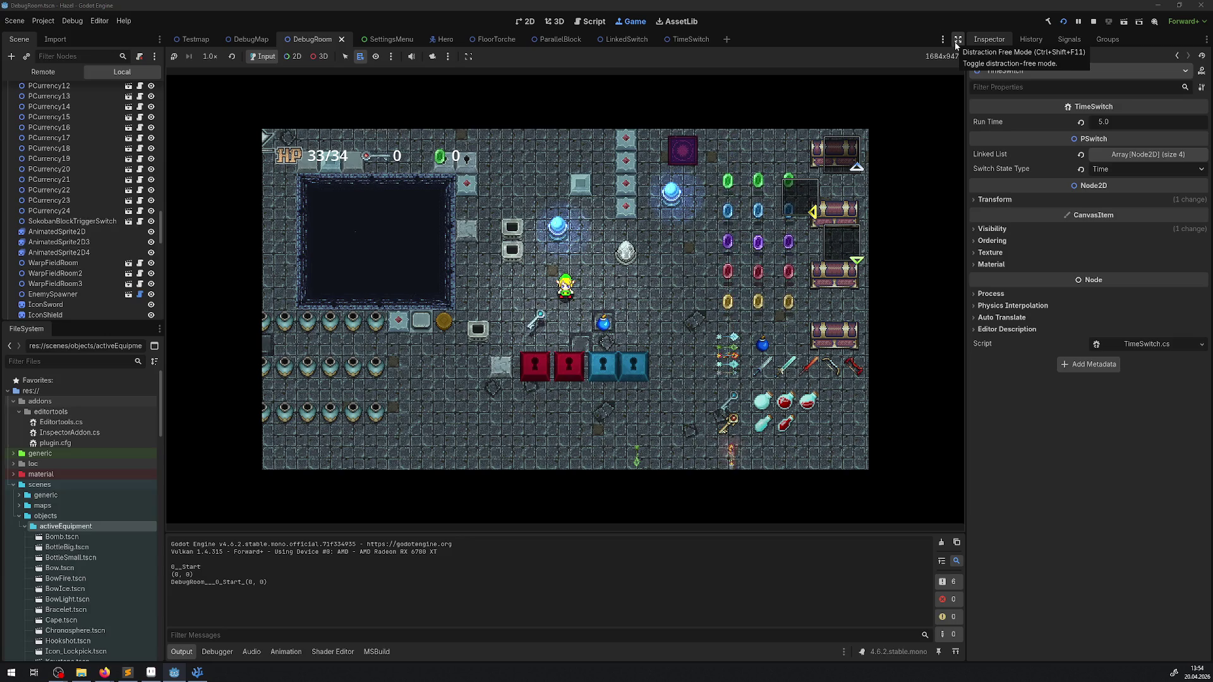
Hide the side docks and output panel, then walk the hero next to the egg switch.
left_click(957, 40)
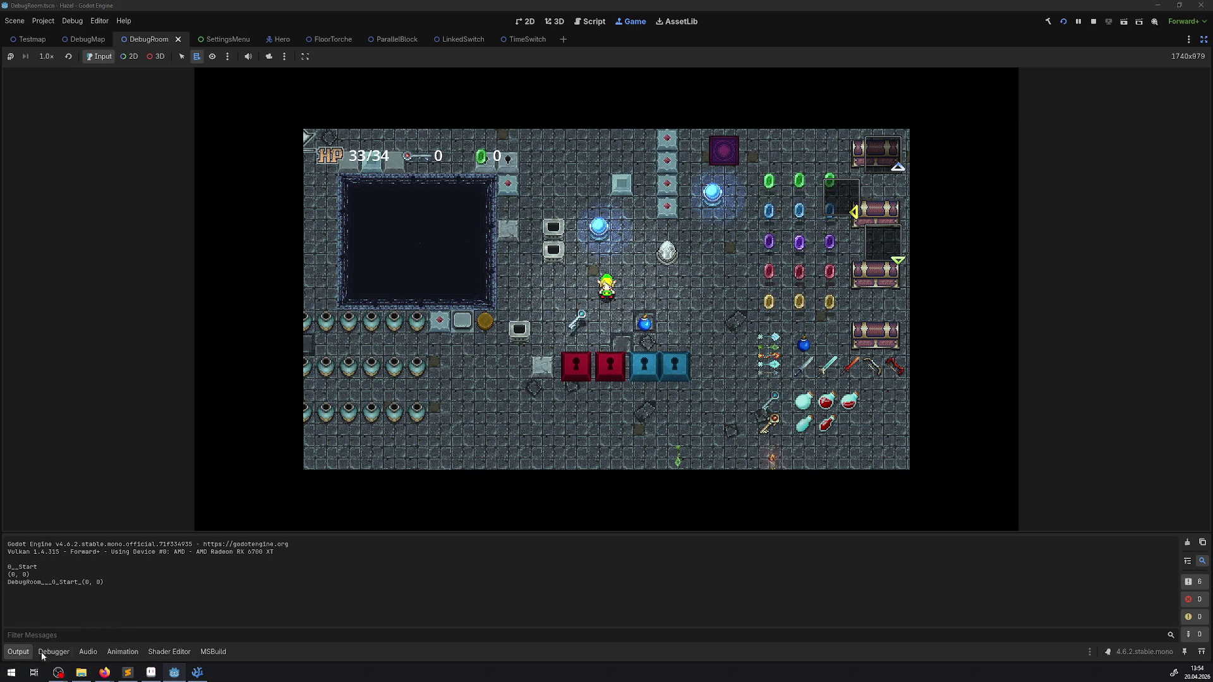
left_click(25, 651)
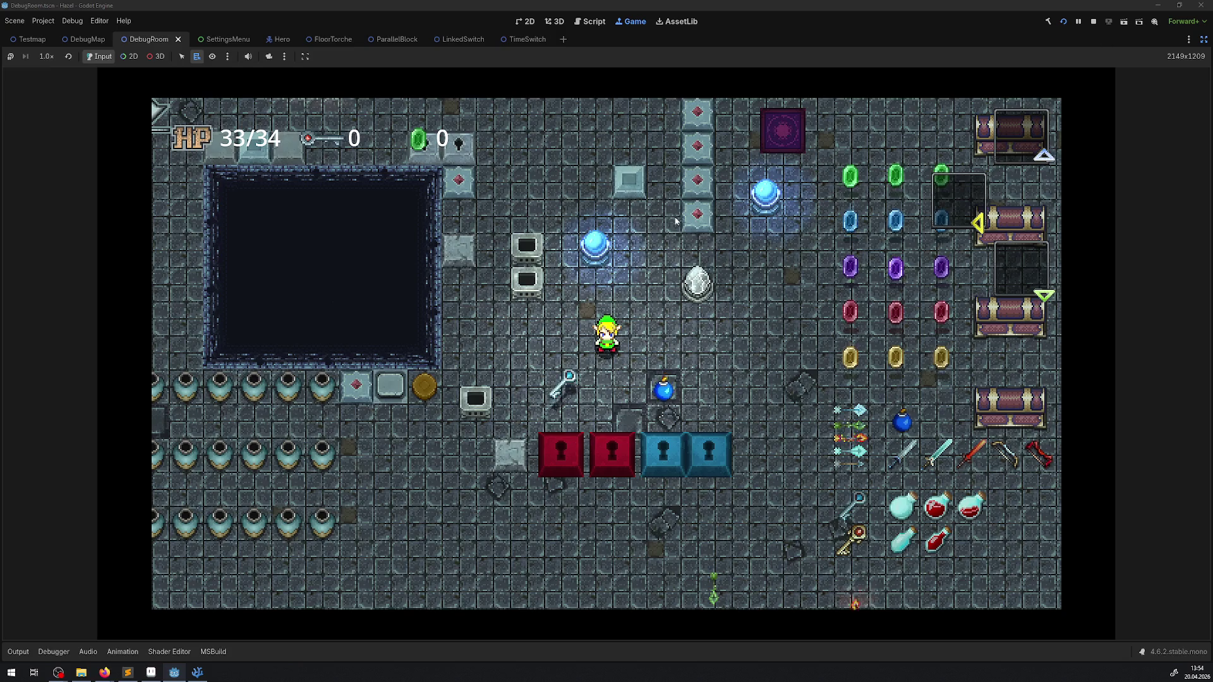
key("Up")
key("Right")
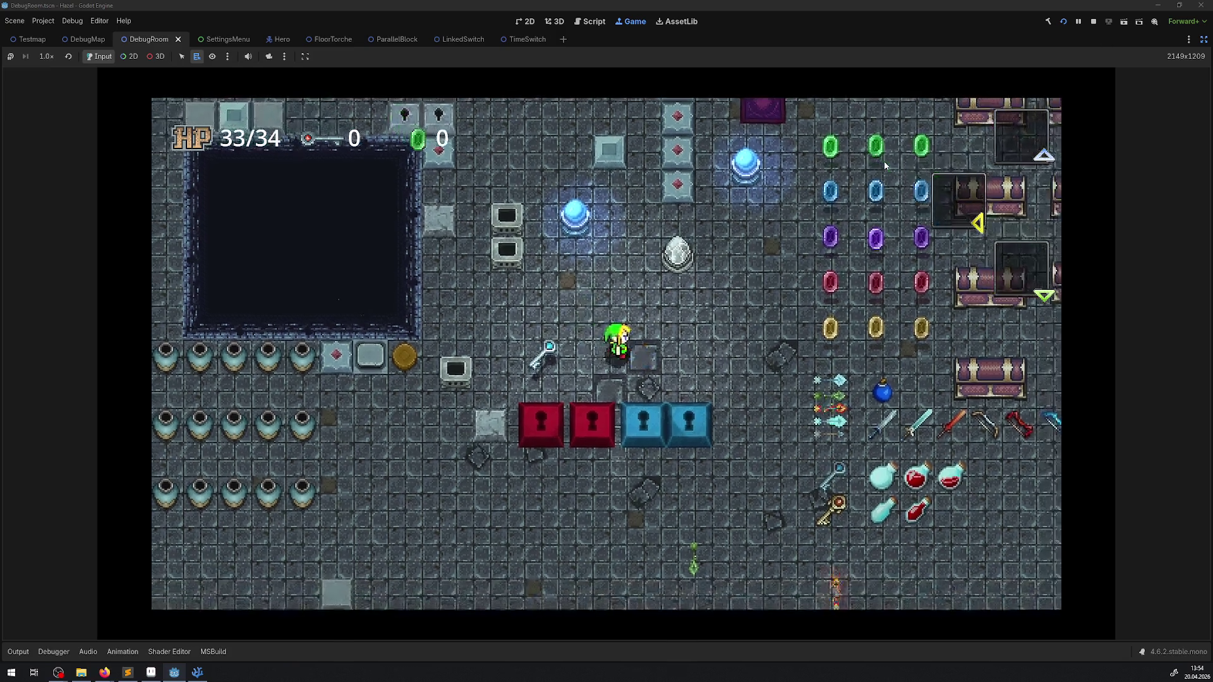
key("Right")
key("Down")
key("Up")
key("Left")
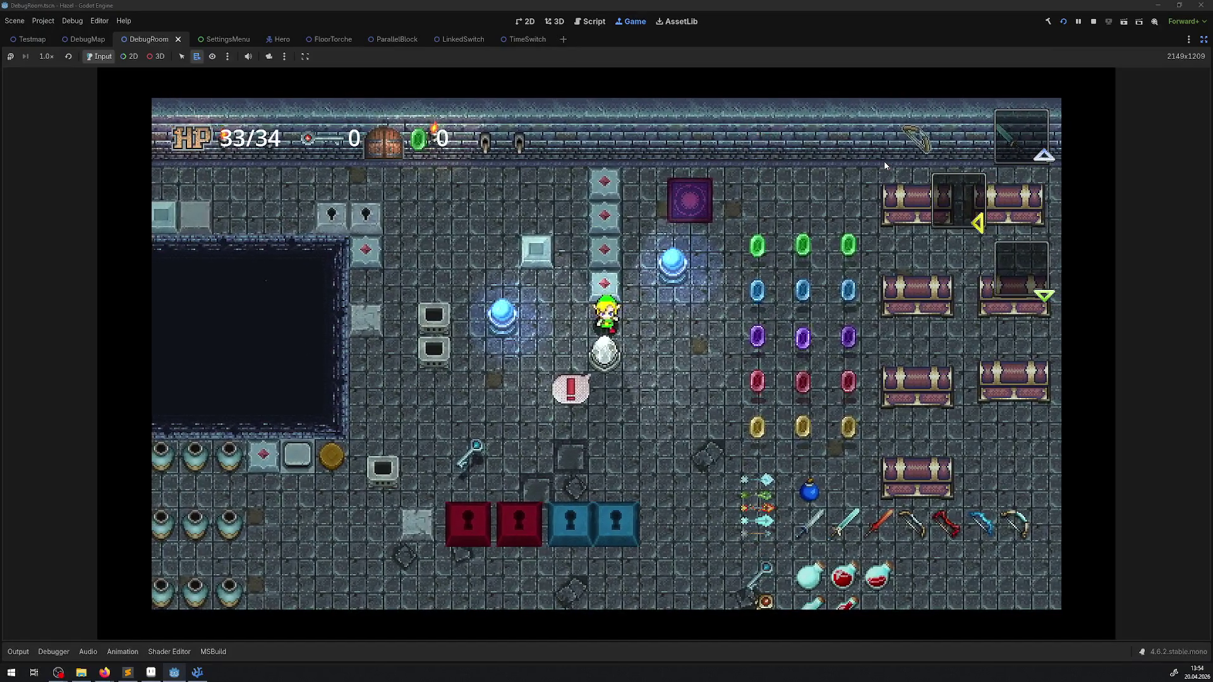
key("Down")
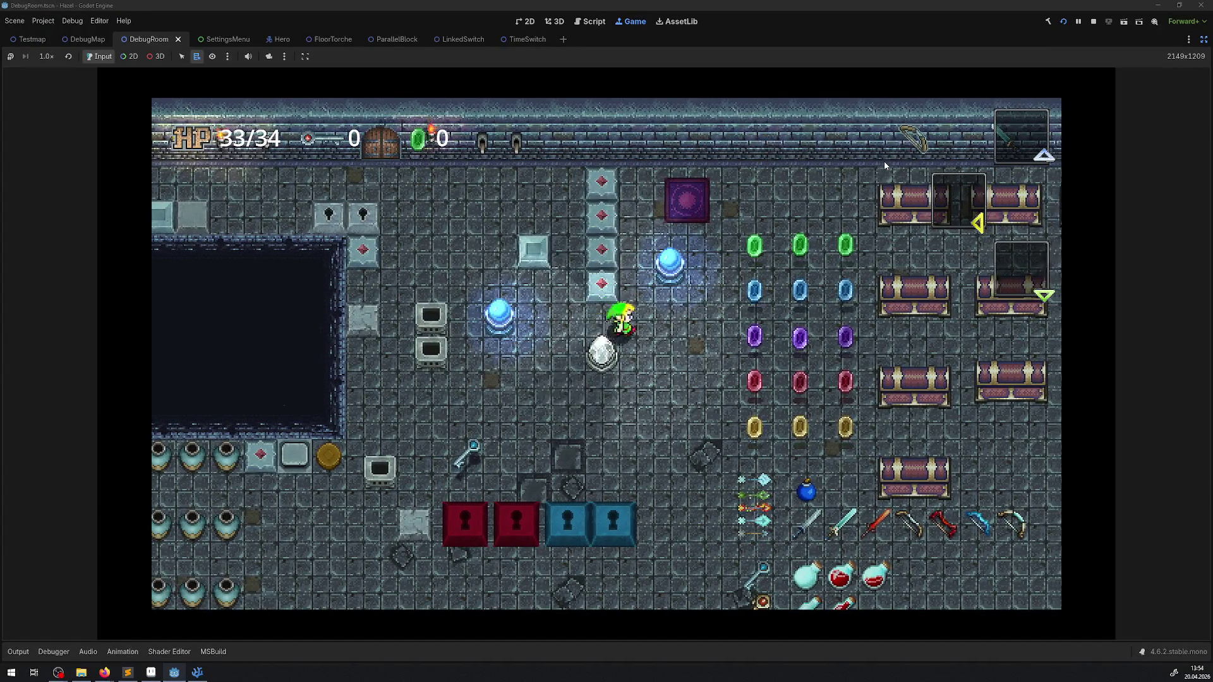
key("Left")
Circle the egg and activate it so it glows gold, then stop the game and restore side panels.
key("Right")
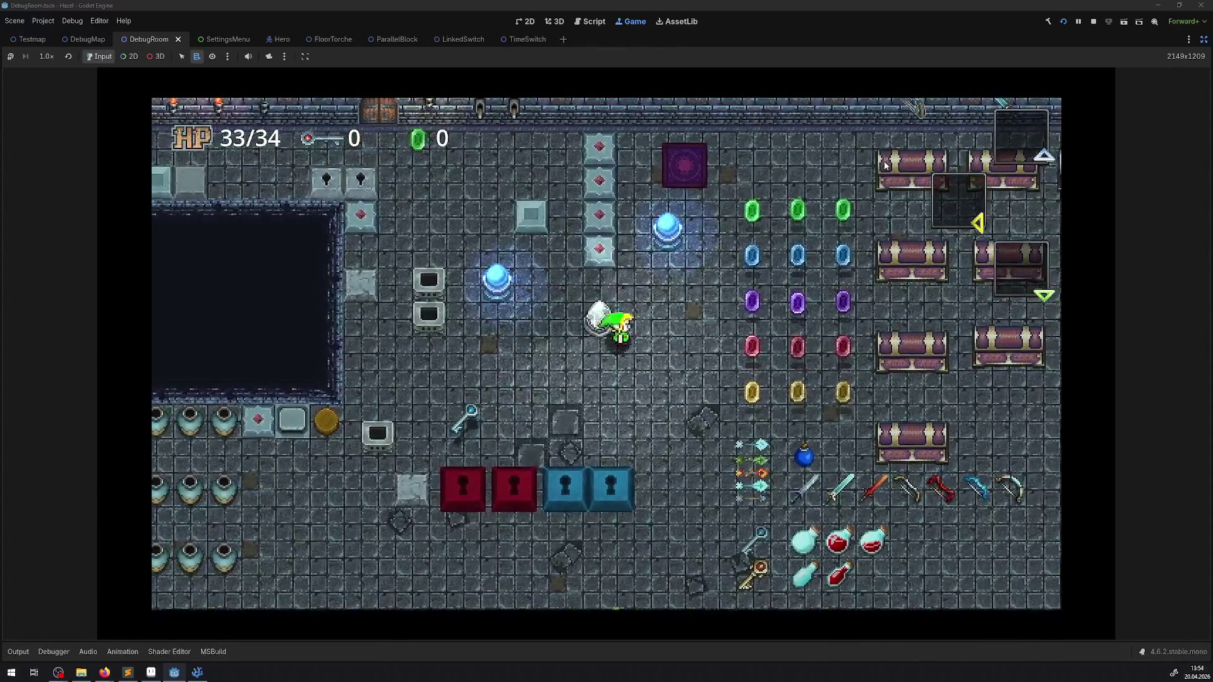
key("Up")
key("Up")
key("Right")
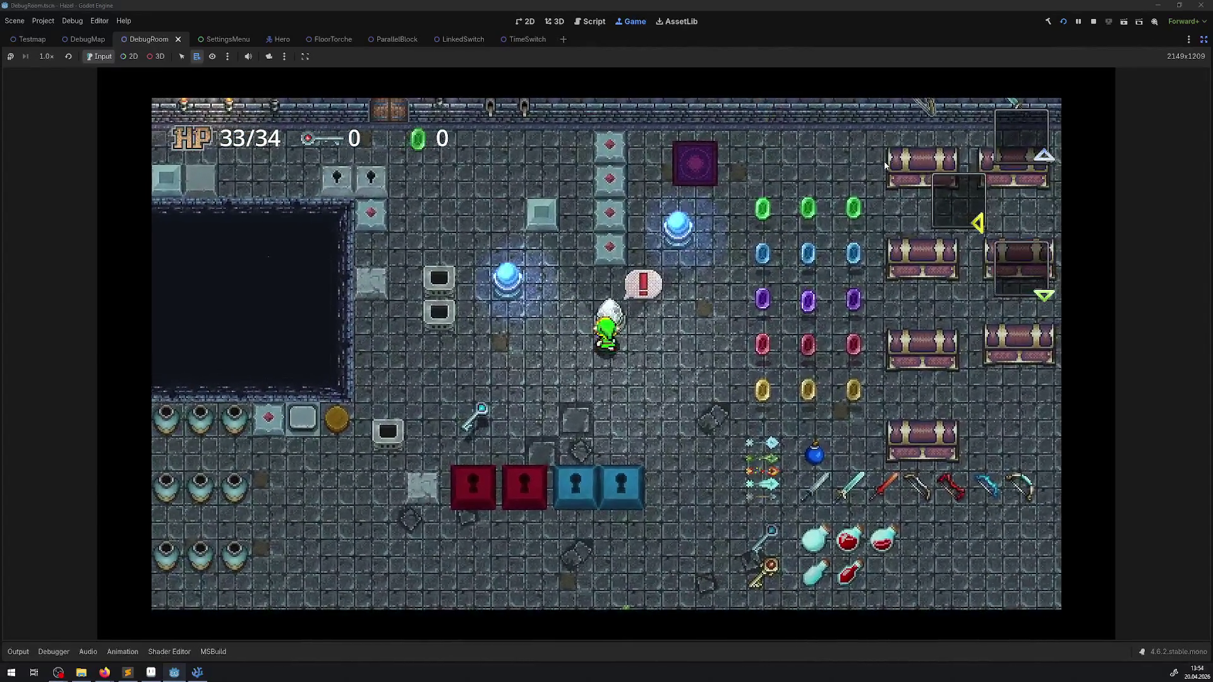
key("Left")
key("Down")
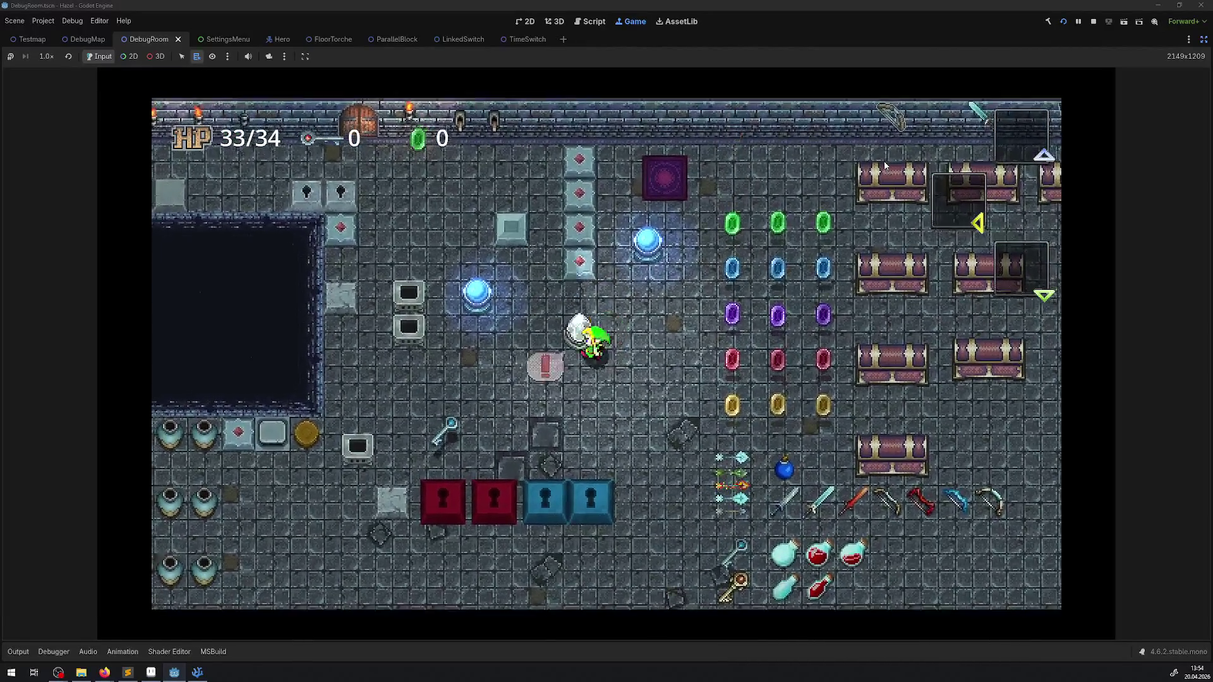
key("Down")
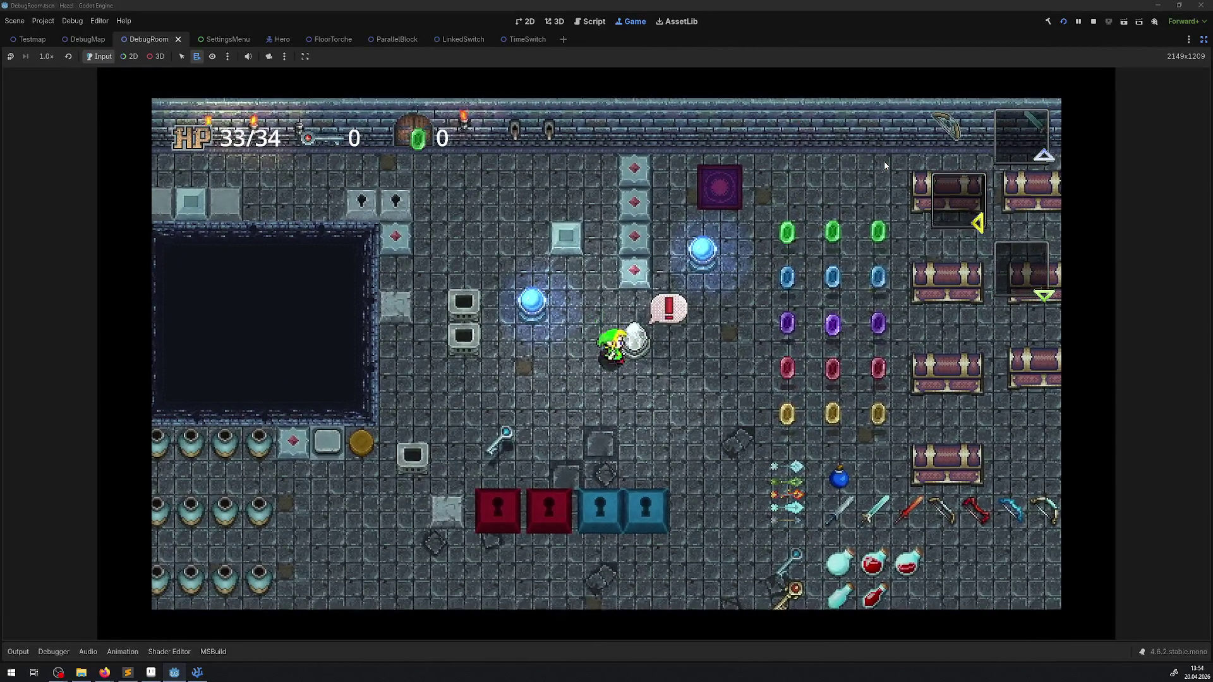
key("Right")
key("Down")
key("Left")
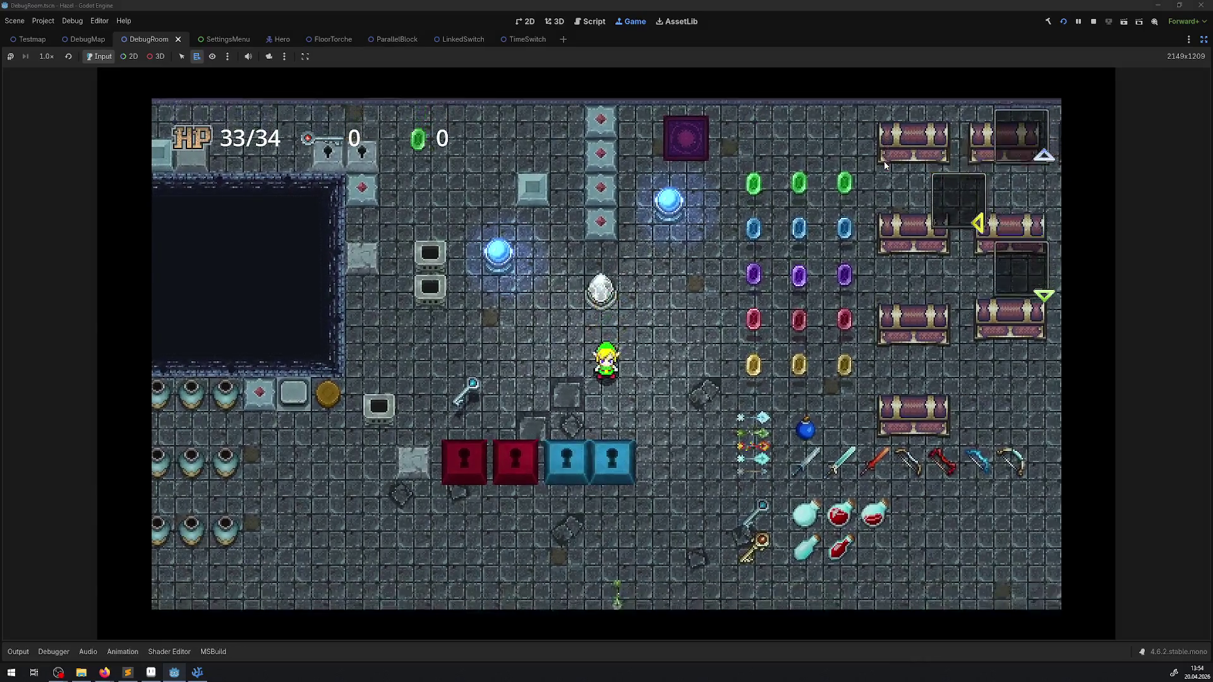
key("Up")
key("Up")
key("Right")
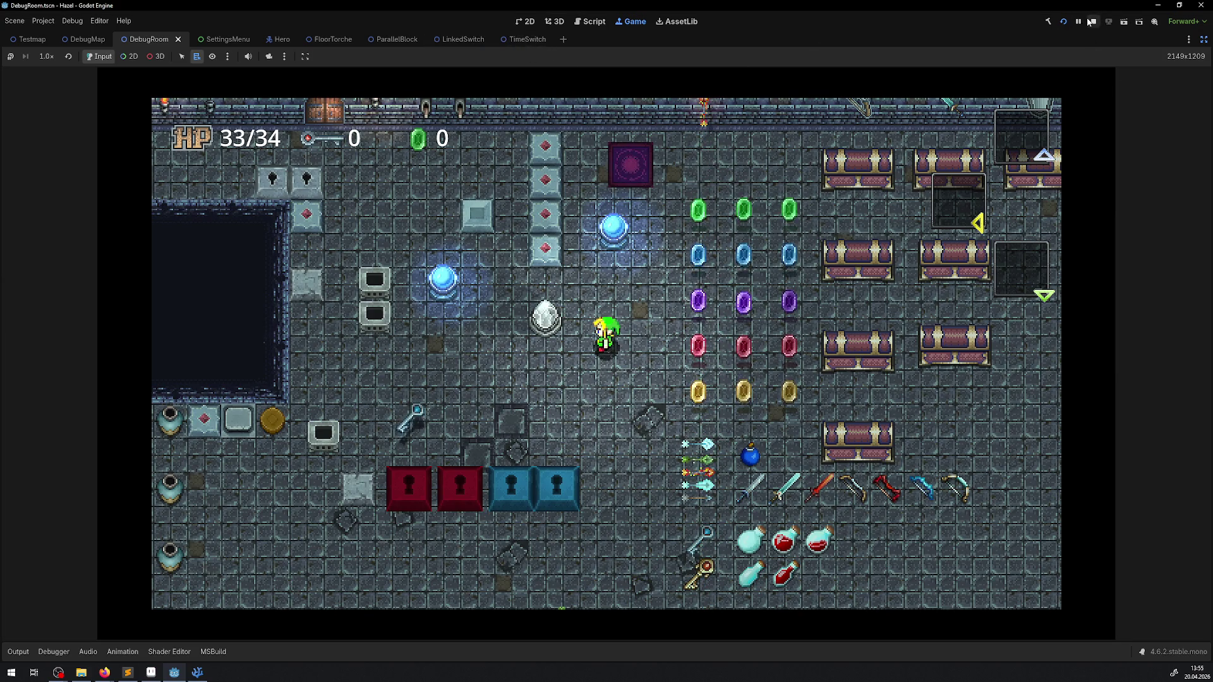
left_click(1091, 23)
left_click(1204, 39)
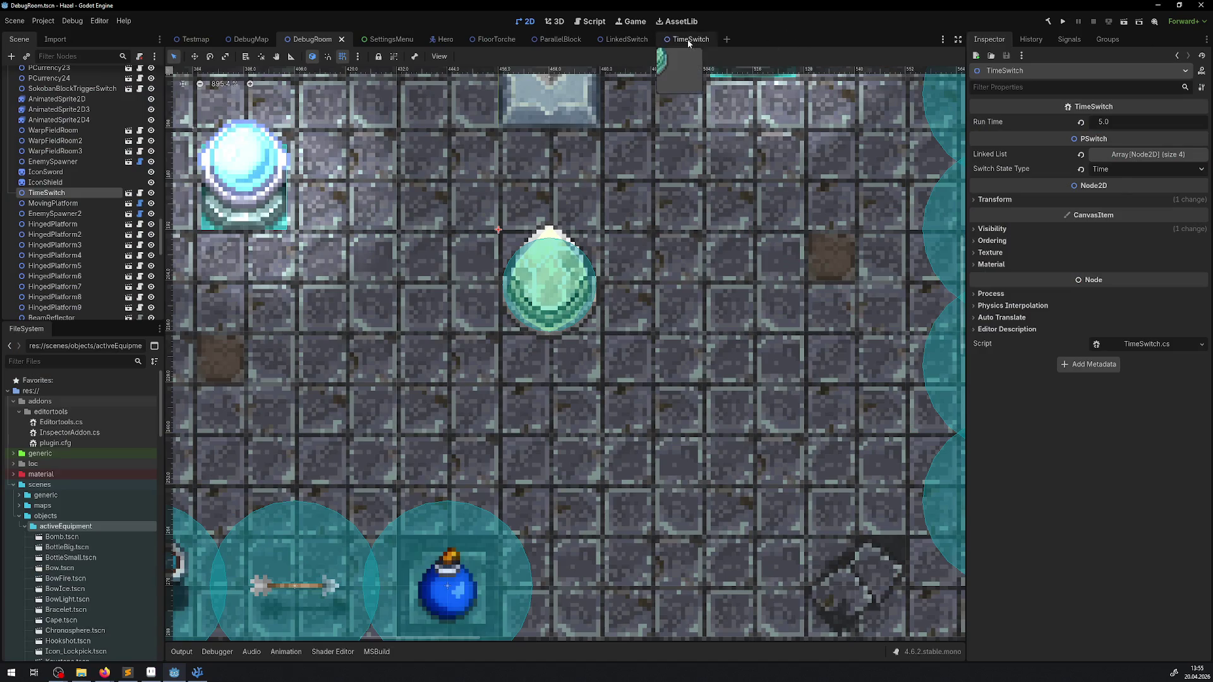
In TimeSwitch, undo an accidental sprite drag and lock the SwitchSprite.
left_click(687, 41)
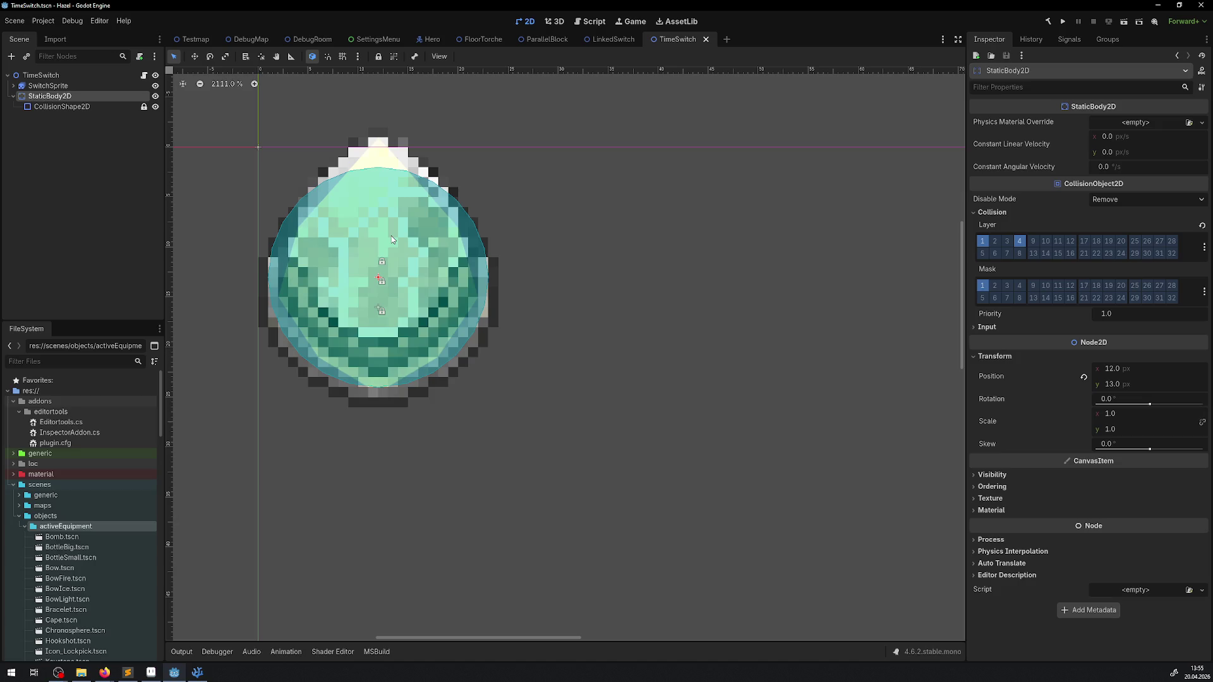
left_click_drag(375, 251, 373, 272)
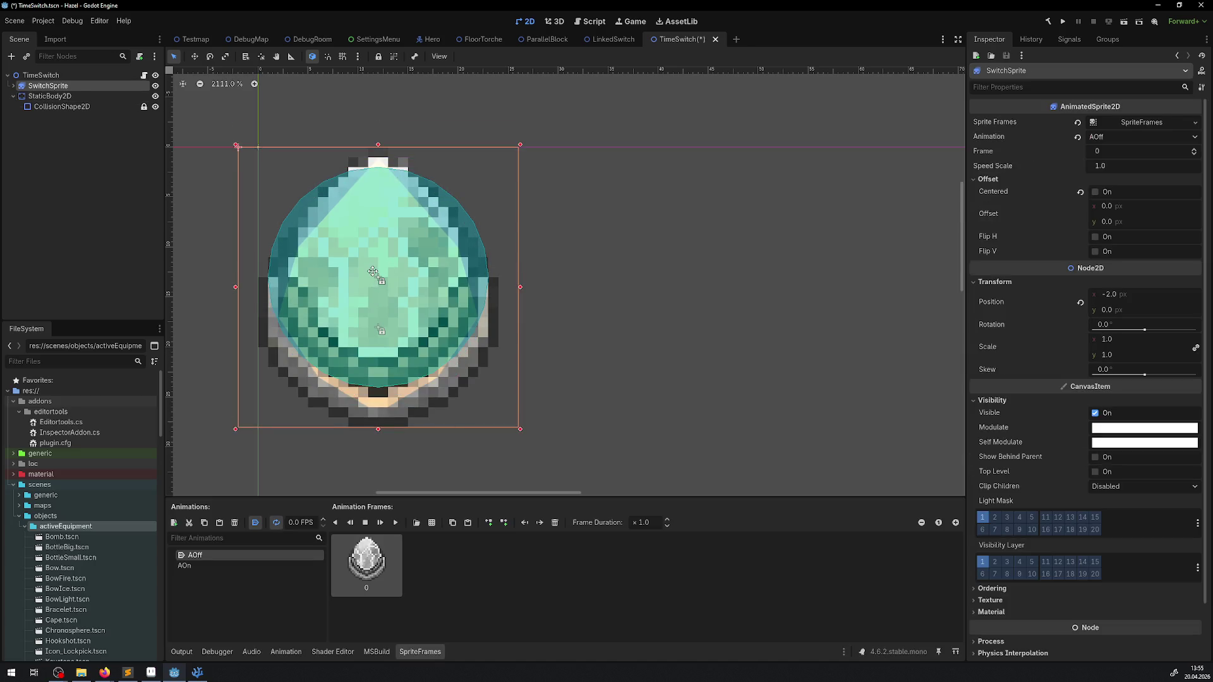
key("ctrl+z")
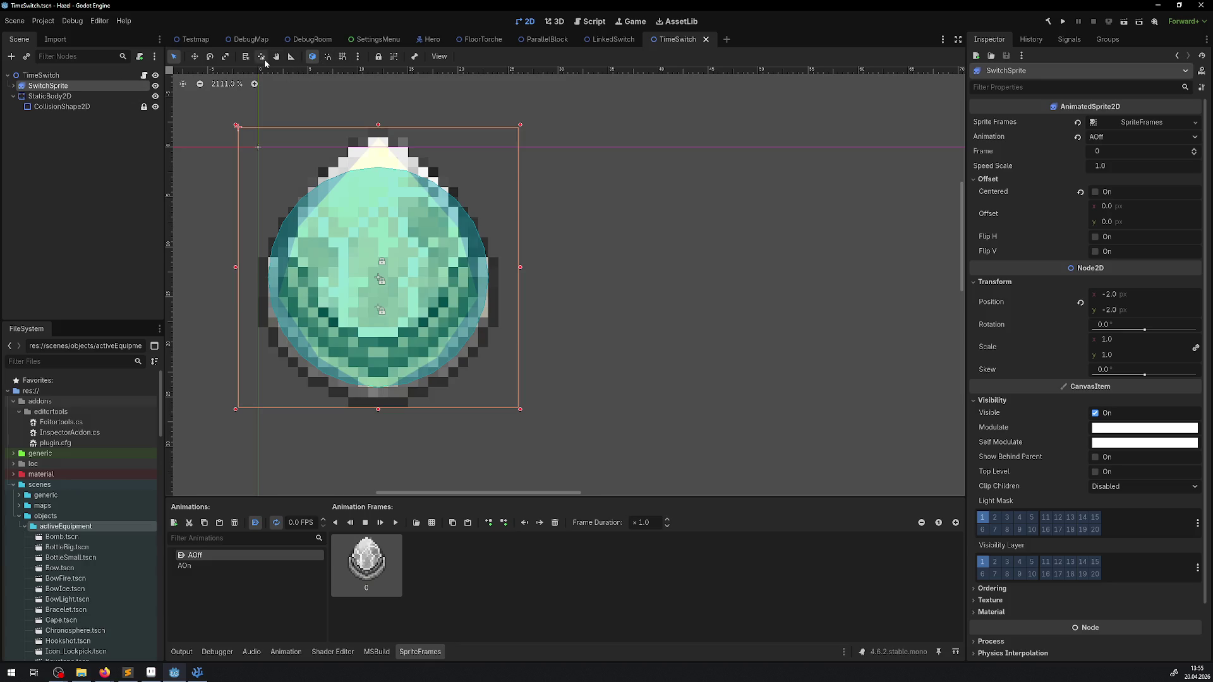
left_click(378, 56)
left_click(423, 240)
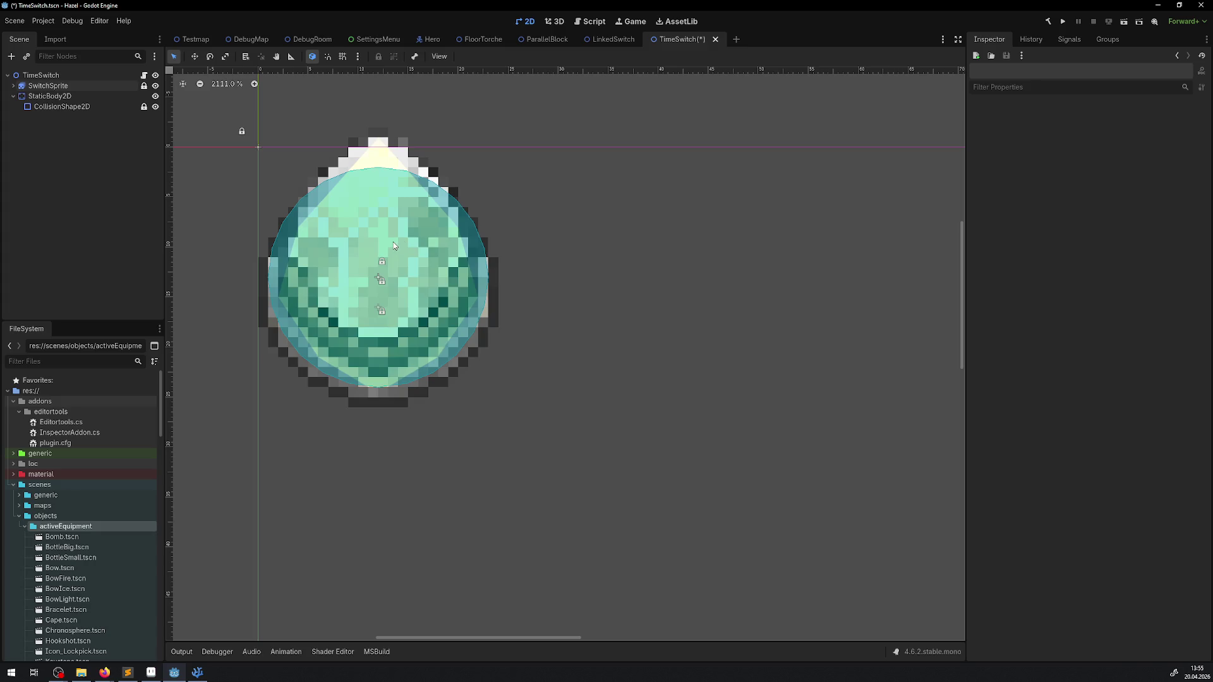
Lower the StaticBody2D one pixel to (12, 14) and run the game.
left_click(57, 97)
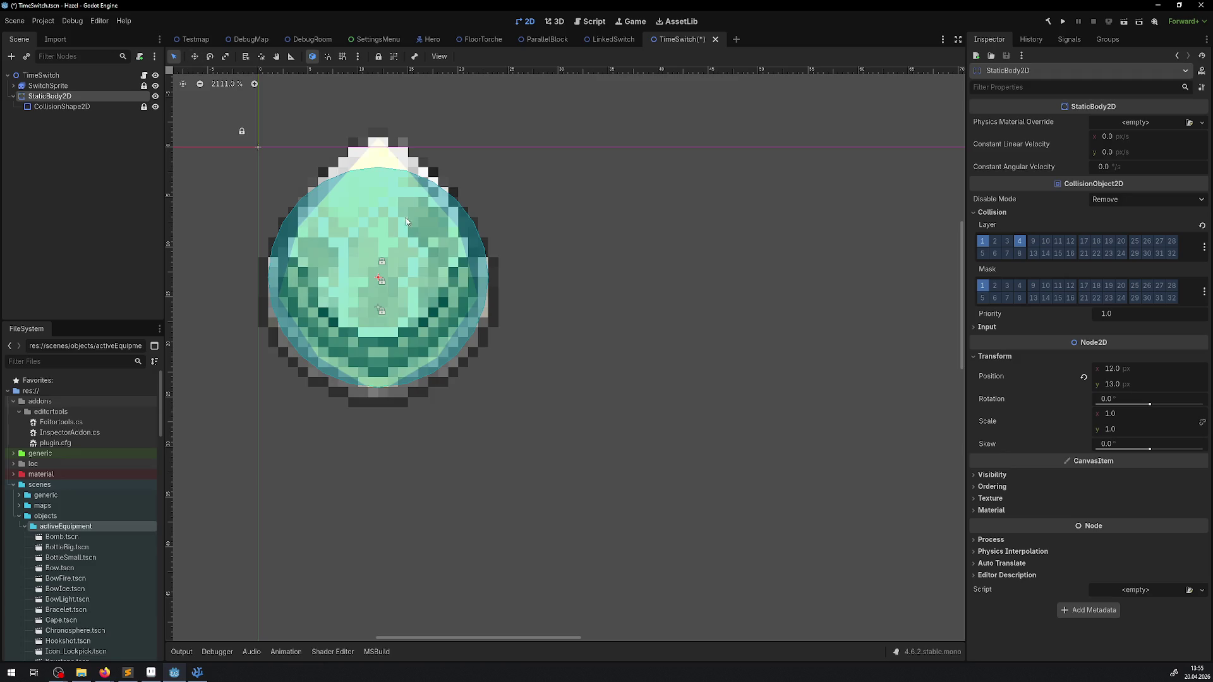
left_click_drag(384, 243, 386, 253)
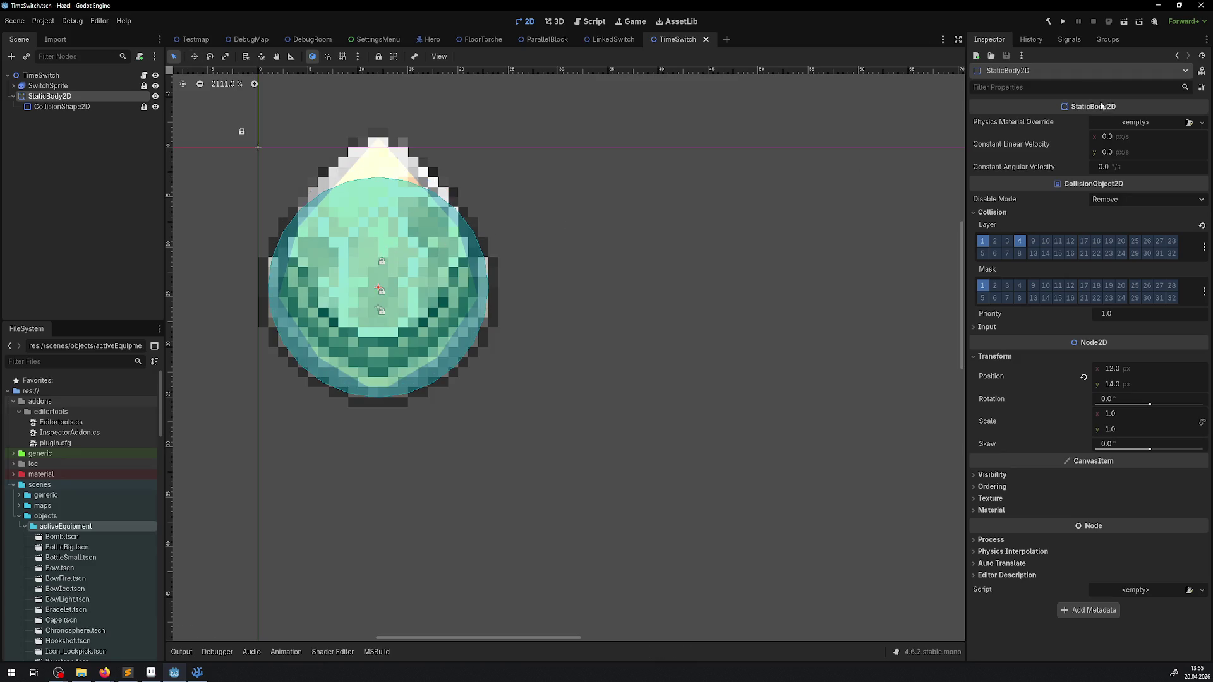
left_click(1063, 22)
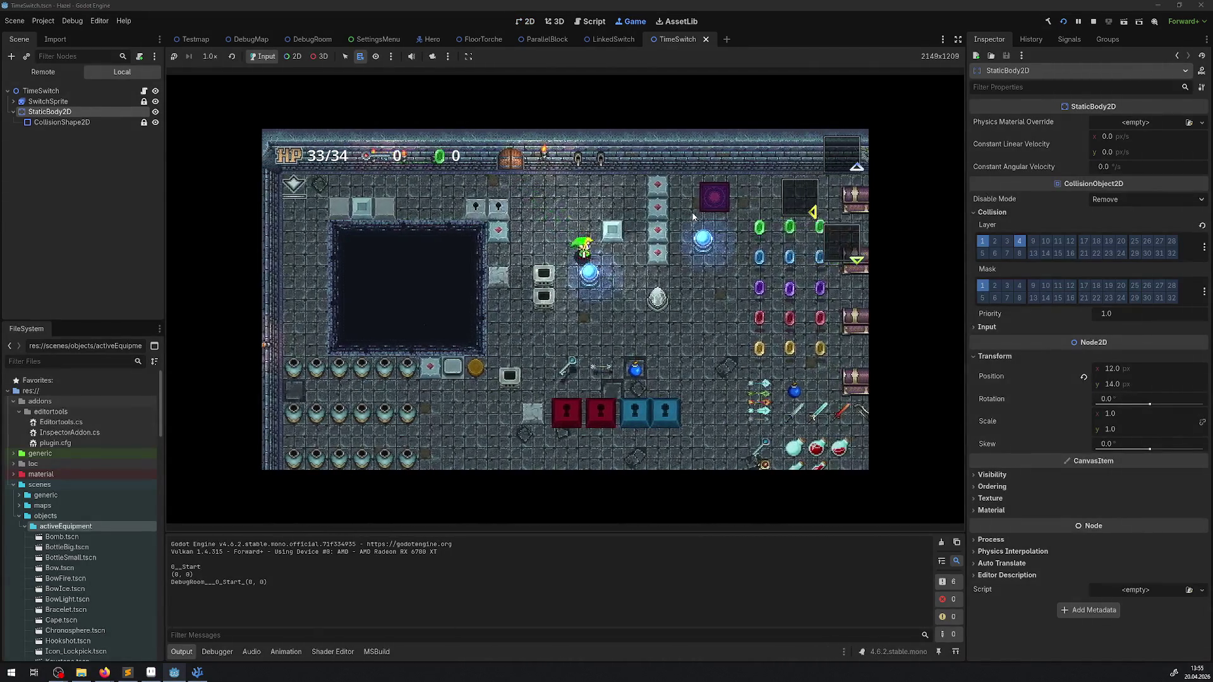
Walk the hero around the crystal switch to stand above it, then press space to activate it.
key("Right")
key("Down")
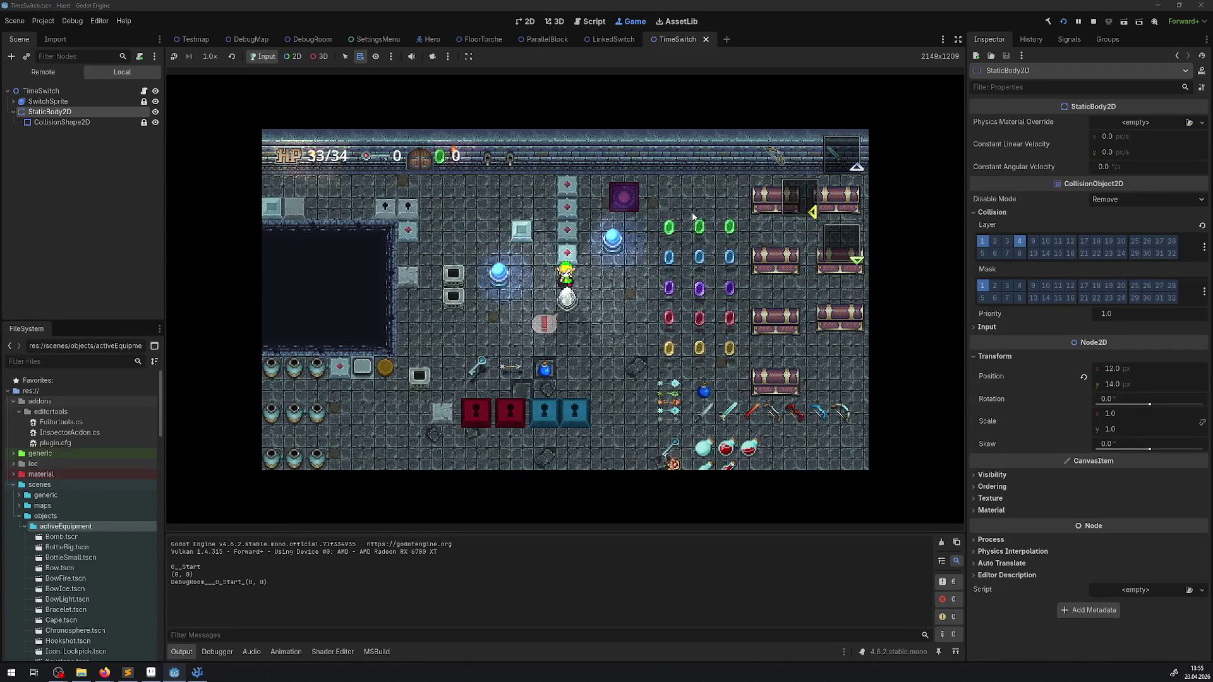
key("Right")
key("Down")
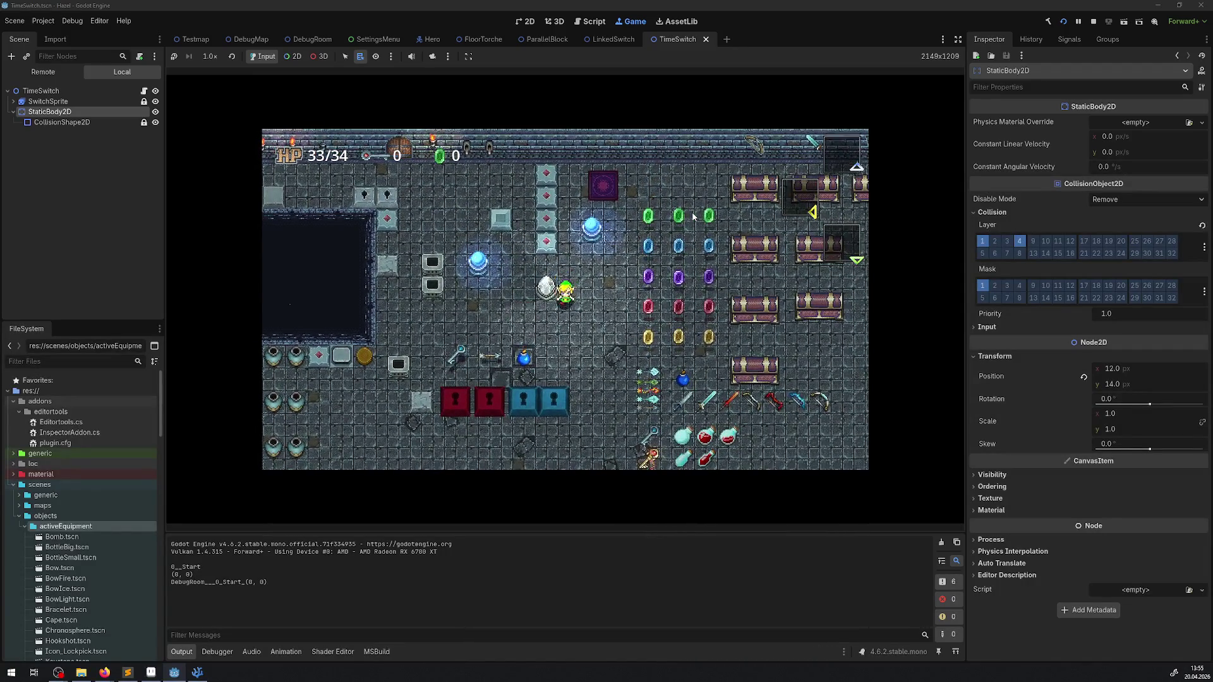
key("Up")
key("Left")
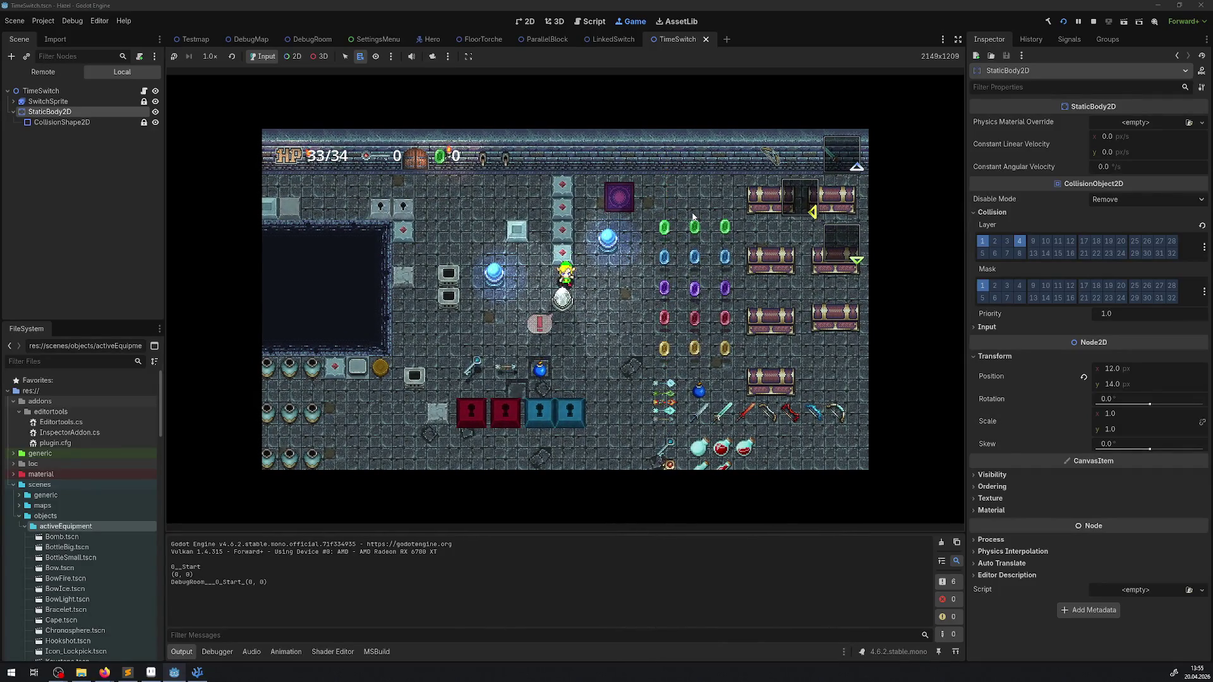
key("space")
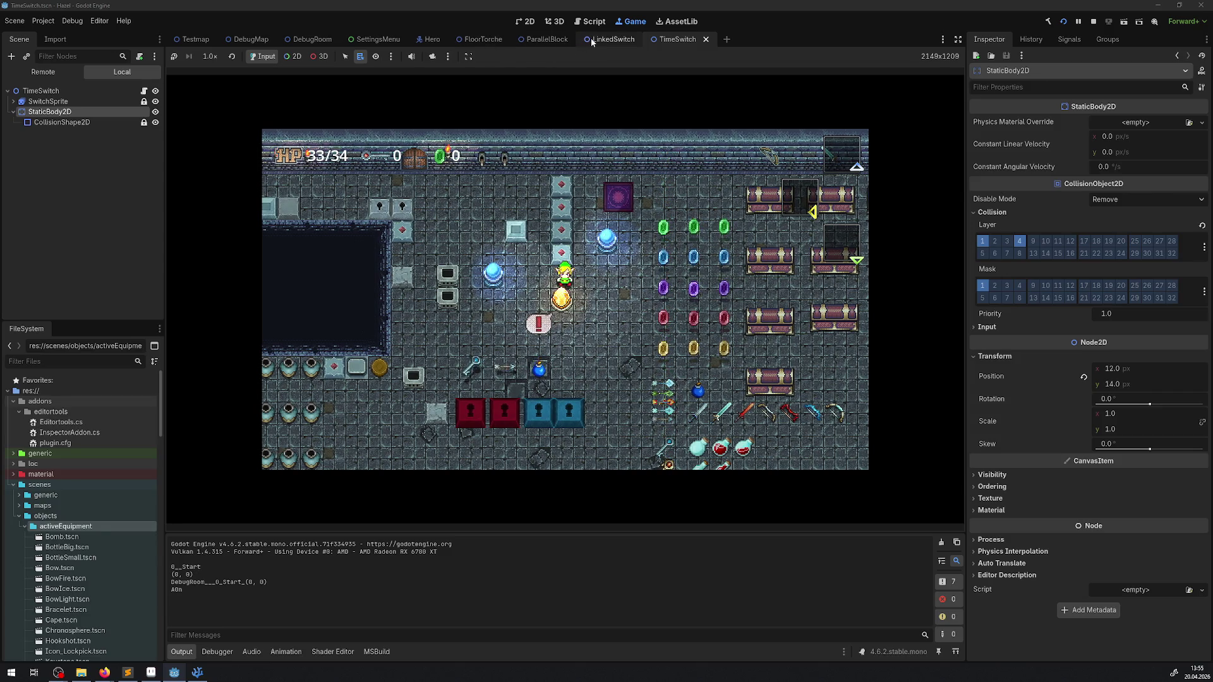
Set the LinkedSwitch collision rectangle height to 18, then 14.
left_click(592, 41)
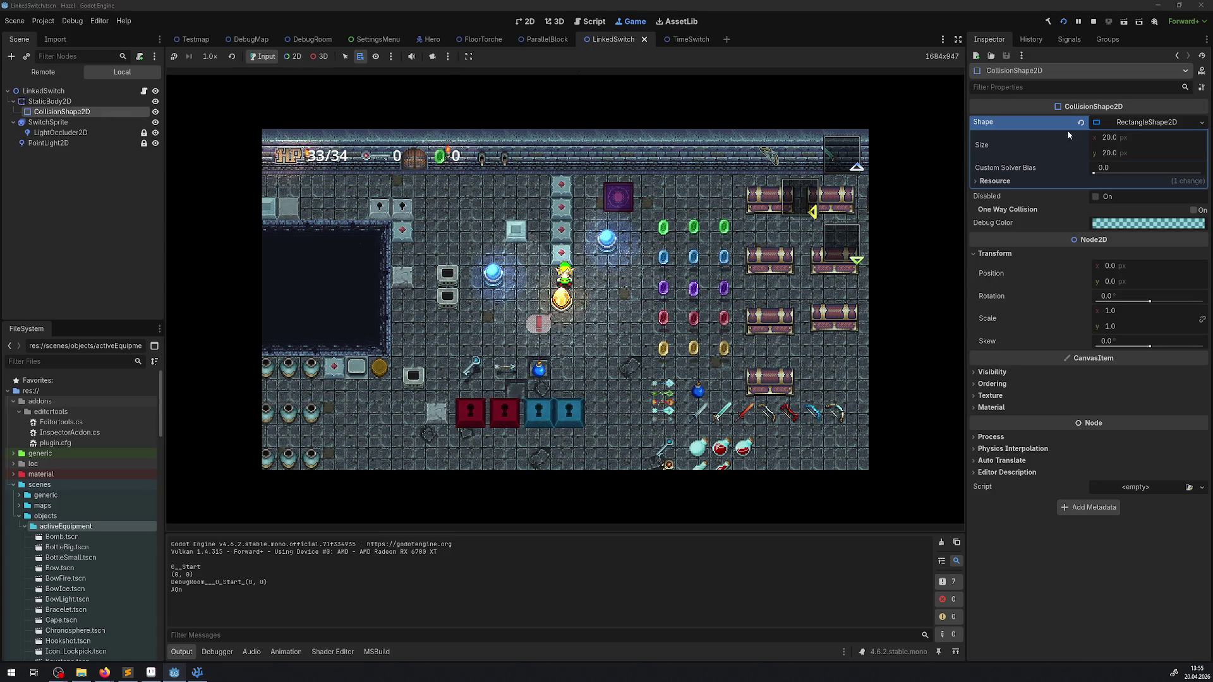
left_click(1110, 154)
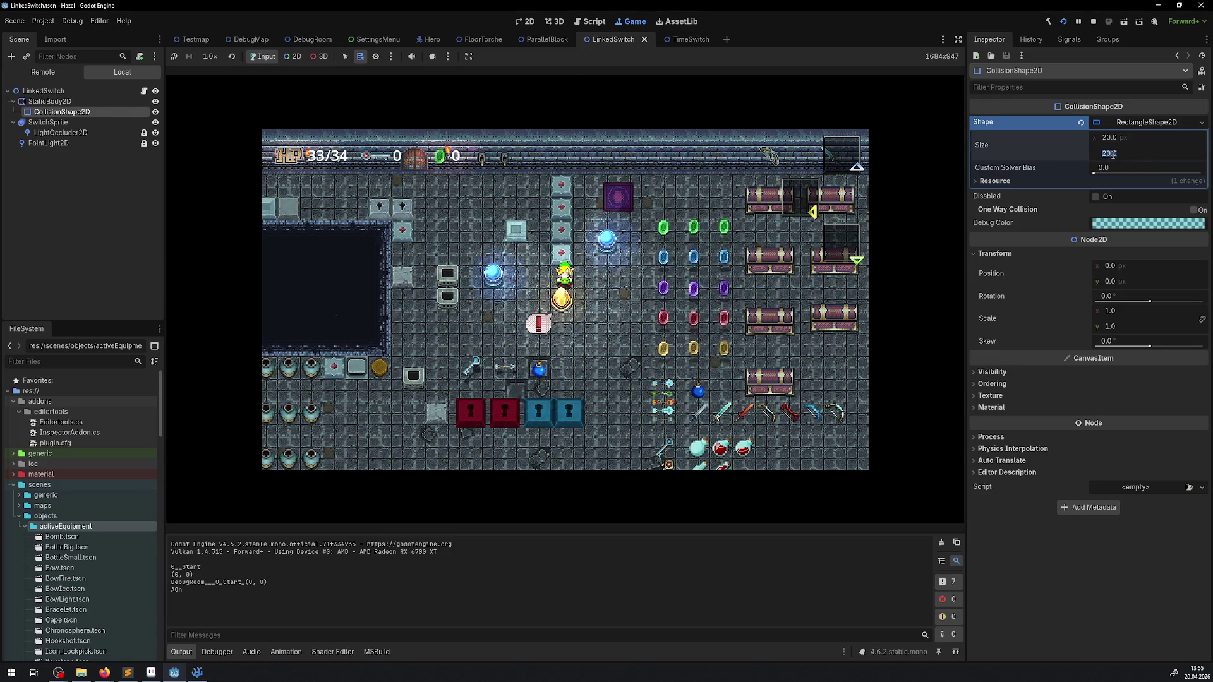
type("18")
key("Return")
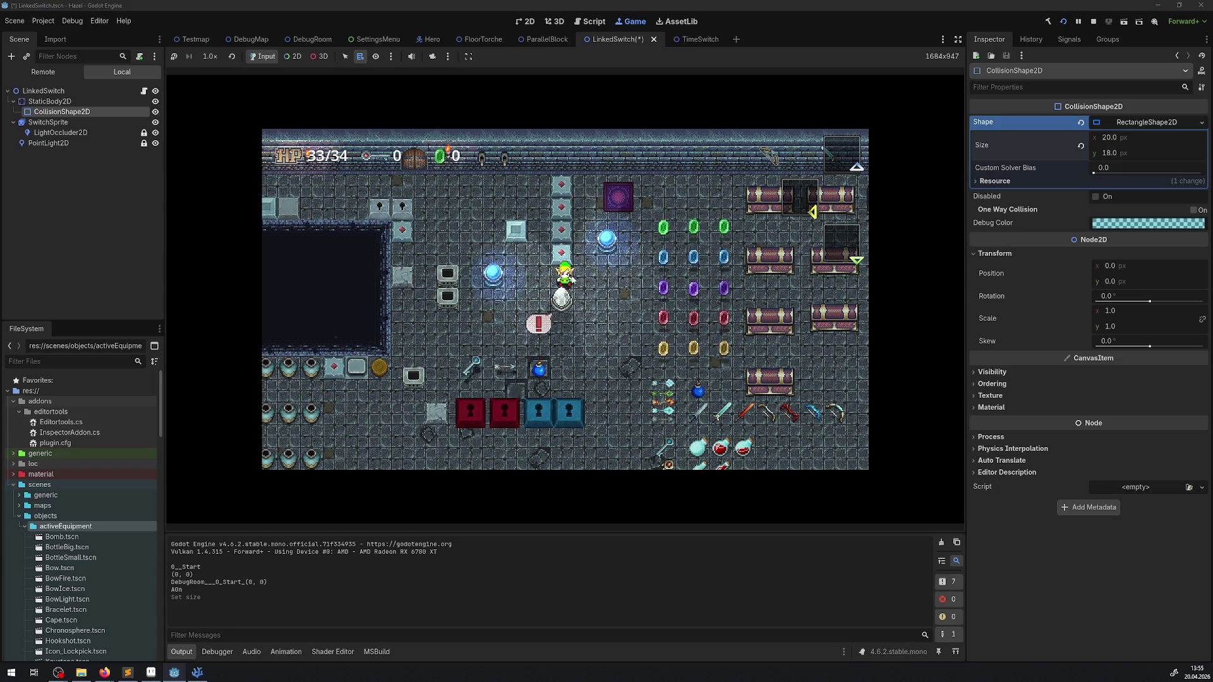
left_click(1112, 154)
type("14")
key("Return")
Test the collision by walking the hero around the switch, then restore height to 20 and open TimeSwitch.
left_click(671, 292)
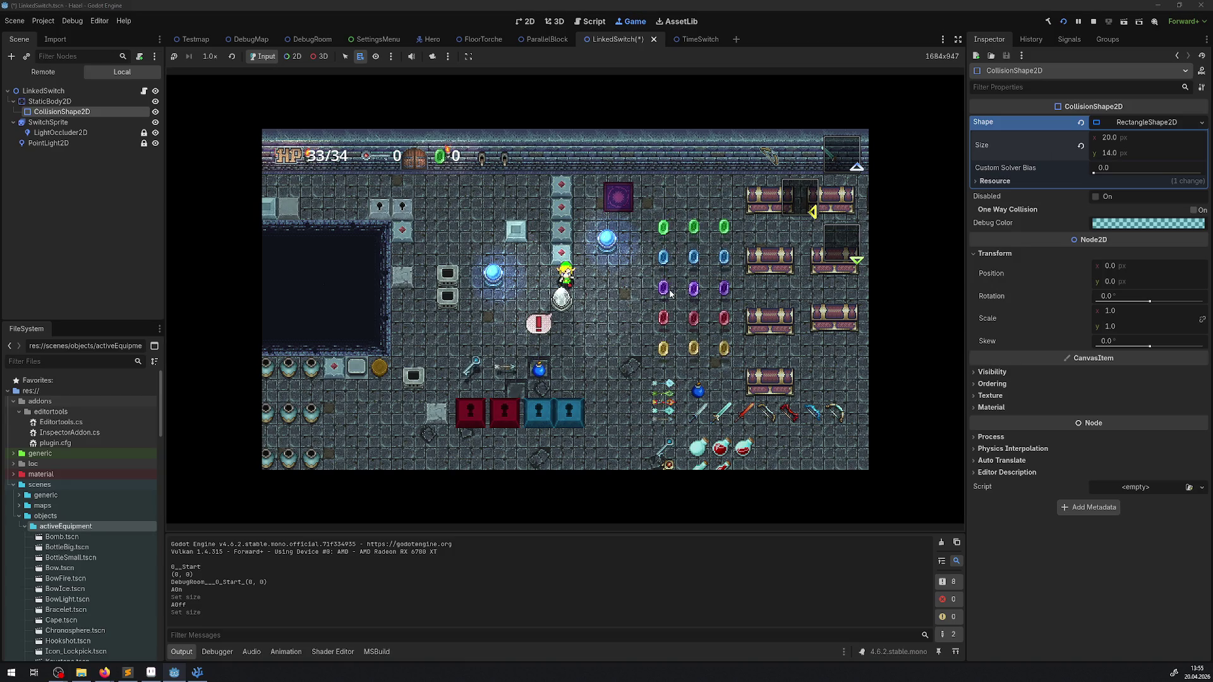
key("Left")
key("Down")
key("Up")
key("Right")
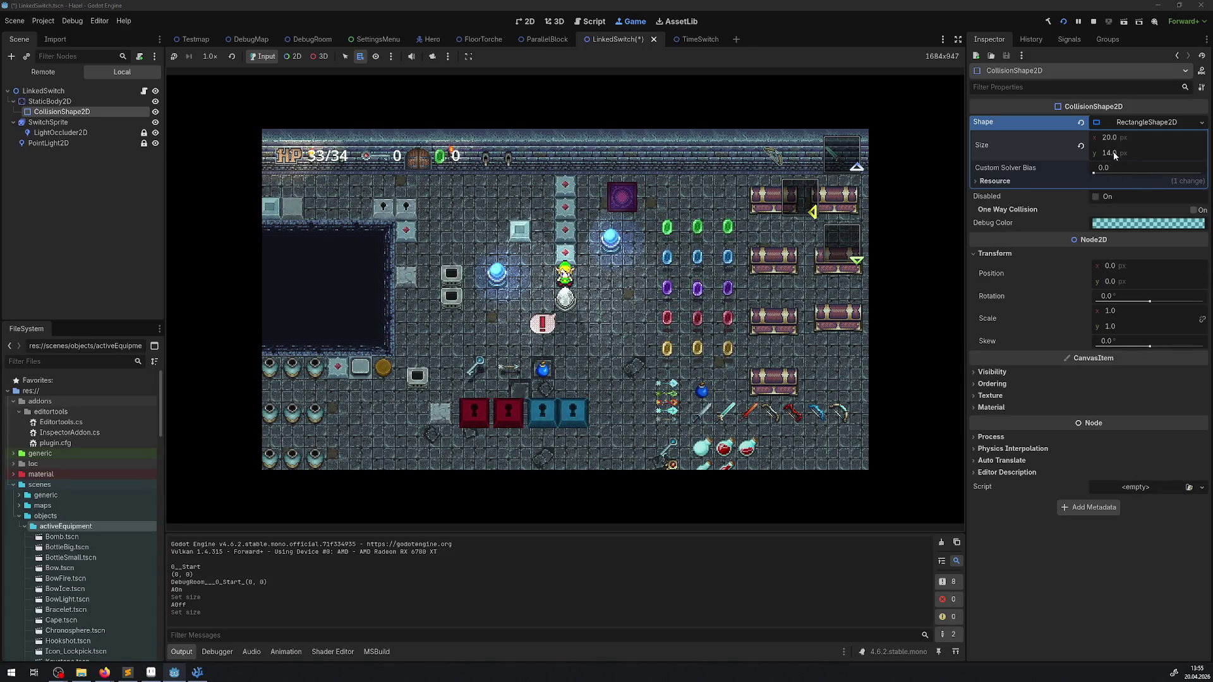
left_click_drag(1113, 155, 1138, 155)
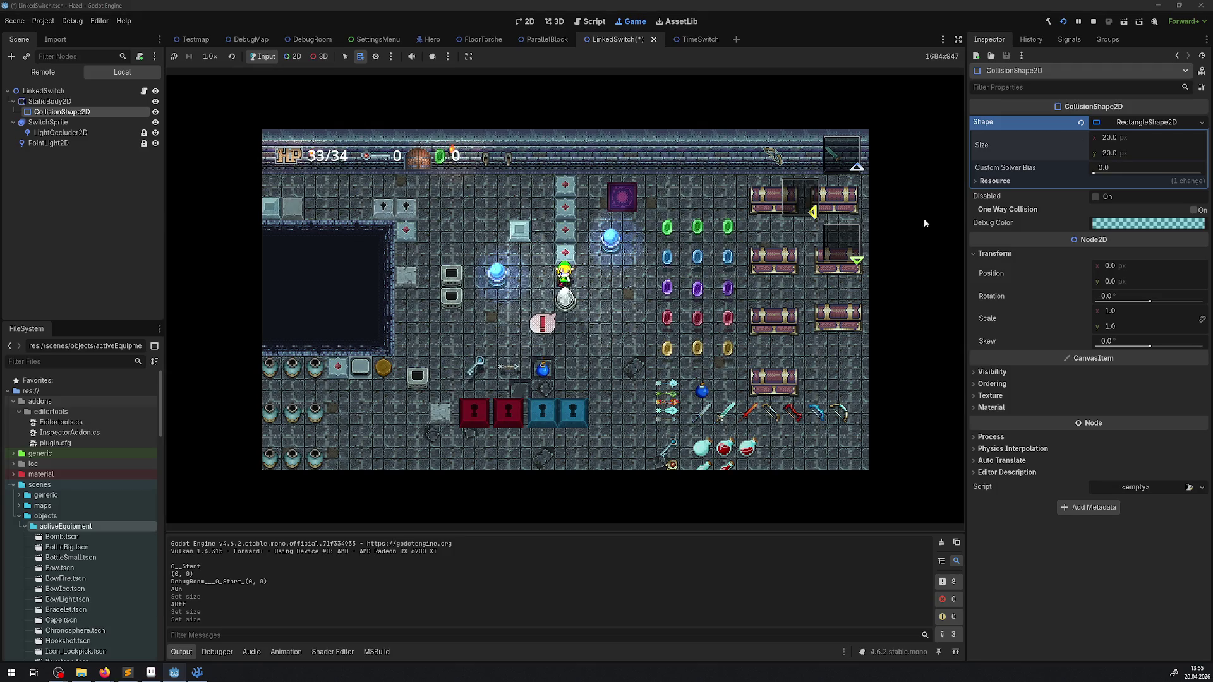
left_click(692, 39)
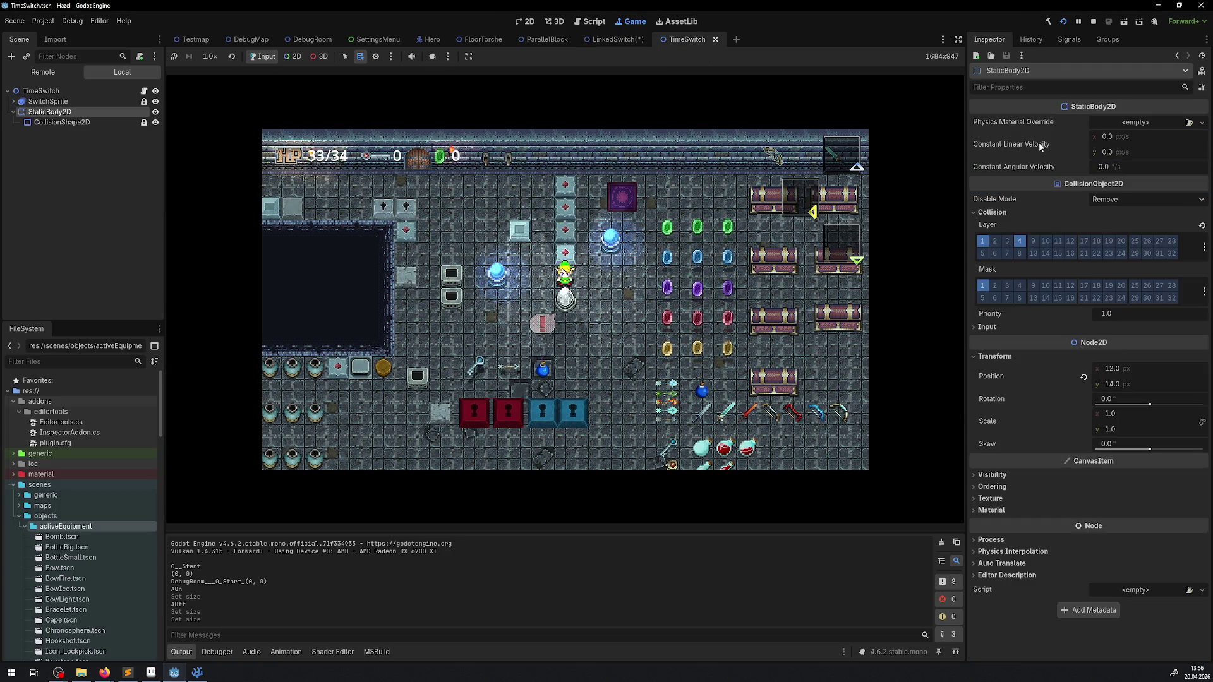
Set the TimeSwitch collision circle radius to 9, then 10, and stop the running game.
left_click(56, 122)
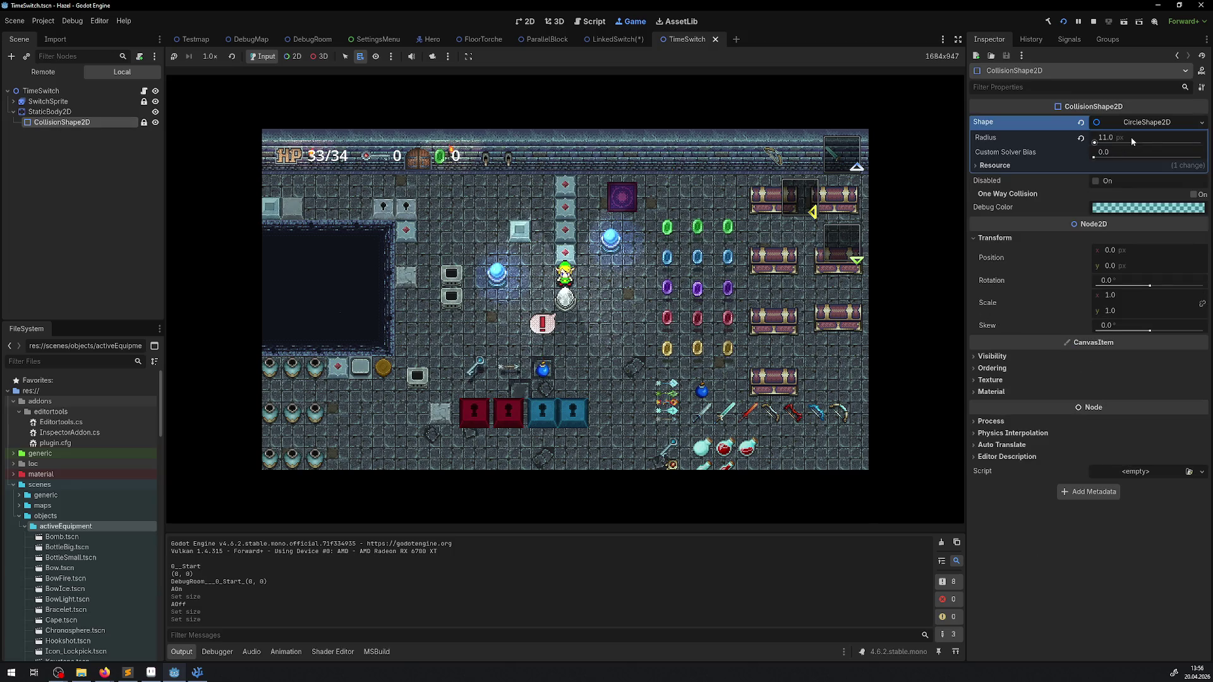
left_click(1112, 138)
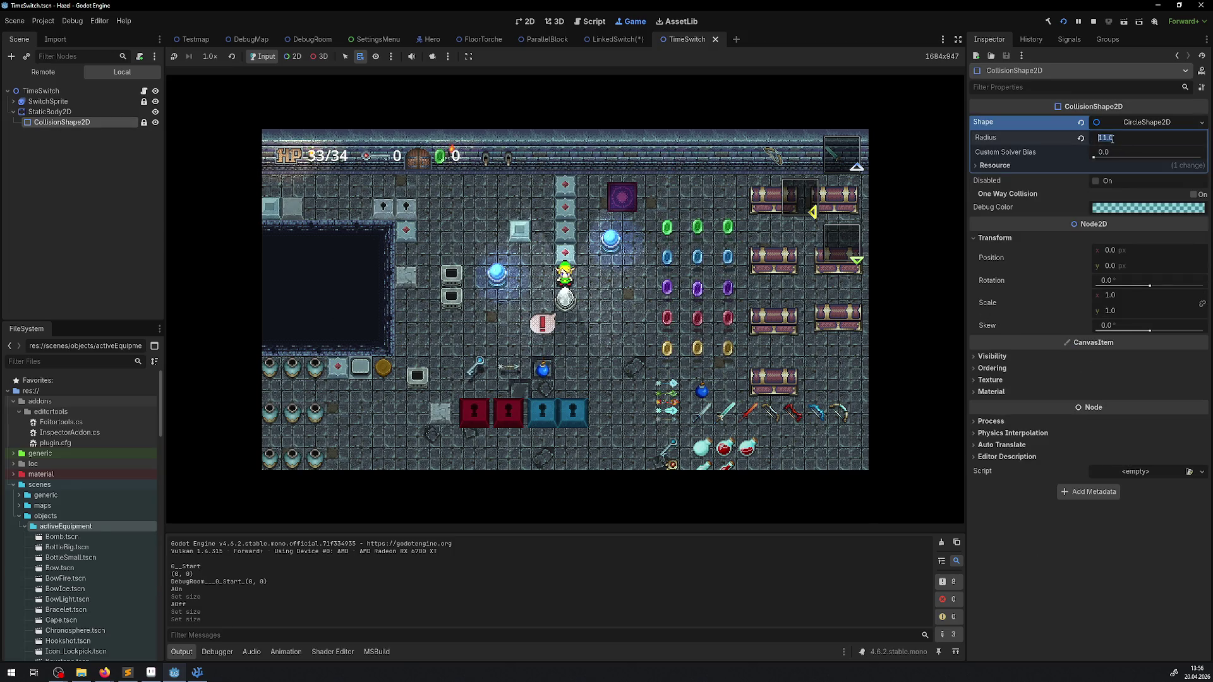
type("9")
key("Return")
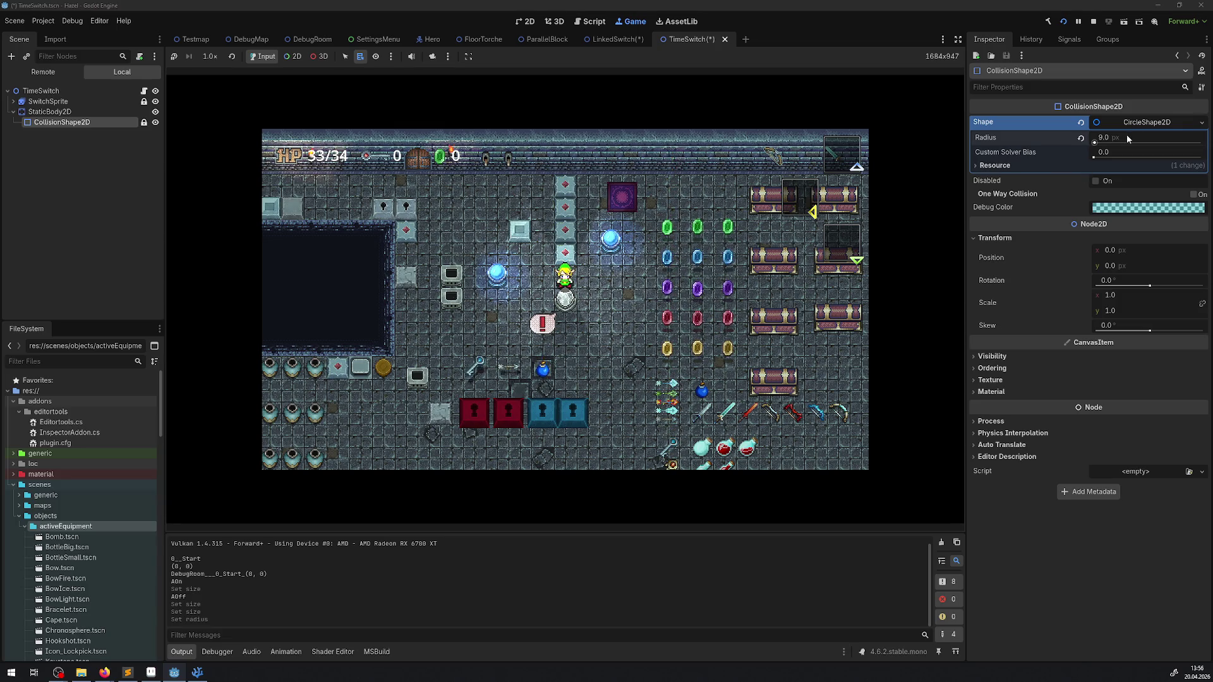
left_click(1128, 138)
type("1")
type("0")
key("Return")
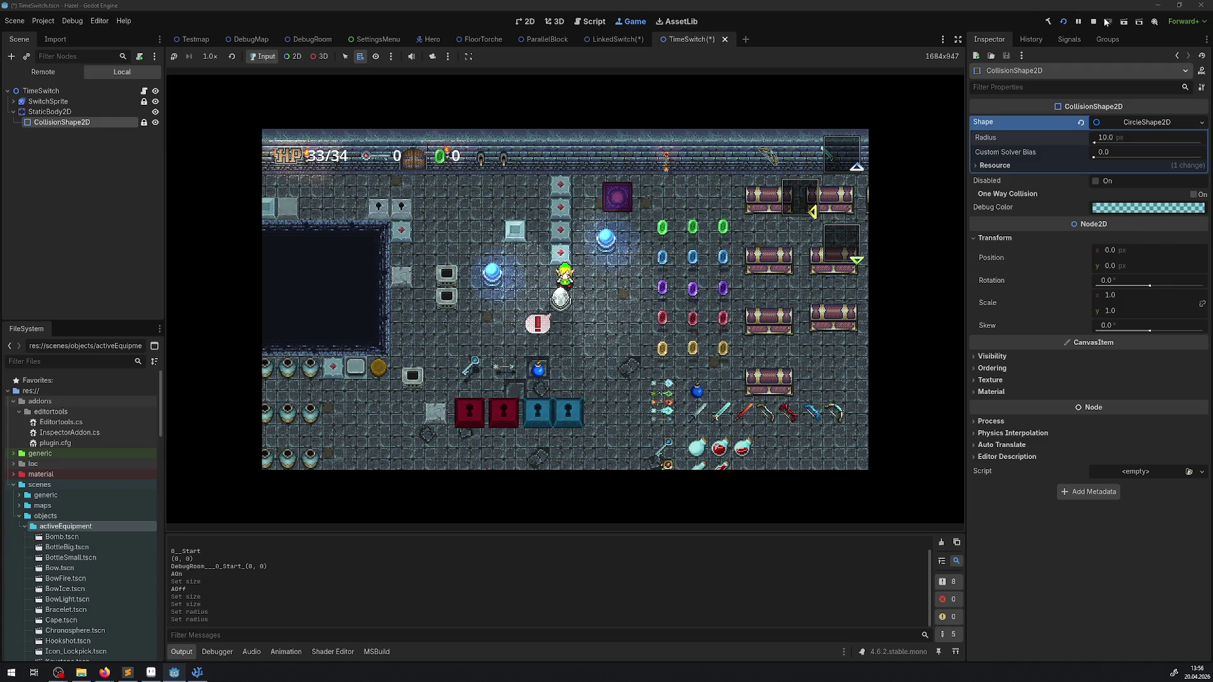
left_click(1094, 21)
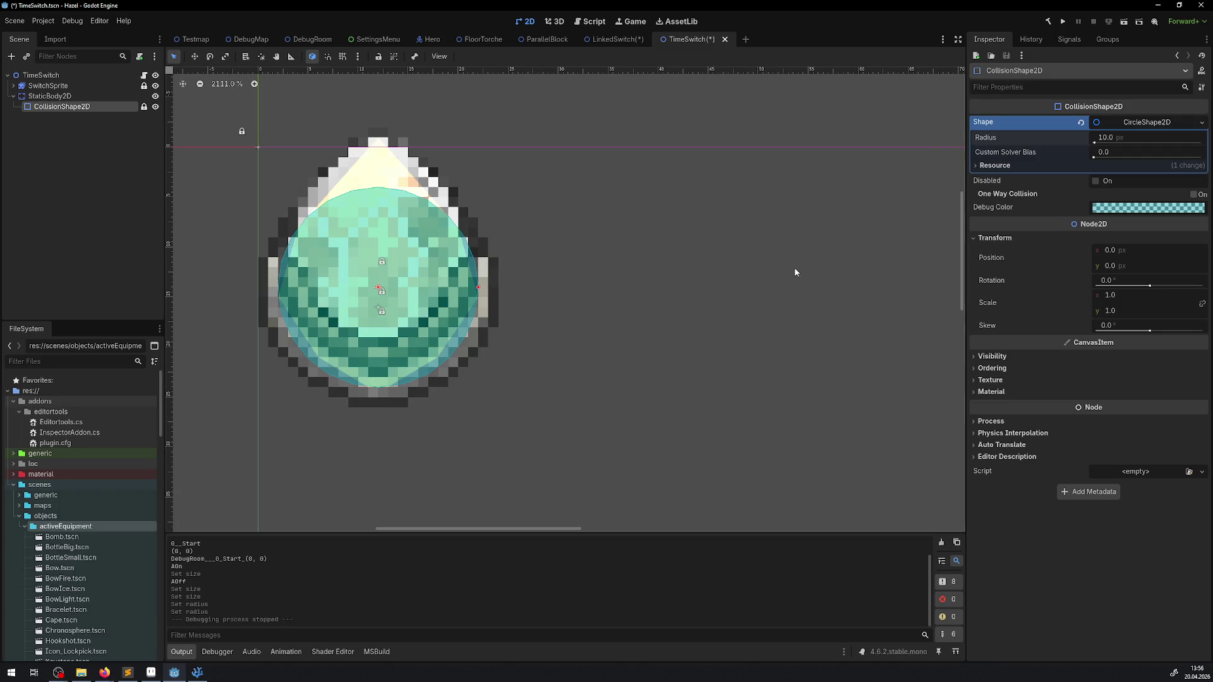